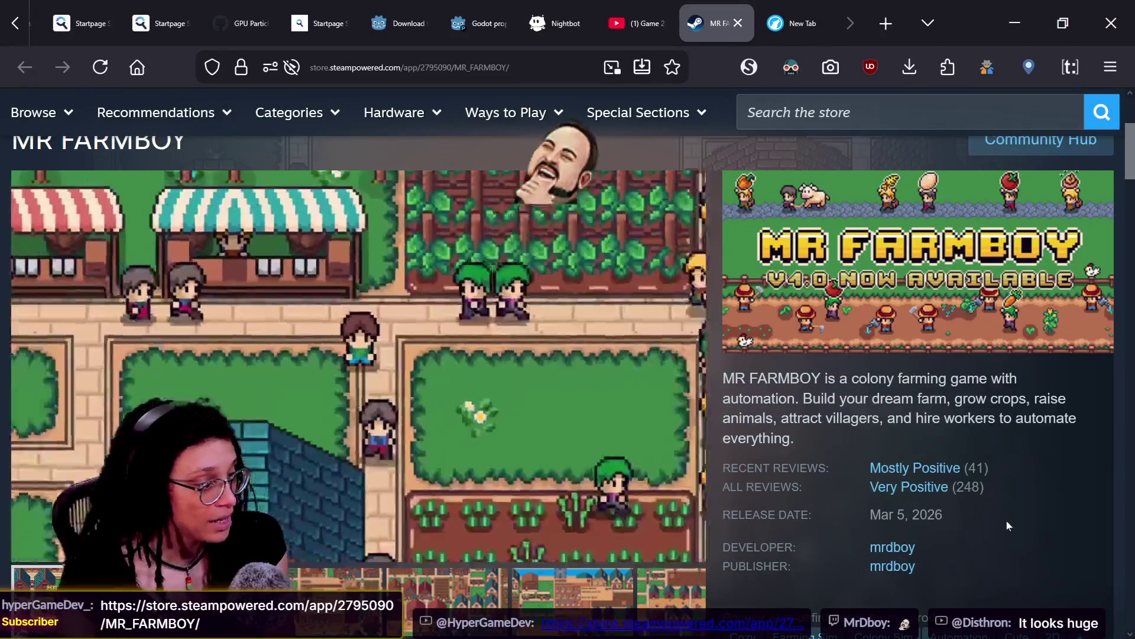
Highlight the MR FARMBOY recent reviews text, then close that Steam store tab.
mouse_move(995, 490)
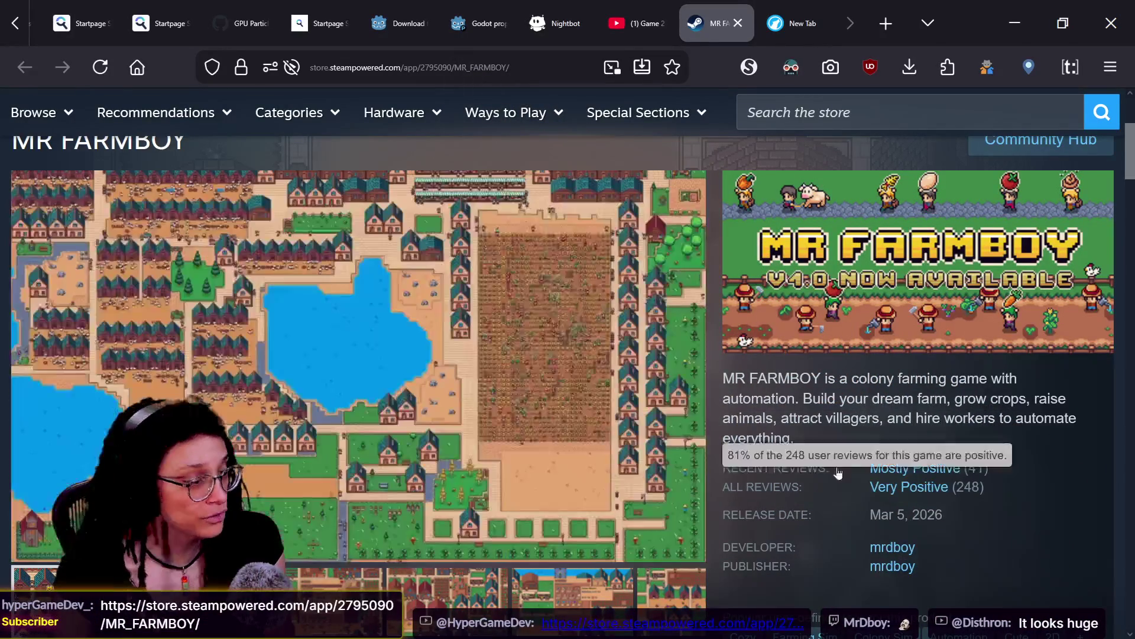
mouse_move(725, 467)
mouse_down()
mouse_move(921, 468)
mouse_move(1005, 488)
mouse_up()
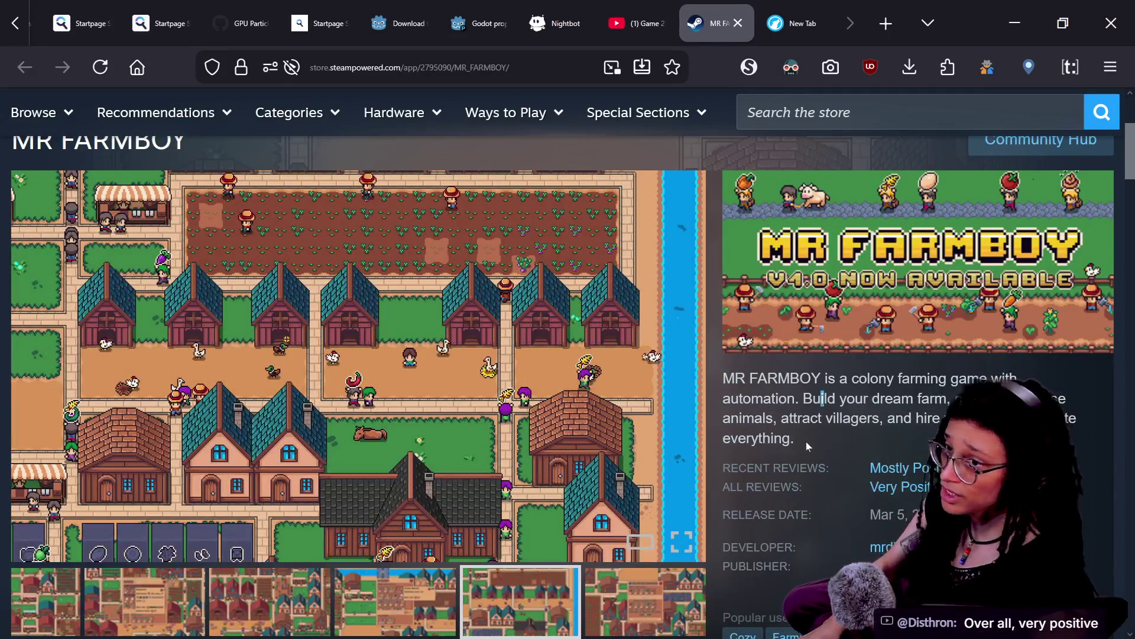
click(737, 23)
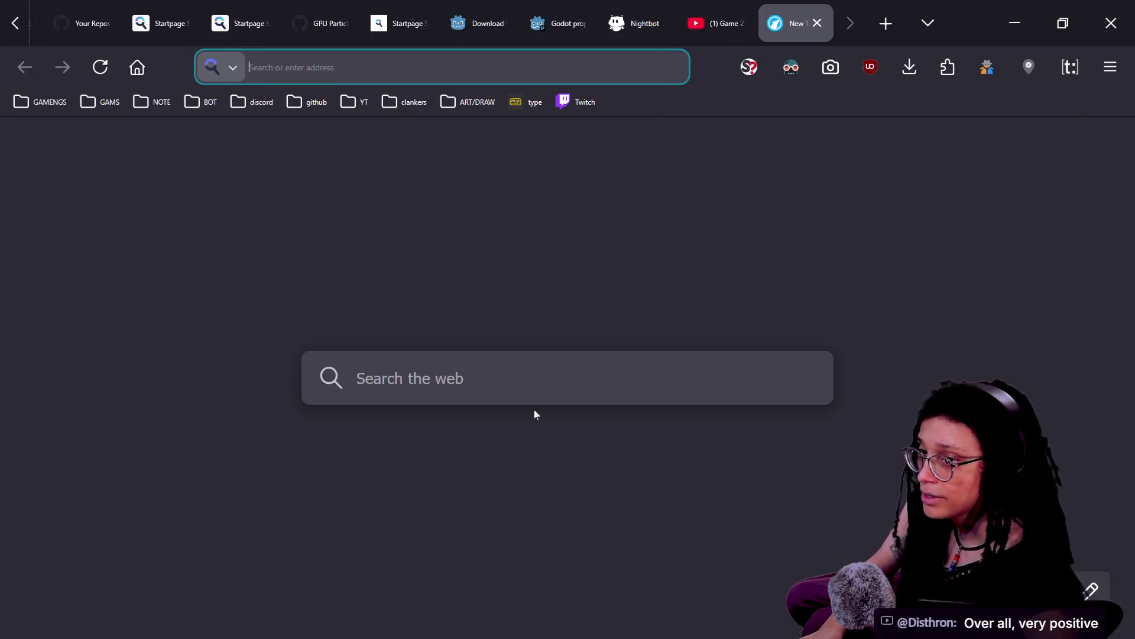
Back in Godot, launch the project to show the street scene with the phone-camera overlay.
key(alt+Tab)
click(140, 308)
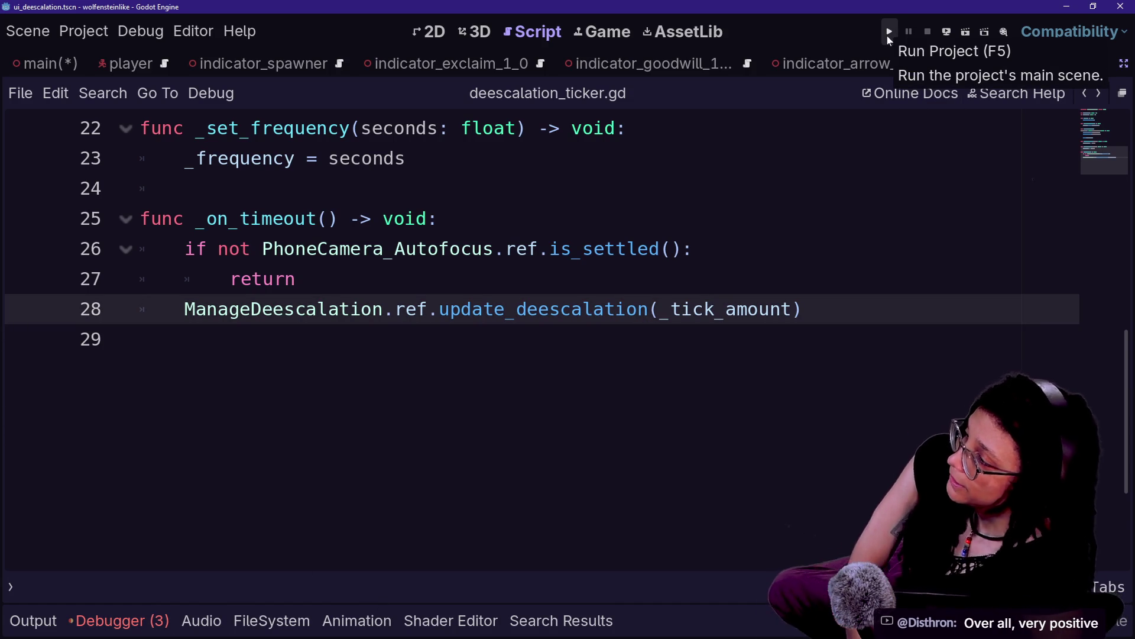
click(888, 37)
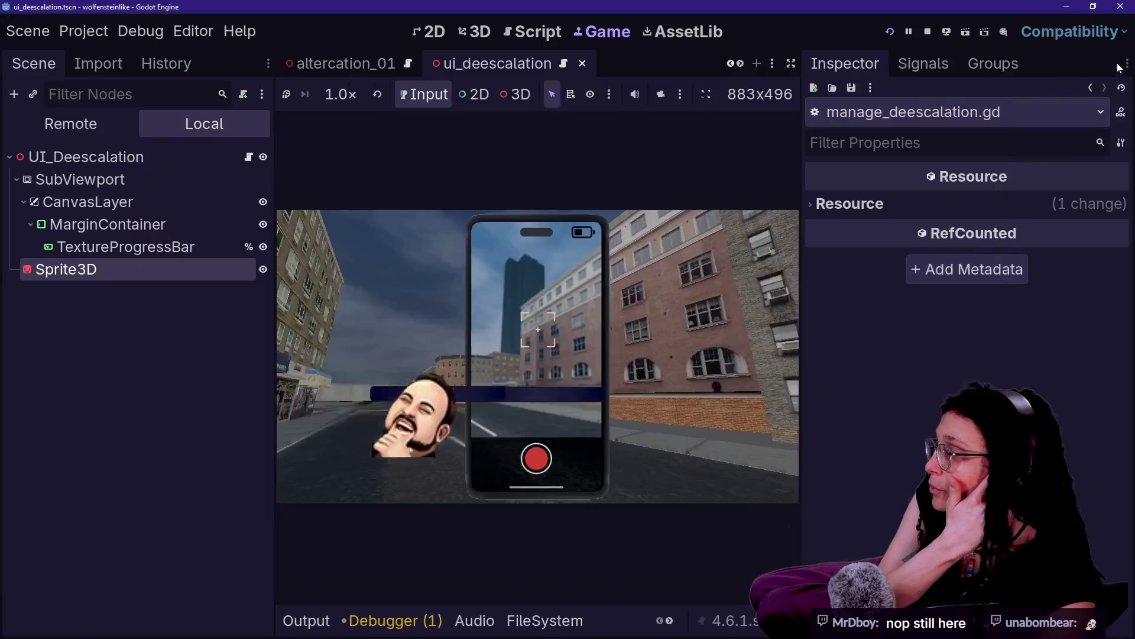
Restore the docks, turn on the Sprite3D's Flags > No Depth Test, then maximize the game view.
click(1125, 64)
click(65, 269)
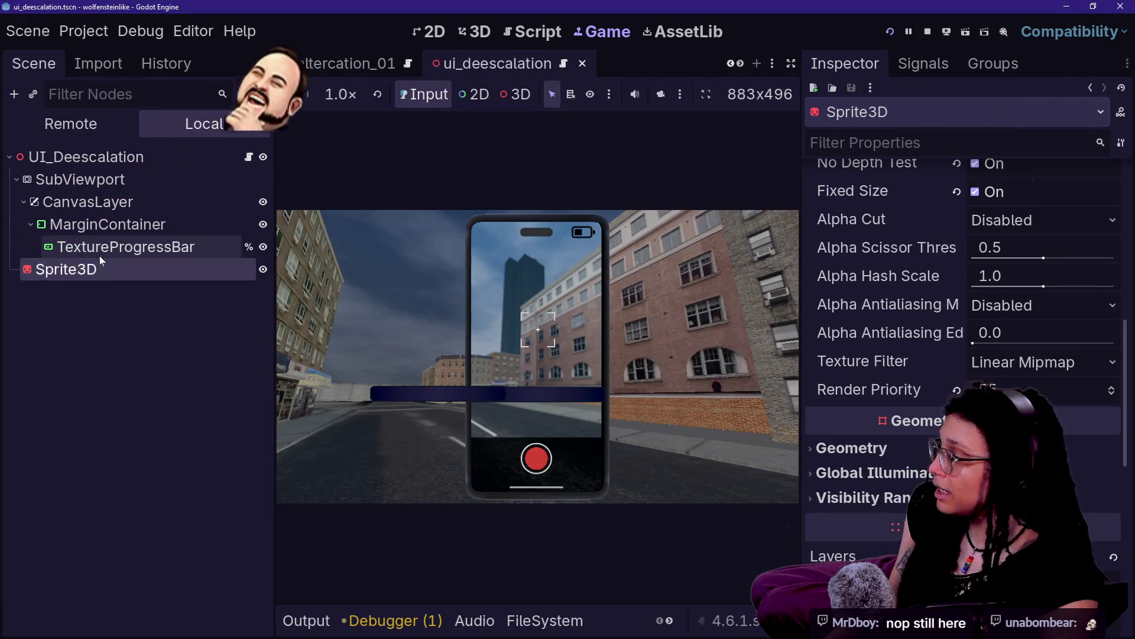
scroll(839, 289, up, 4)
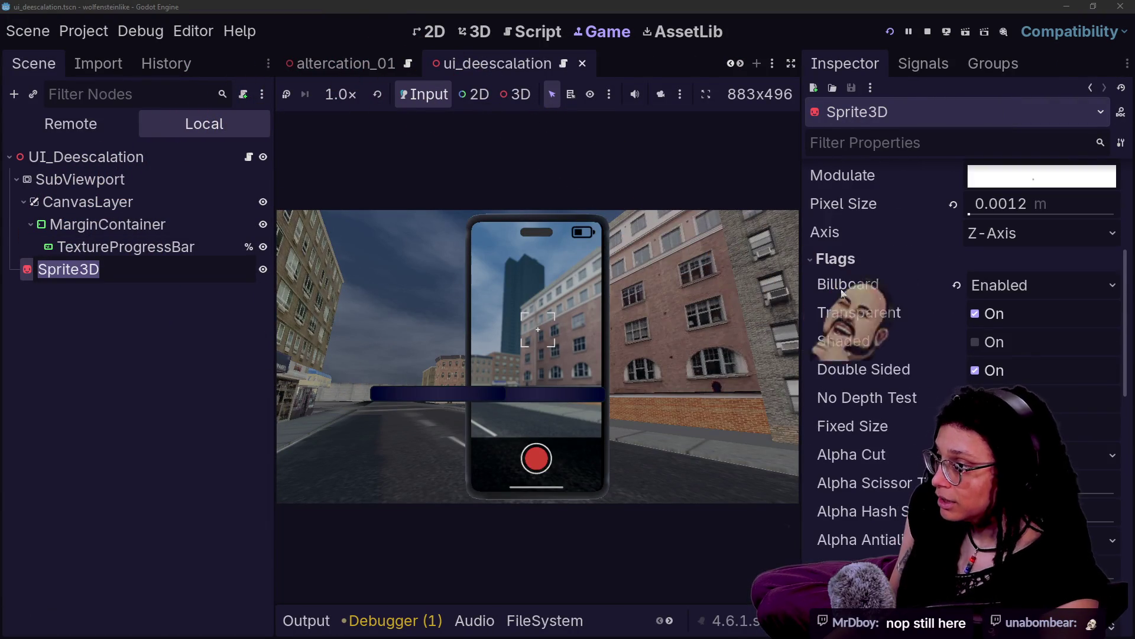
click(945, 402)
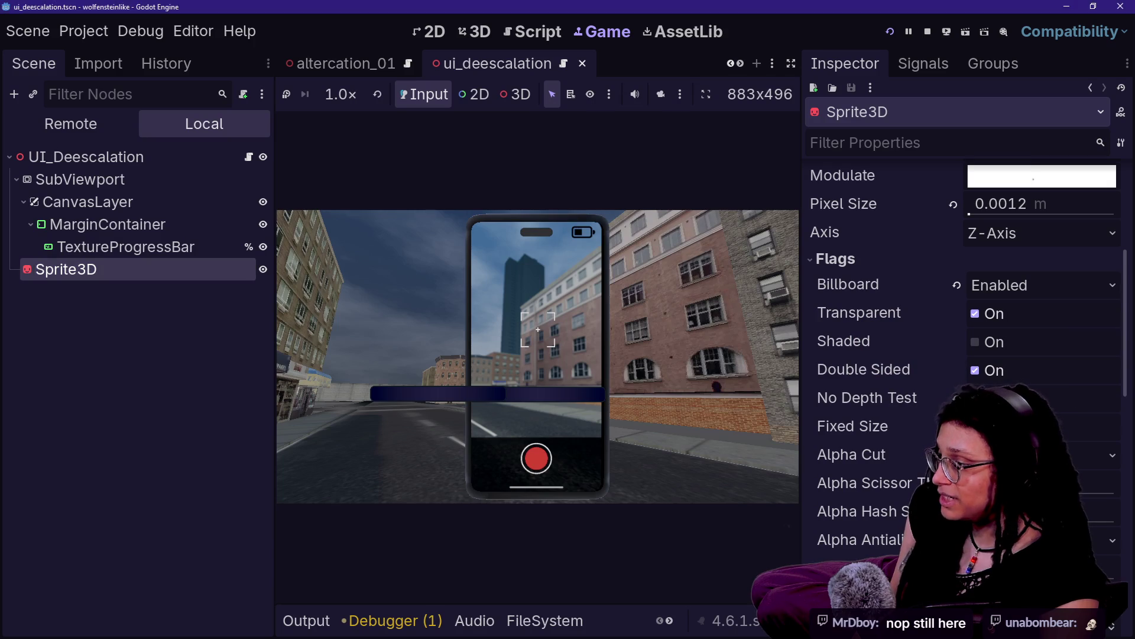
click(975, 398)
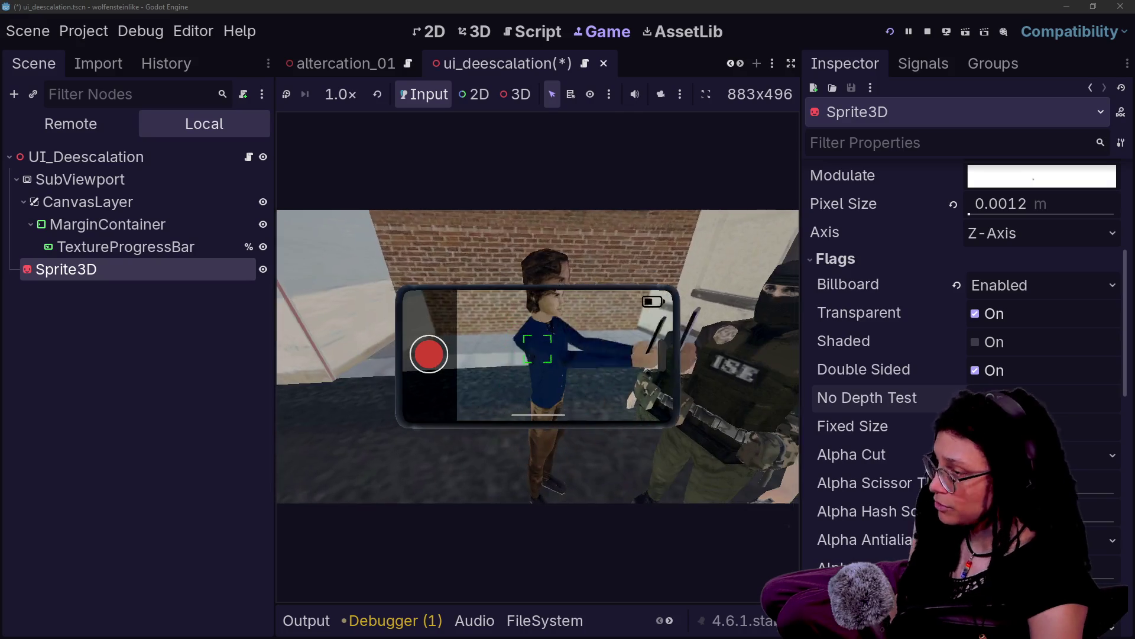
click(791, 64)
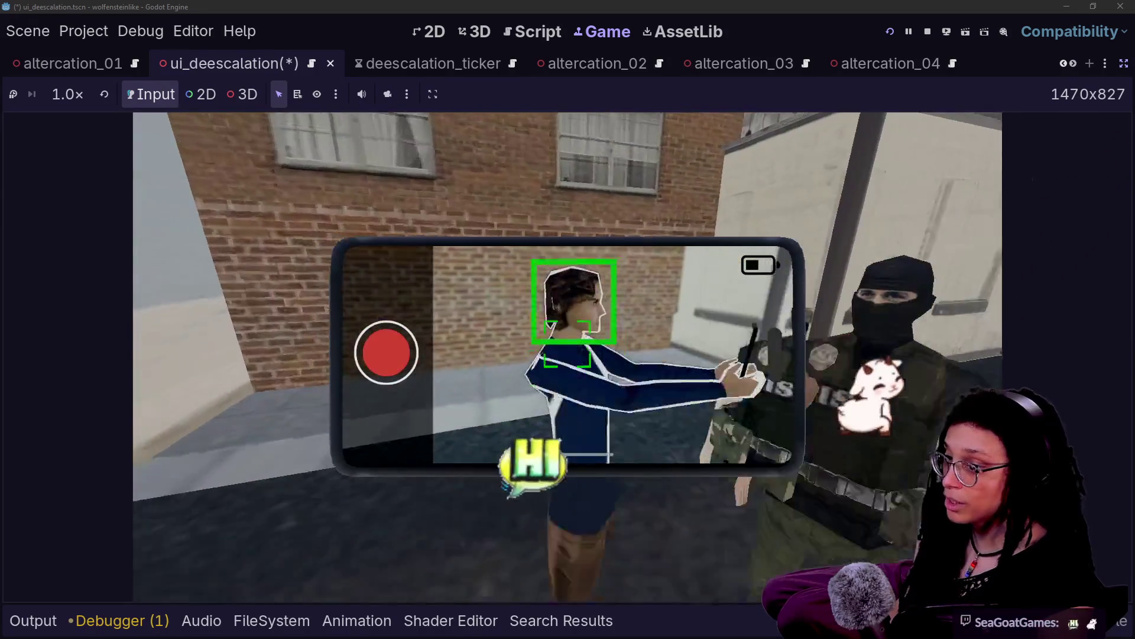
Restore the scene and Inspector docks with Ctrl+Shift+F11 and go to the Script editor.
key(ctrl+shift+F11)
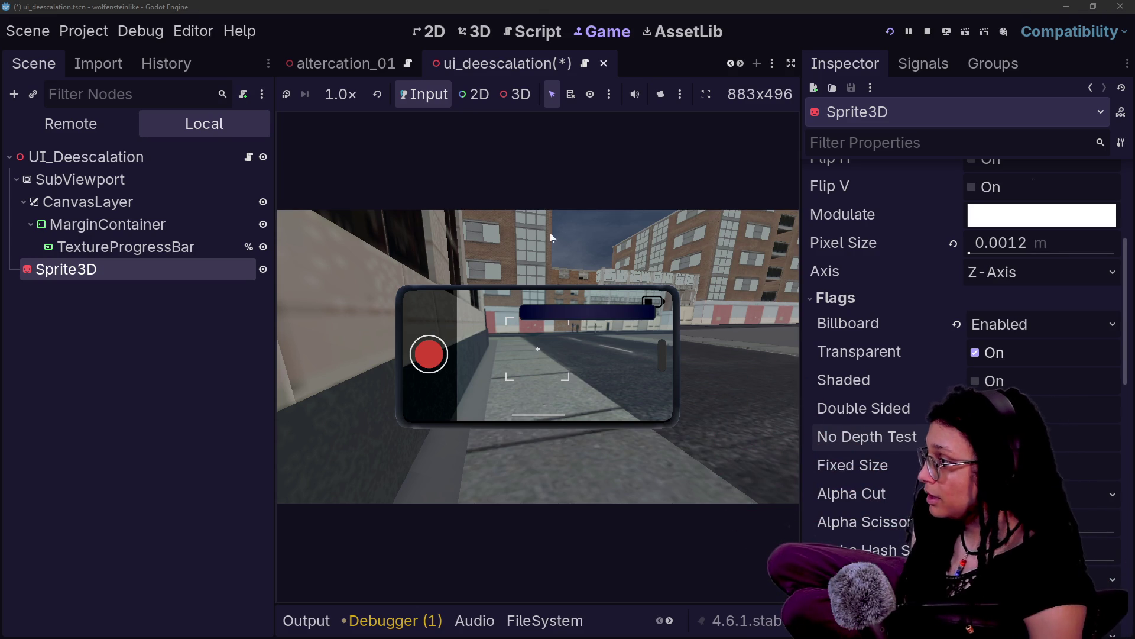
click(549, 32)
Save the de-escalation scene and hide the side docks for a full-width script editor.
click(565, 279)
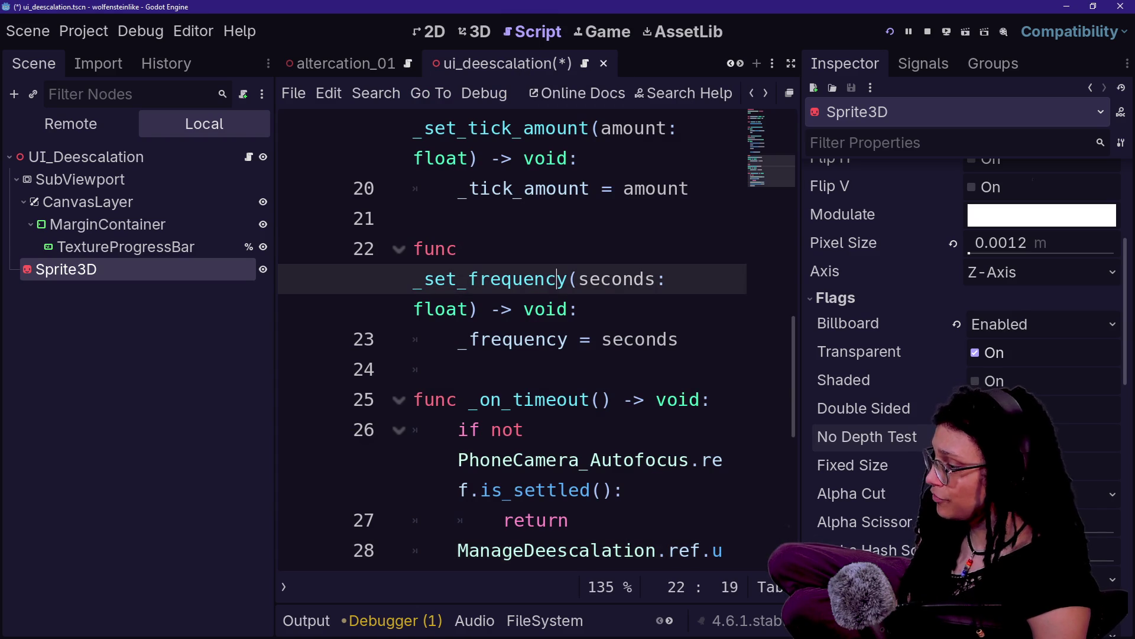
key(ctrl+s)
key(ctrl+shift+F11)
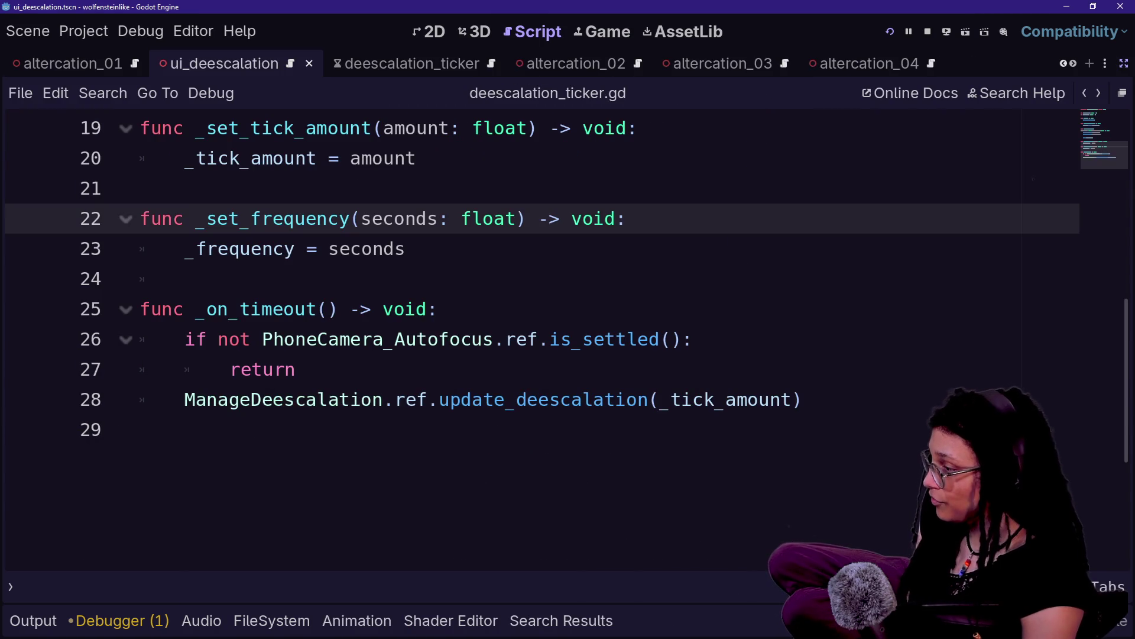
Highlight _on_timeout's lines 25–28 and the update_deescalation call passing tick_amount.
click(383, 399)
drag(190, 309, 145, 430)
click(145, 430)
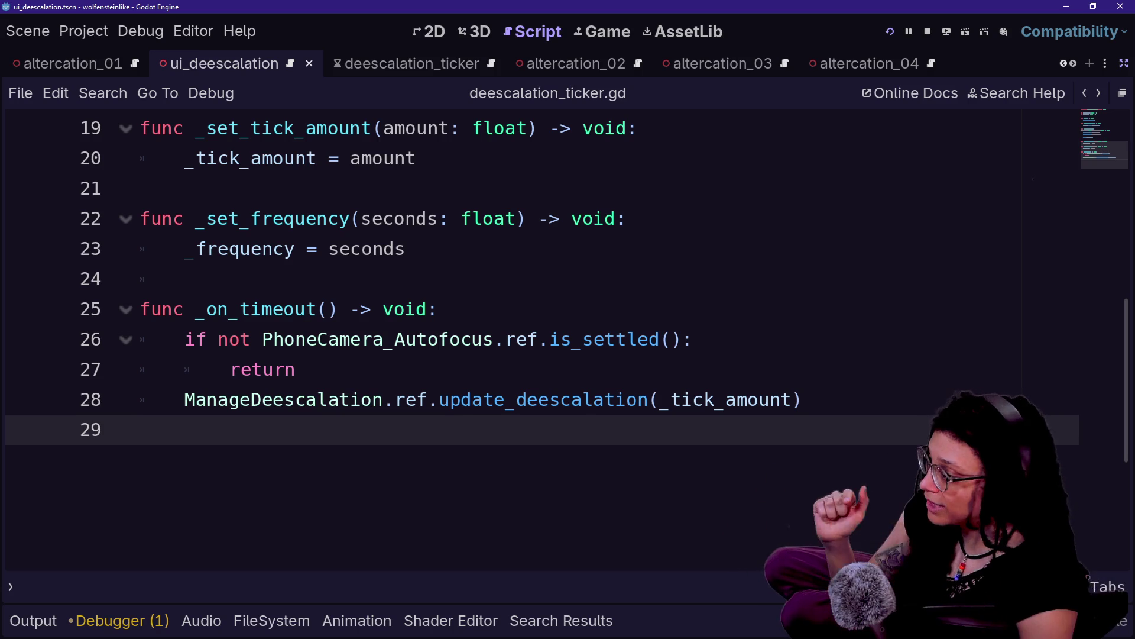
drag(584, 399, 239, 399)
click(583, 399)
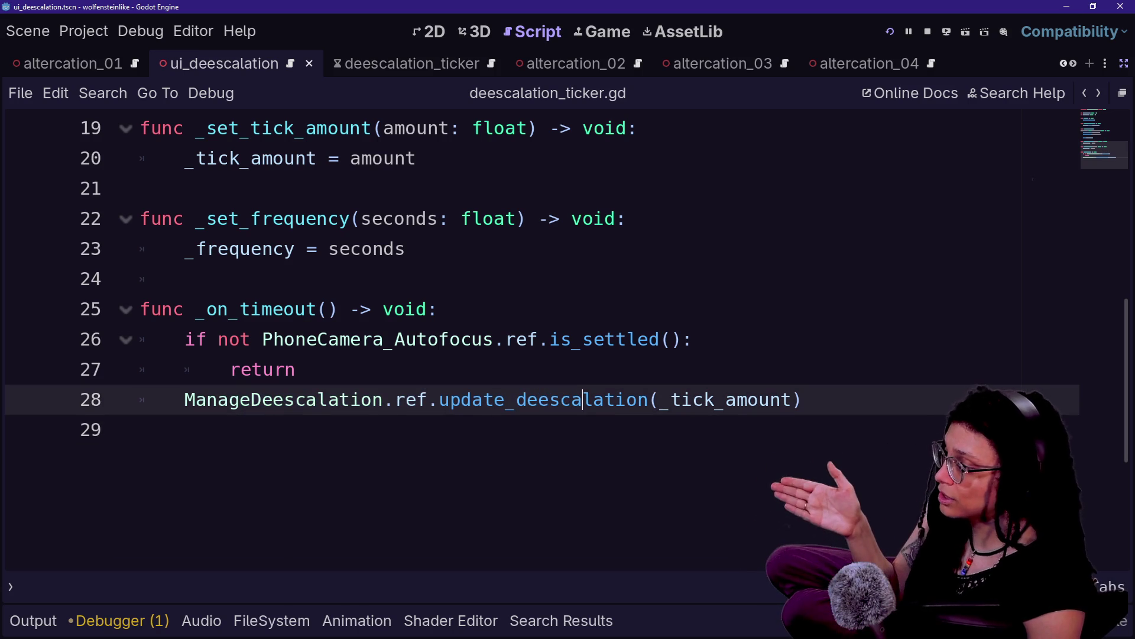
drag(185, 400, 305, 369)
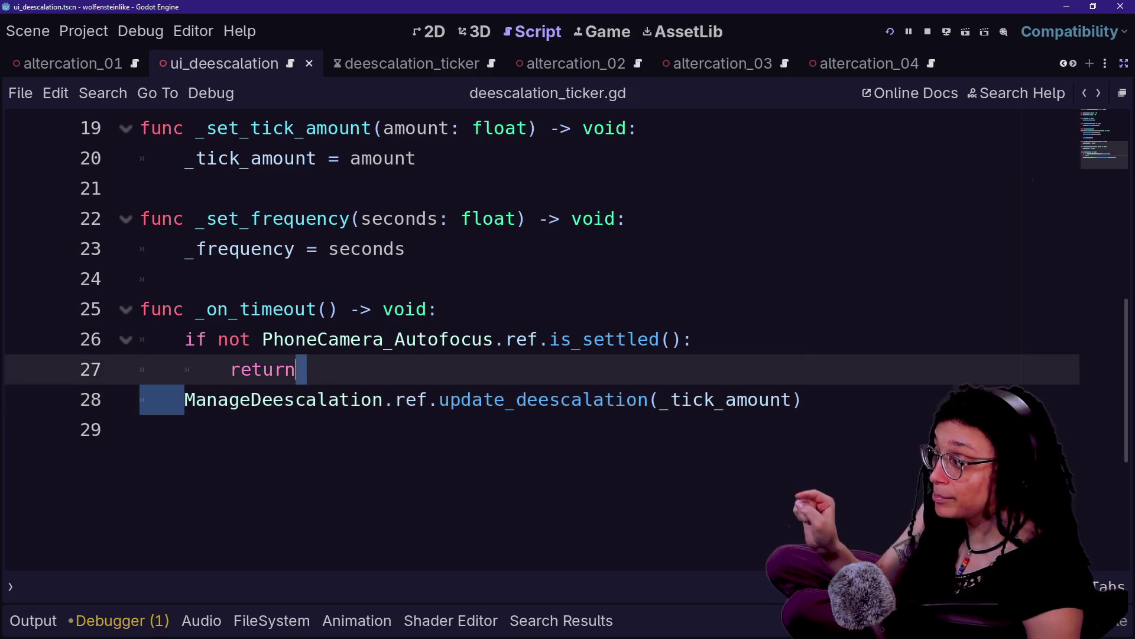
click(670, 399)
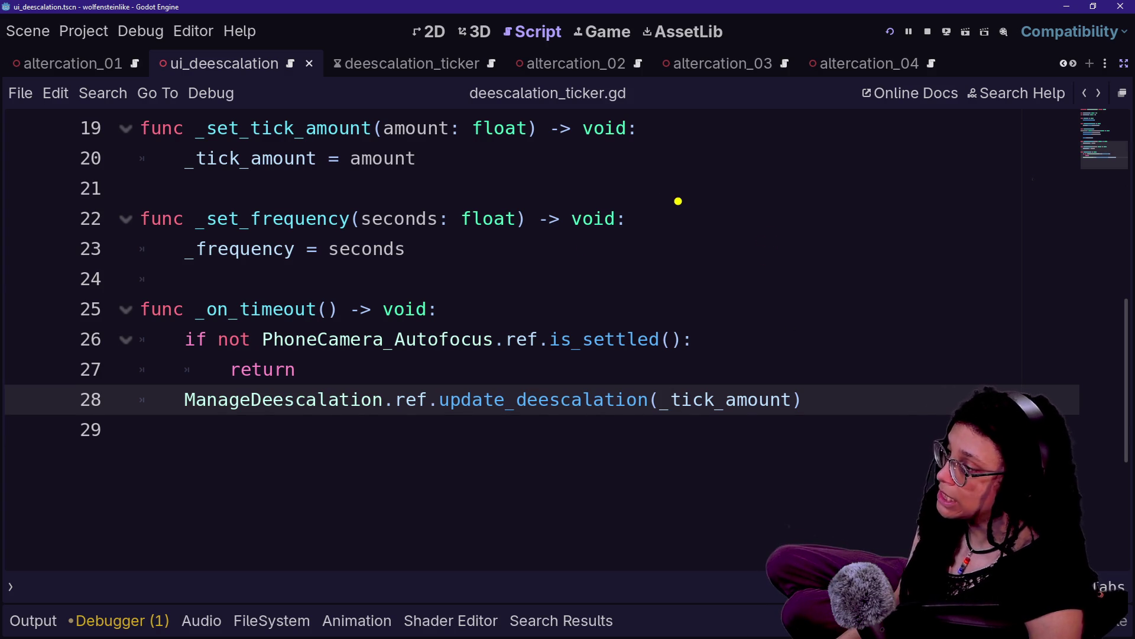
Sketch yellow lollipop figures in the blank area right of lines 22–28.
mouse_move(776, 188)
mouse_down()
mouse_move(770, 224)
mouse_move(782, 253)
mouse_move(776, 184)
mouse_move(761, 303)
mouse_up()
mouse_move(781, 192)
mouse_down()
mouse_move(784, 220)
mouse_move(807, 188)
mouse_move(769, 216)
mouse_up()
drag(882, 183, 882, 274)
mouse_move(879, 204)
mouse_down()
mouse_move(872, 197)
mouse_move(919, 172)
mouse_move(884, 196)
mouse_up()
drag(824, 294, 825, 327)
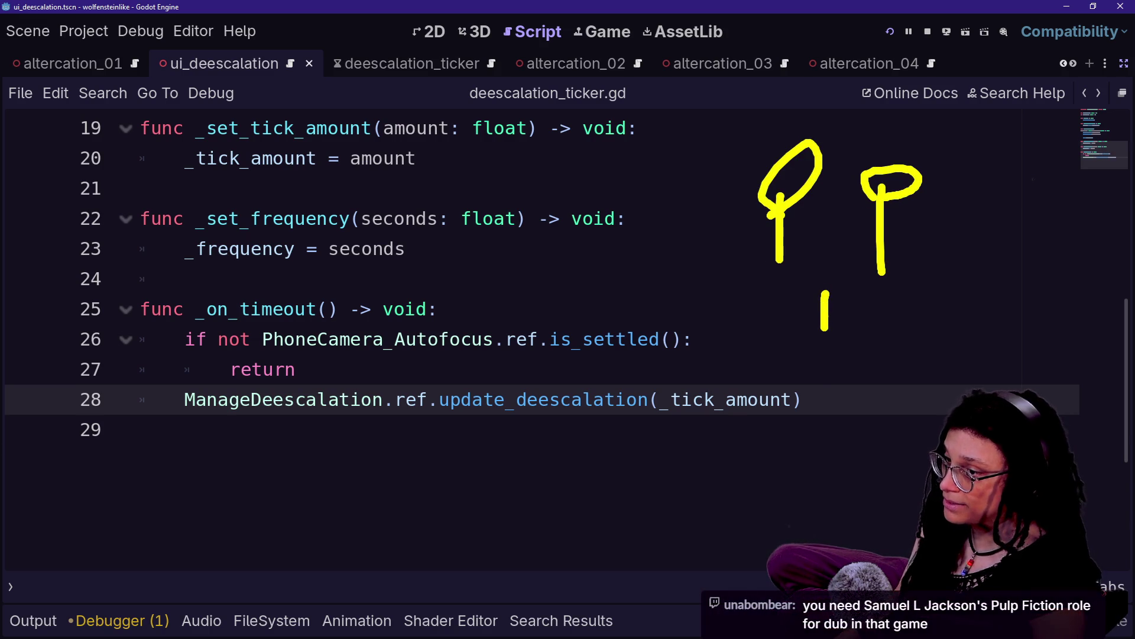
mouse_move(821, 287)
mouse_down()
mouse_move(809, 252)
mouse_move(827, 296)
mouse_up()
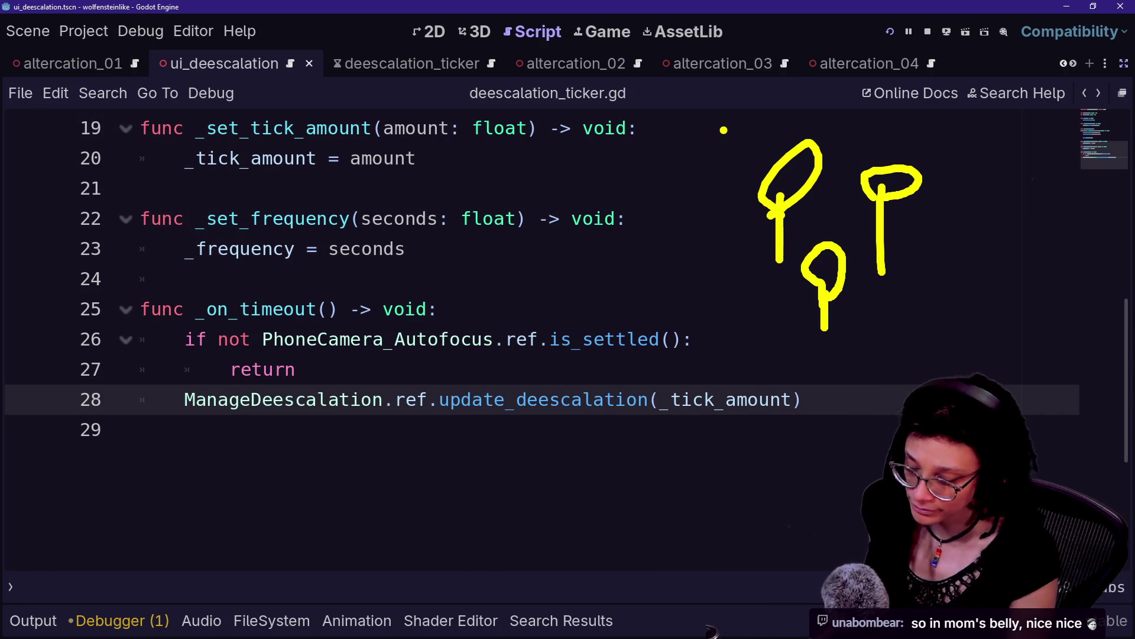
mouse_move(838, 147)
mouse_down()
mouse_move(651, 278)
mouse_move(735, 331)
mouse_up()
key(ctrl+z)
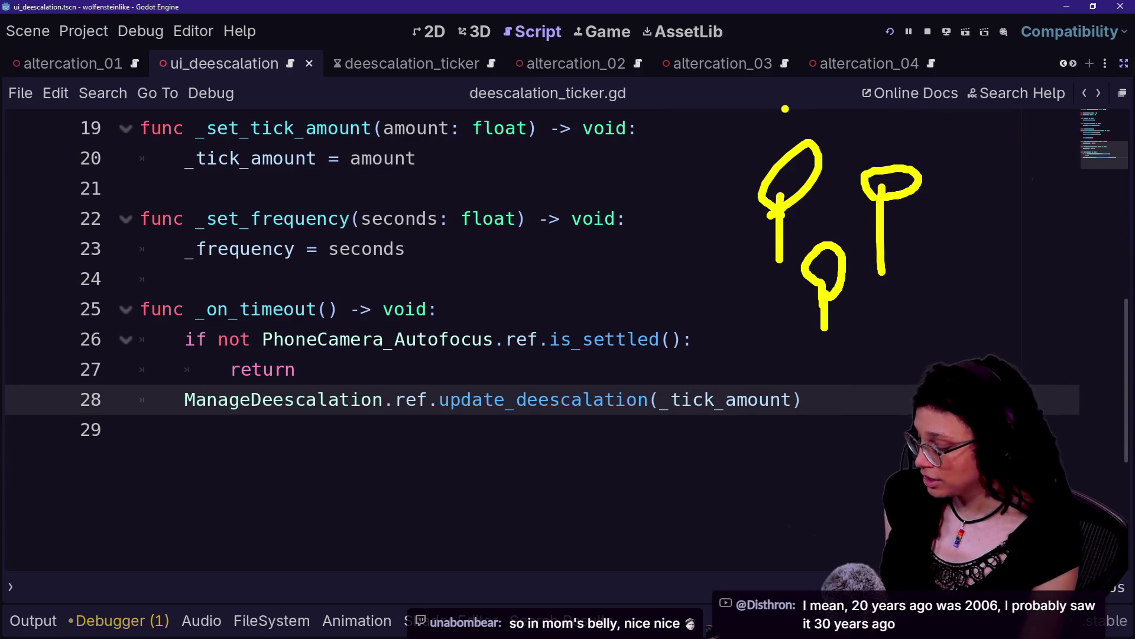
Add blue boxes, an arrow over line 28 and another yellow lollipop, then switch to a blank whiteboard.
mouse_move(749, 86)
mouse_down()
mouse_move(787, 149)
mouse_move(916, 90)
mouse_up()
drag(818, 90, 797, 88)
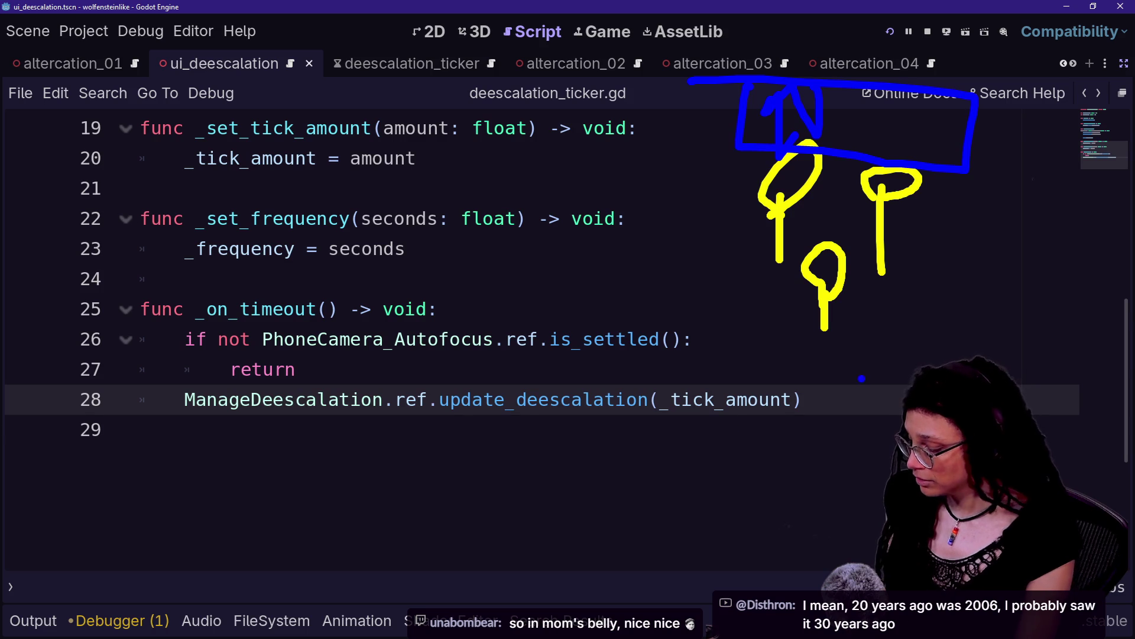
mouse_move(869, 486)
mouse_down()
mouse_move(835, 467)
mouse_move(874, 490)
mouse_move(809, 550)
mouse_move(828, 476)
mouse_move(819, 515)
mouse_up()
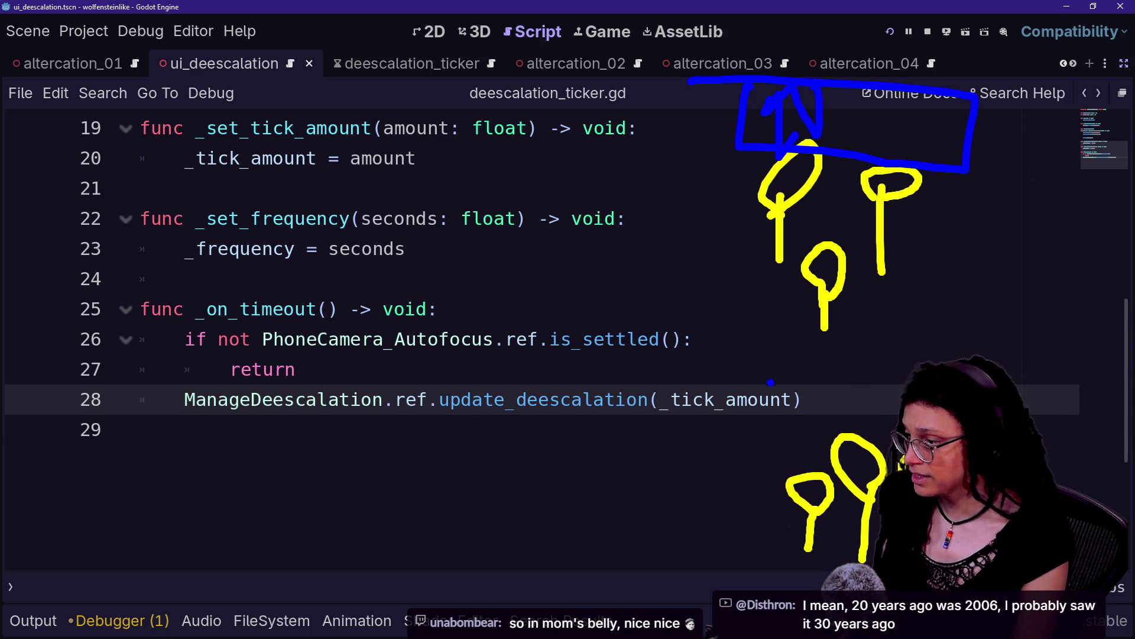
drag(771, 382, 905, 458)
drag(854, 382, 744, 382)
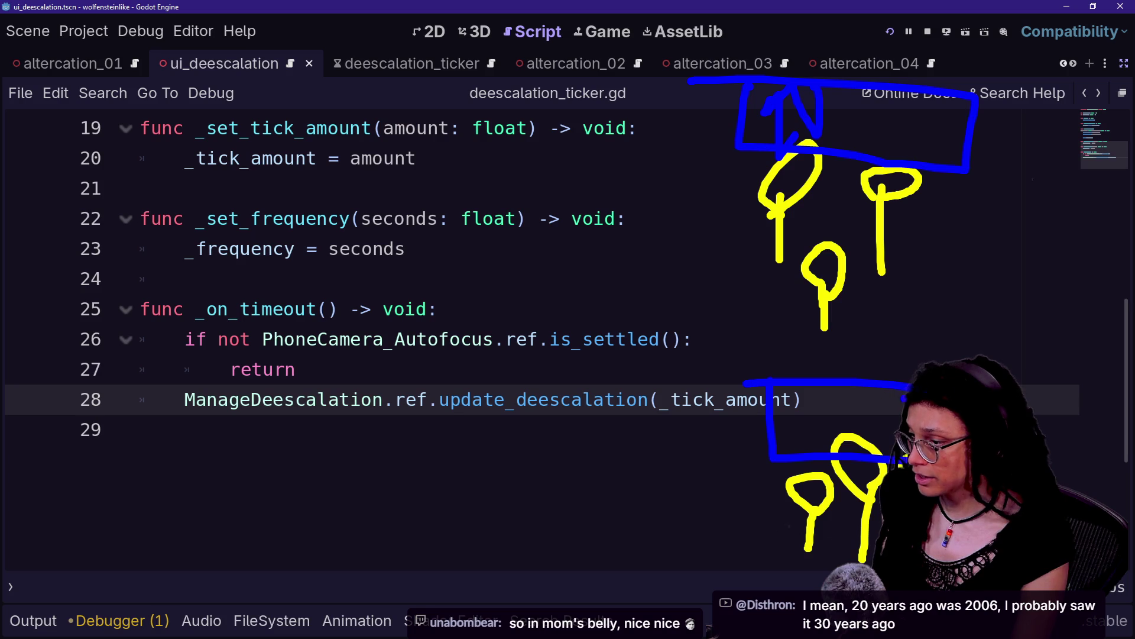
drag(818, 412, 881, 423)
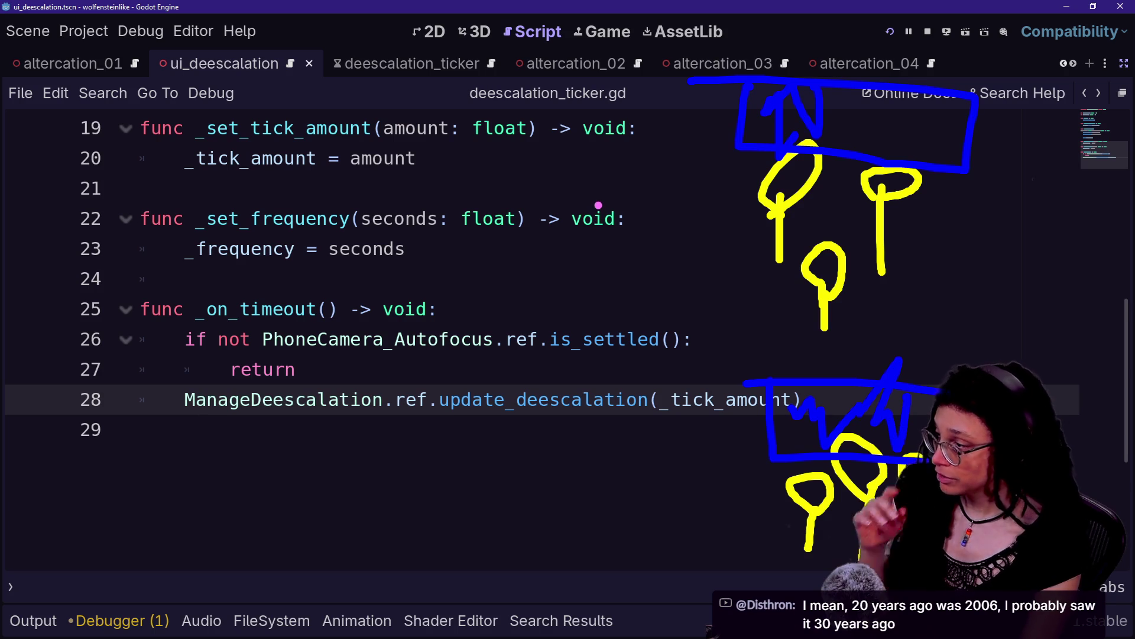
key(w)
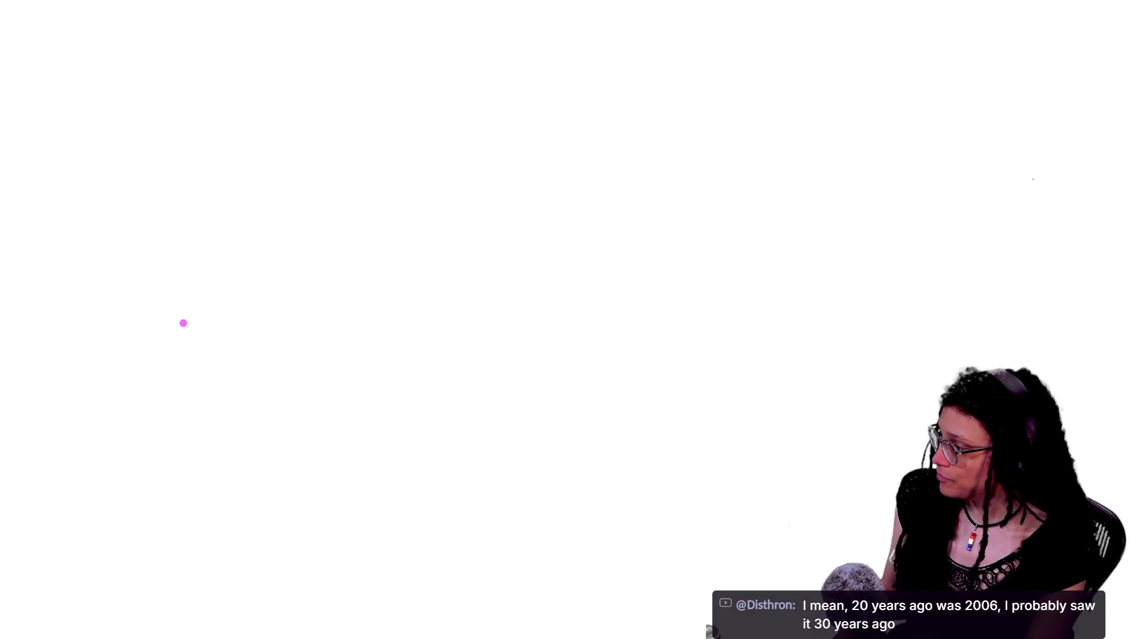
Leave the whiteboard with a blue pen and draw two groups of yellow stick figures beside the code.
key(b)
key(k)
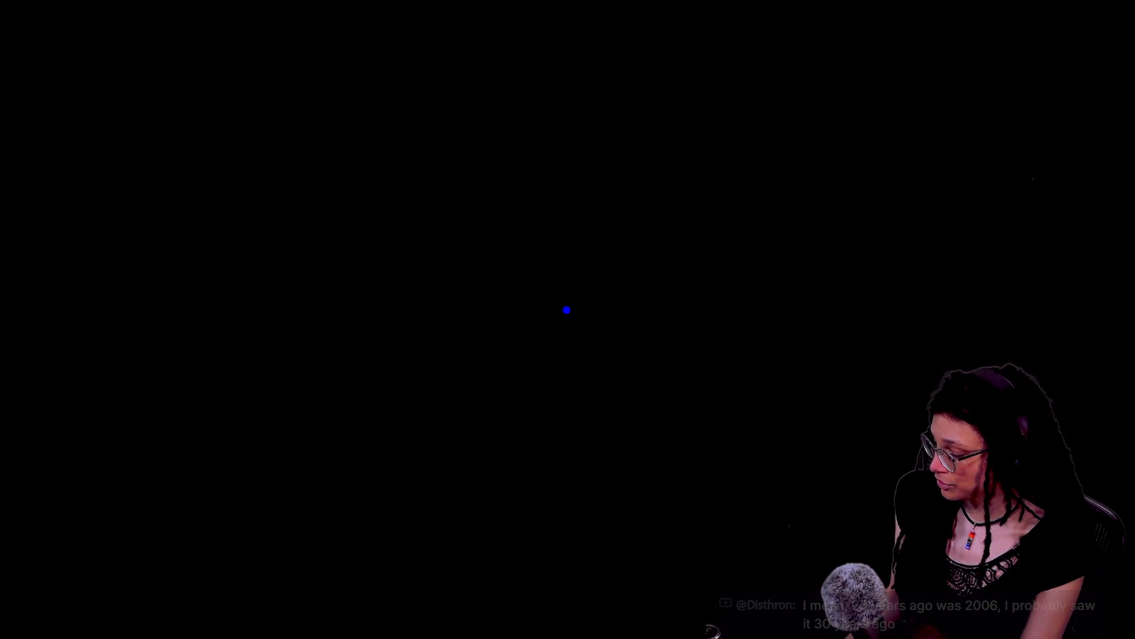
key(Escape)
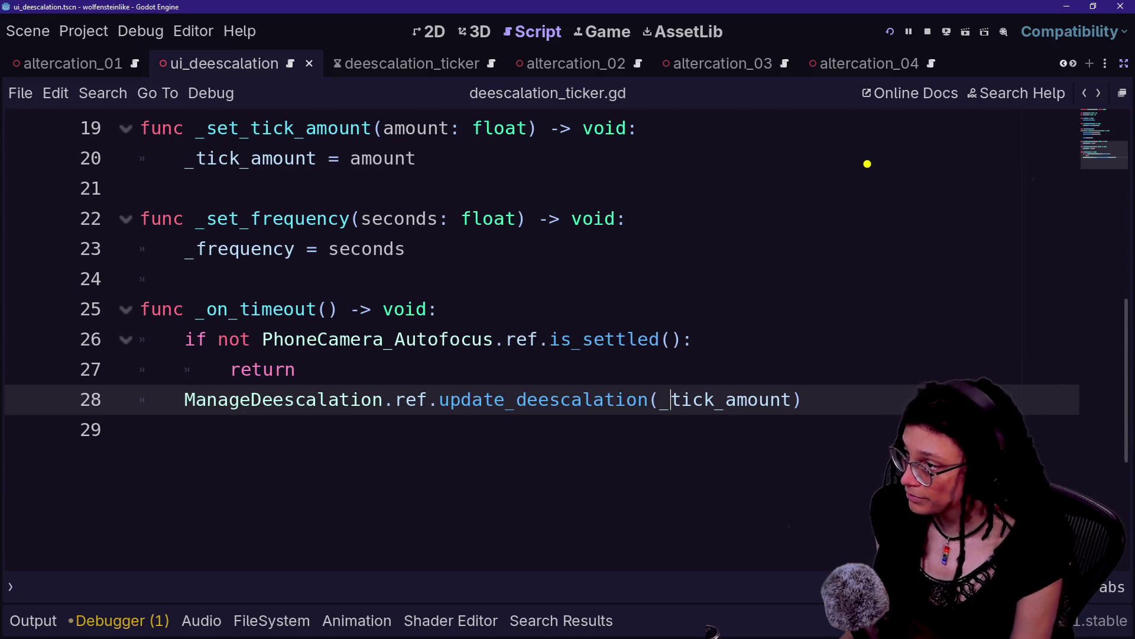
drag(866, 168, 853, 266)
mouse_move(863, 162)
mouse_down()
mouse_move(900, 154)
mouse_move(855, 173)
mouse_up()
drag(831, 176, 802, 263)
drag(824, 178, 852, 155)
mouse_move(940, 197)
mouse_down()
mouse_move(947, 288)
mouse_move(964, 158)
mouse_move(947, 193)
mouse_up()
mouse_move(786, 414)
mouse_down()
mouse_move(782, 499)
mouse_move(775, 391)
mouse_move(791, 421)
mouse_move(838, 395)
mouse_move(834, 439)
mouse_up()
click(856, 444)
drag(862, 401, 859, 449)
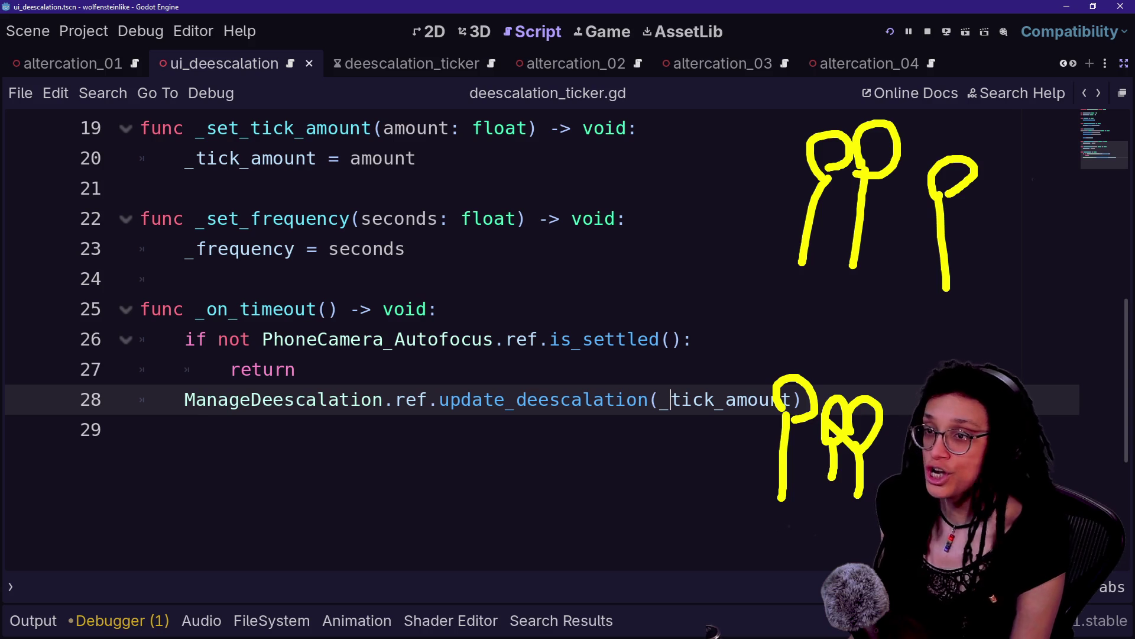
Mark the update_deescalation call and upper figures in blue, and outline _on_timeout with pink arrows.
mouse_move(773, 325)
mouse_down()
mouse_move(882, 379)
mouse_move(784, 340)
mouse_up()
mouse_move(807, 88)
mouse_down()
mouse_move(976, 93)
mouse_move(808, 74)
mouse_up()
mouse_move(225, 290)
mouse_down()
mouse_move(221, 349)
mouse_move(337, 480)
mouse_move(331, 316)
mouse_move(217, 288)
mouse_up()
mouse_move(355, 213)
mouse_down()
mouse_move(29, 326)
mouse_move(432, 408)
mouse_move(440, 377)
mouse_up()
drag(310, 336, 712, 202)
mouse_move(510, 221)
mouse_down()
mouse_move(561, 204)
mouse_move(615, 300)
mouse_up()
drag(398, 363, 671, 356)
drag(598, 327, 750, 395)
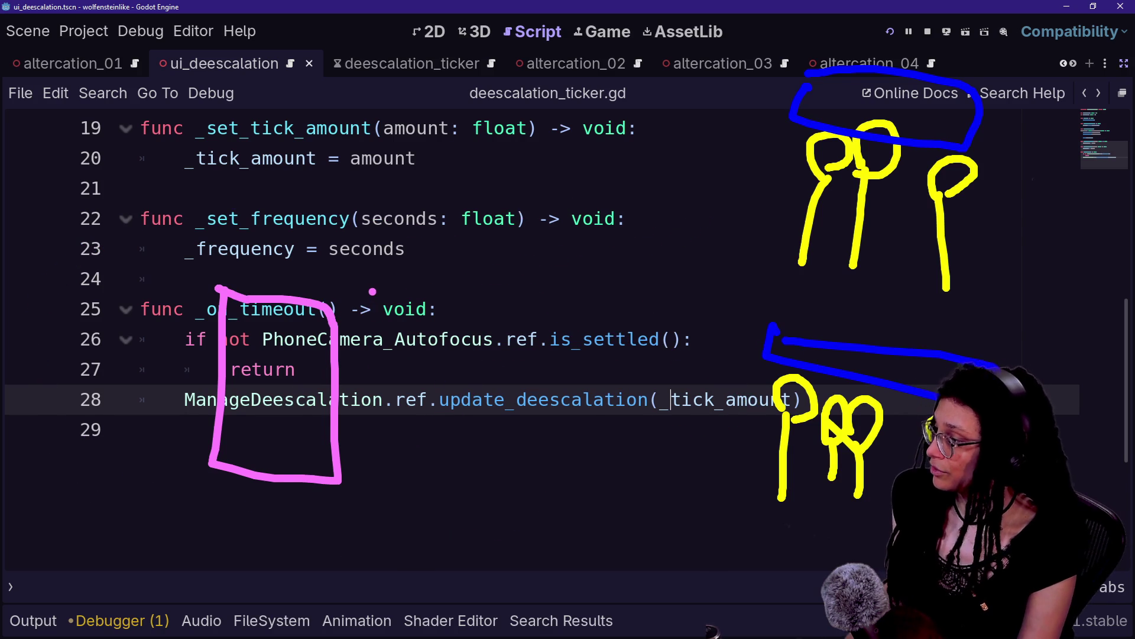
click(367, 307)
Label the timeout function 'SIGNAL', circle it, and draw pink arrows toward lines 22 and 28.
text(SIGNAL)
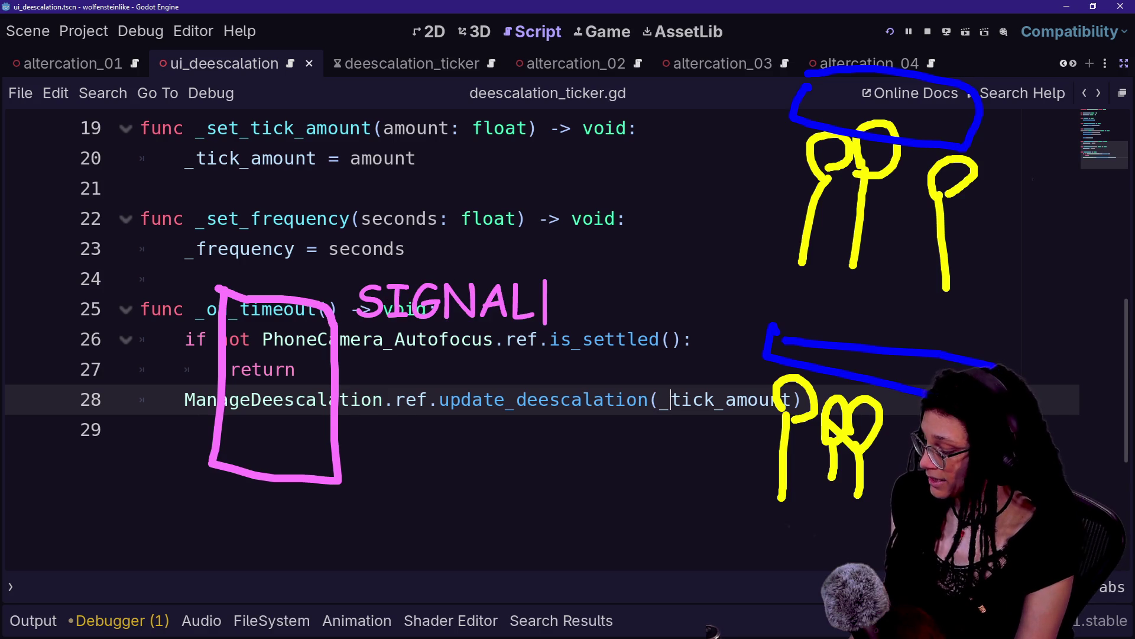
mouse_move(436, 249)
mouse_down()
mouse_move(357, 255)
mouse_move(558, 340)
mouse_move(417, 228)
mouse_up()
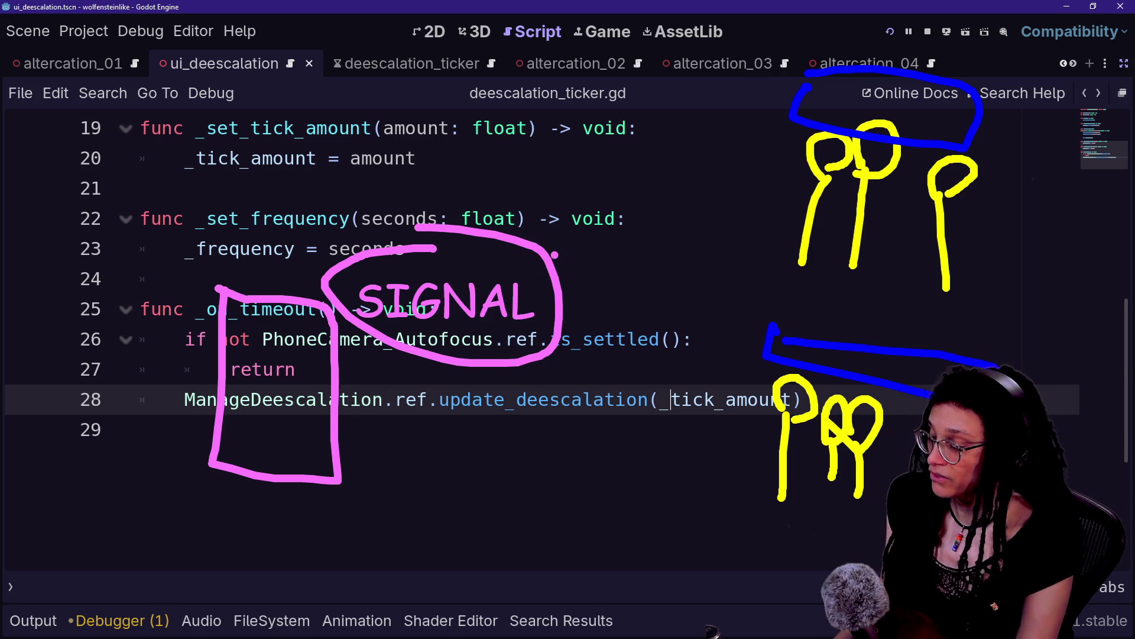
mouse_move(537, 249)
mouse_down()
mouse_move(569, 223)
mouse_move(555, 211)
mouse_move(590, 237)
mouse_up()
drag(512, 382, 512, 417)
drag(462, 399, 519, 412)
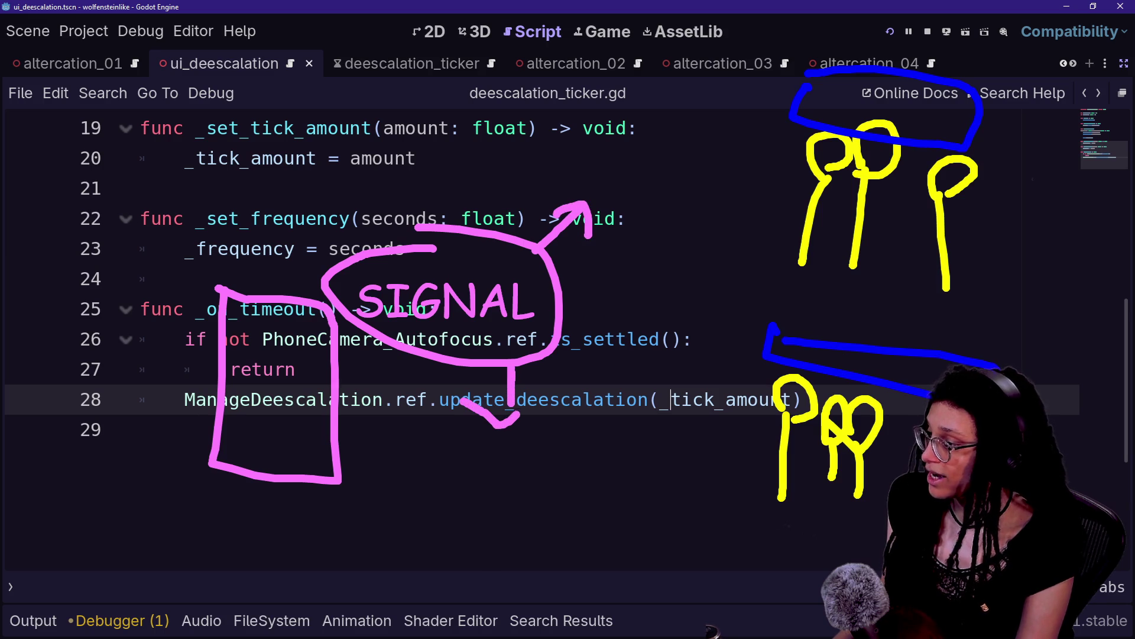
mouse_move(383, 347)
mouse_down()
mouse_move(345, 388)
mouse_move(367, 389)
mouse_up()
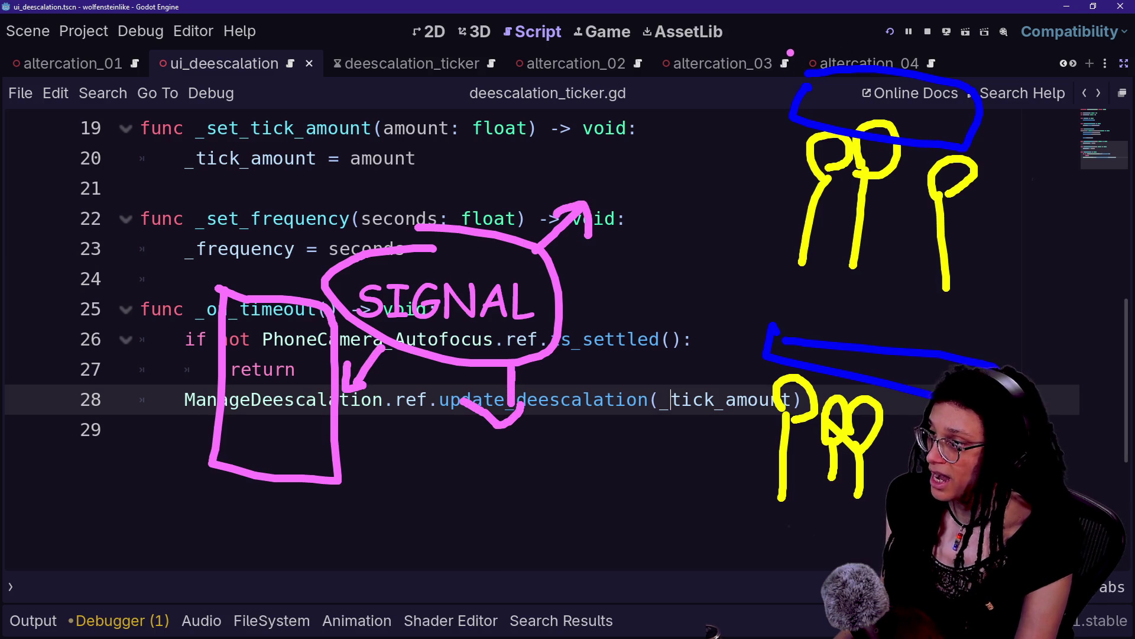
Add curves and pink question marks beside both stick-figure groups.
mouse_move(746, 40)
mouse_down()
mouse_move(763, 45)
mouse_move(767, 144)
mouse_up()
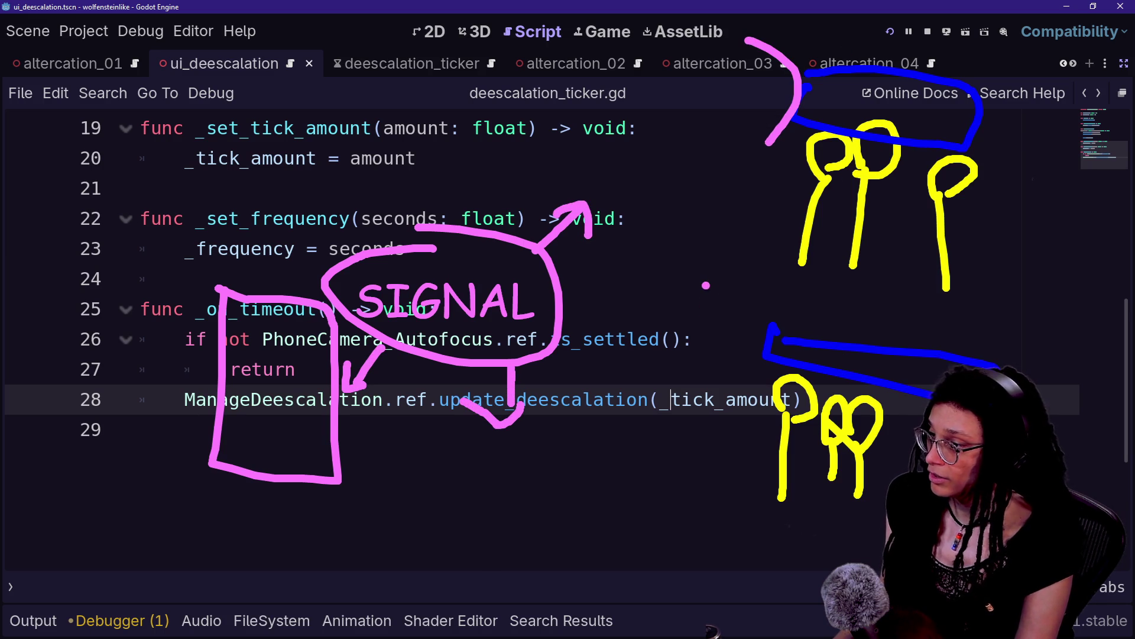
drag(706, 286, 739, 395)
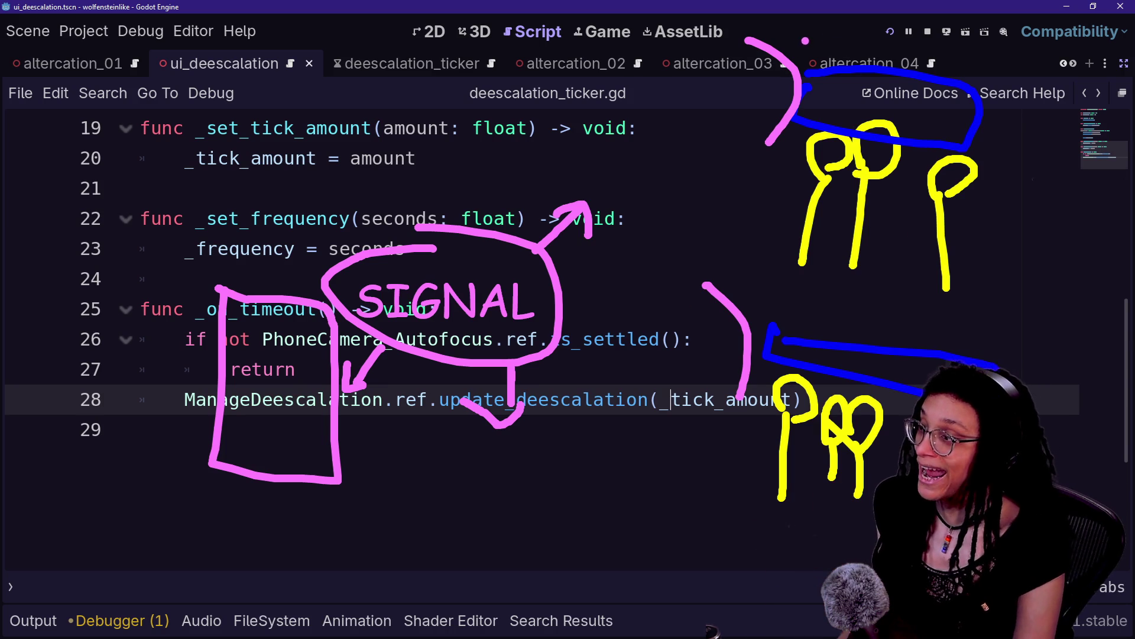
drag(797, 34, 820, 47)
drag(761, 273, 773, 303)
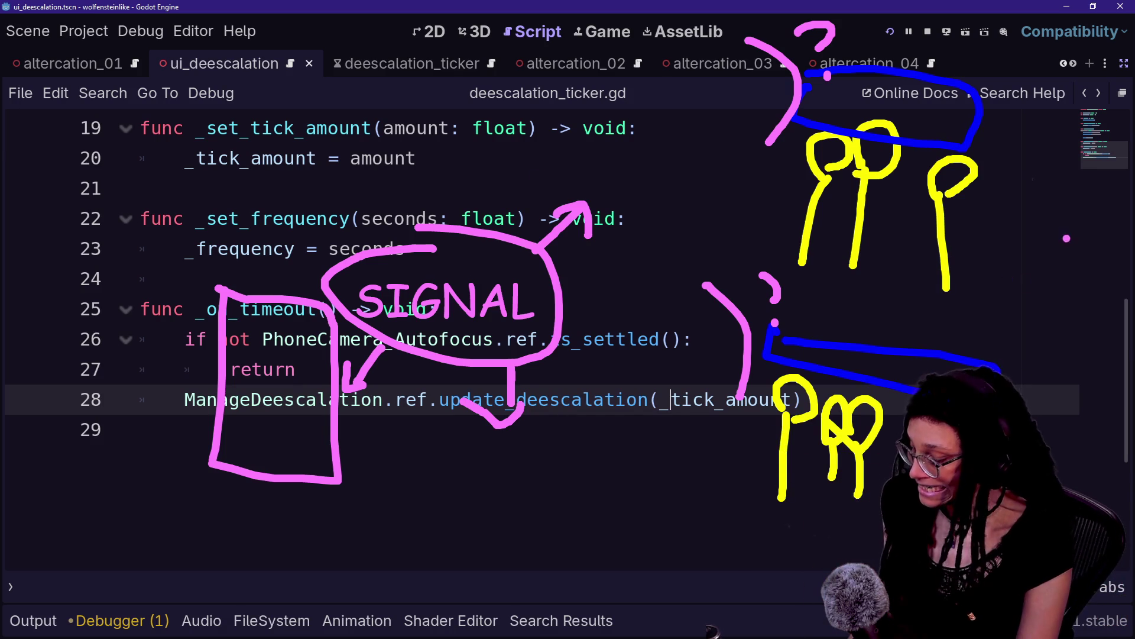
Write red 2 and 6 markers near the figures and code, and cross out the upper figures.
mouse_move(974, 203)
mouse_down()
mouse_move(985, 257)
mouse_move(1041, 269)
mouse_up()
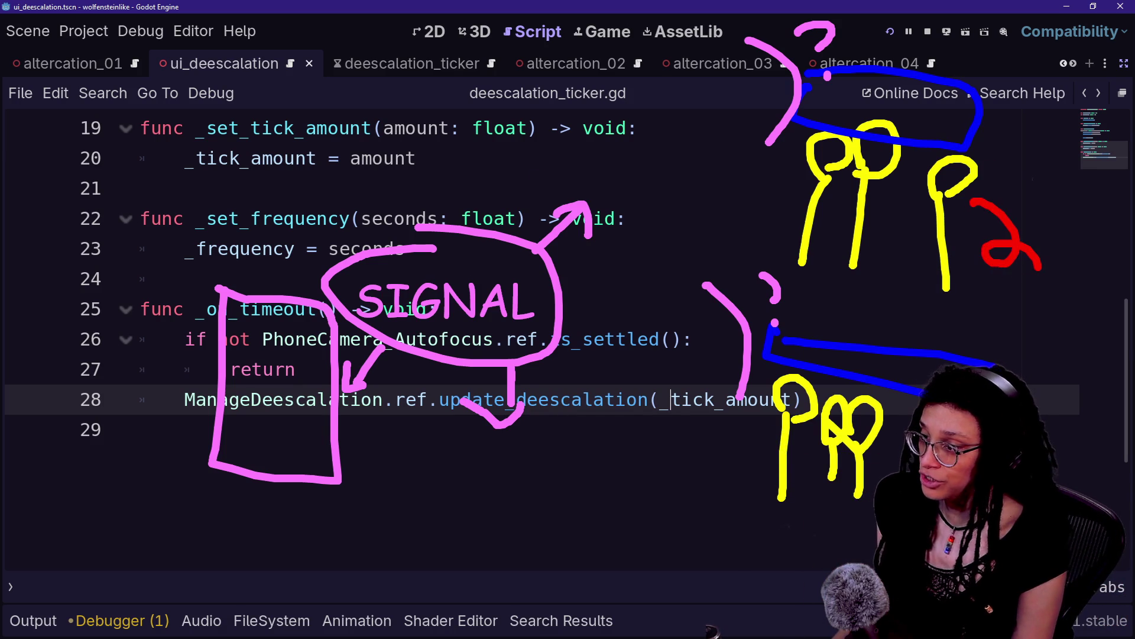
mouse_move(715, 432)
mouse_down()
mouse_move(763, 521)
mouse_move(621, 491)
mouse_up()
key(ctrl+z)
mouse_move(720, 432)
mouse_down()
mouse_move(651, 500)
mouse_move(665, 485)
mouse_up()
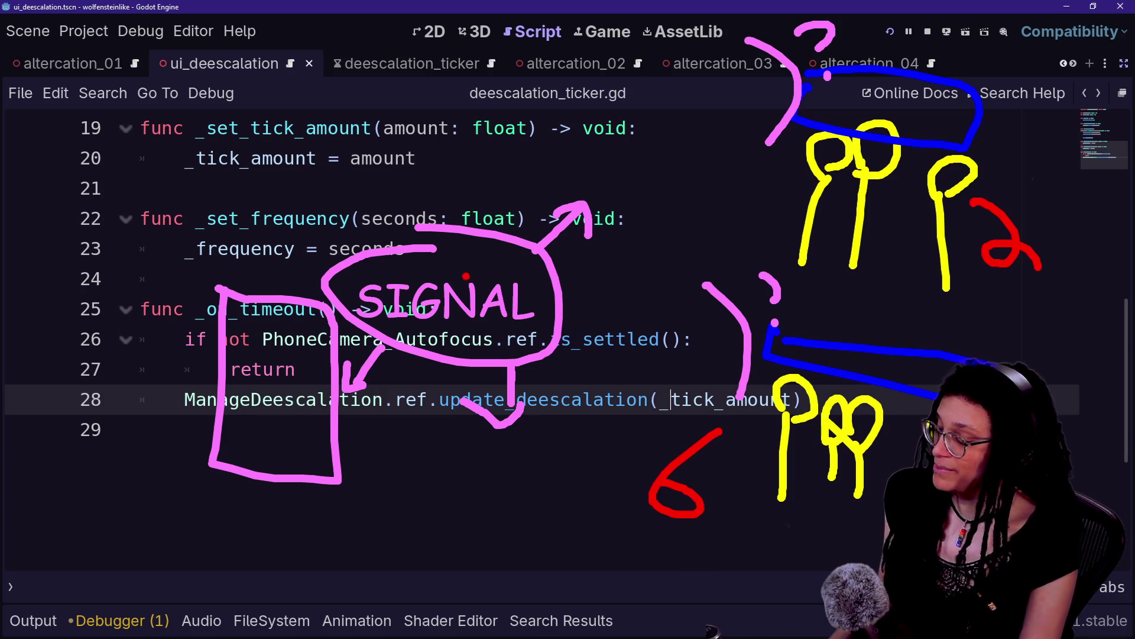
mouse_move(619, 126)
mouse_down()
mouse_move(615, 184)
mouse_move(597, 167)
mouse_up()
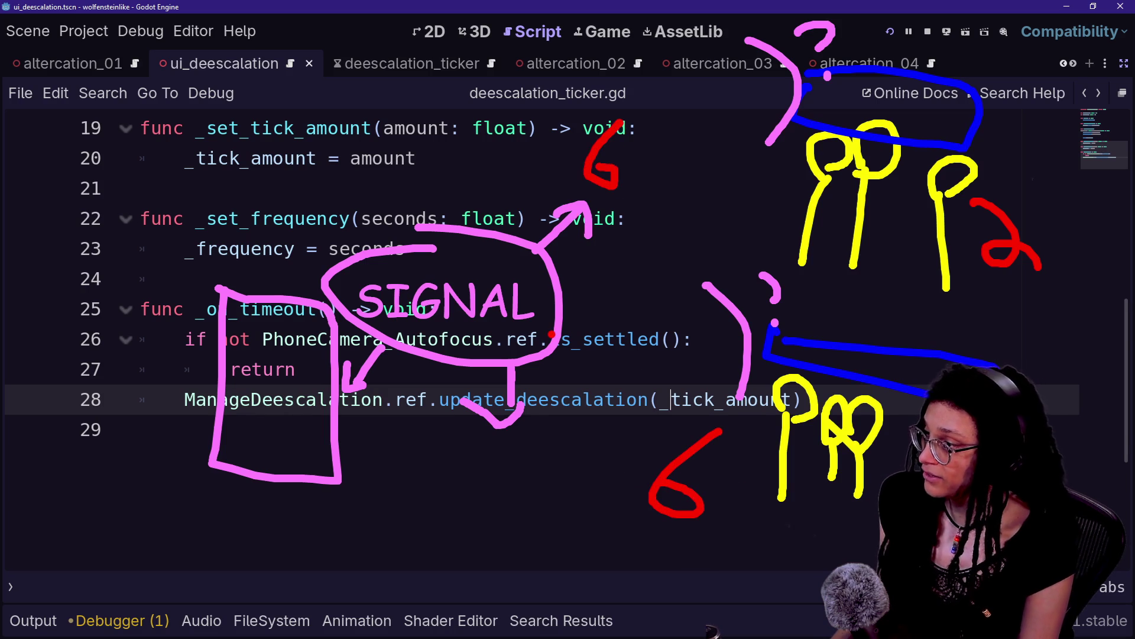
mouse_move(542, 411)
mouse_down()
mouse_move(542, 448)
mouse_move(528, 440)
mouse_up()
mouse_move(382, 395)
mouse_down()
mouse_move(368, 435)
mouse_move(362, 419)
mouse_up()
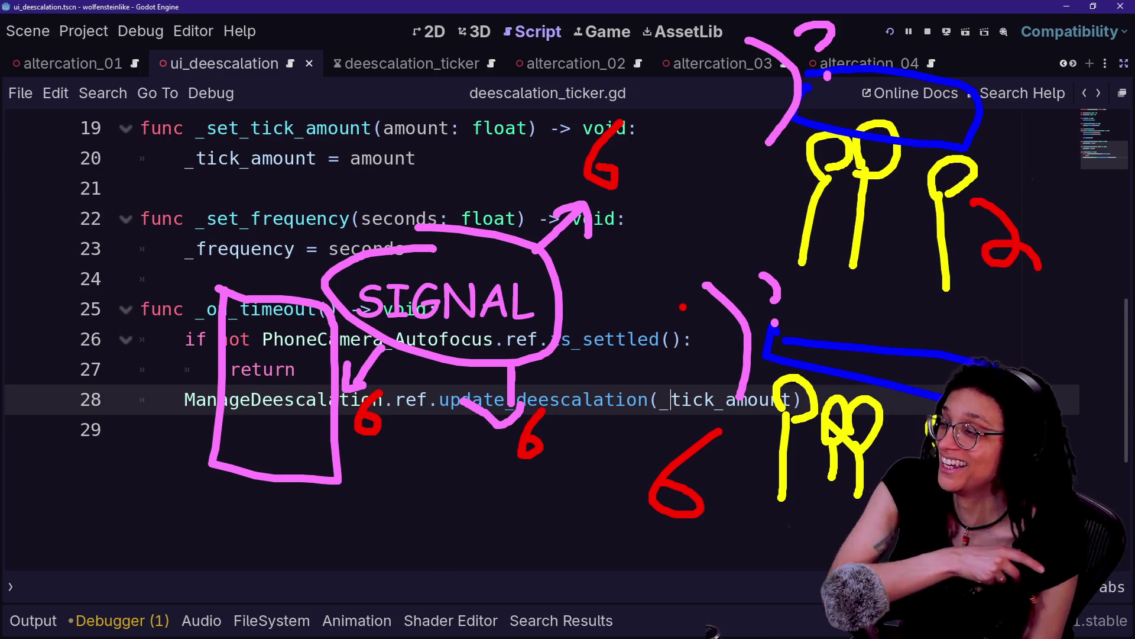
drag(849, 54, 1041, 324)
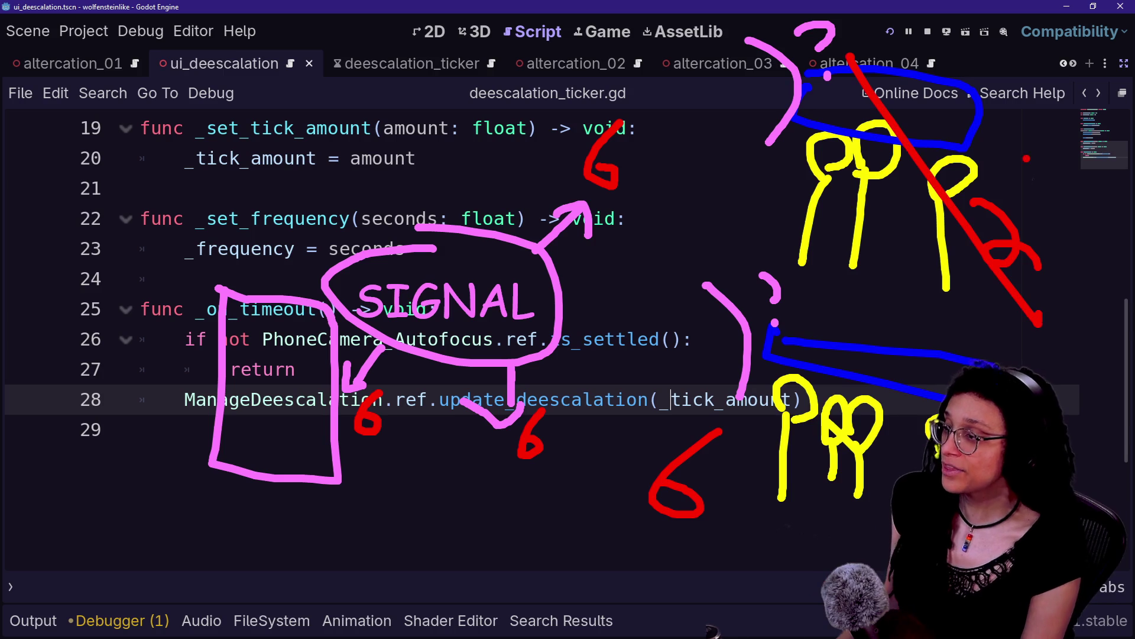
drag(999, 88, 799, 267)
mouse_move(727, 295)
mouse_down()
mouse_move(811, 254)
mouse_move(905, 296)
mouse_up()
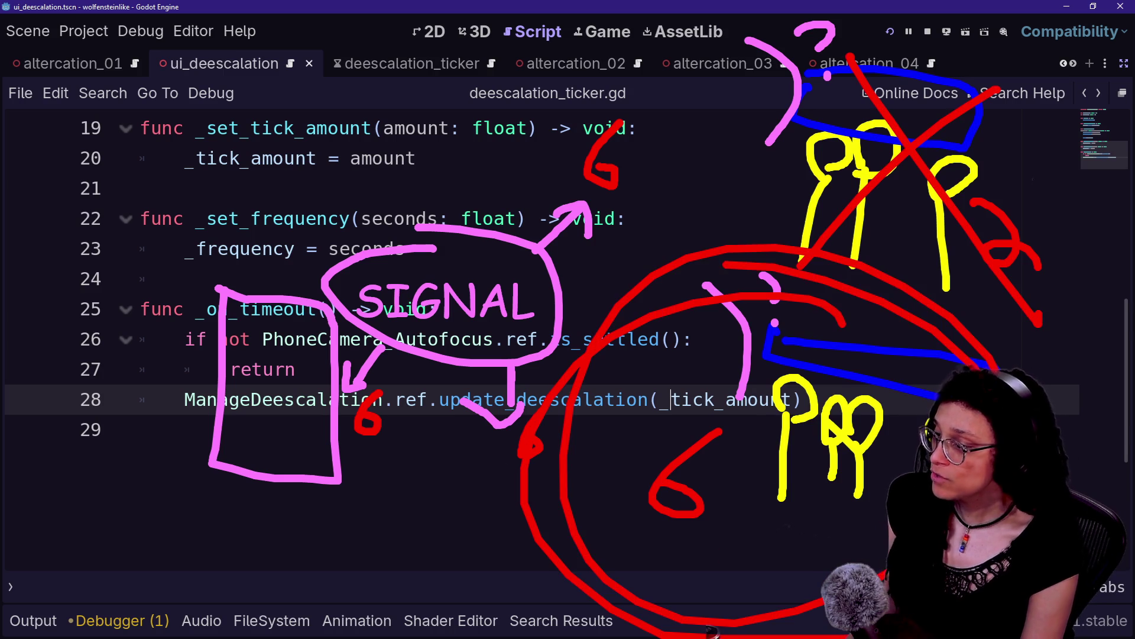
Undo the red circle, numbers and cross, the blue loop, question marks and pink arrows.
key(ctrl+z)
mouse_move(775, 349)
mouse_down()
mouse_move(858, 378)
mouse_move(781, 338)
mouse_up()
key(ctrl+z)
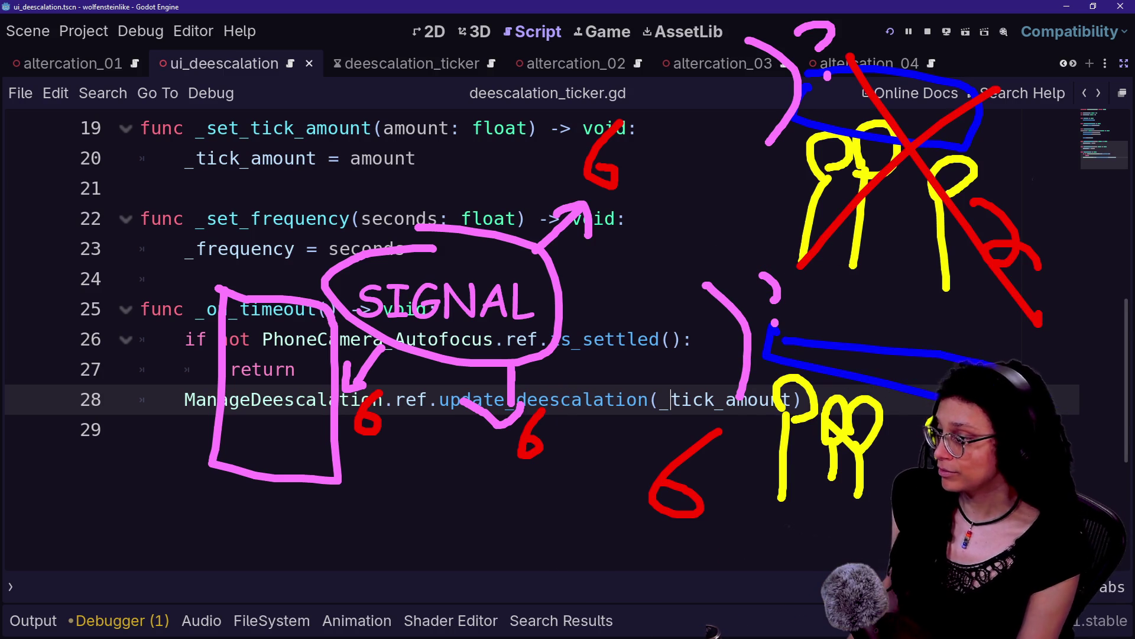
key(ctrl+z)
key(ctrl+z)
key(ctrl+z)
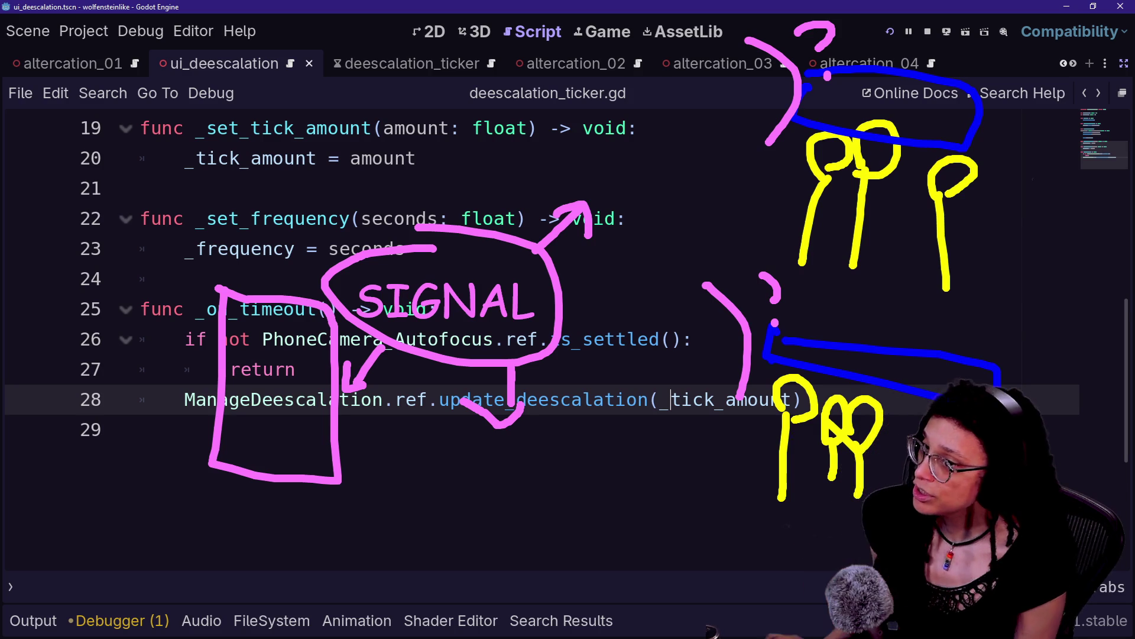
mouse_move(896, 8)
mouse_down()
mouse_move(671, 77)
mouse_move(979, 6)
mouse_move(680, 296)
mouse_move(686, 215)
mouse_up()
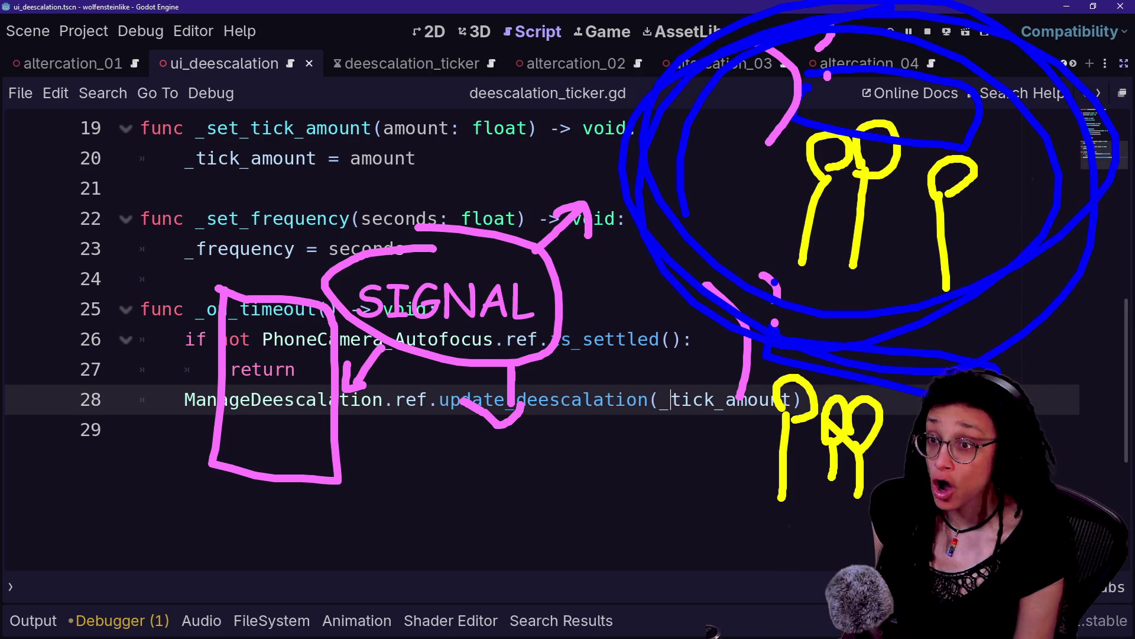
key(ctrl+z)
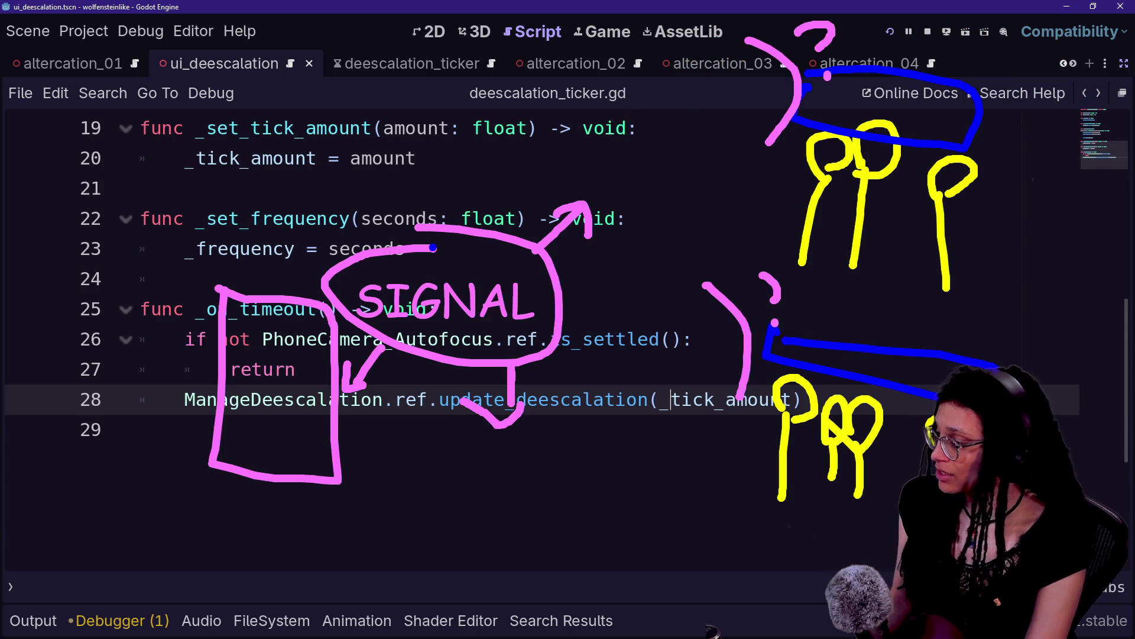
key(ctrl+z)
key(ctrl+z)
key(ctrl+z)
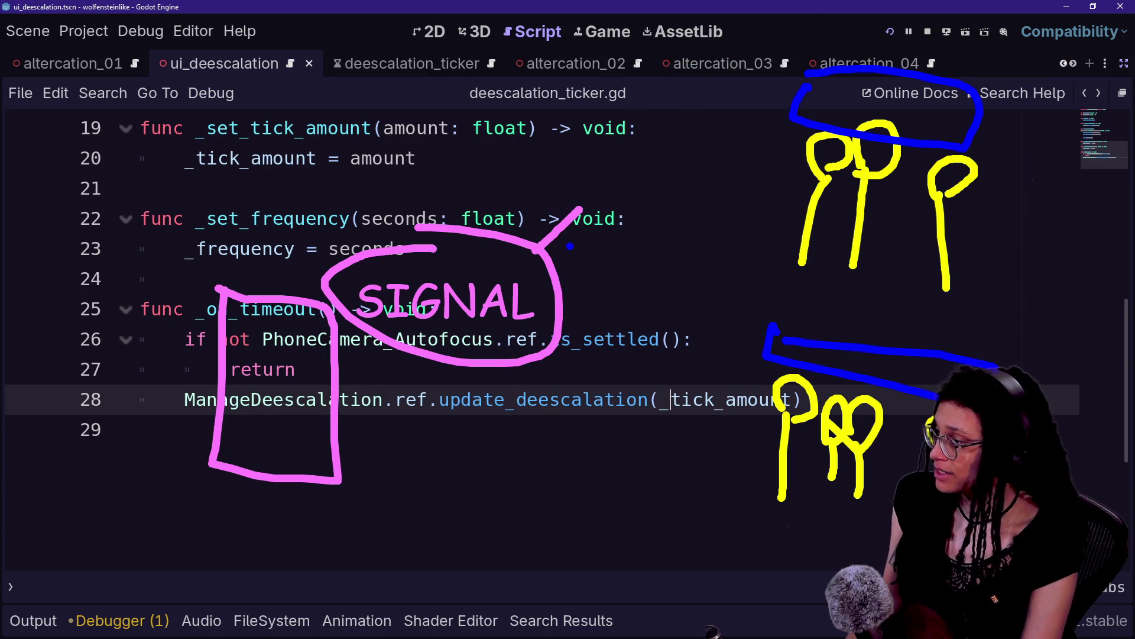
Replace the SIGNAL note with a 'Manager' label above line 25, boxed with lines 21–28.
key(ctrl+z)
key(ctrl+z)
key(ctrl+z)
text(t)
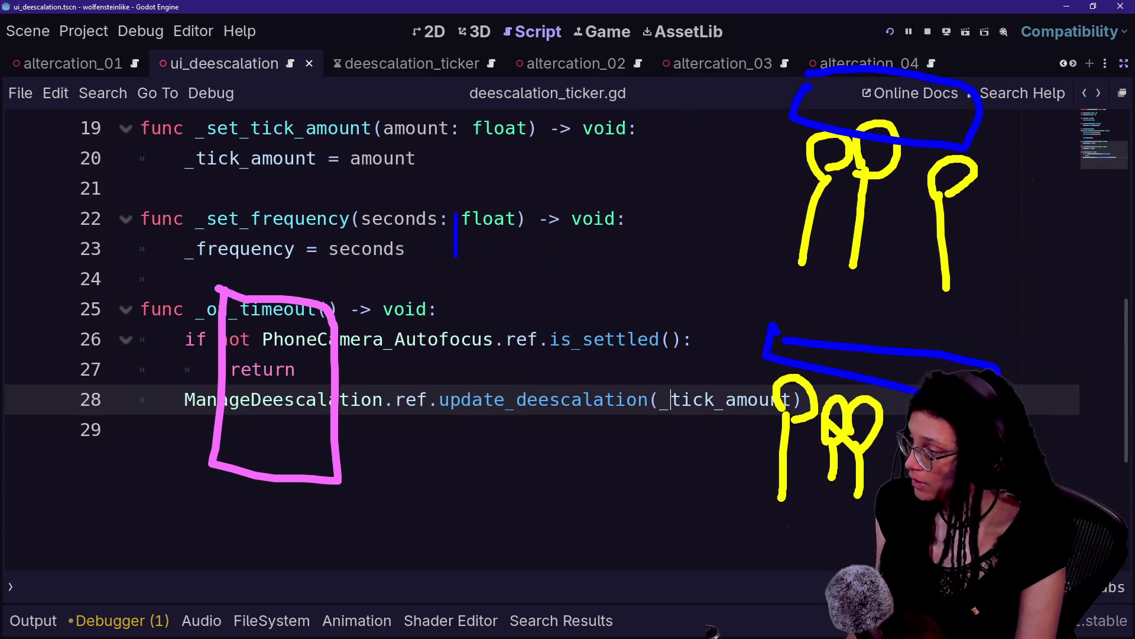
text(p)
key(BackSpace)
key(Escape)
text(t)
text(M)
key(BackSpace)
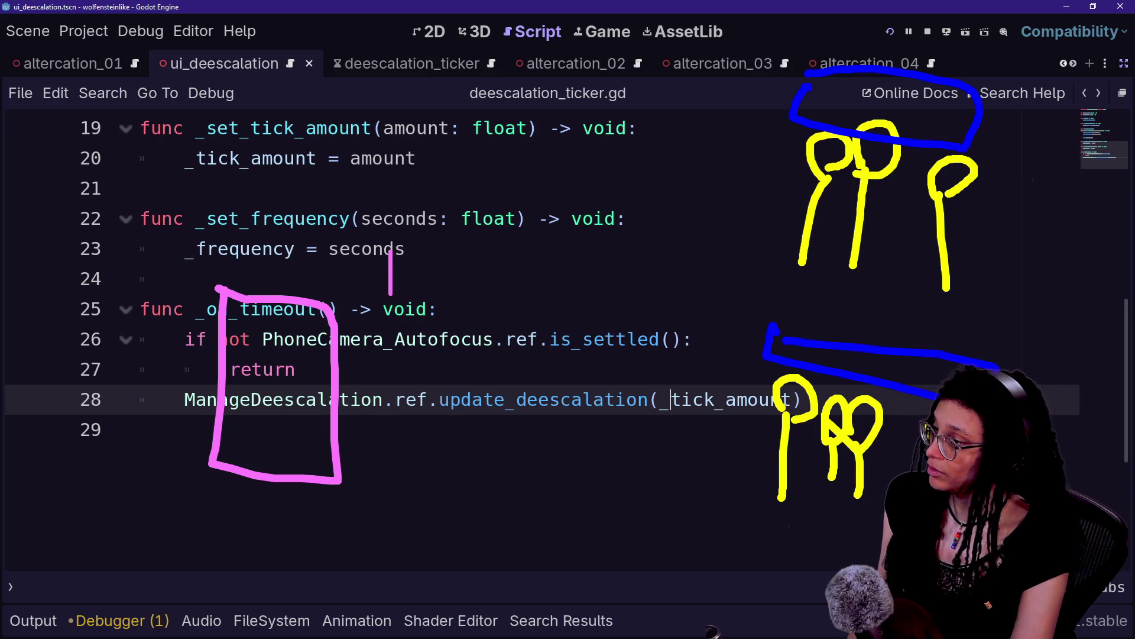
text(ALTERCATION MANAGER)
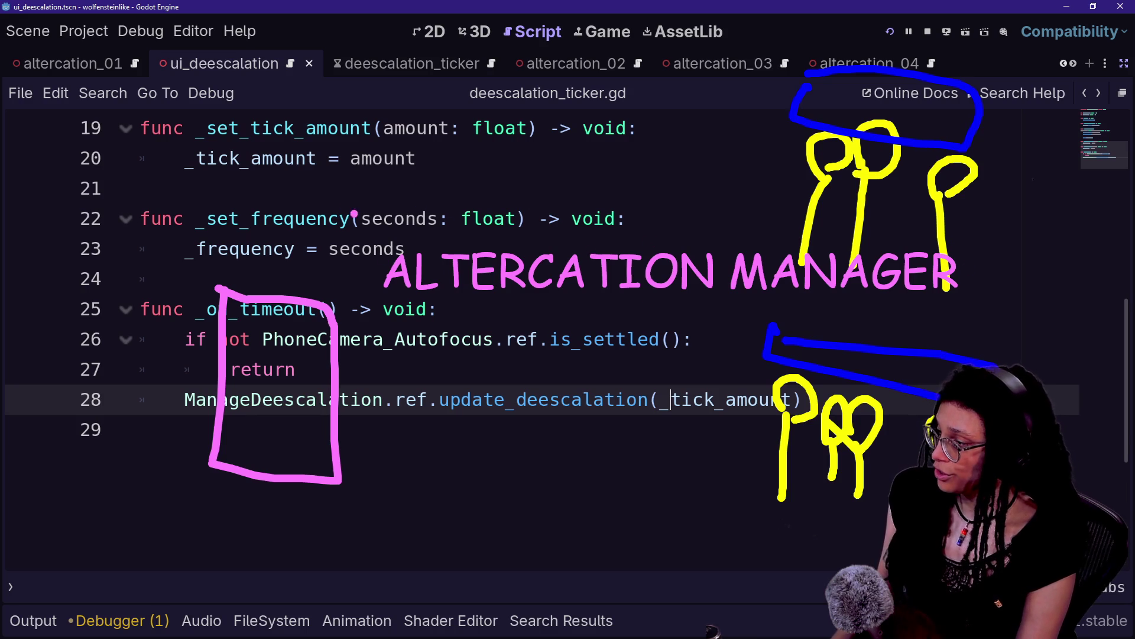
key(ctrl+z)
click(382, 281)
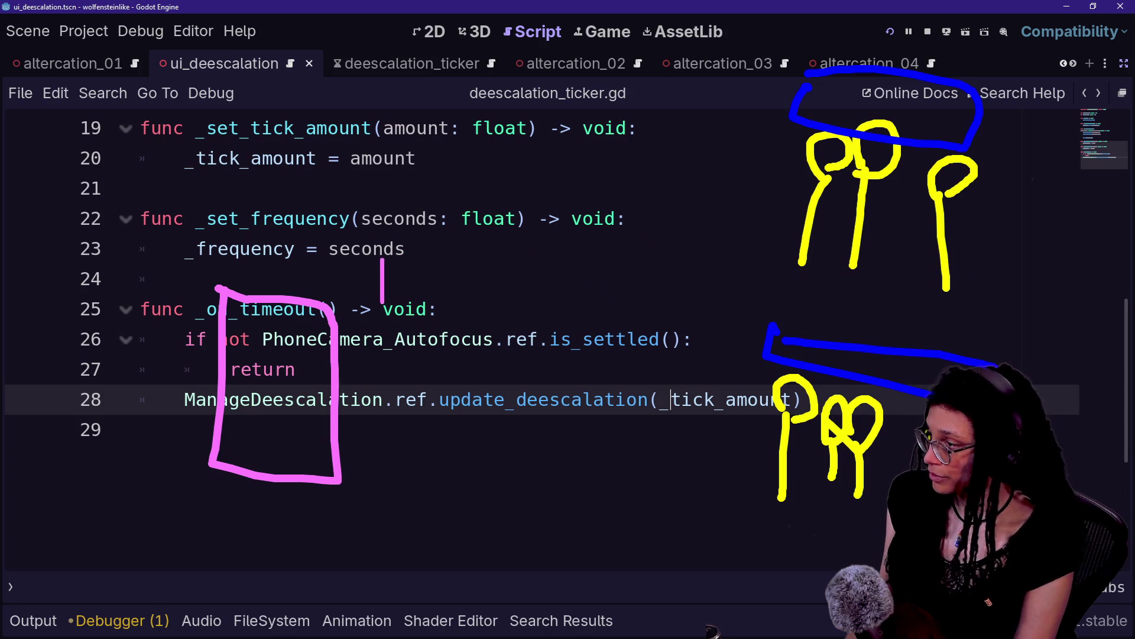
text(Manager)
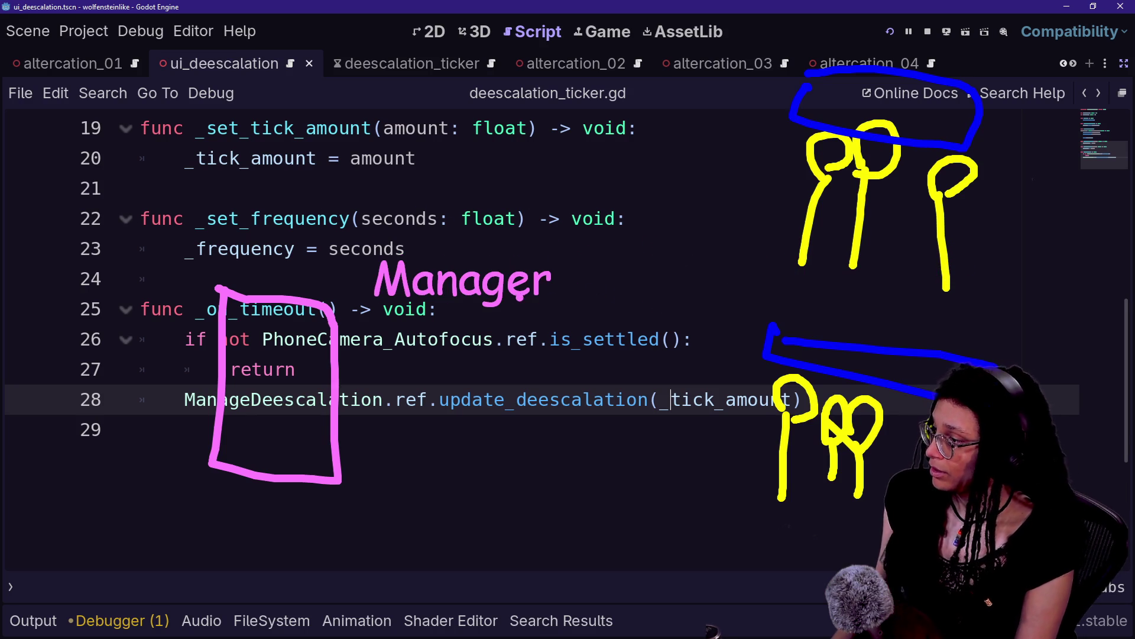
mouse_move(374, 203)
mouse_down()
mouse_move(581, 452)
mouse_move(343, 176)
mouse_up()
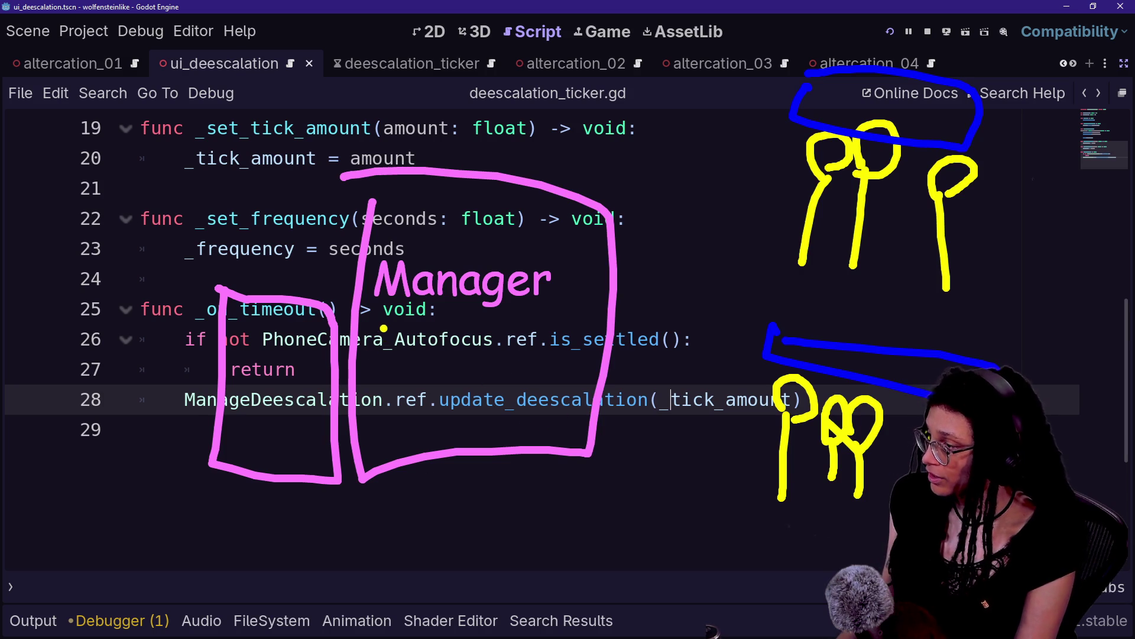
Mark yellow D's on lines 26 and 28 with arrows pointing to the stick figures.
mouse_move(381, 322)
mouse_down()
mouse_move(375, 362)
mouse_move(386, 321)
mouse_move(438, 328)
mouse_move(423, 360)
mouse_move(453, 359)
mouse_up()
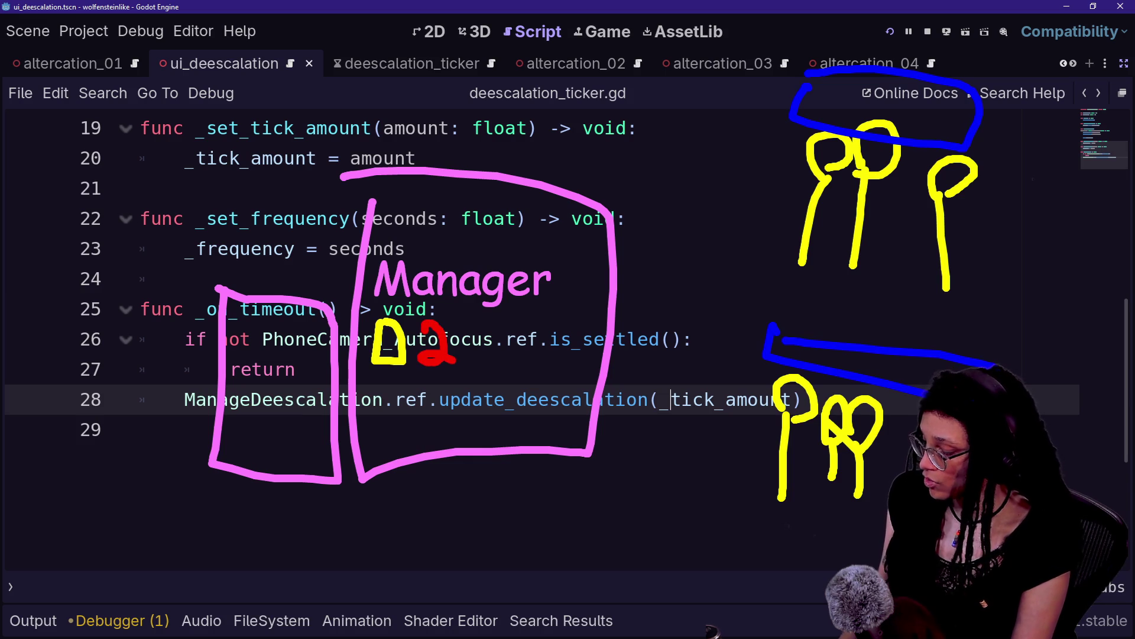
mouse_move(383, 394)
mouse_down()
mouse_move(390, 436)
mouse_move(382, 395)
mouse_move(414, 423)
mouse_move(422, 410)
mouse_up()
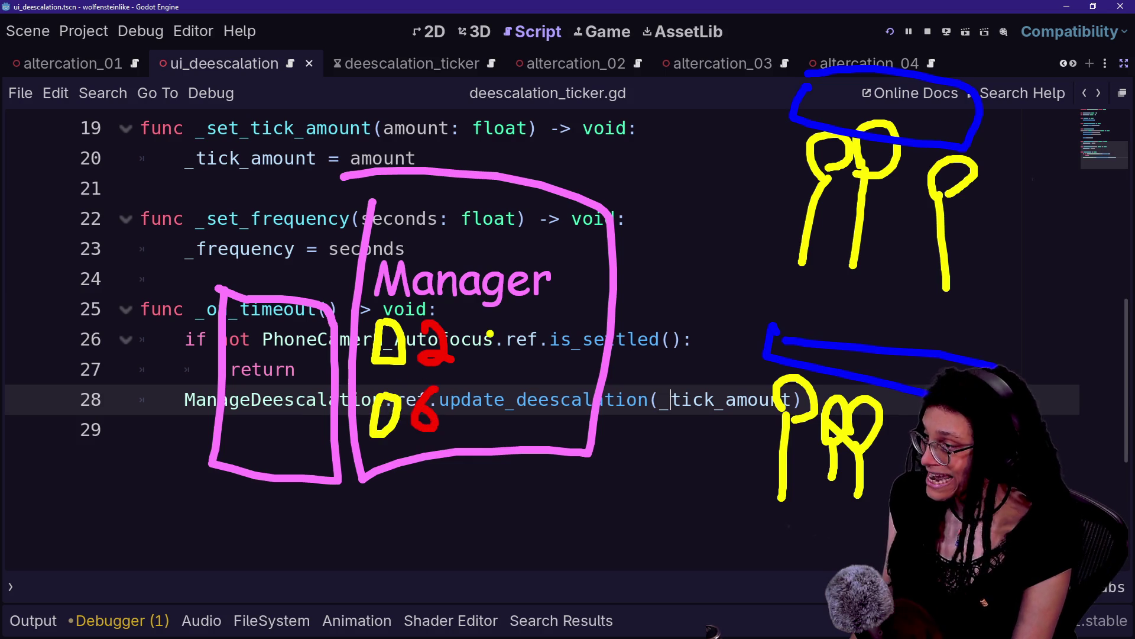
drag(456, 317, 478, 438)
drag(503, 375, 828, 240)
drag(719, 207, 789, 245)
mouse_move(444, 426)
mouse_down()
mouse_move(779, 467)
mouse_move(724, 534)
mouse_up()
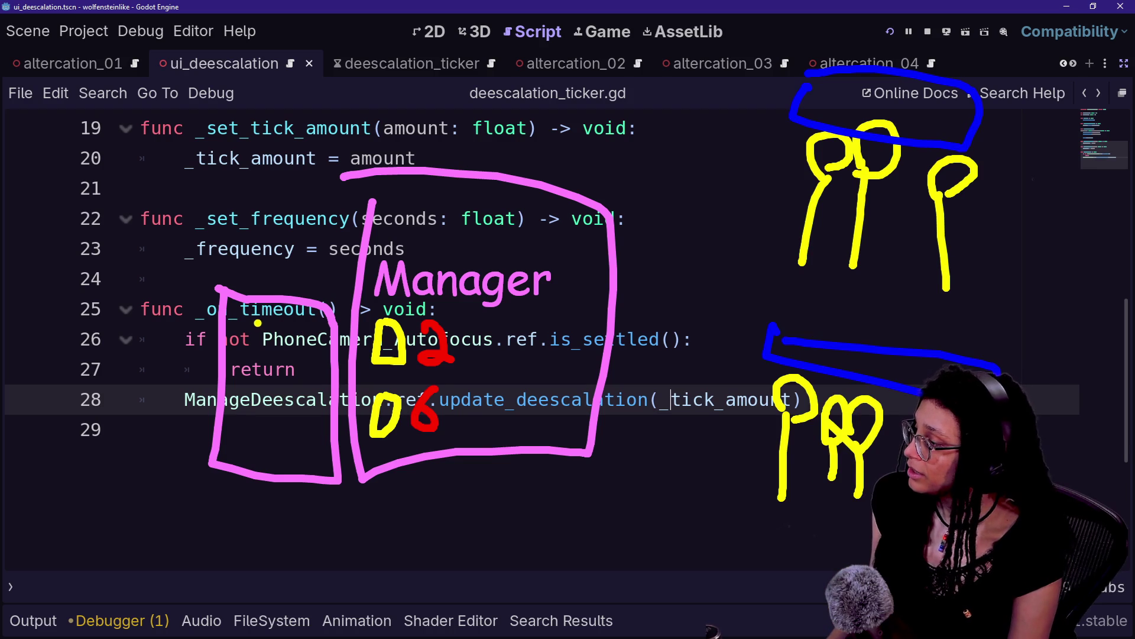
Circle part of the timeout code and draw a stroke from it up to Manager.
mouse_move(264, 310)
mouse_down()
mouse_move(298, 313)
mouse_move(257, 305)
mouse_up()
mouse_move(261, 322)
mouse_down()
mouse_move(296, 361)
mouse_move(366, 358)
mouse_up()
key(ctrl+z)
key(ctrl+z)
mouse_move(269, 331)
mouse_down()
mouse_move(438, 263)
mouse_move(426, 289)
mouse_up()
mouse_move(523, 294)
mouse_down()
mouse_move(466, 355)
mouse_move(512, 381)
mouse_up()
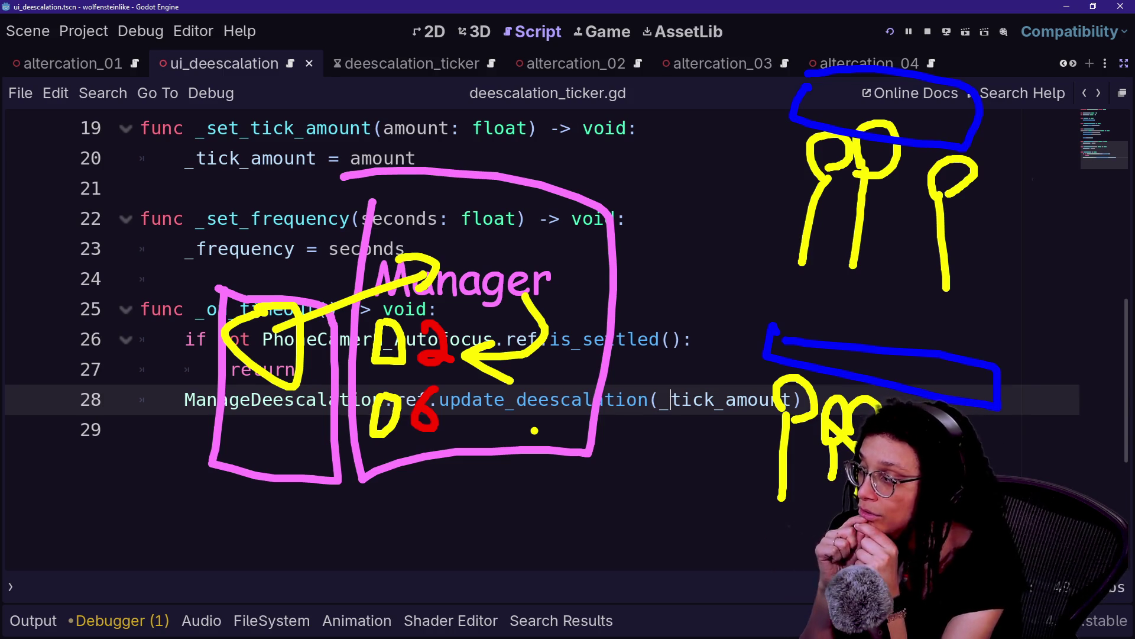
drag(377, 199, 532, 442)
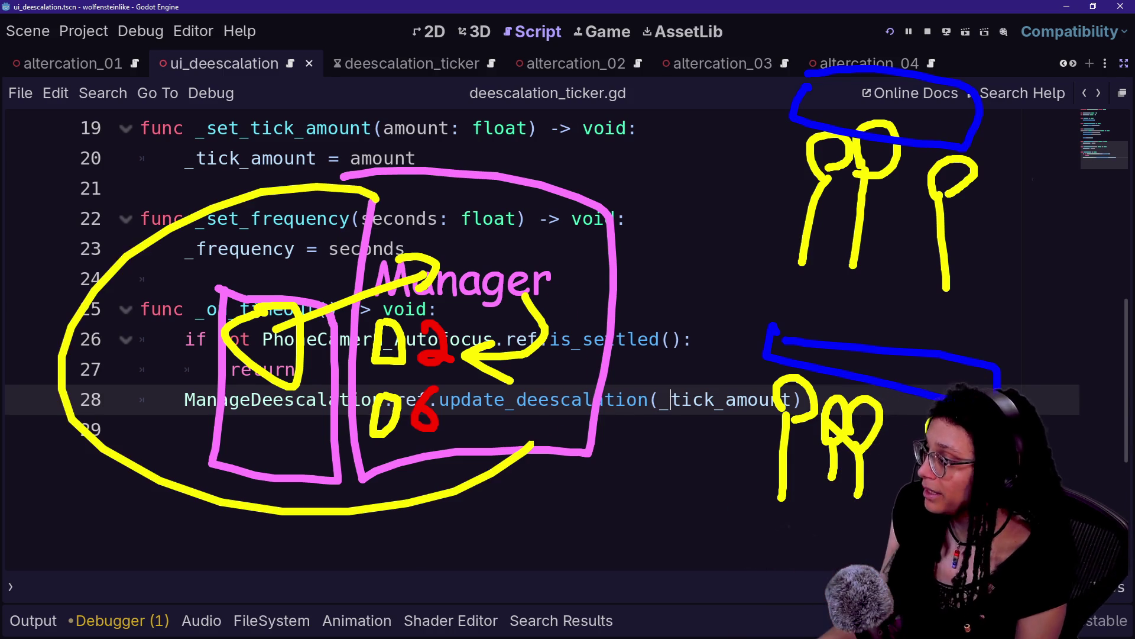
key(ctrl+z)
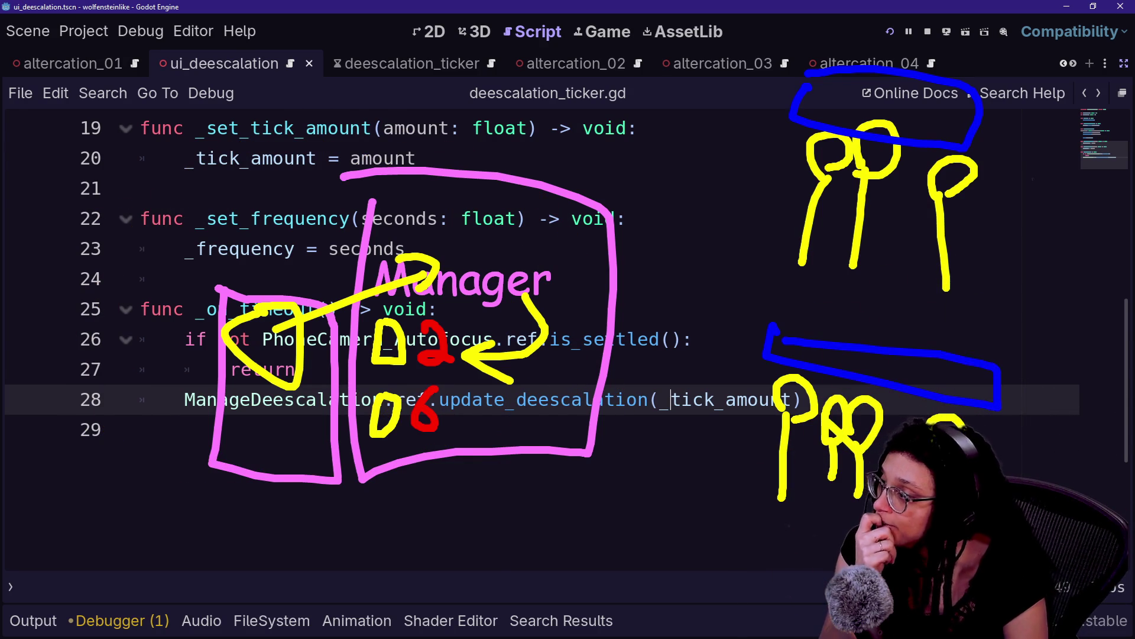
mouse_move(740, 114)
mouse_down()
mouse_move(214, 151)
mouse_move(603, 24)
mouse_move(451, 44)
mouse_move(400, 521)
mouse_up()
key(ctrl+z)
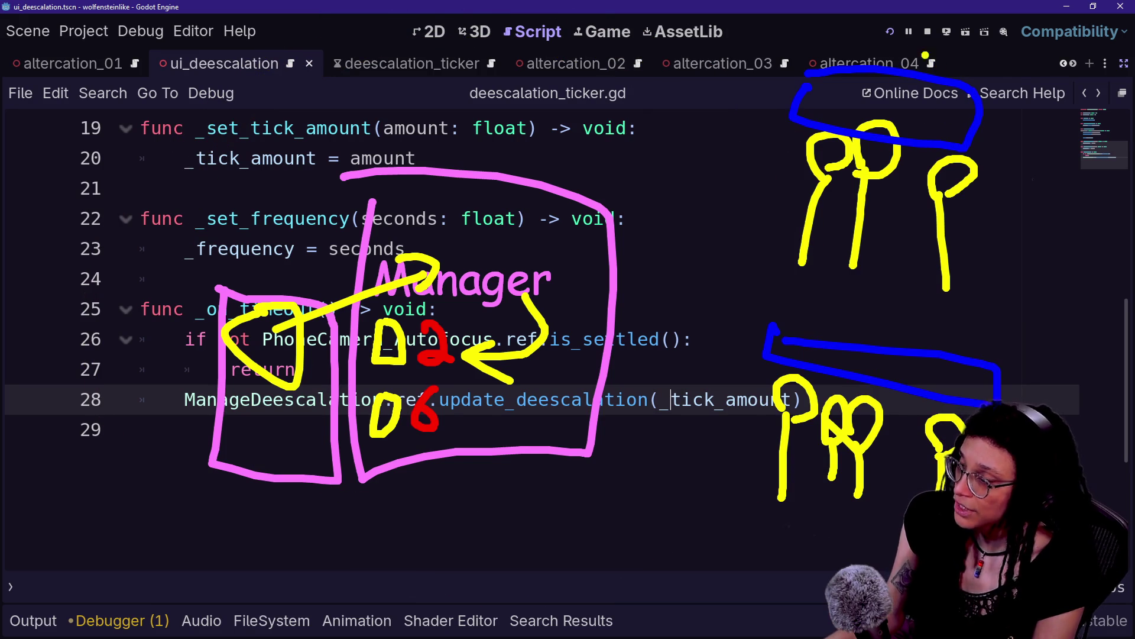
mouse_move(886, 43)
mouse_down()
mouse_move(828, 408)
mouse_move(662, 119)
mouse_move(1006, 177)
mouse_up()
mouse_move(820, 34)
mouse_down()
mouse_move(734, 118)
mouse_move(1005, 79)
mouse_move(738, 46)
mouse_up()
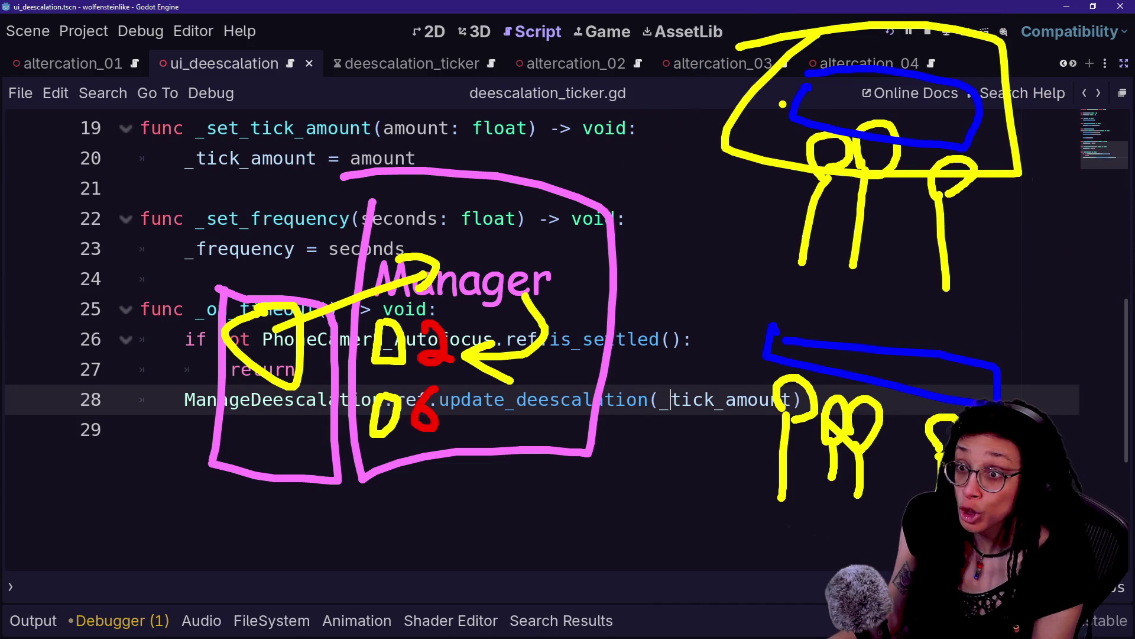
drag(780, 101, 496, 290)
mouse_move(508, 225)
mouse_down()
mouse_move(473, 310)
mouse_move(586, 305)
mouse_up()
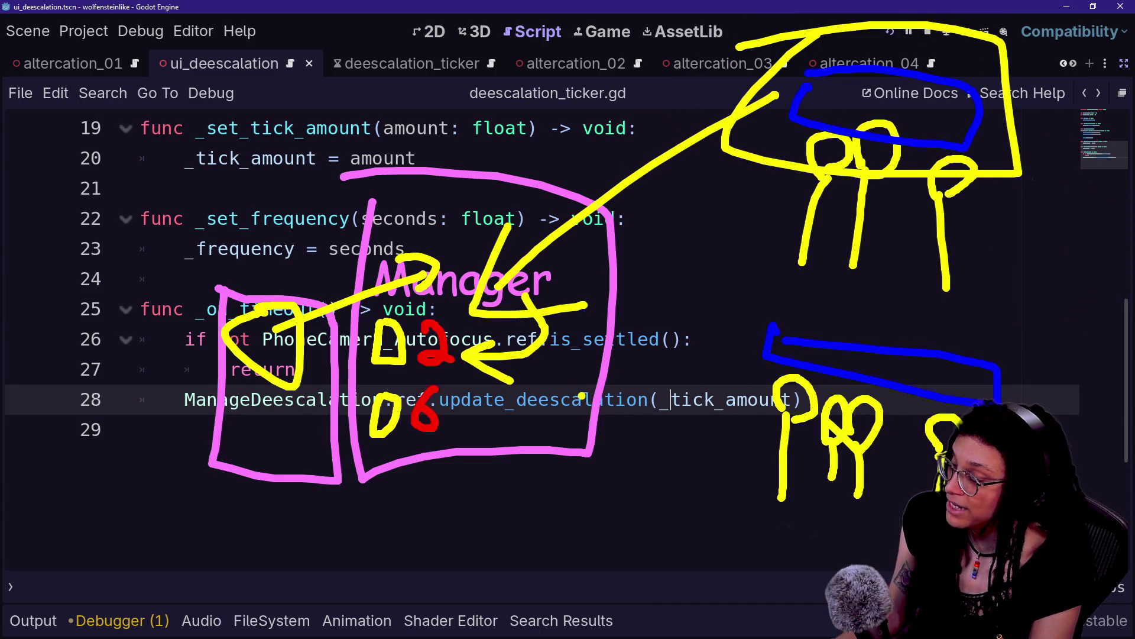
key(ctrl+z)
key(ctrl+z)
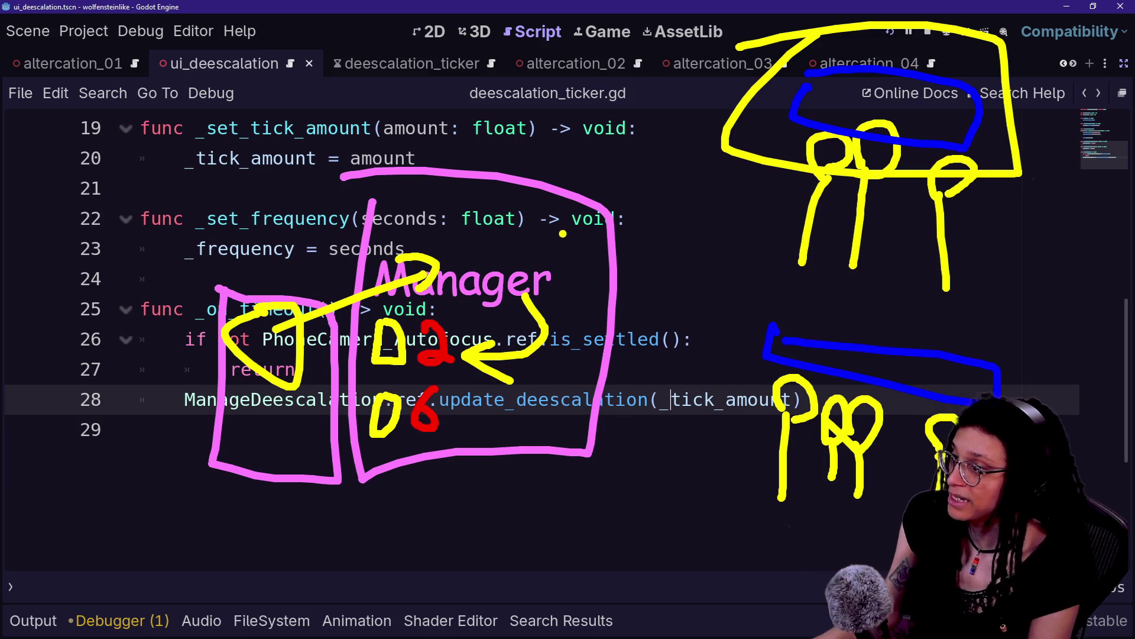
key(Escape)
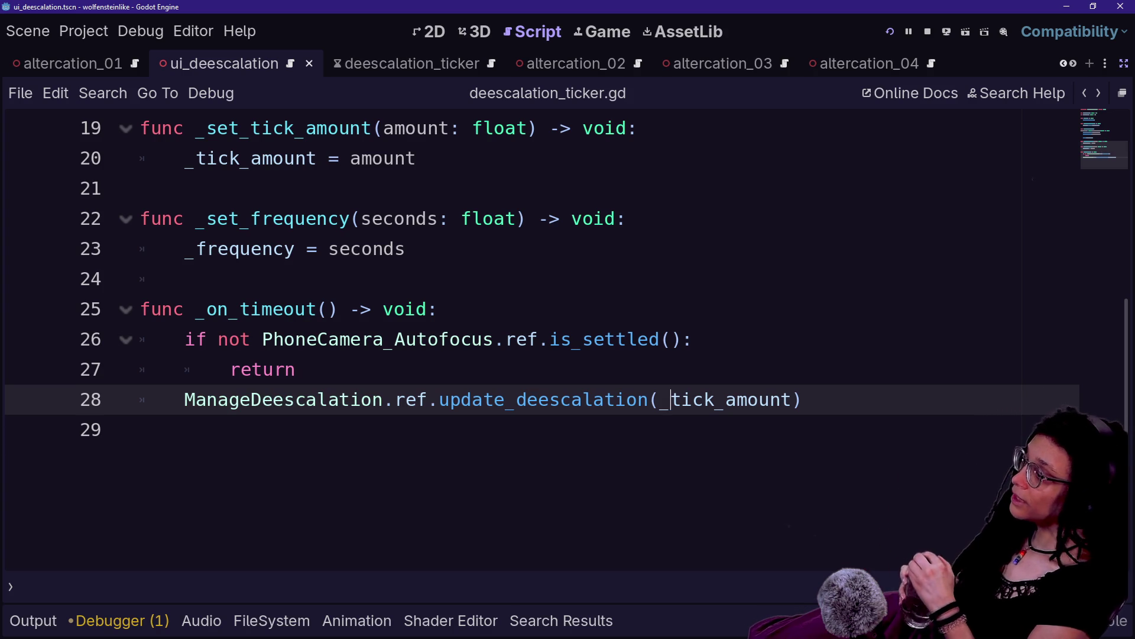
Follow the update_deescalation call on line 28 to its definition in manage_deescalation.gd.
click(296, 369)
click(296, 399)
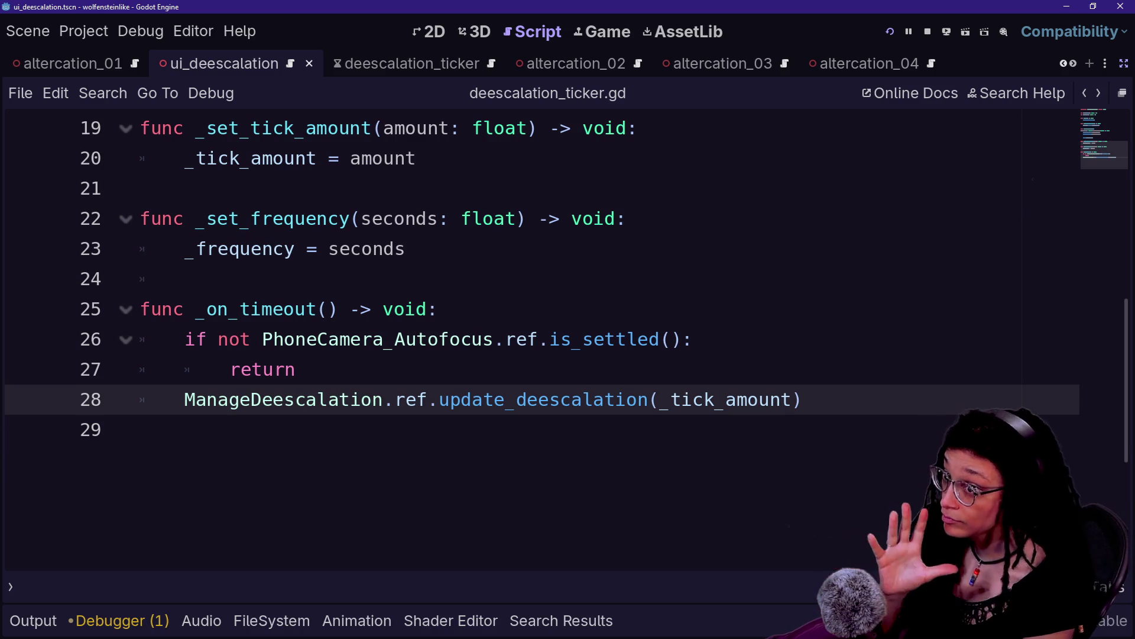
ctrl+click(312, 400)
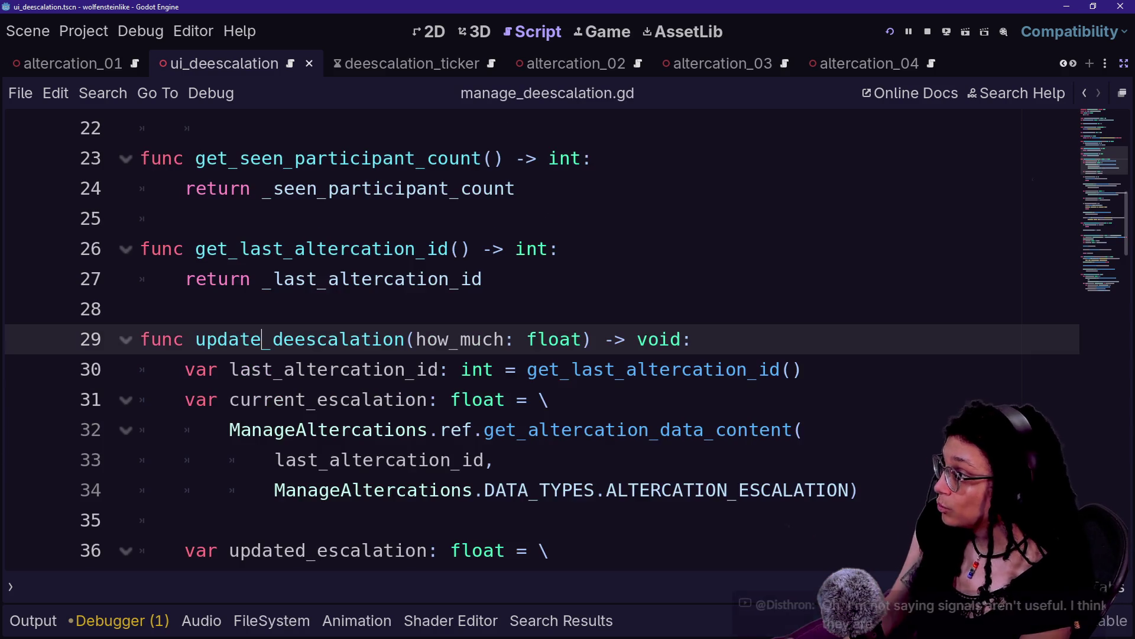
Highlight lines 1–5 of manage_deescalation.gd: the class_name, static ref and ref = self setup.
scroll(532, 337, up, 7)
drag(378, 128, 371, 188)
click(294, 218)
mouse_move(613, 279)
mouse_down()
mouse_move(562, 128)
mouse_move(317, 127)
mouse_up()
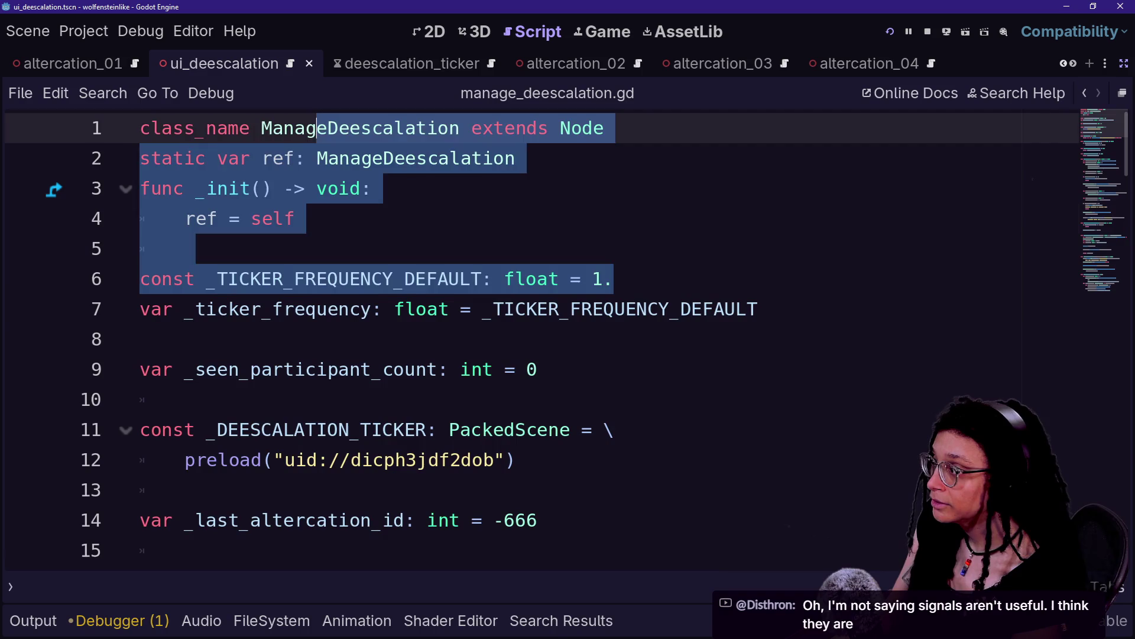
click(294, 218)
drag(294, 219, 140, 128)
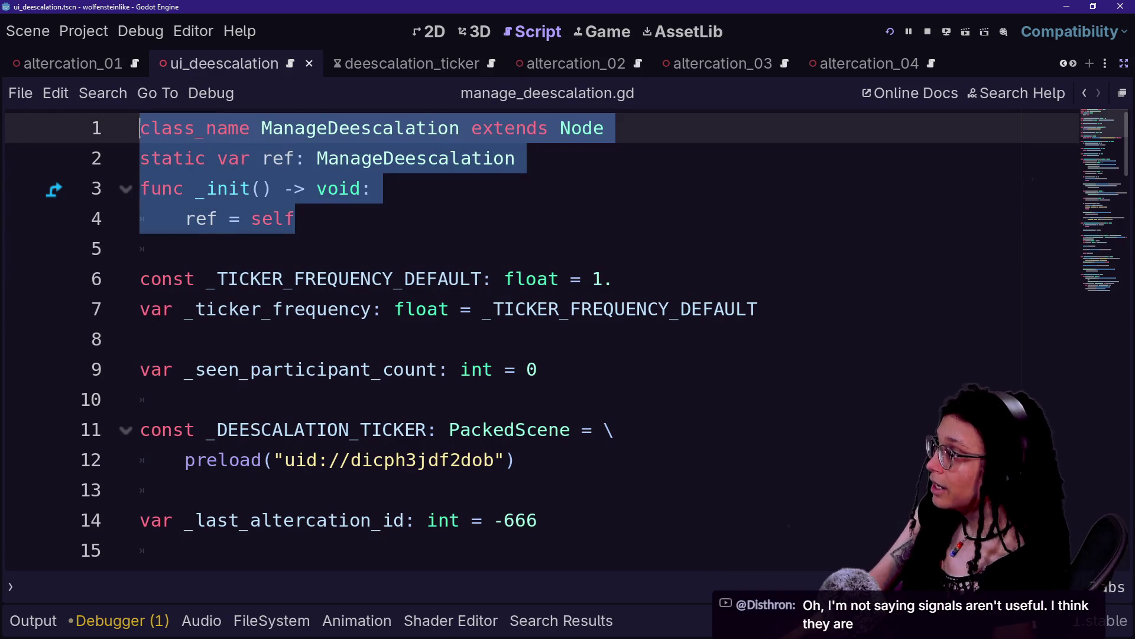
click(185, 249)
mouse_move(185, 248)
mouse_down()
mouse_move(349, 127)
mouse_move(281, 309)
mouse_up()
click(317, 188)
mouse_move(185, 249)
mouse_down()
mouse_move(140, 128)
mouse_move(206, 188)
mouse_up()
Highlight the _init signature, then bring up the quick-open file search list.
click(294, 218)
drag(294, 219, 140, 127)
mouse_move(295, 188)
mouse_down()
mouse_move(206, 188)
mouse_move(141, 158)
mouse_up()
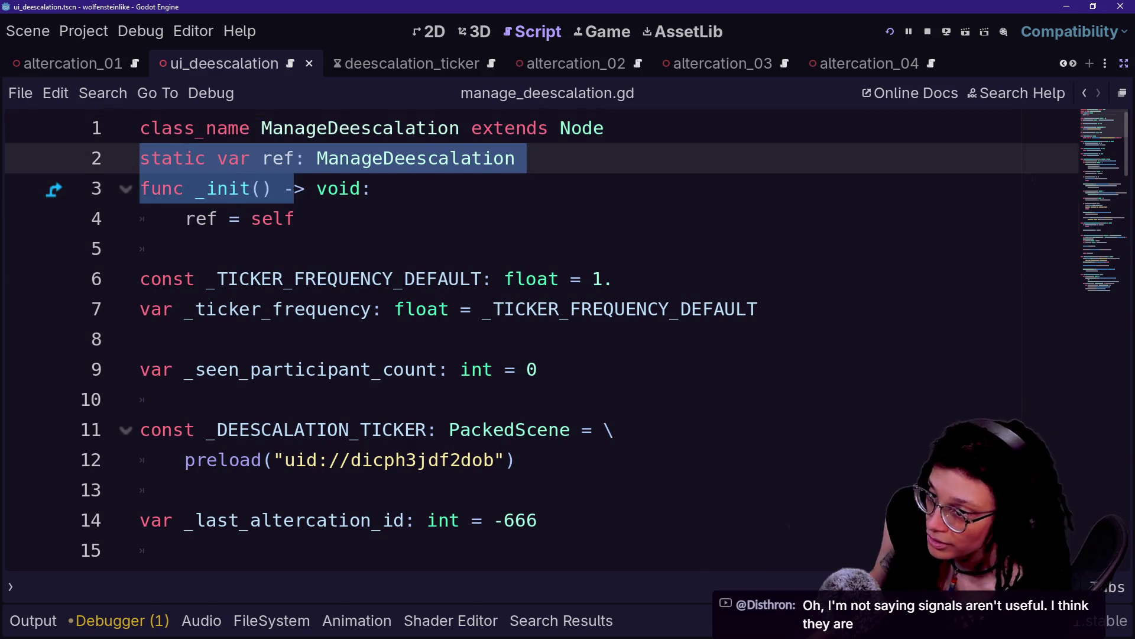
click(284, 218)
click(185, 249)
click(296, 218)
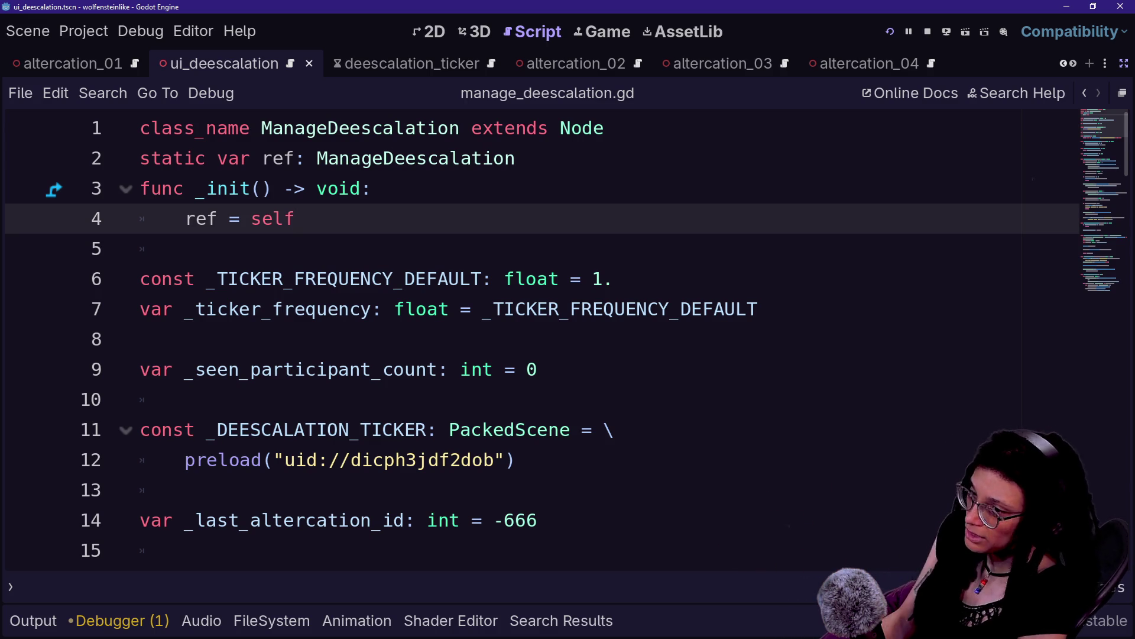
key(shift+alt+o)
key(Down)
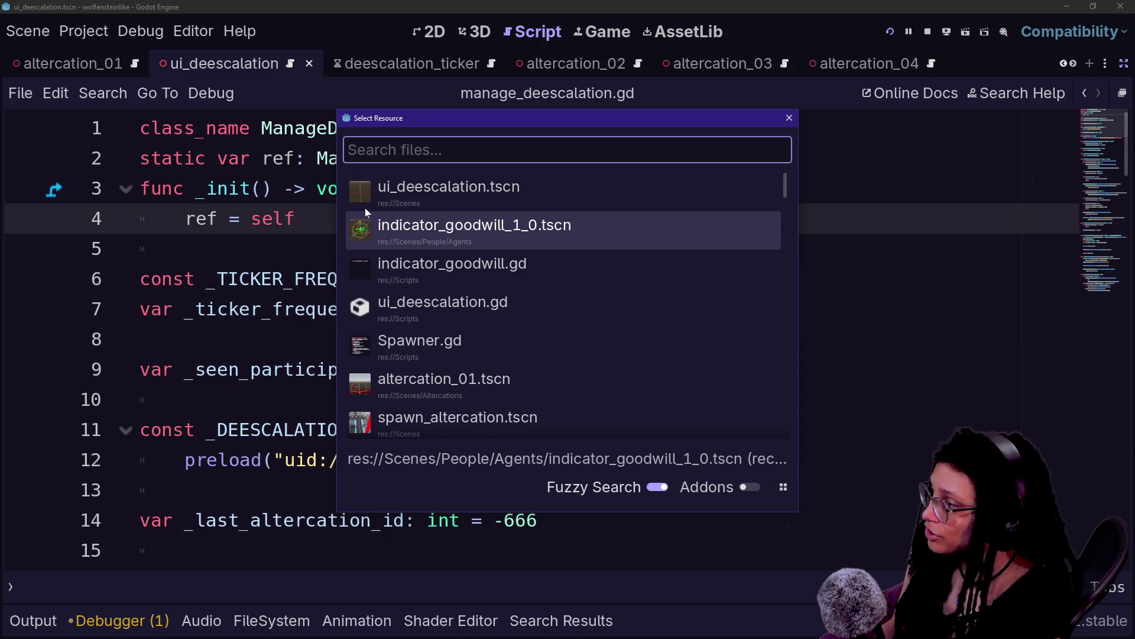
Open ui_deescalation.gd and delete its static var ref and _init lines.
key(Down)
key(Down)
key(Return)
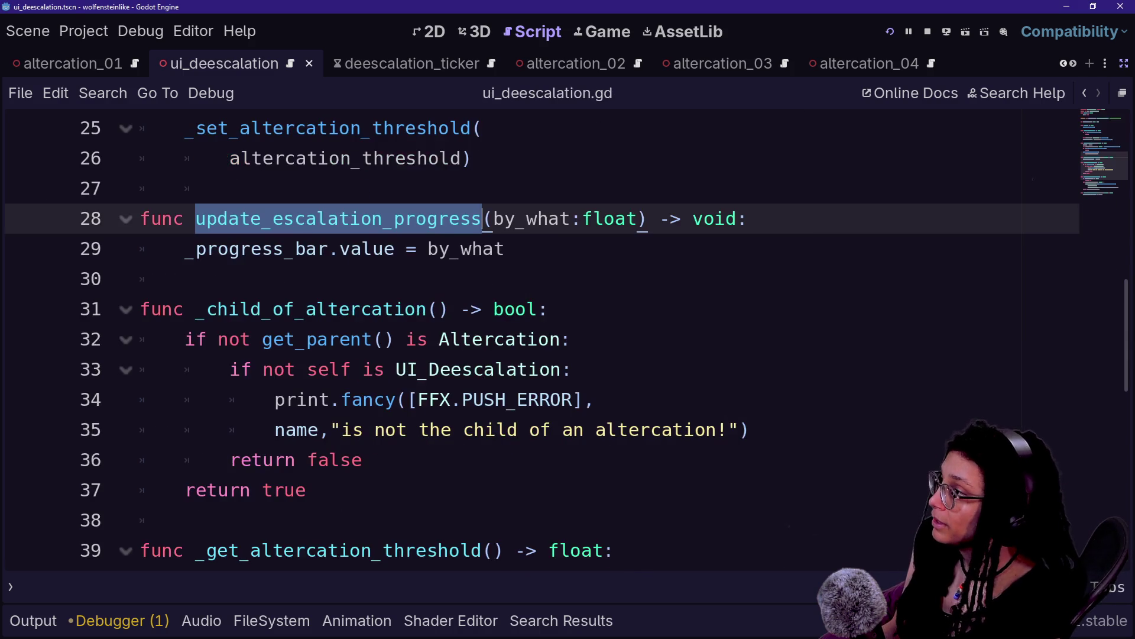
scroll(532, 337, up, 5)
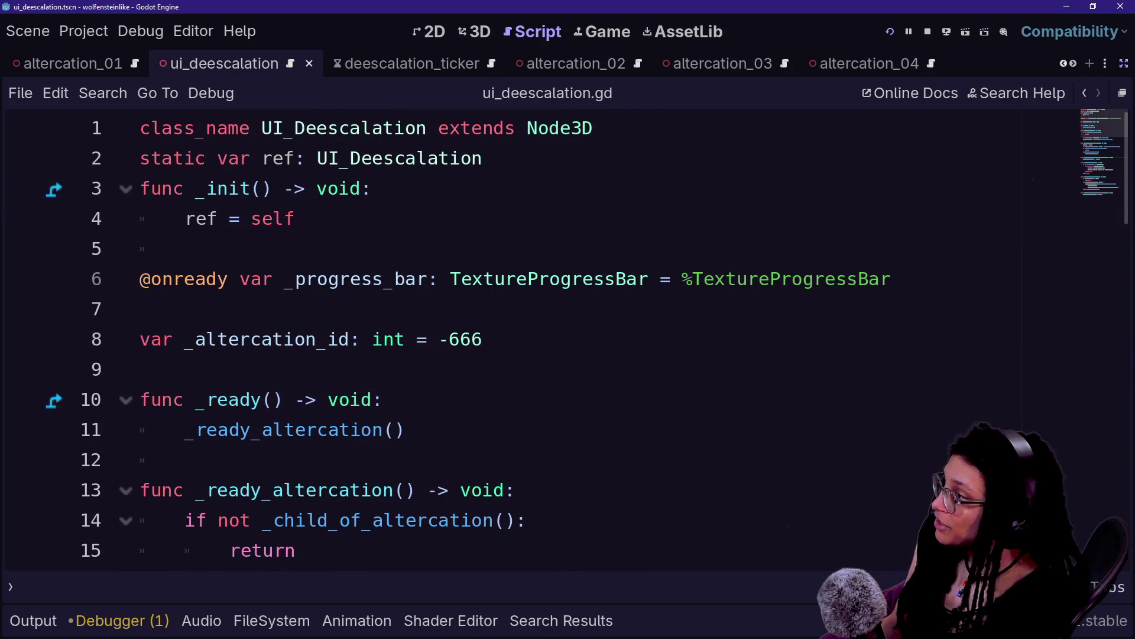
drag(594, 128, 384, 399)
click(385, 399)
drag(295, 218, 594, 128)
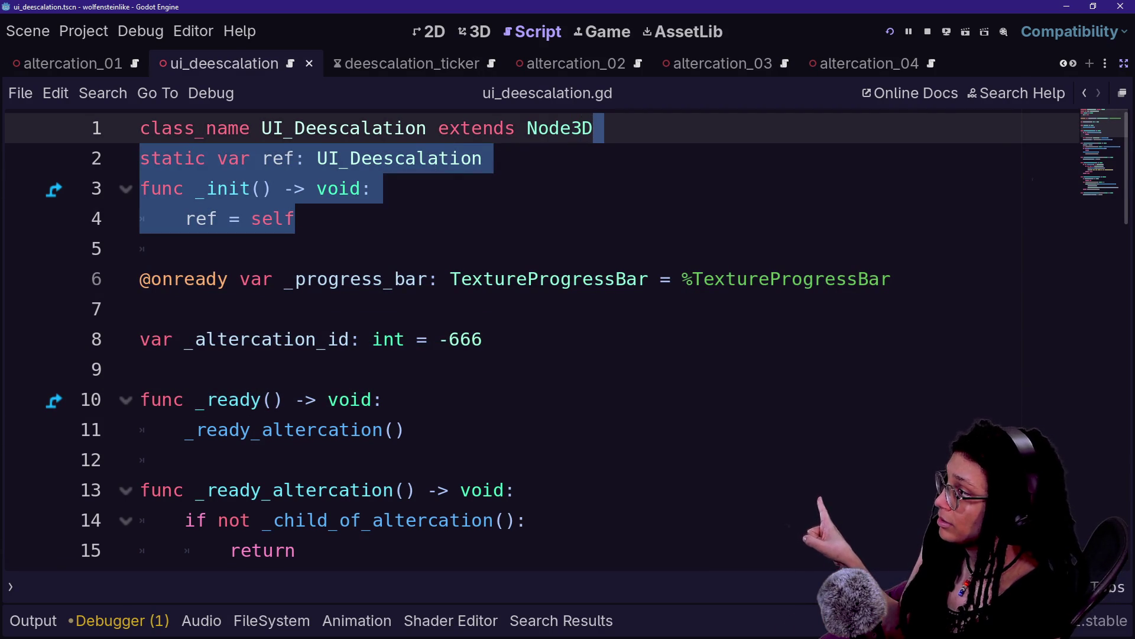
key(BackSpace)
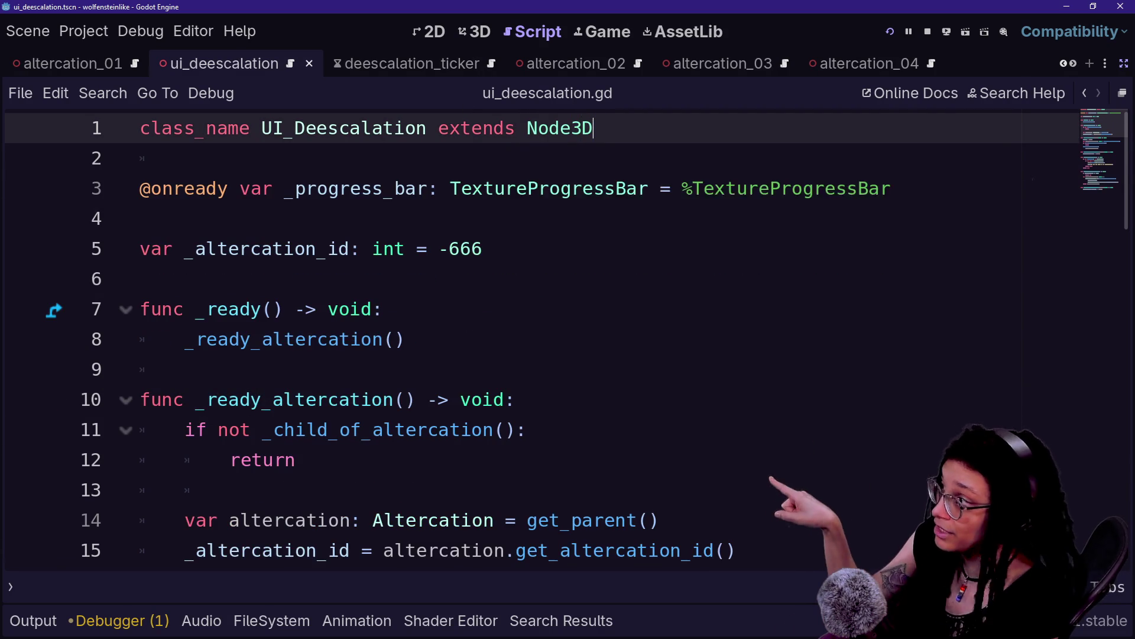
Review the _ready_altercation and show_deescalation functions, then reopen the quick-open search.
click(262, 339)
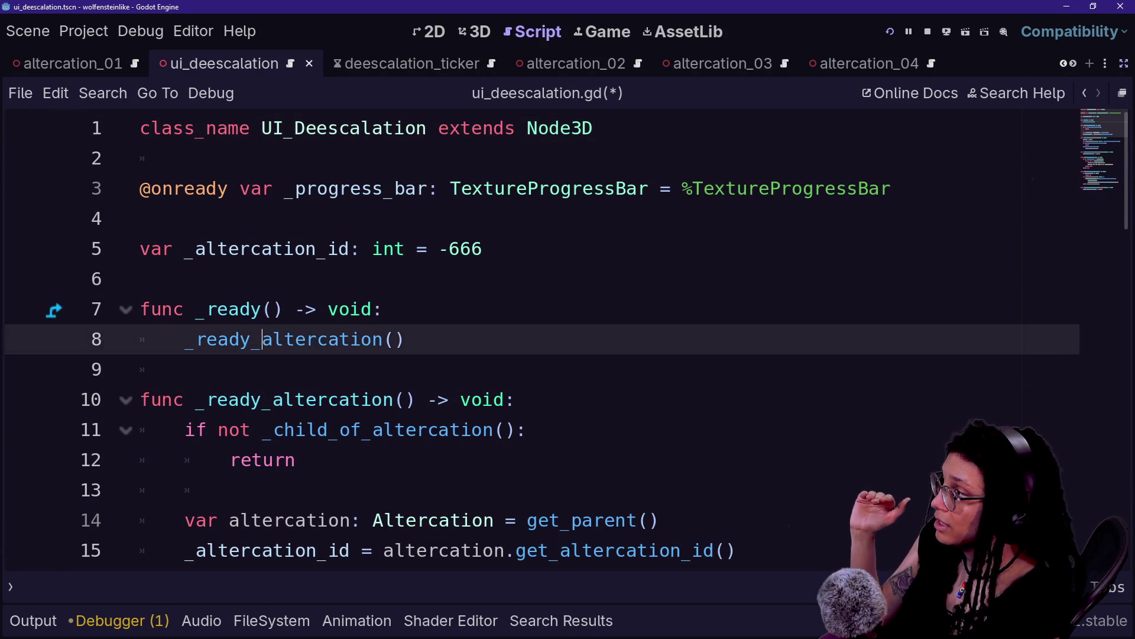
key(Up)
key(Up)
key(Up)
key(Down)
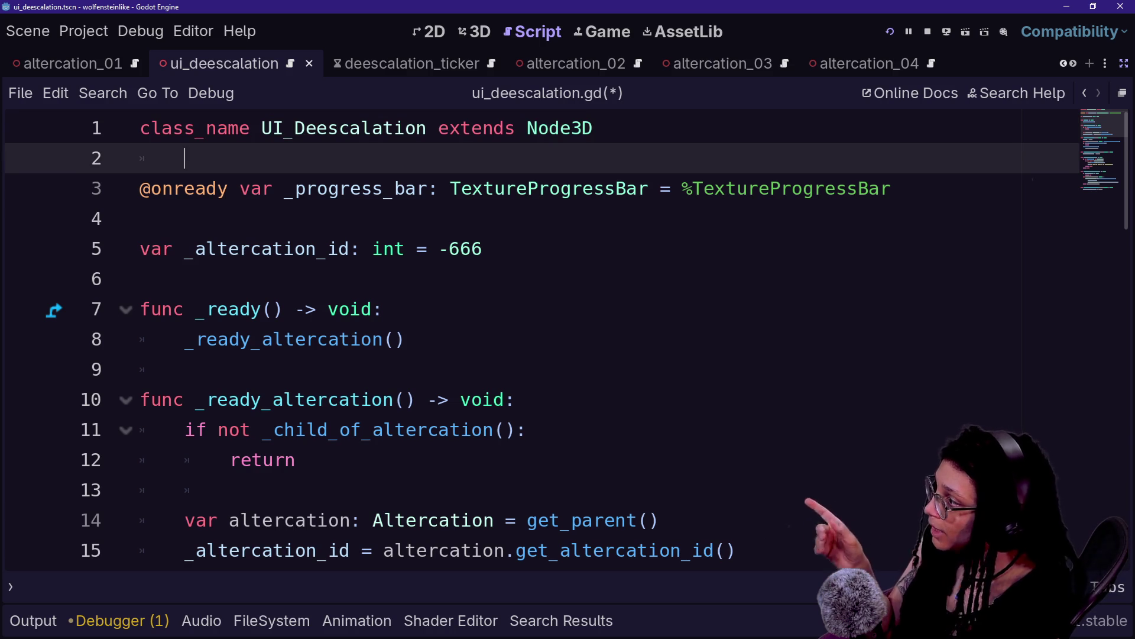
drag(140, 308, 337, 339)
click(371, 399)
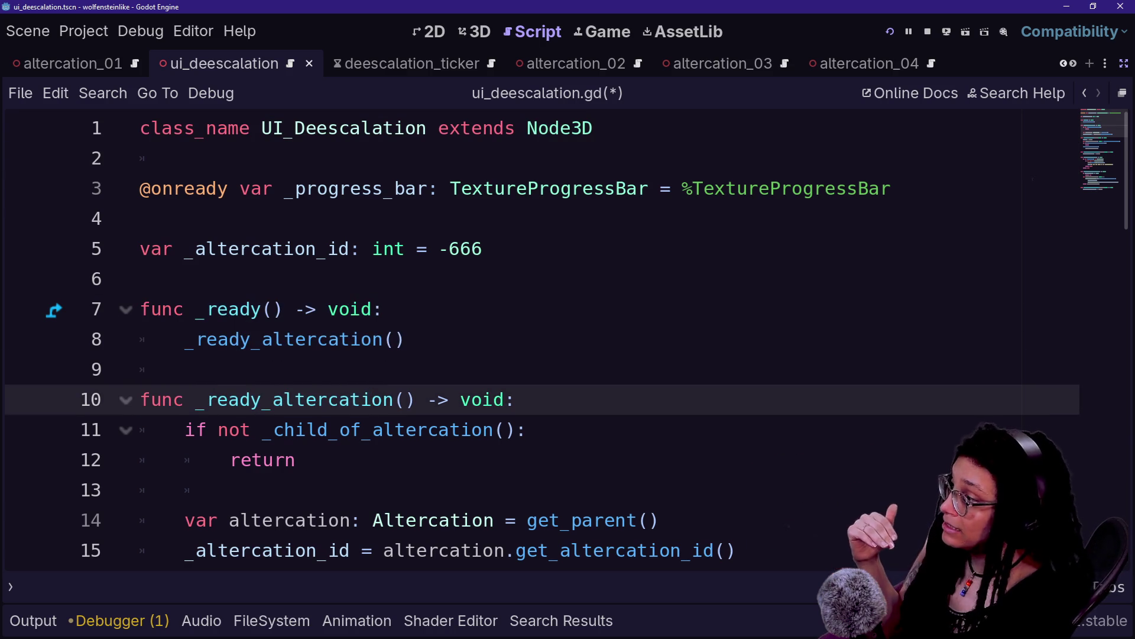
key(Down)
key(Down)
key(Down)
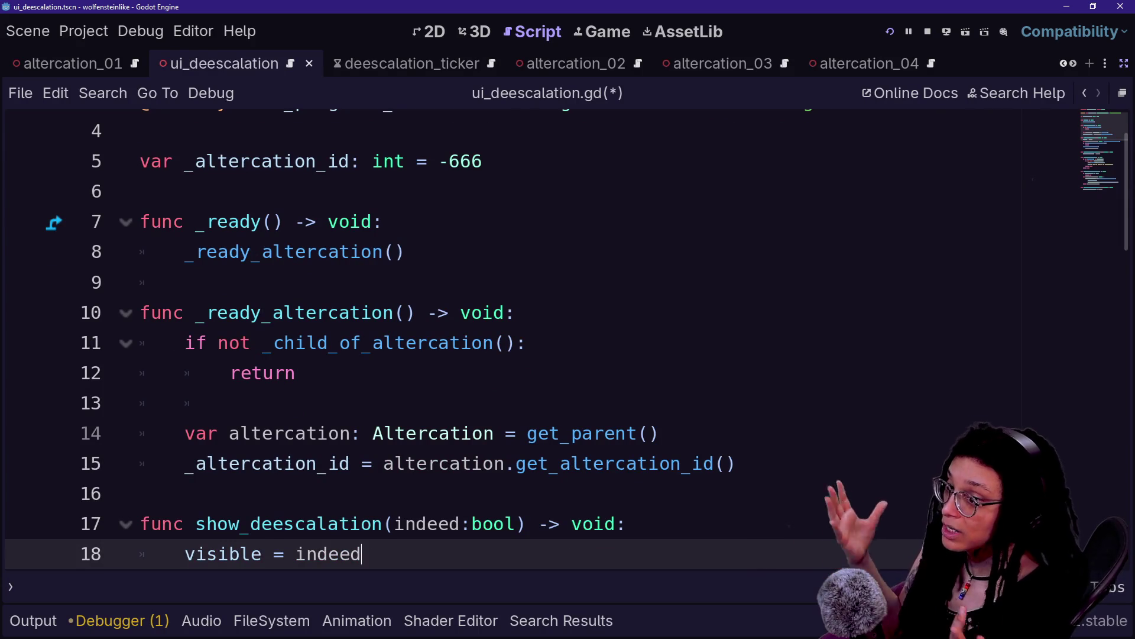
key(alt+shift+o)
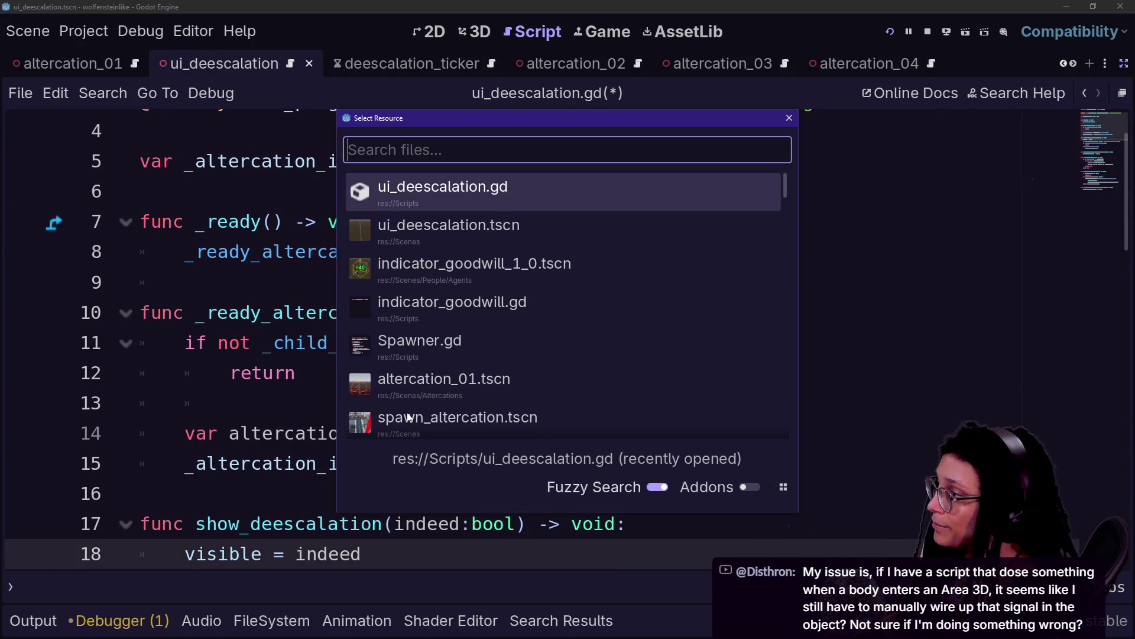
text(manager)
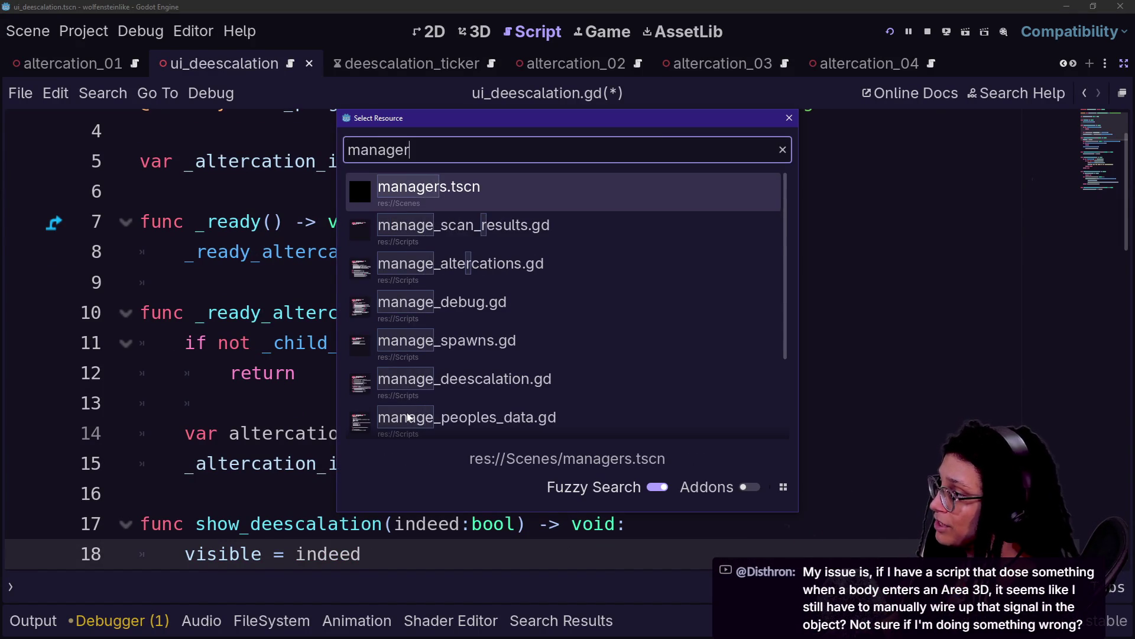
key(Down)
key(Down)
key(Return)
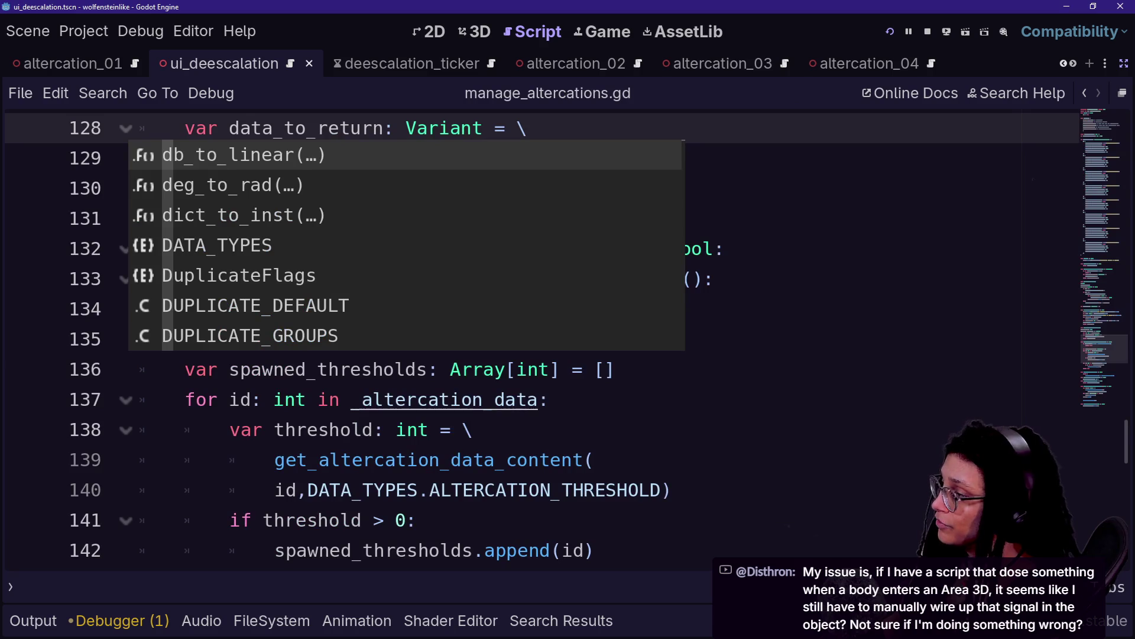
drag(406, 403, 407, 430)
click(517, 459)
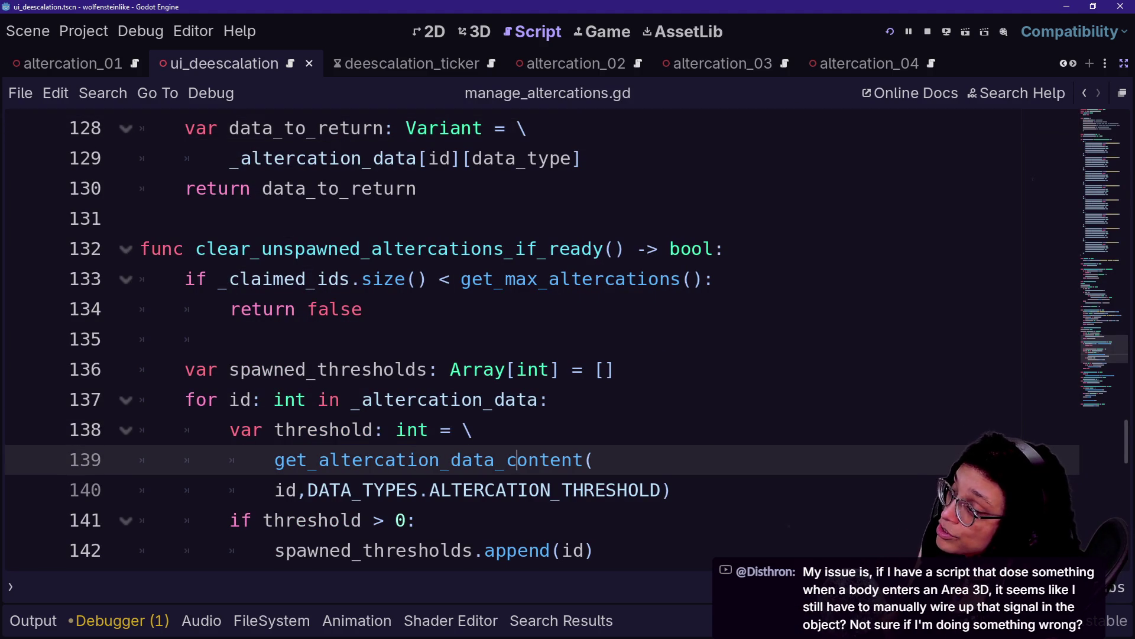
key(shift+alt+o)
text(dees)
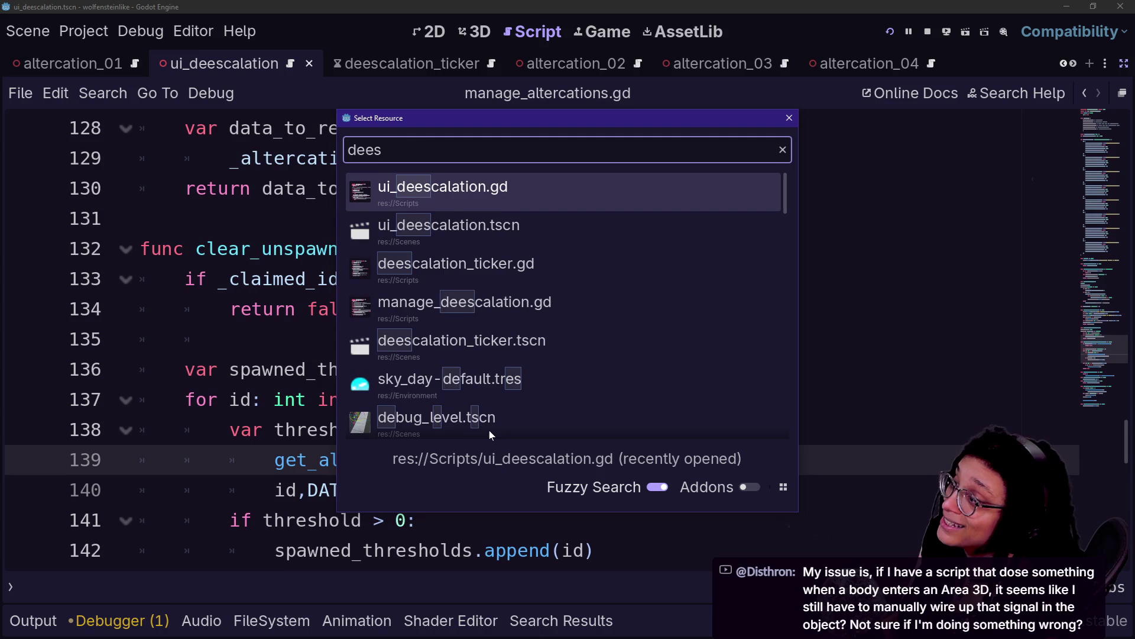
key(ctrl+a)
text(manage)
key(Up)
key(Down)
key(Down)
key(Down)
key(Return)
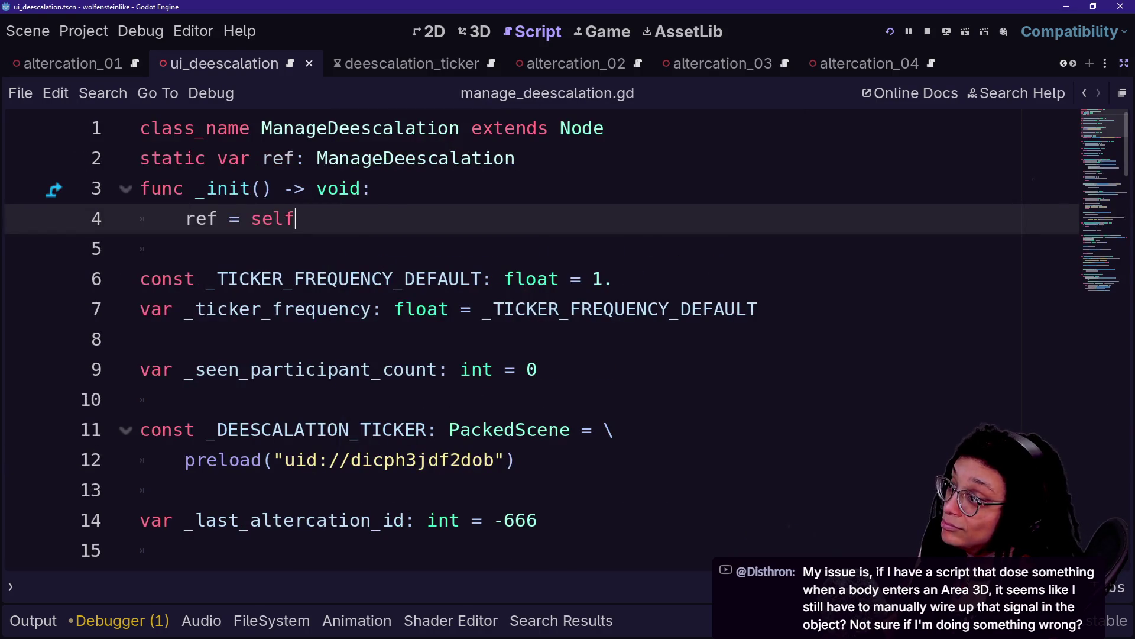
scroll(532, 337, down, 19)
scroll(533, 337, up, 19)
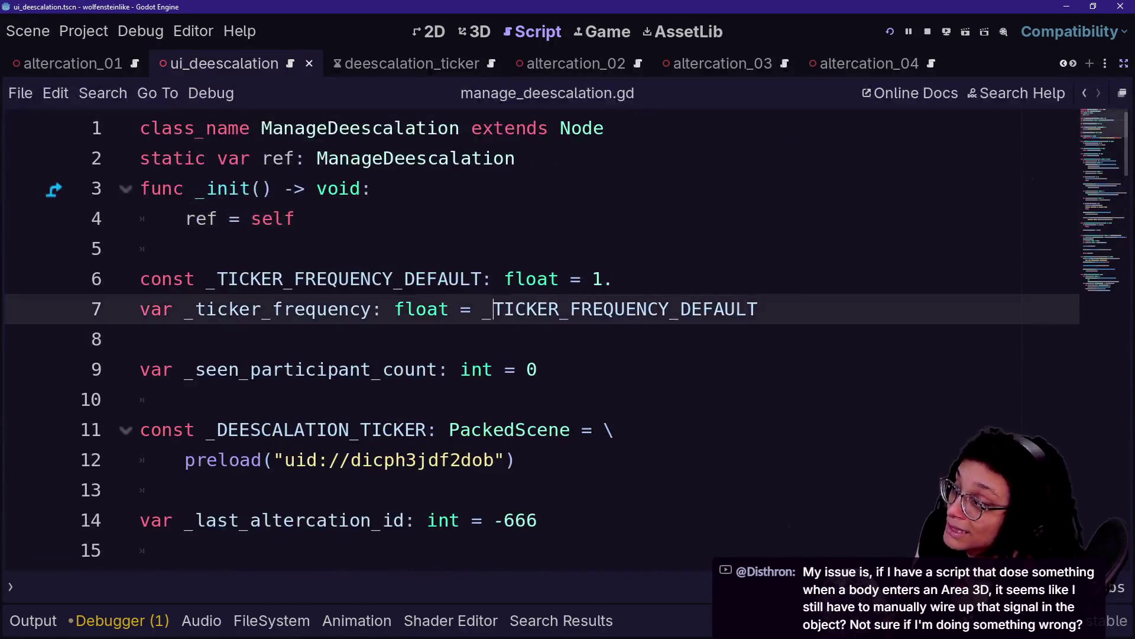
click(484, 279)
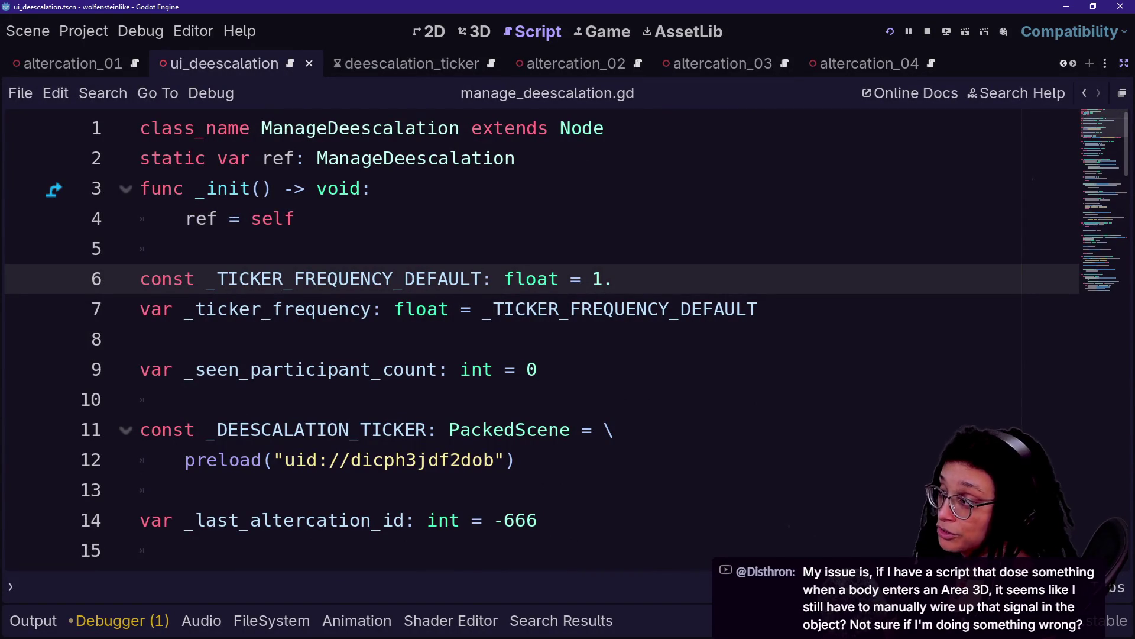
drag(295, 218, 185, 248)
key(Up)
key(Up)
key(Up)
key(Down)
key(Down)
key(Down)
key(Down)
key(Down)
key(Down)
key(Down)
key(Down)
key(Down)
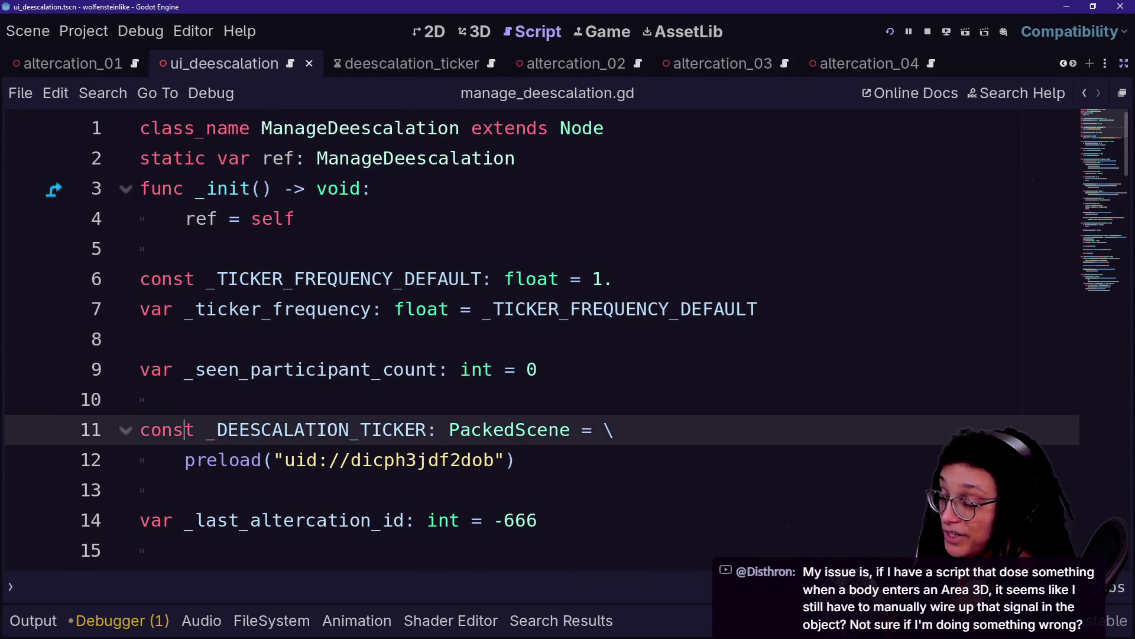
click(360, 128)
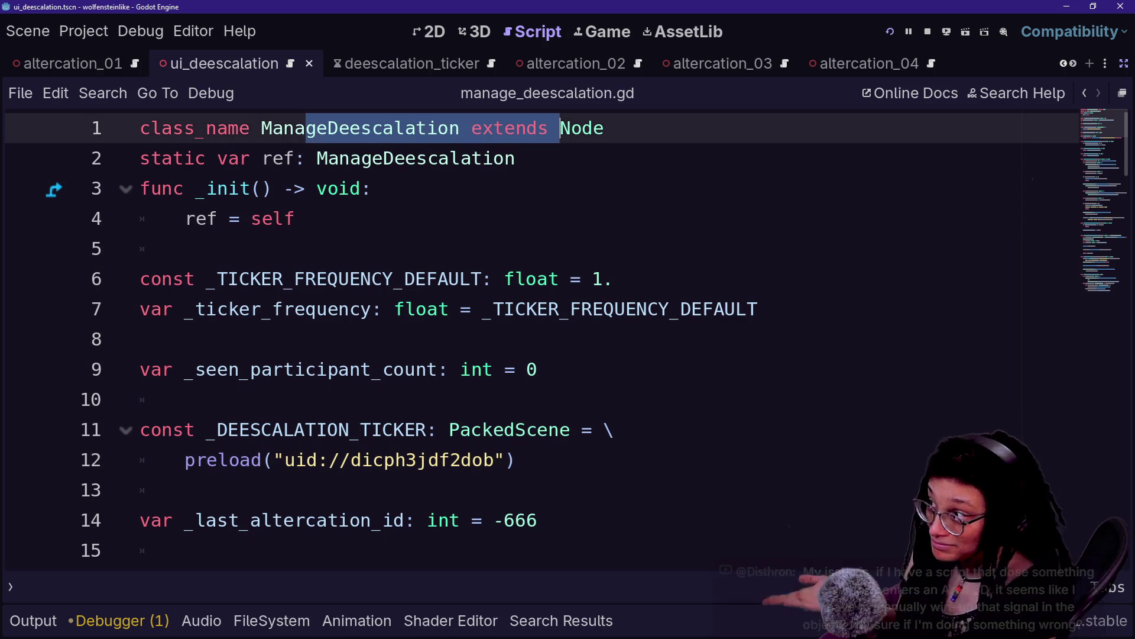
click(517, 157)
key(Down)
key(Down)
key(Down)
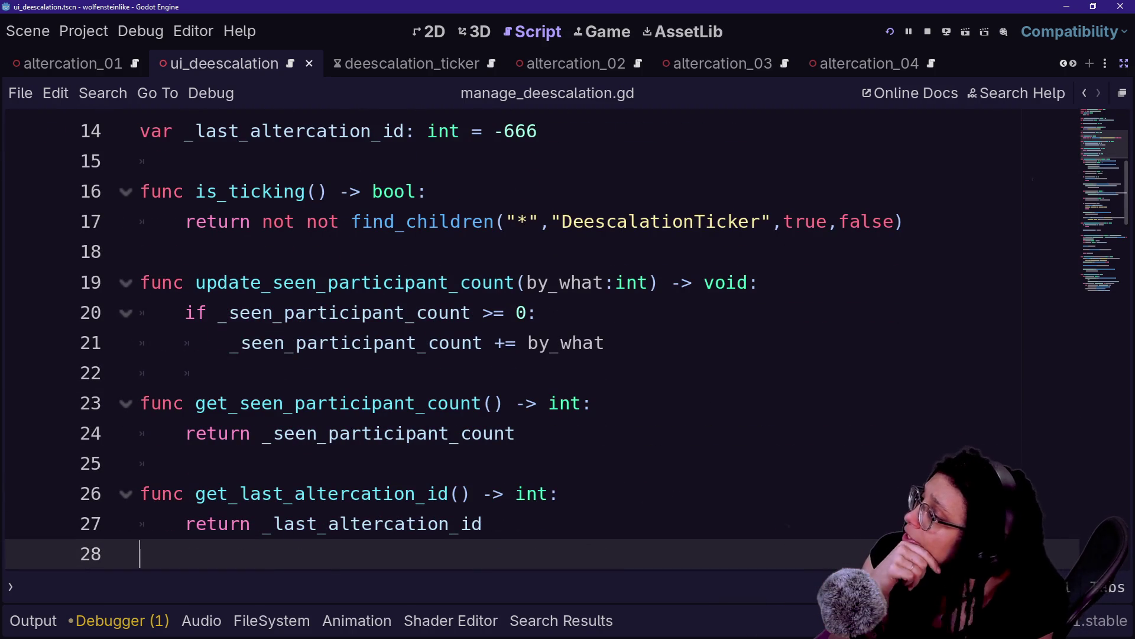
drag(216, 283, 241, 312)
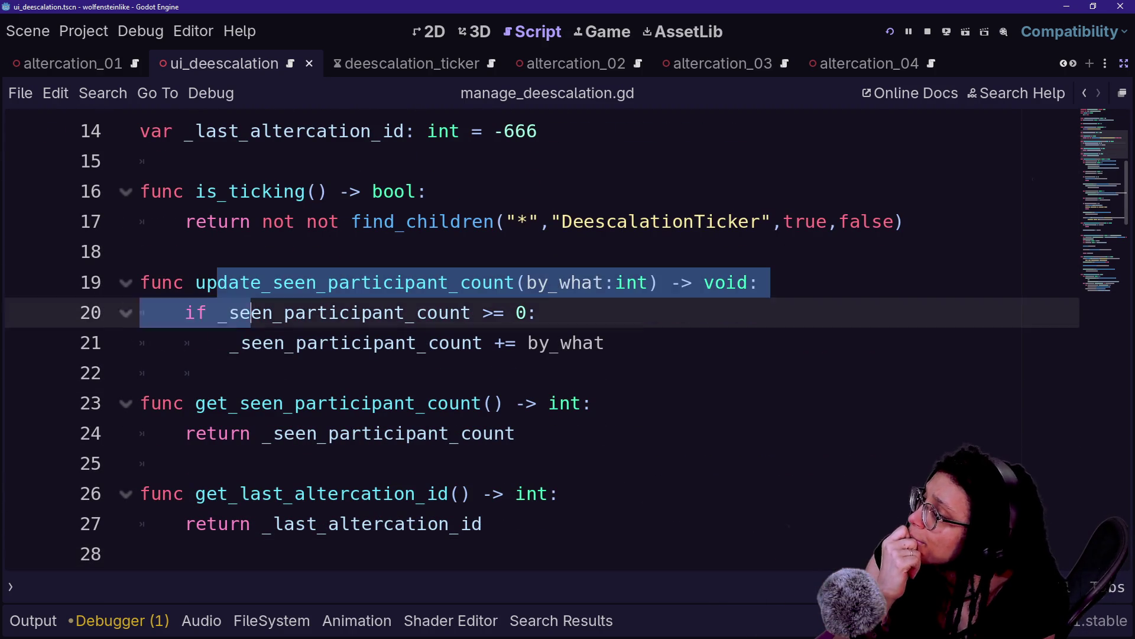
click(229, 372)
scroll(533, 331, down, 20)
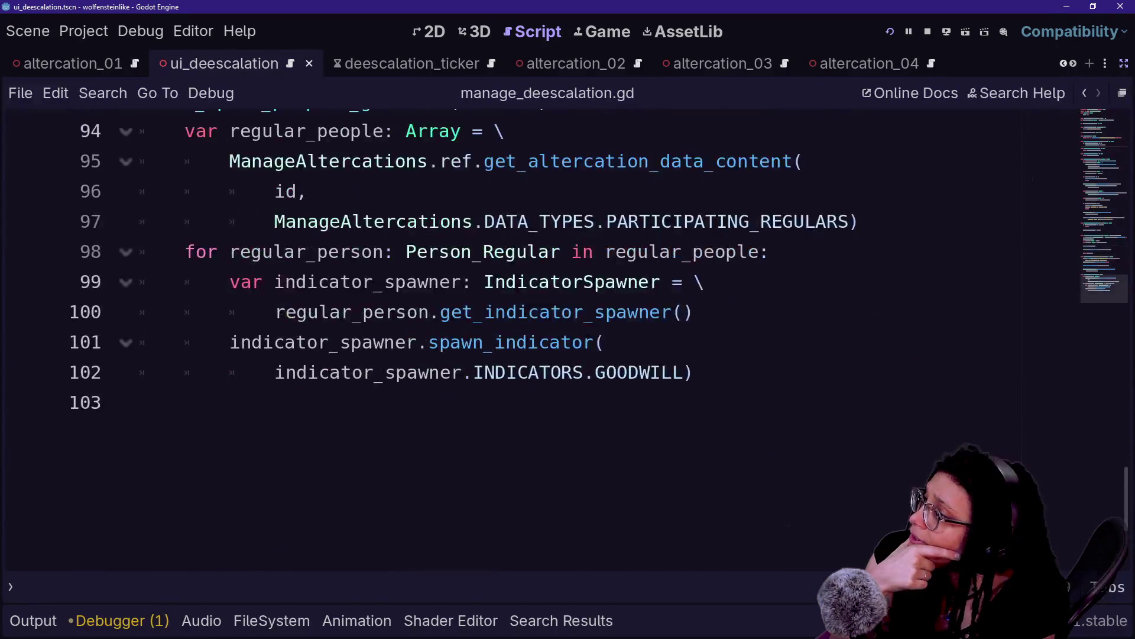
scroll(532, 331, up, 1)
scroll(532, 331, up, 3)
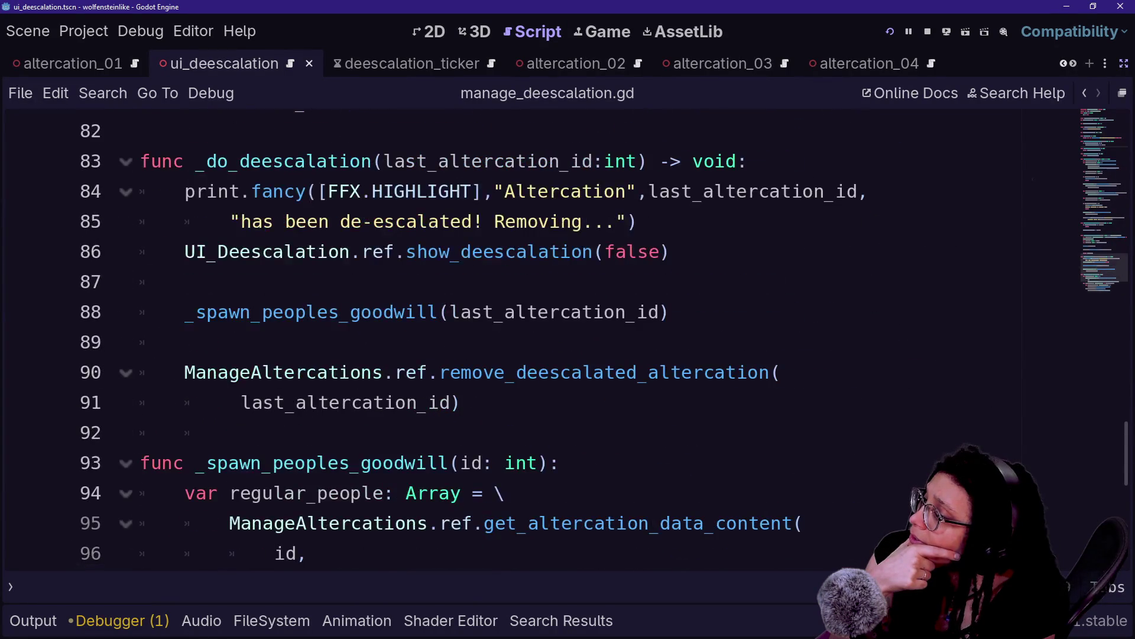
scroll(532, 331, up, 7)
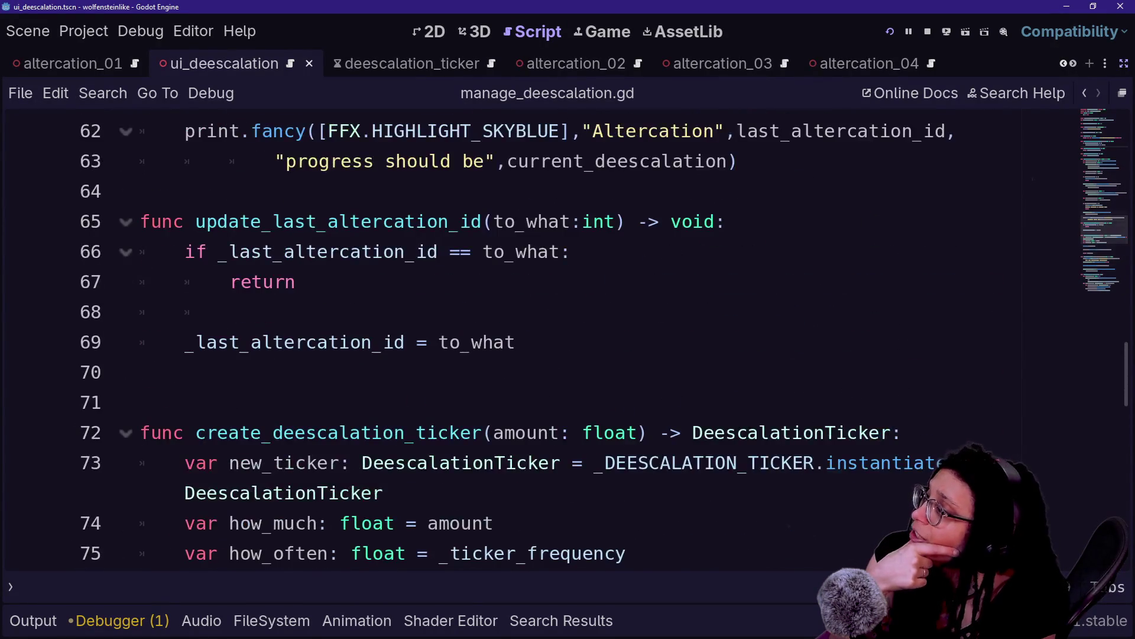
scroll(532, 331, up, 19)
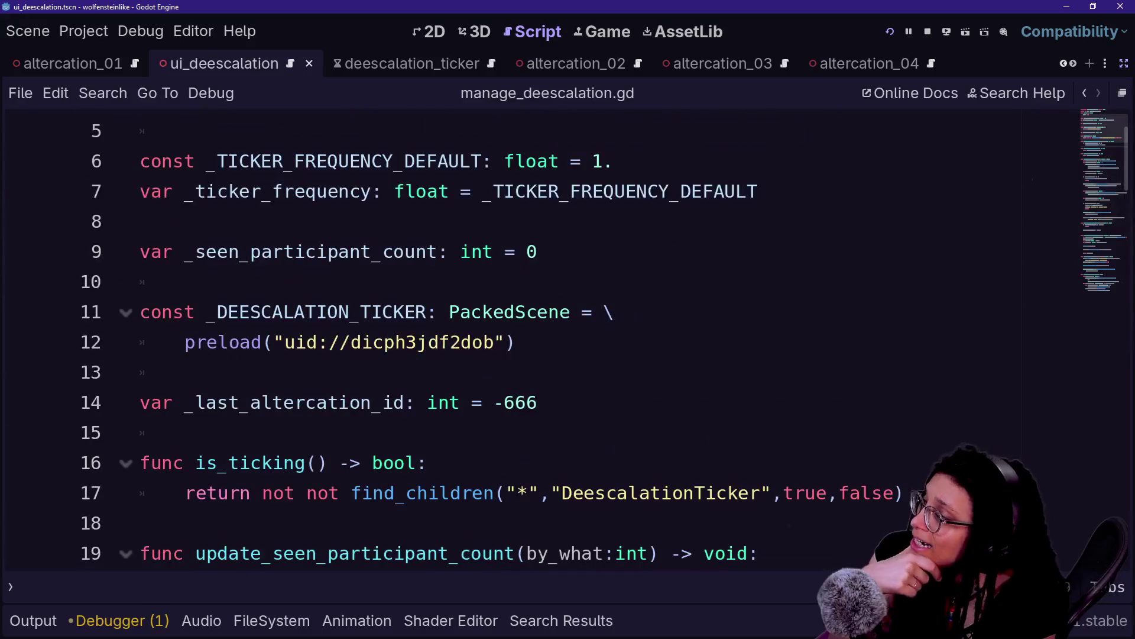
scroll(532, 331, down, 1)
scroll(532, 331, down, 1)
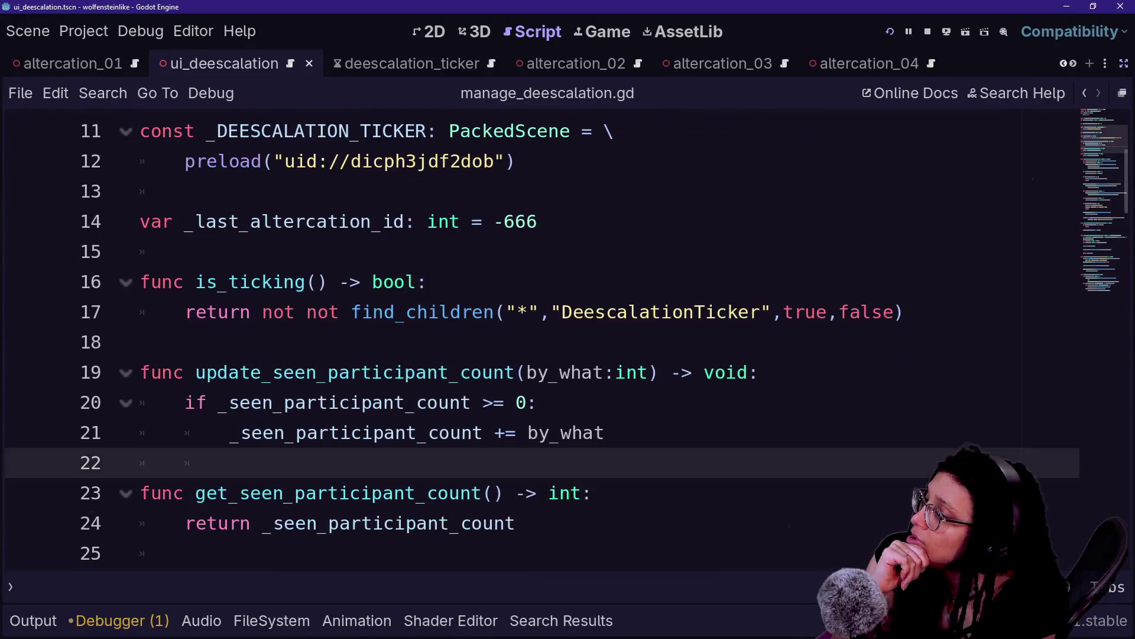
click(449, 372)
scroll(532, 331, up, 1)
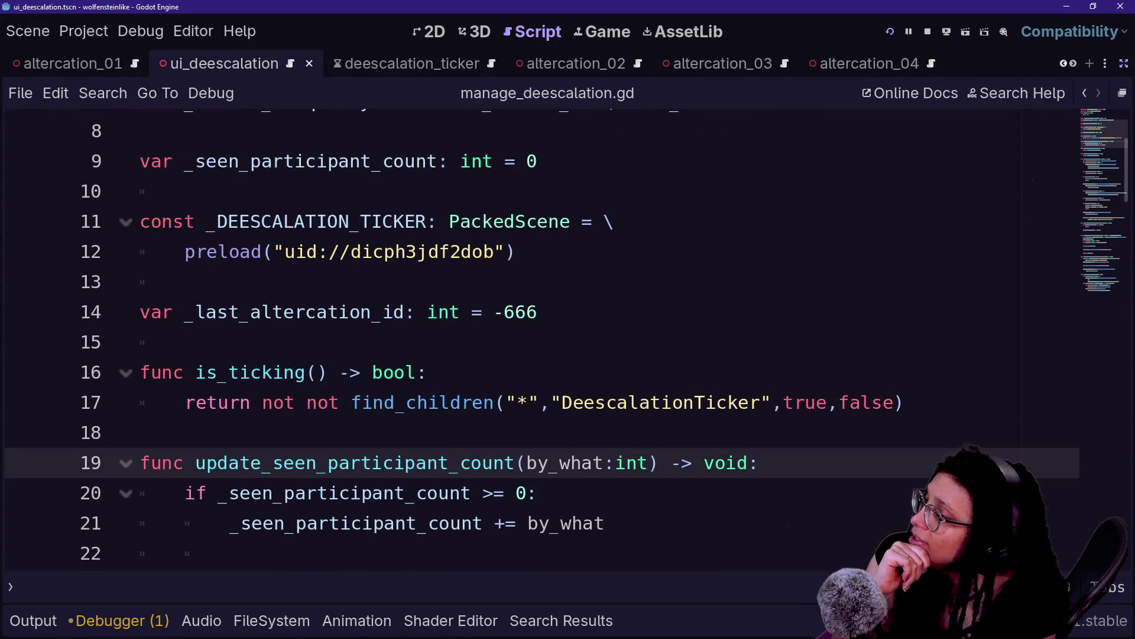
scroll(533, 332, up, 1)
drag(173, 312, 186, 372)
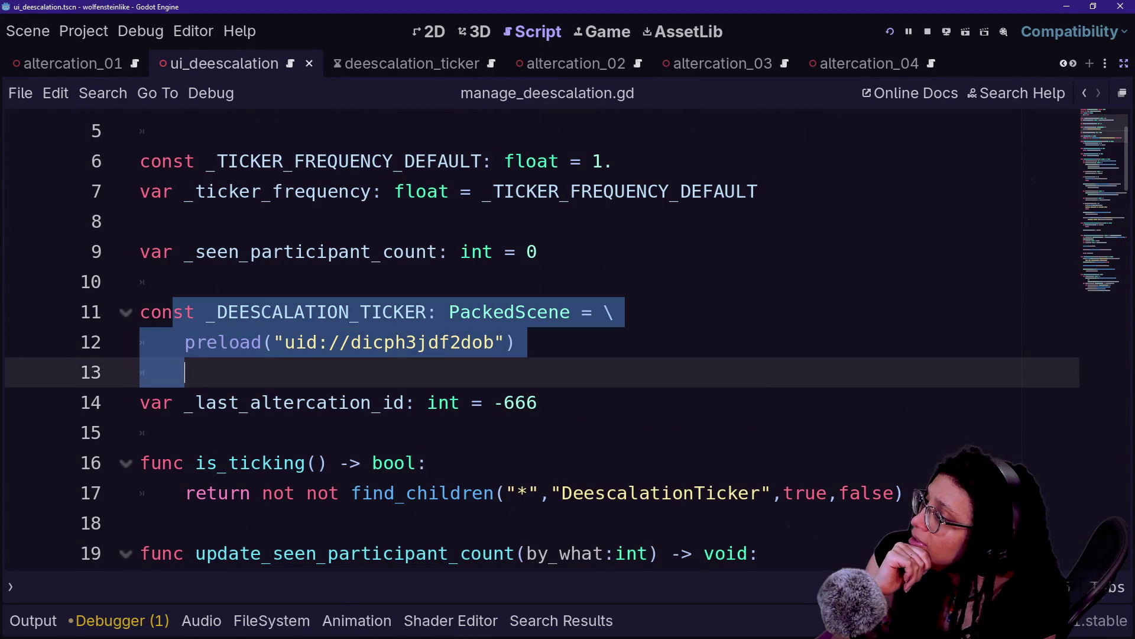
click(383, 251)
click(462, 342)
click(517, 342)
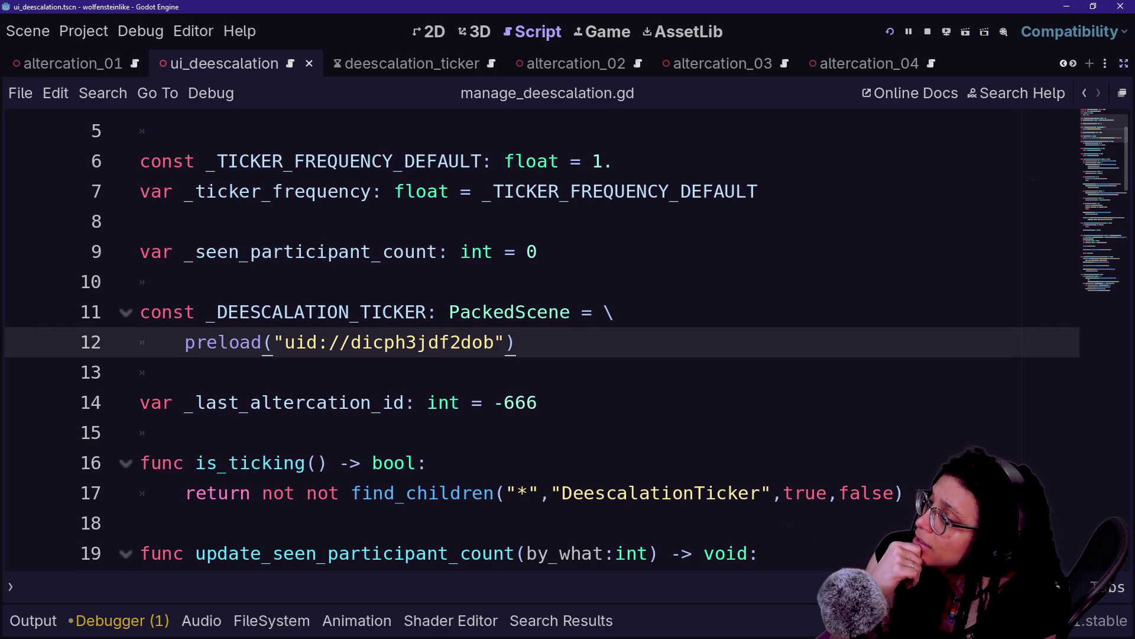
drag(217, 312, 438, 312)
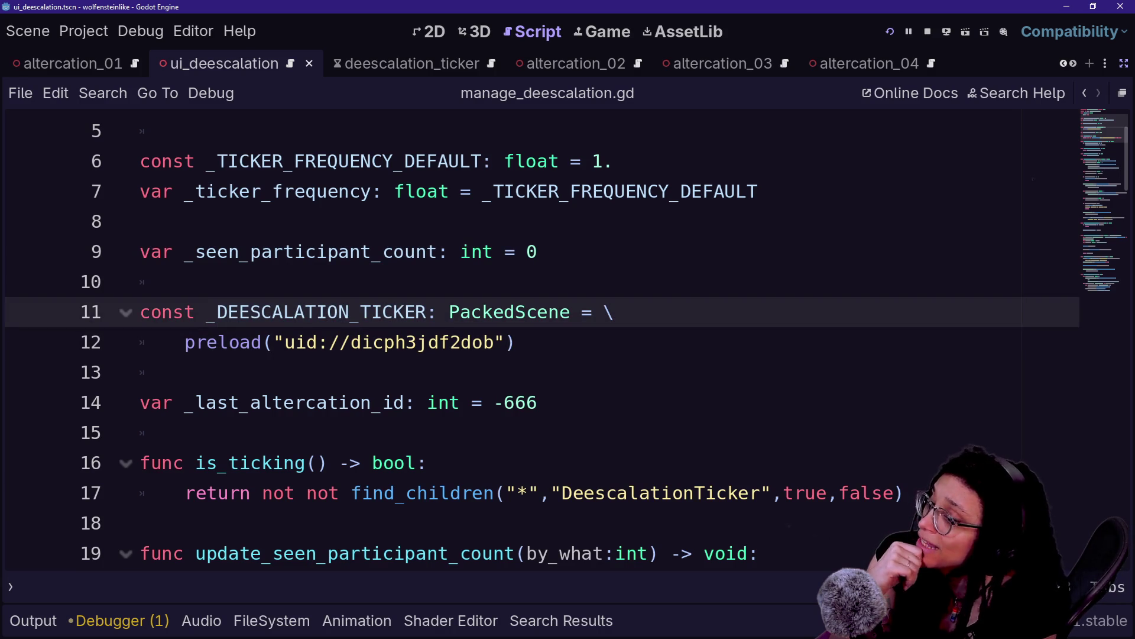
key(Down)
key(Down)
key(Down)
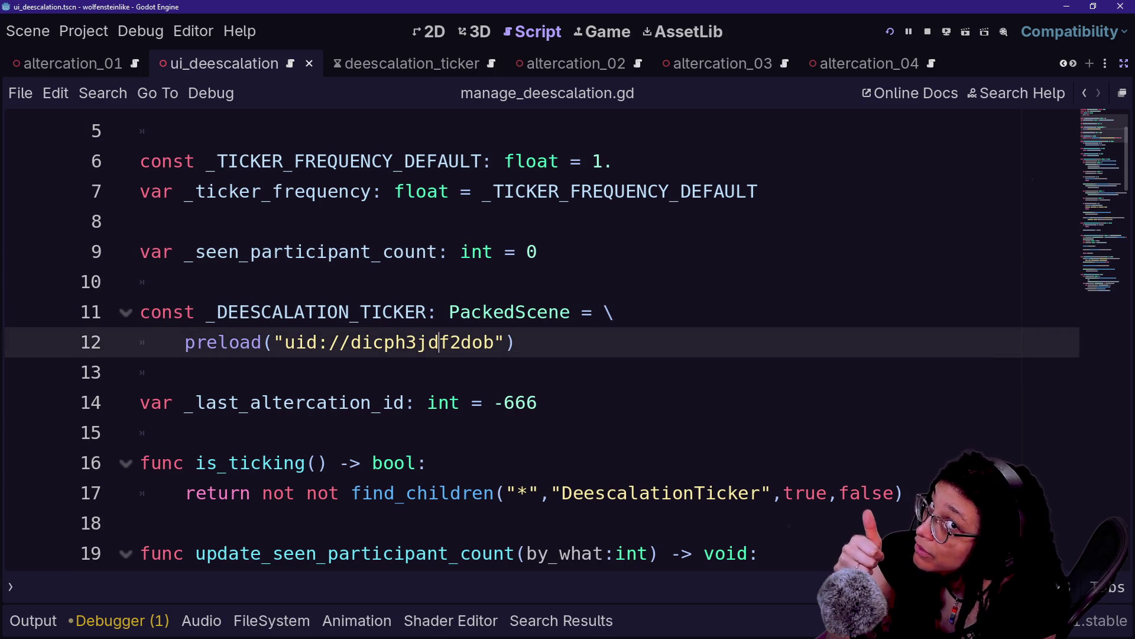
key(Down)
key(Down)
key(Down)
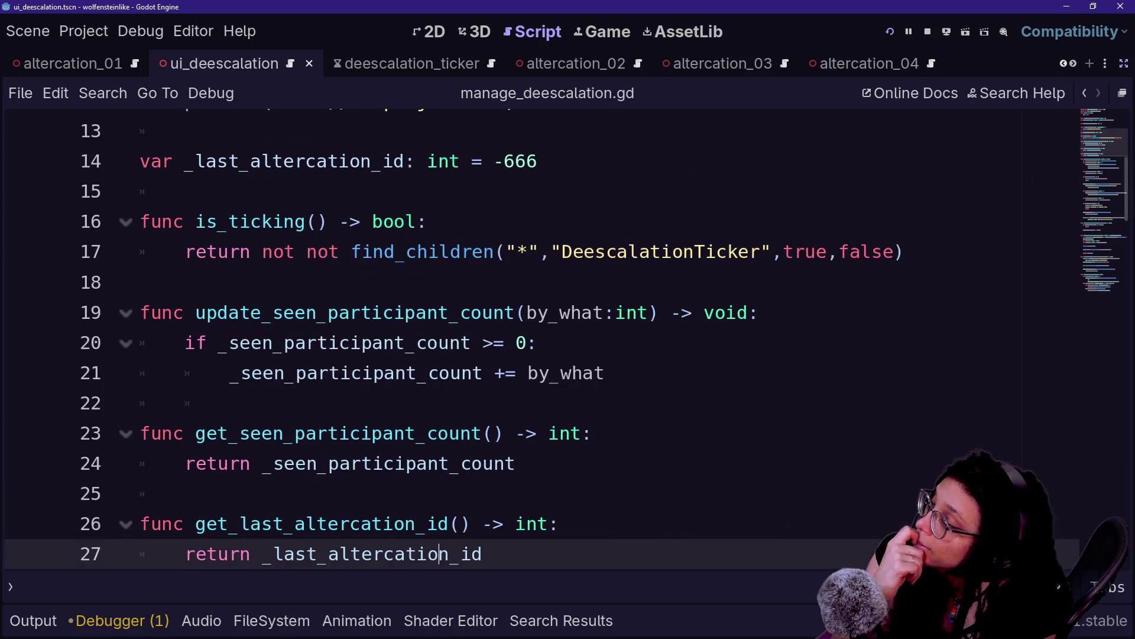
key(Down)
key(Down)
key(Down)
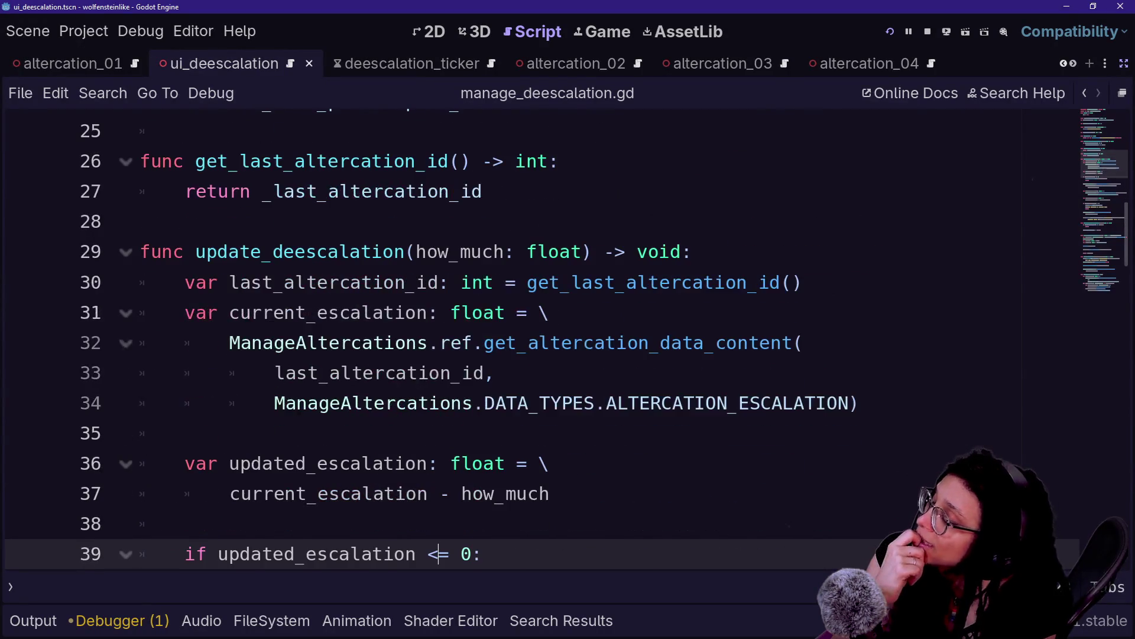
key(Down)
key(Down)
key(Down)
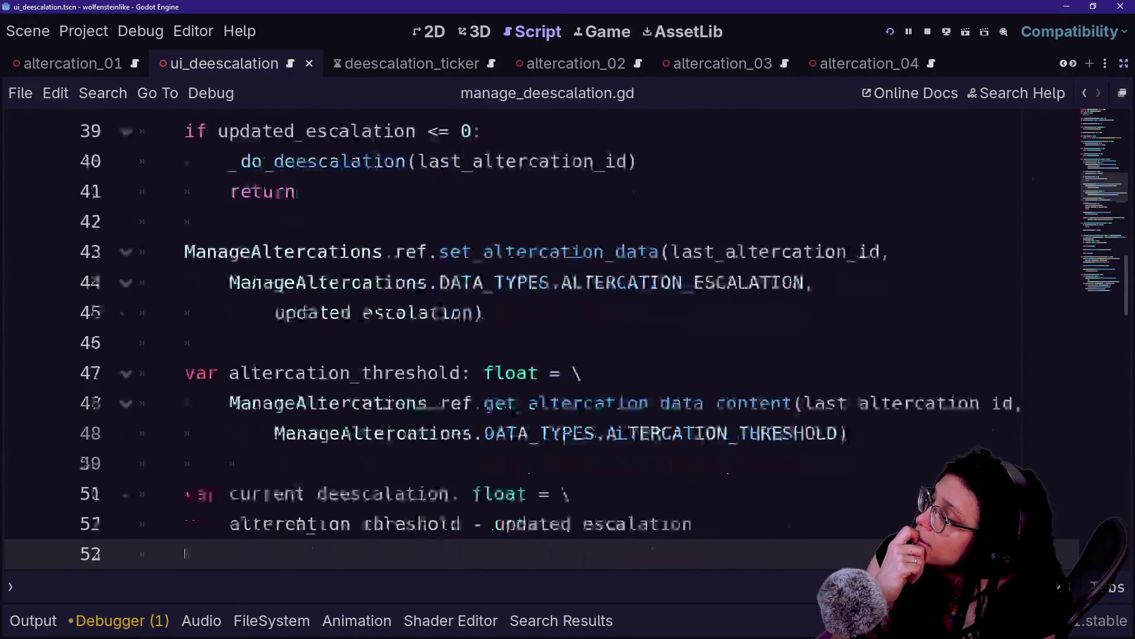
key(Down)
key(Down)
key(Down)
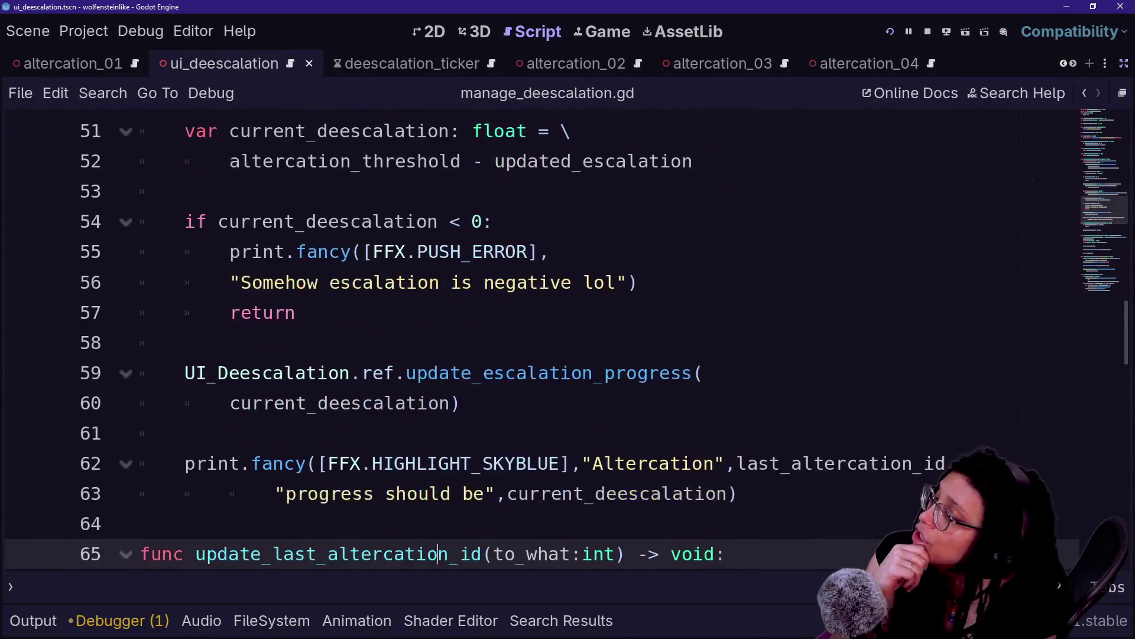
key(Up)
key(Up)
key(Up)
key(shift+Up)
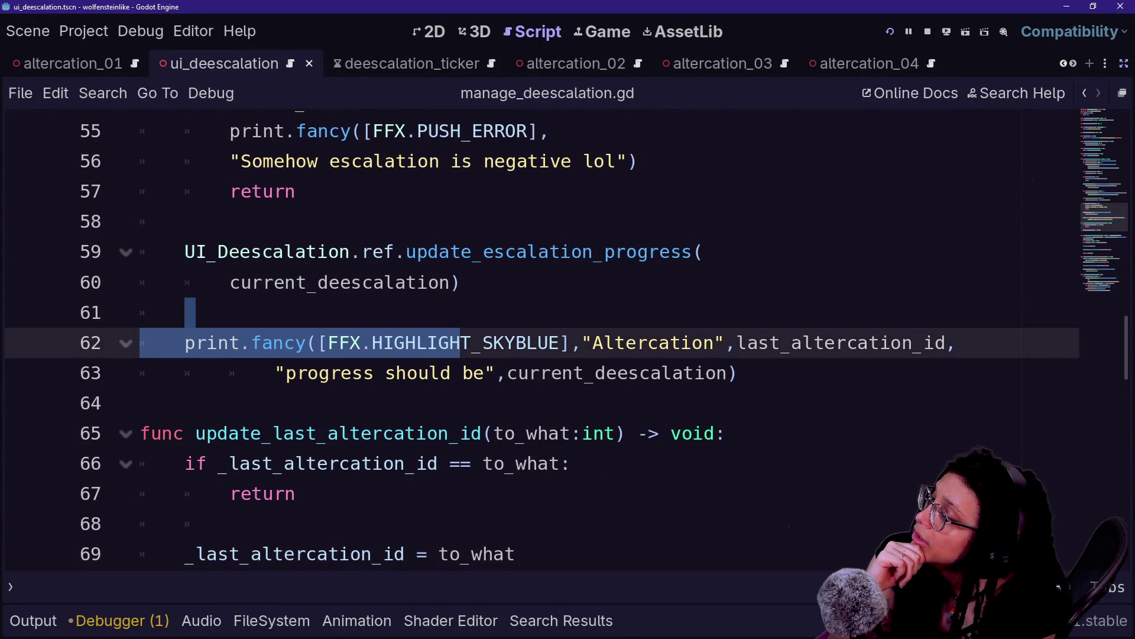
key(Down)
key(Down)
key(Down)
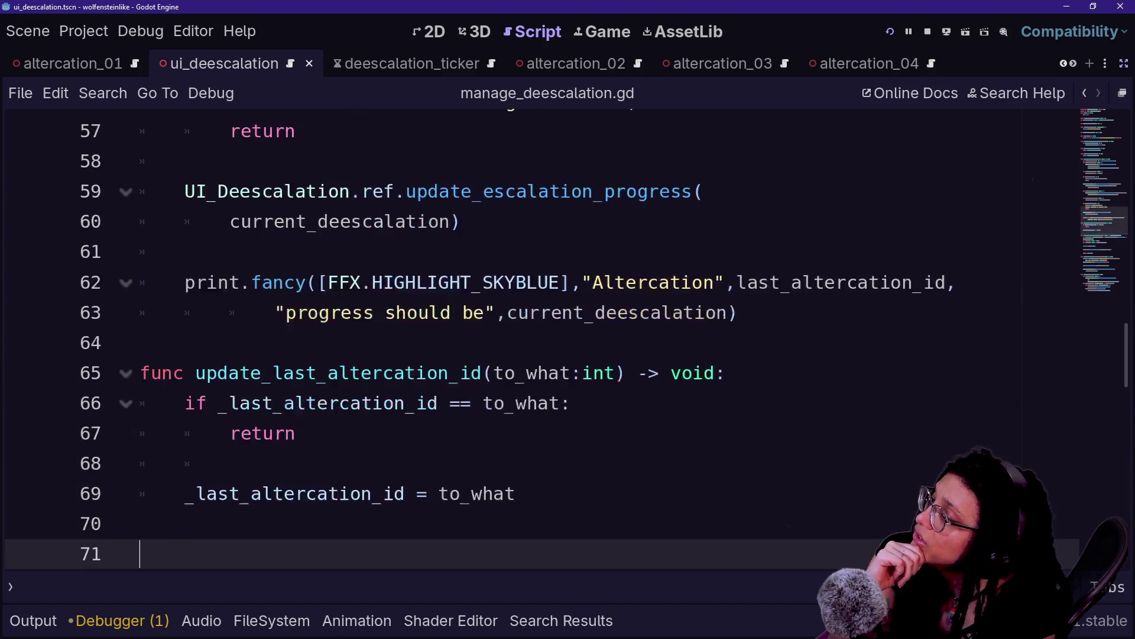
key(Down)
key(Down)
key(Down)
scroll(603, 344, up, 10)
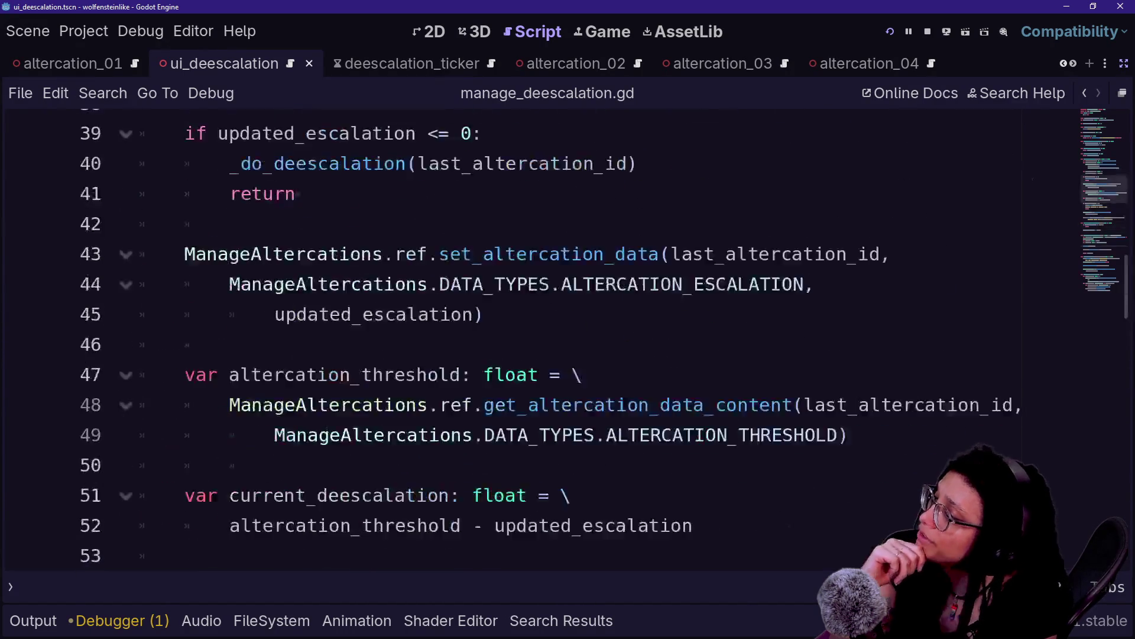
scroll(568, 337, up, 12)
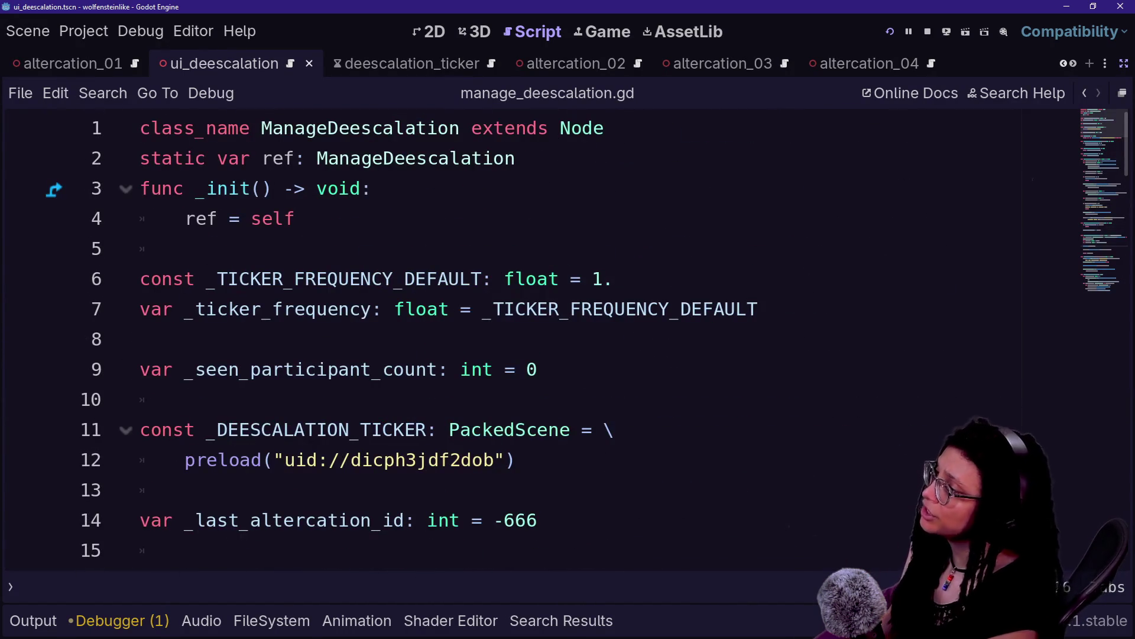
key(shift+alt+o)
text(manage)
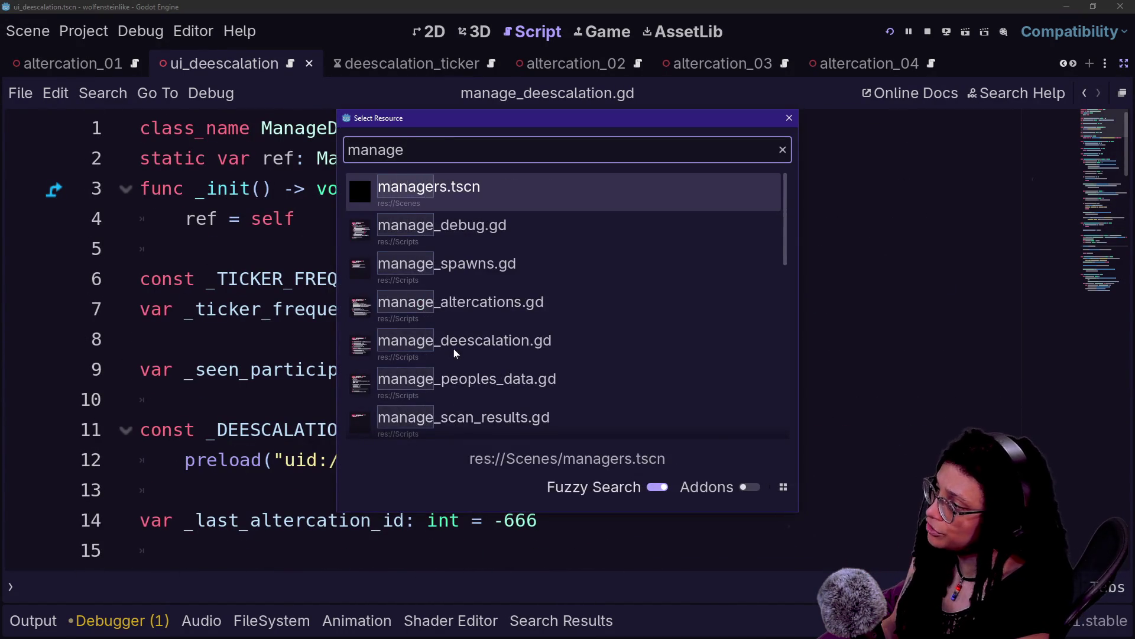
Open manage_altercations.gd and inspect altercation 5's threshold, escalation and regulars entries.
key(Down)
key(Down)
key(Down)
key(Return)
scroll(455, 349, up, 15)
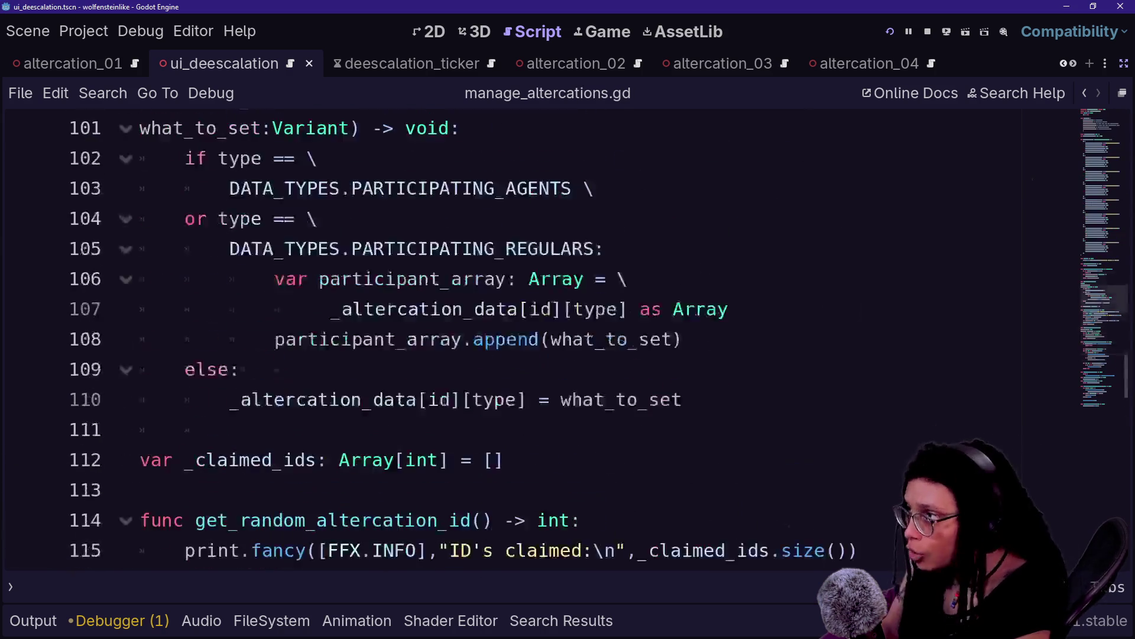
scroll(567, 340, up, 4)
scroll(567, 340, down, 1)
scroll(568, 340, up, 1)
click(185, 188)
drag(185, 189, 650, 339)
click(205, 369)
mouse_move(204, 369)
mouse_down()
mouse_move(502, 248)
mouse_move(230, 248)
mouse_up()
click(252, 278)
click(251, 248)
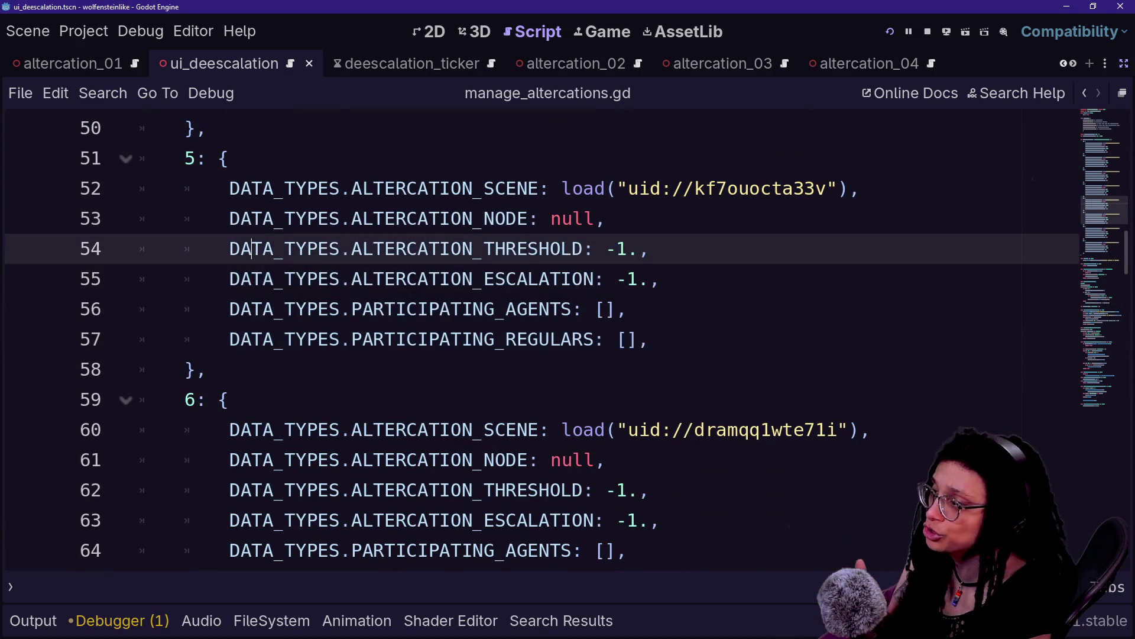
Review get_altercation_data_content and its data_to_return line, then scroll back toward the top.
scroll(252, 249, down, 1)
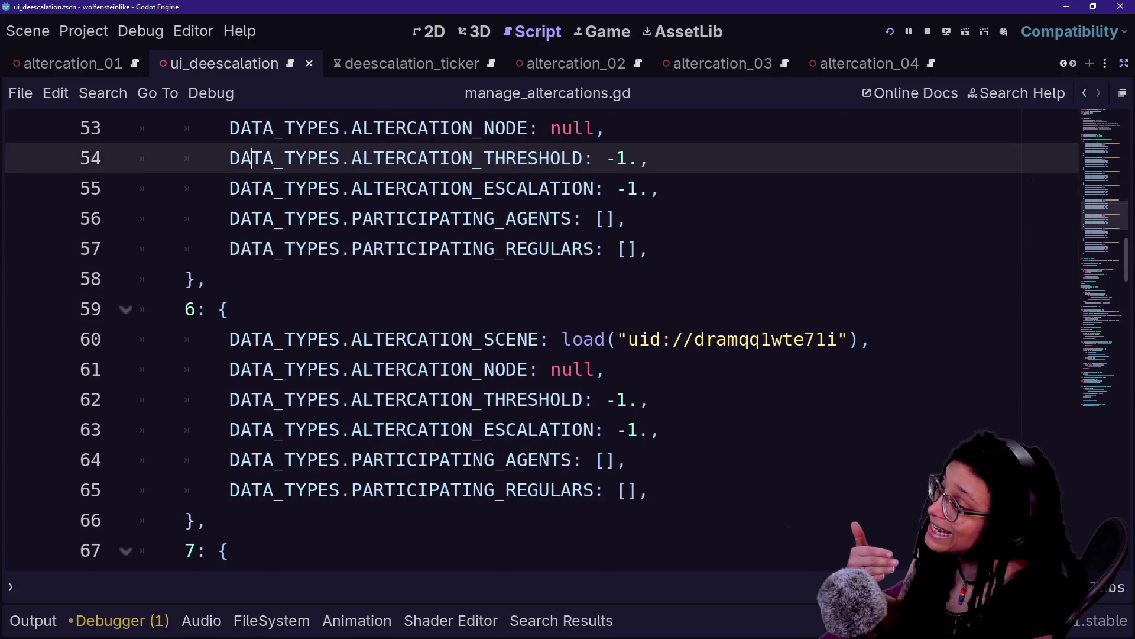
scroll(251, 249, down, 7)
scroll(568, 339, down, 12)
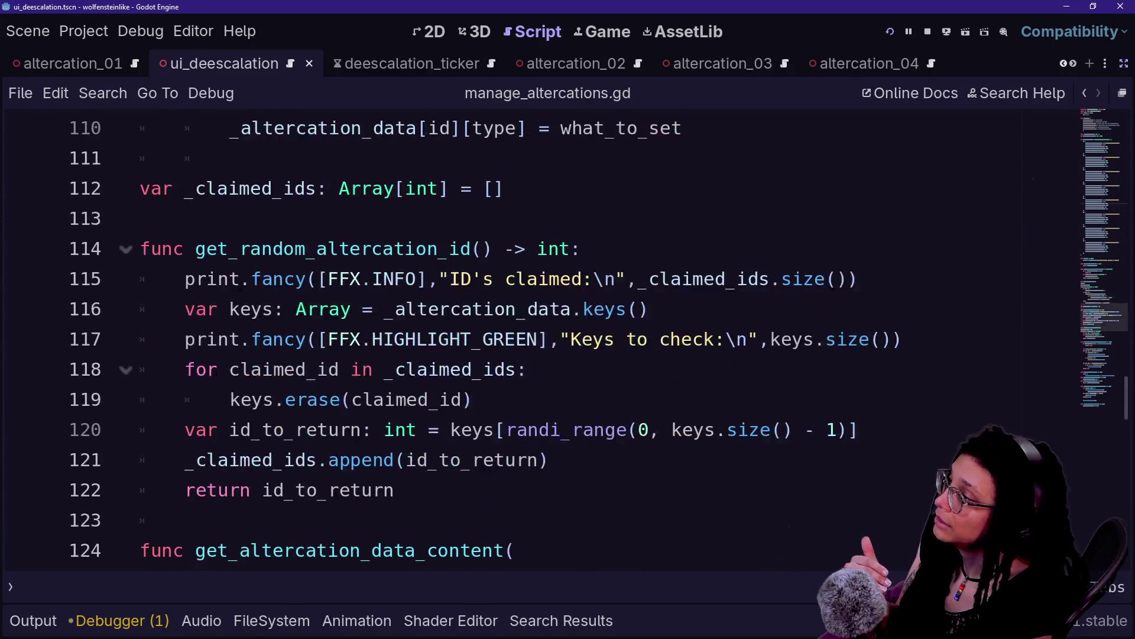
scroll(568, 340, down, 1)
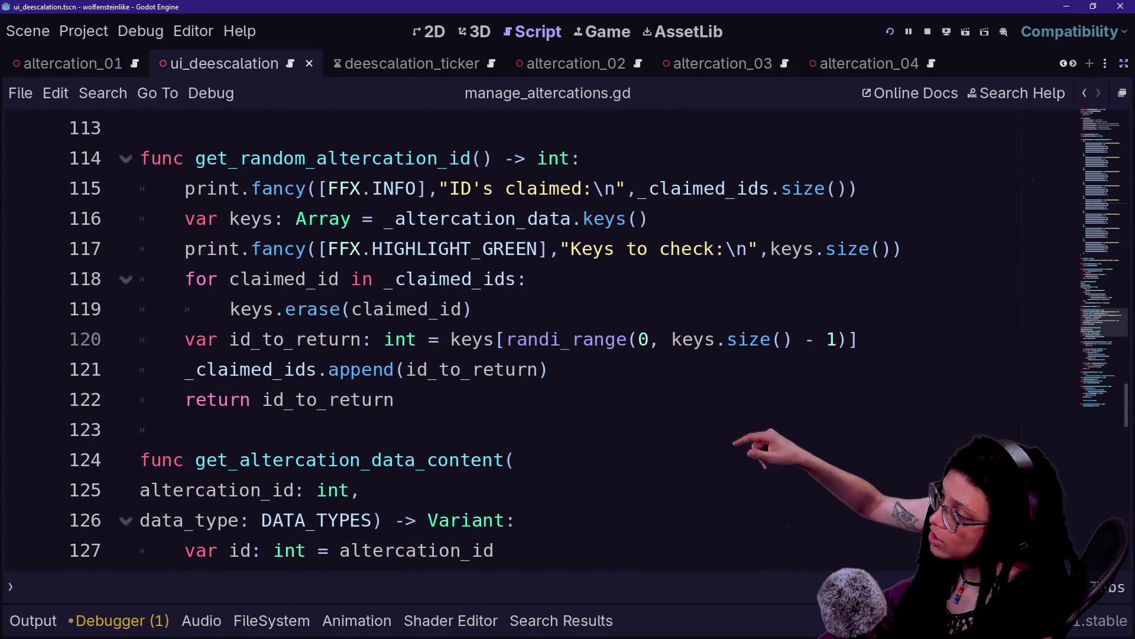
scroll(567, 340, down, 1)
click(496, 459)
scroll(568, 340, down, 1)
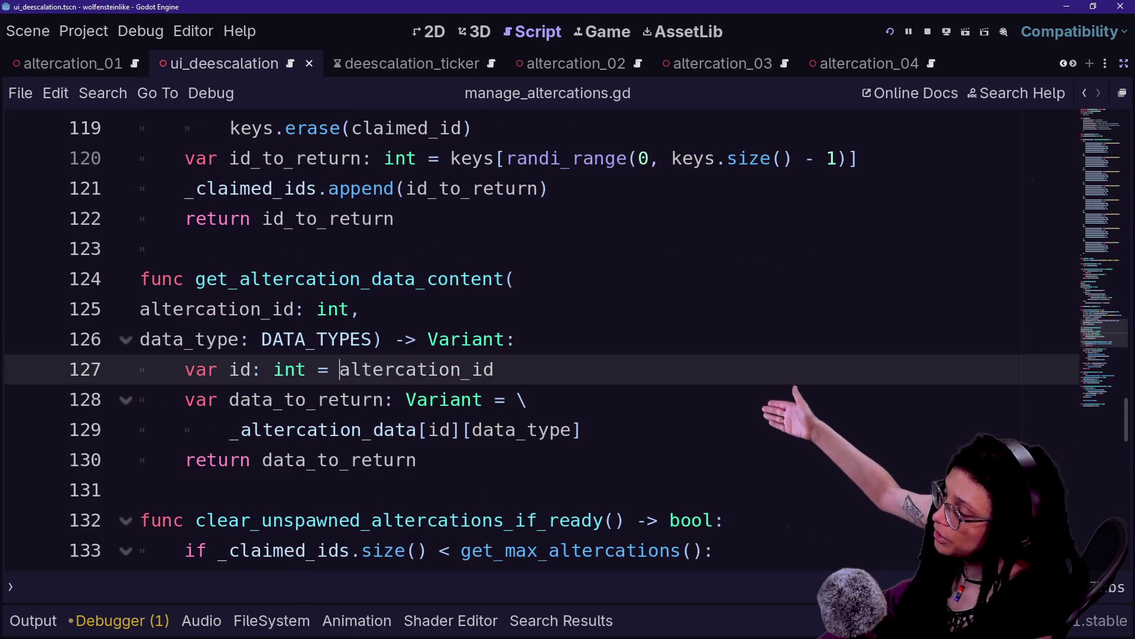
click(304, 279)
click(413, 399)
click(140, 489)
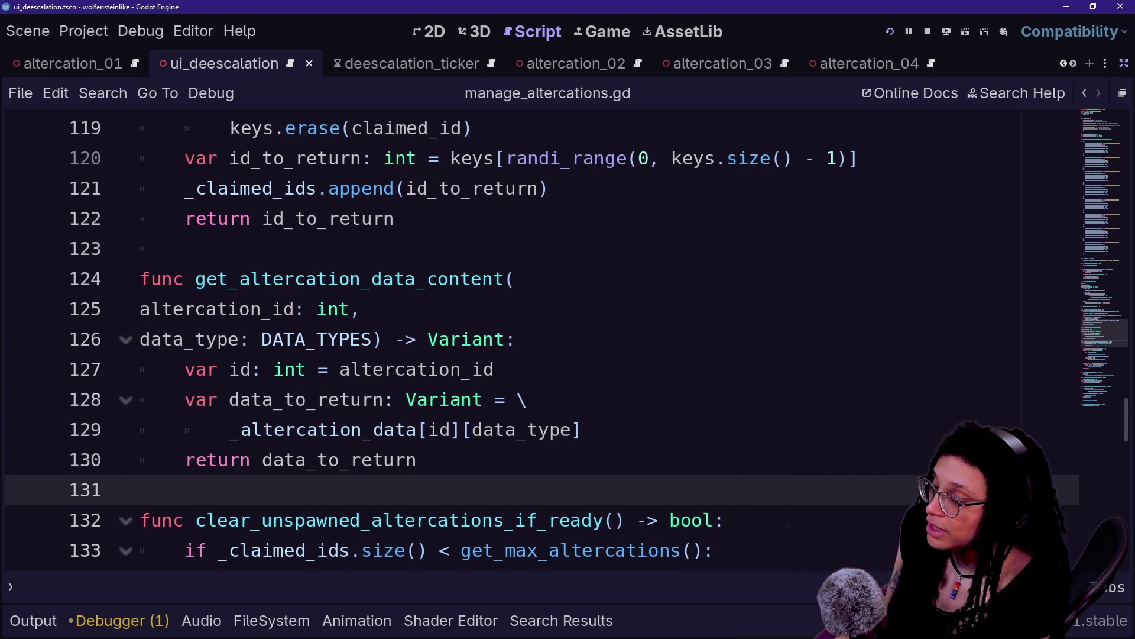
scroll(532, 337, up, 8)
scroll(533, 337, up, 20)
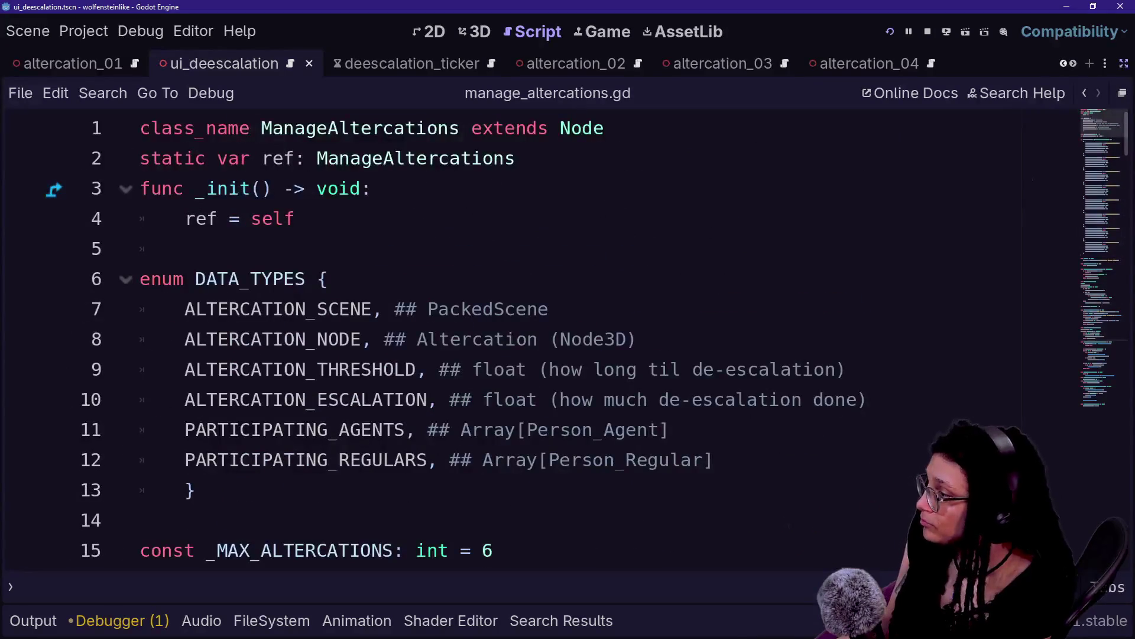
Add ALTERCATION_PROGRESS below ALTERCATION_NODE in the DATA_TYPES enum and save.
click(668, 430)
click(869, 400)
key(Return)
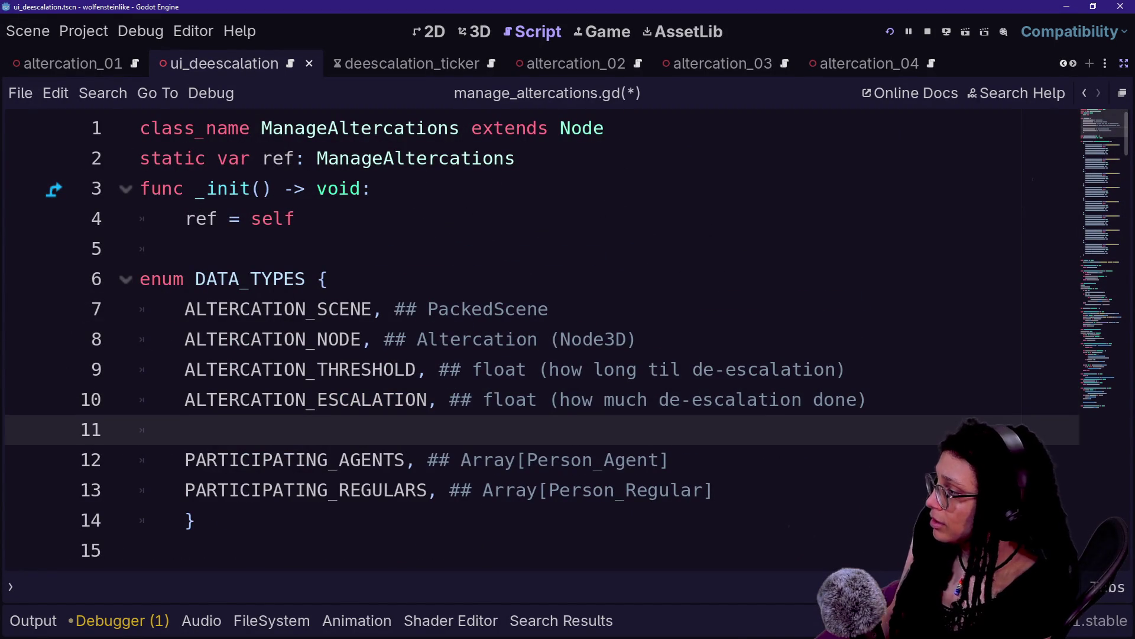
text(ALTERC)
key(BackSpace)
key(BackSpace)
key(BackSpace)
click(637, 340)
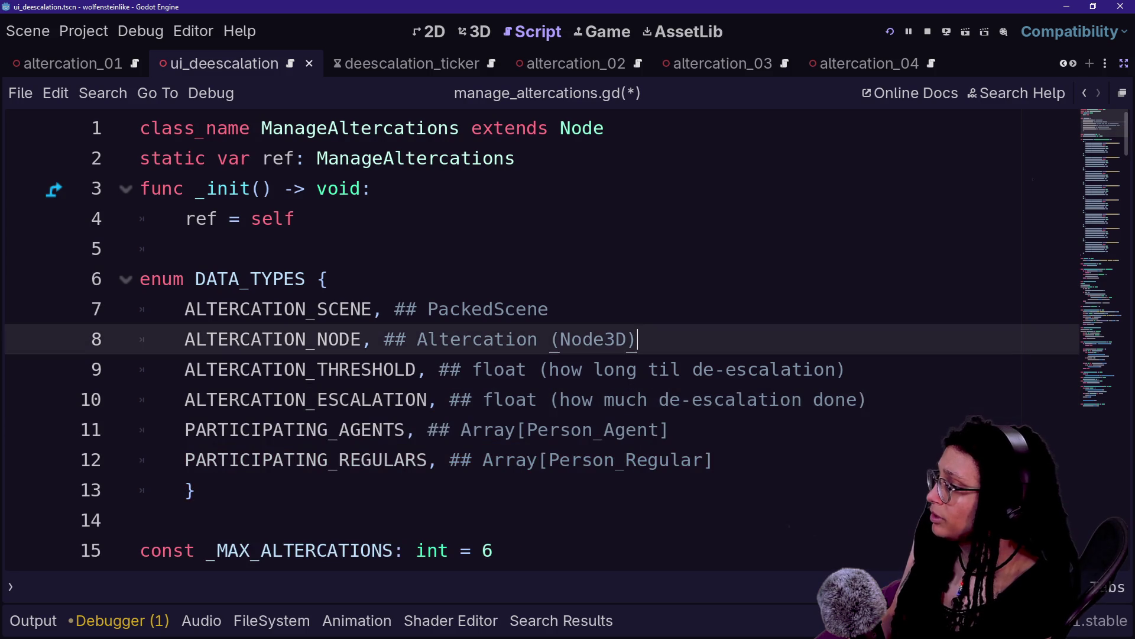
key(Return)
text(ALTERCATION_)
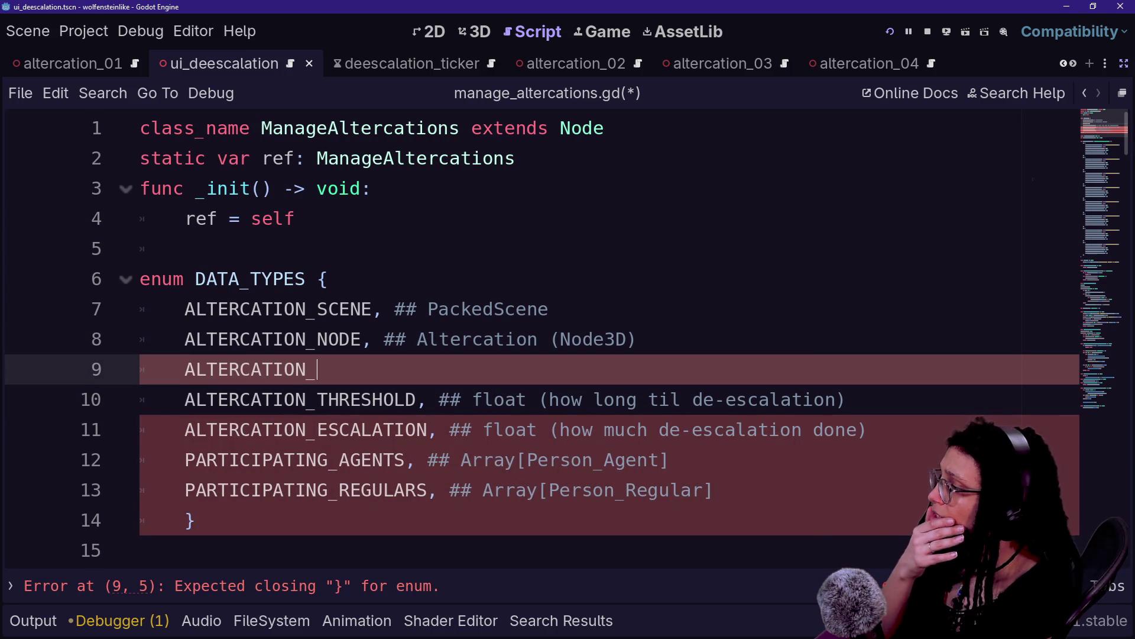
text(PROGRESS, ## UI_Deescalation)
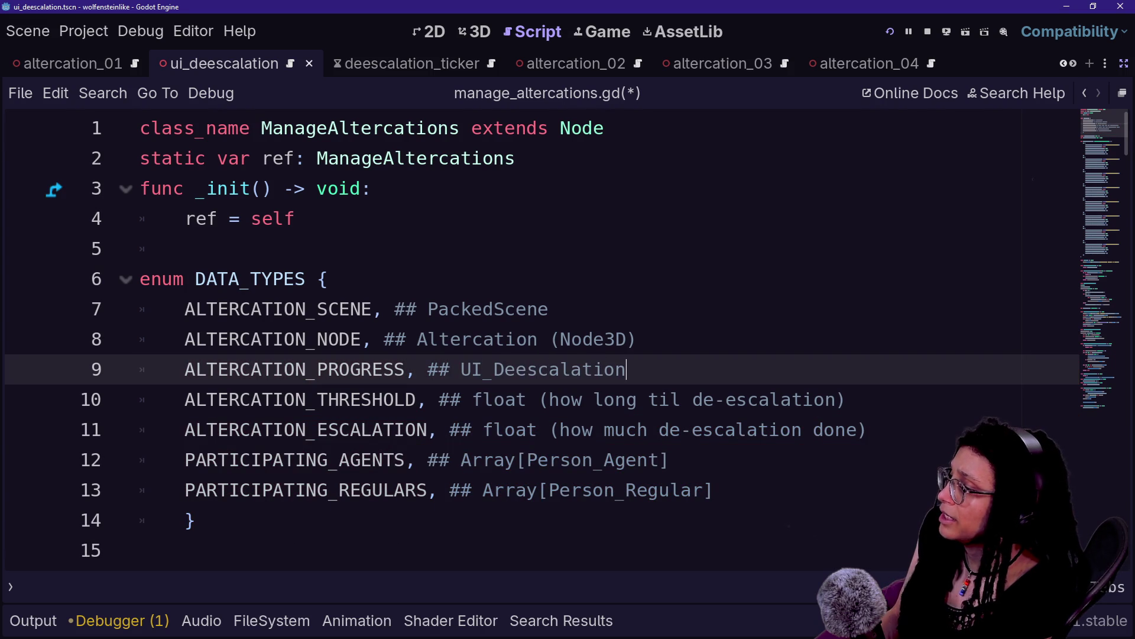
click(487, 399)
click(636, 339)
click(626, 369)
scroll(532, 337, down, 9)
key(ctrl+s)
Place carets after every altercation's ALTERCATION_NODE entry and start a new DATA_TYPES line under each.
scroll(414, 289, up, 4)
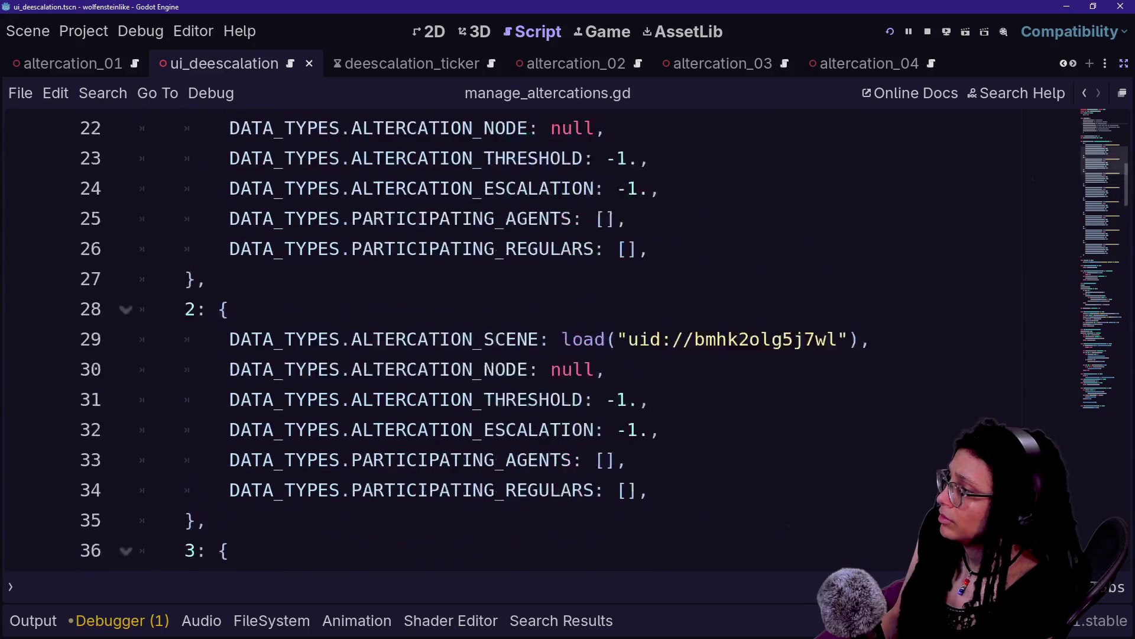
click(604, 309)
key(Return)
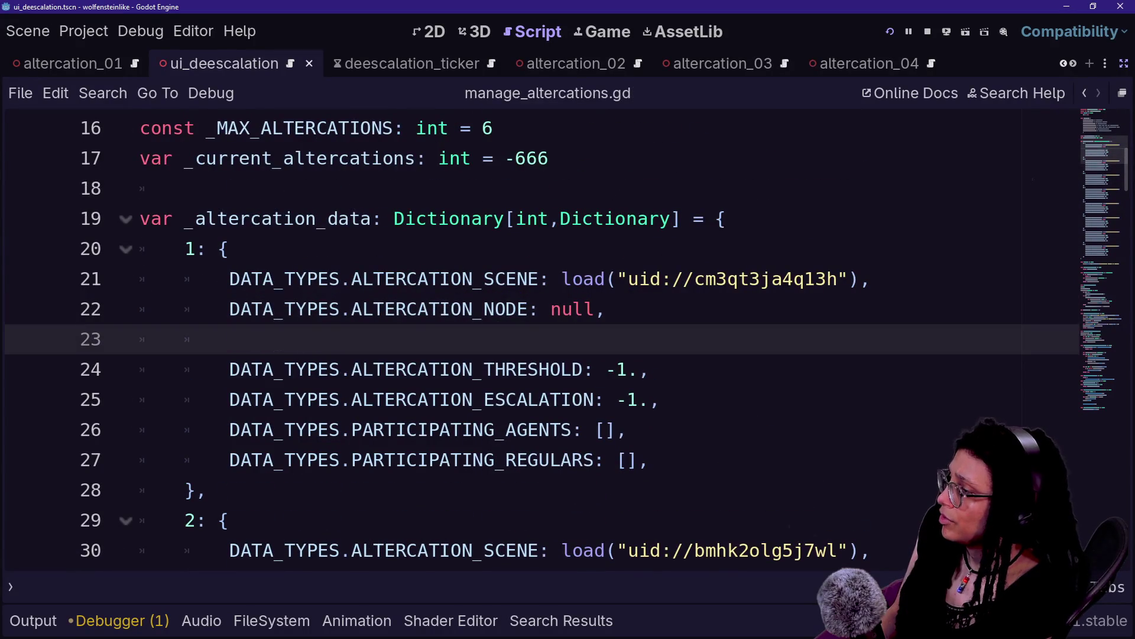
scroll(532, 338, up, 1)
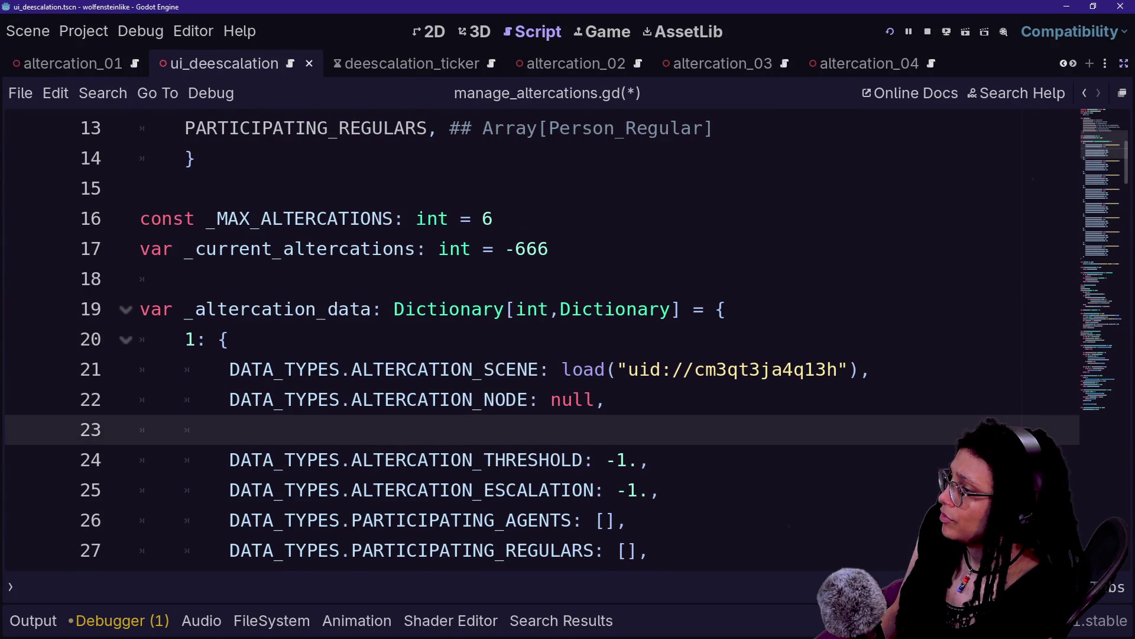
key(BackSpace)
key(BackSpace)
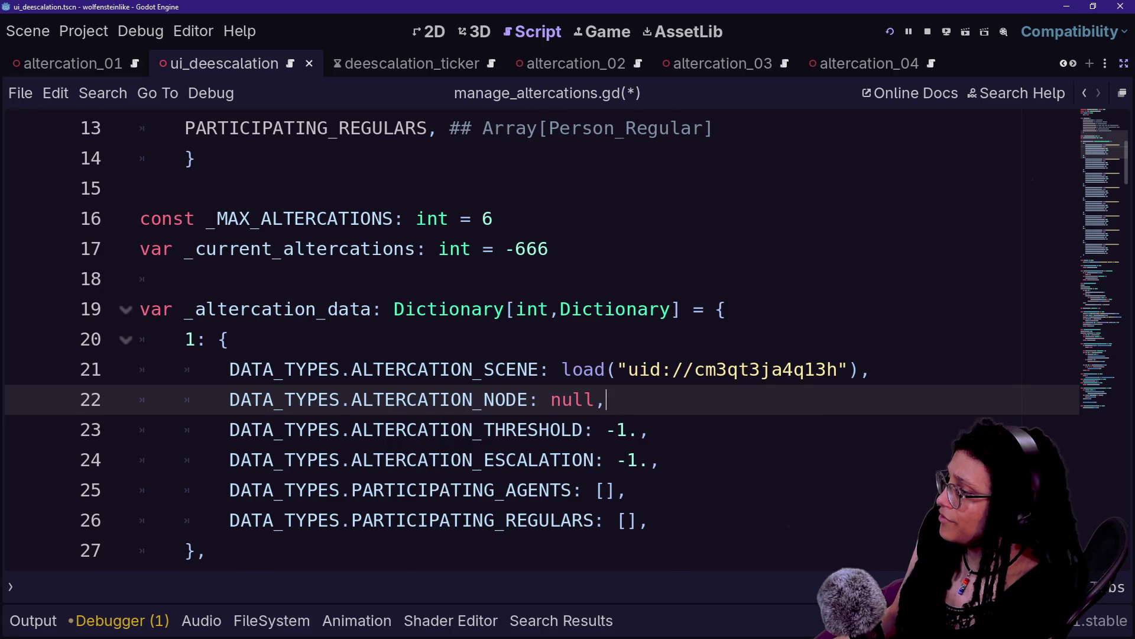
scroll(533, 337, down, 2)
click(606, 459)
scroll(533, 337, down, 4)
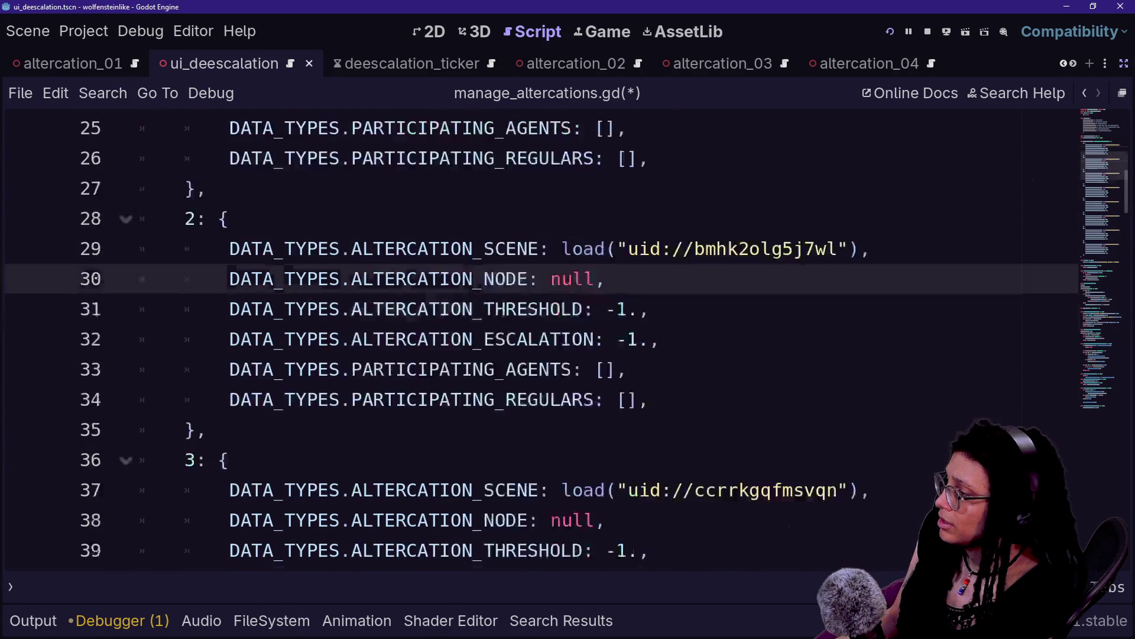
click(606, 339)
scroll(532, 338, down, 2)
click(606, 399)
scroll(533, 337, down, 2)
alt+click(607, 460)
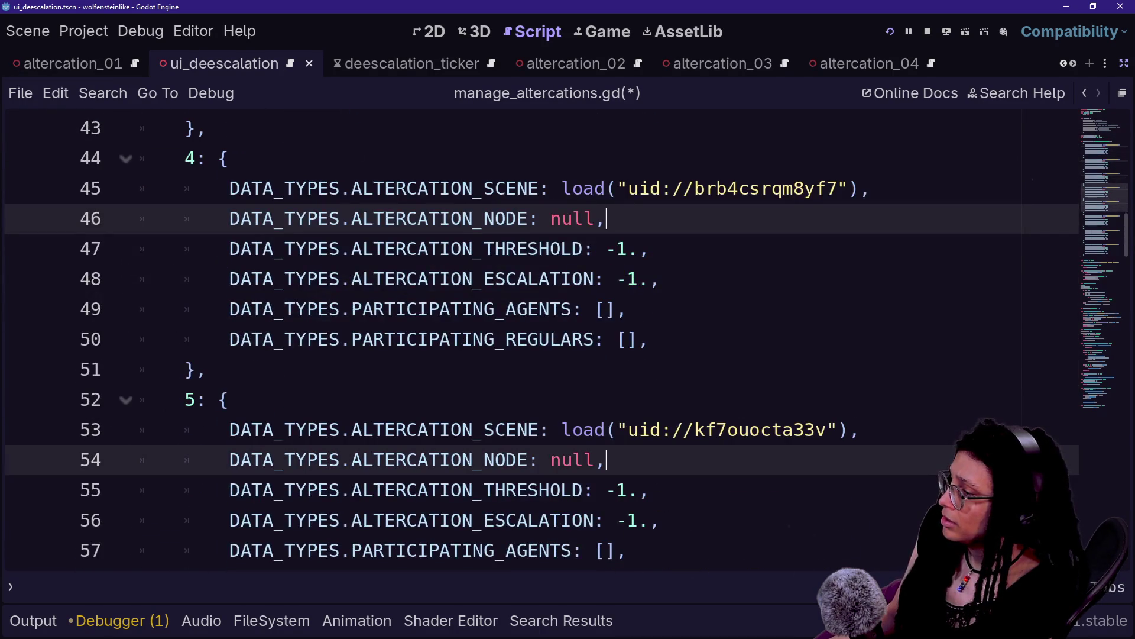
scroll(533, 337, down, 4)
alt+click(606, 339)
scroll(533, 337, down, 2)
alt+click(606, 399)
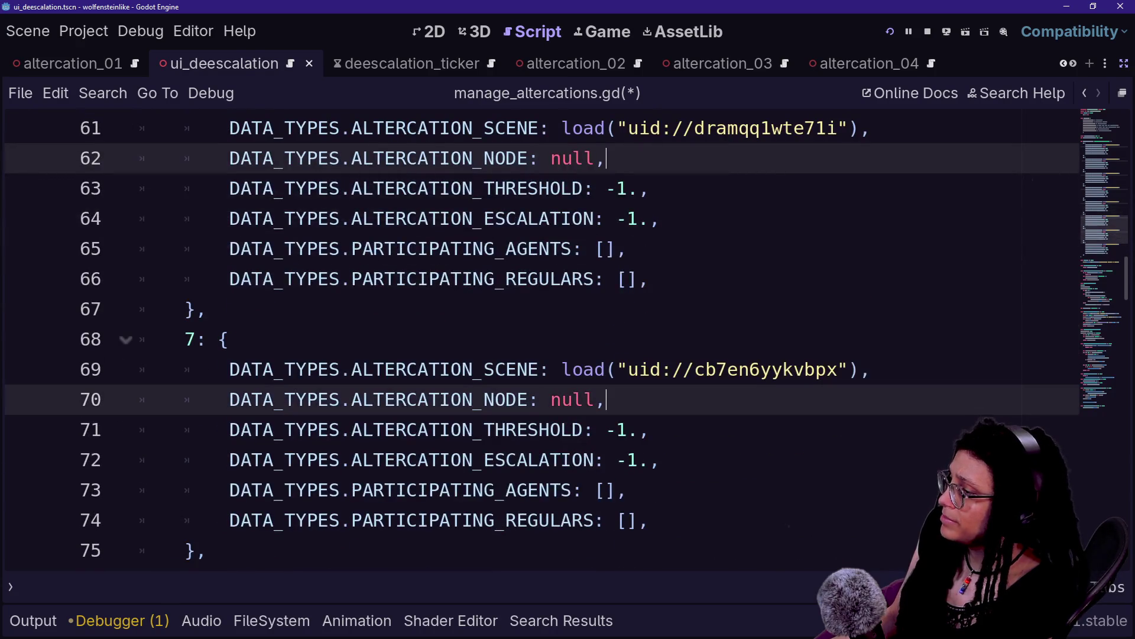
scroll(532, 337, down, 2)
alt+click(606, 459)
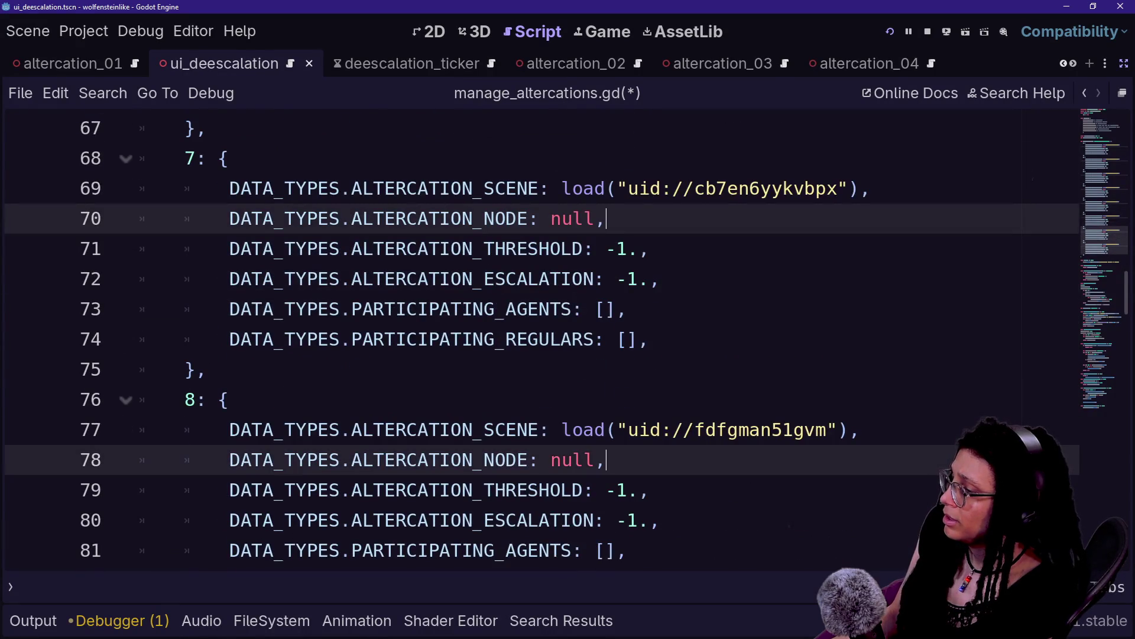
scroll(606, 438, down, 2)
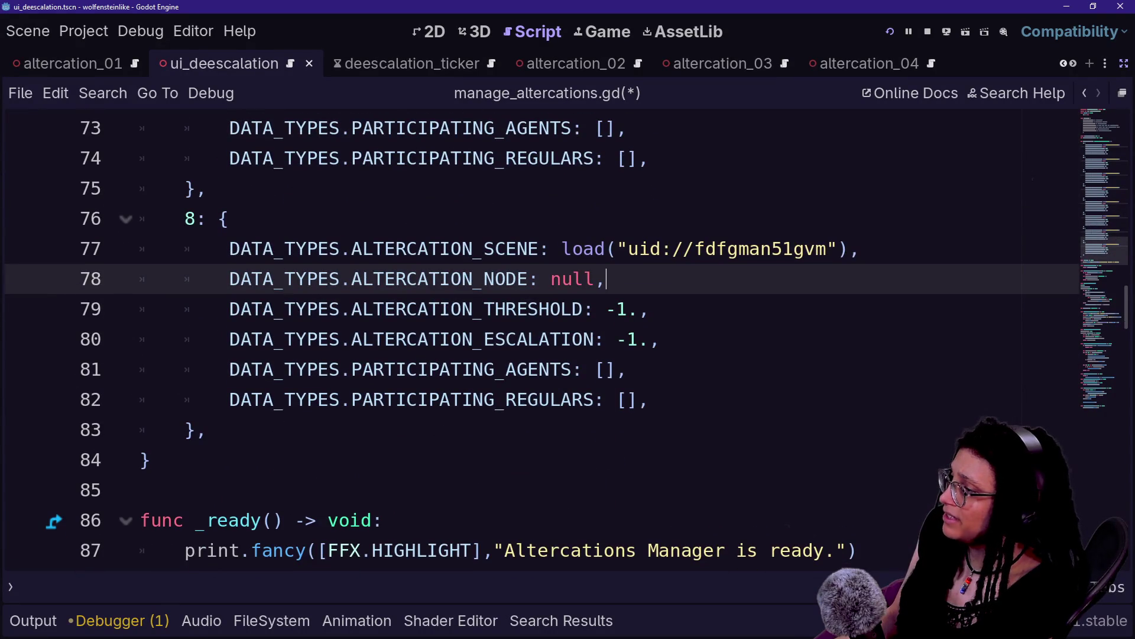
key(Return)
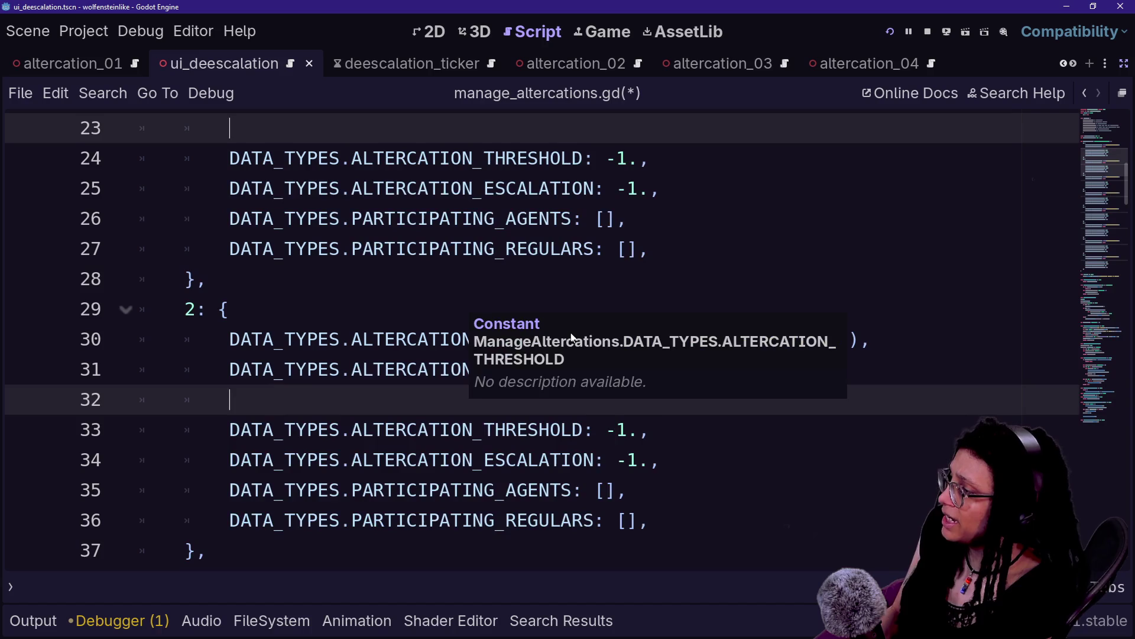
text(DATA_TYPES)
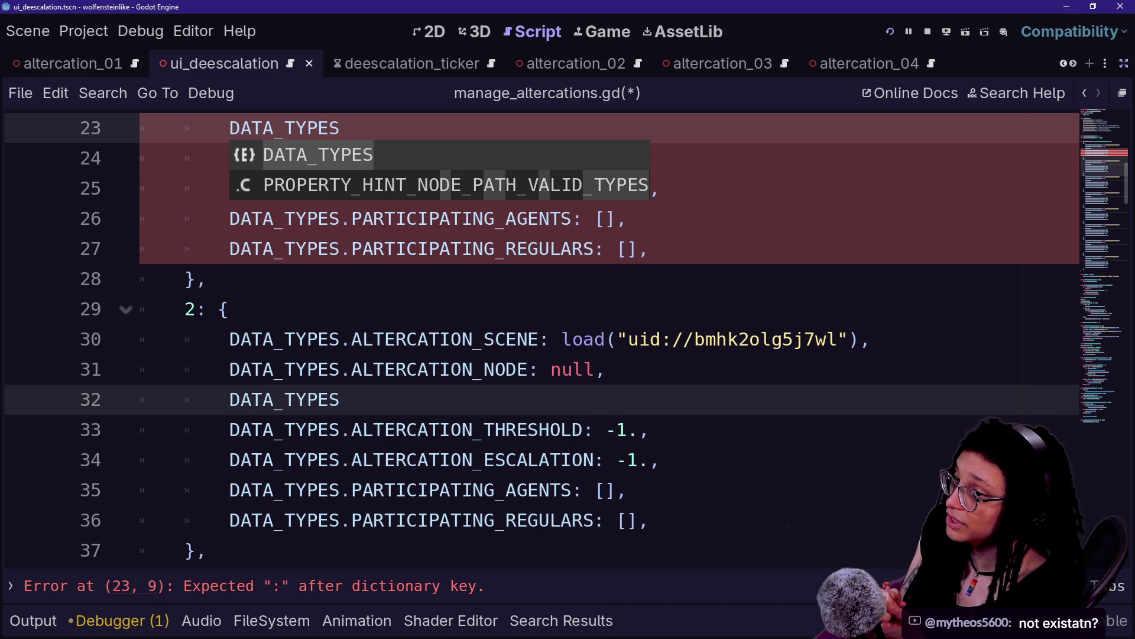
Complete each new line as DATA_TYPES.ALTERCATION_PROGRESS: null, across all altercations.
text(.)
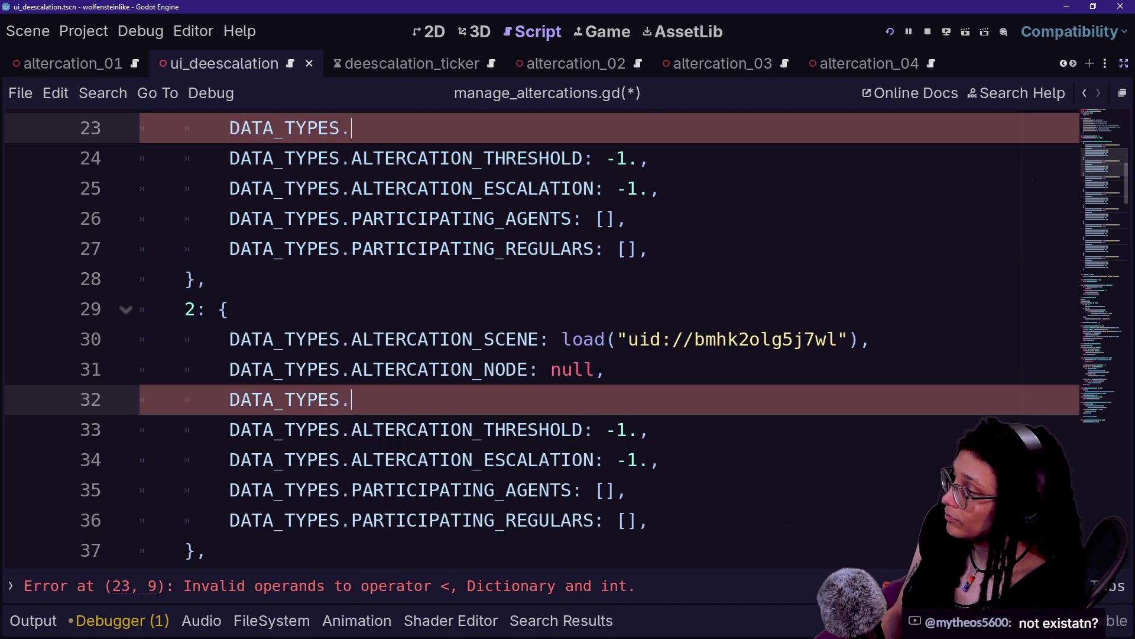
key(BackSpace)
key(BackSpace)
text(ALTER)
key(BackSpace)
text(RA)
key(BackSpace)
text(CAT)
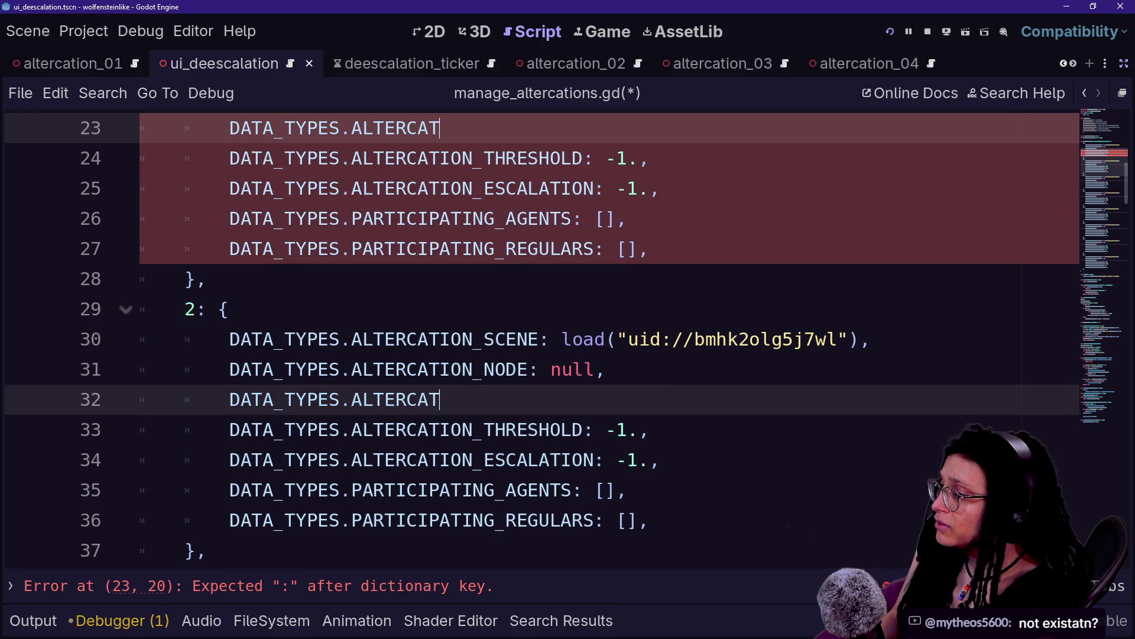
text(ION_)
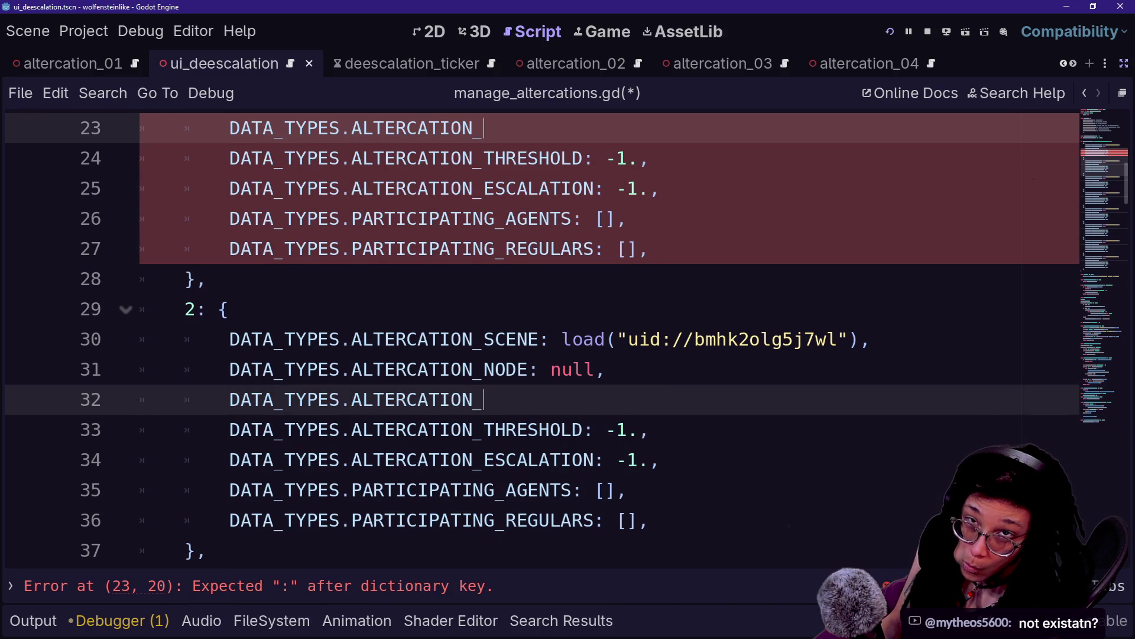
text(PROGRESS:)
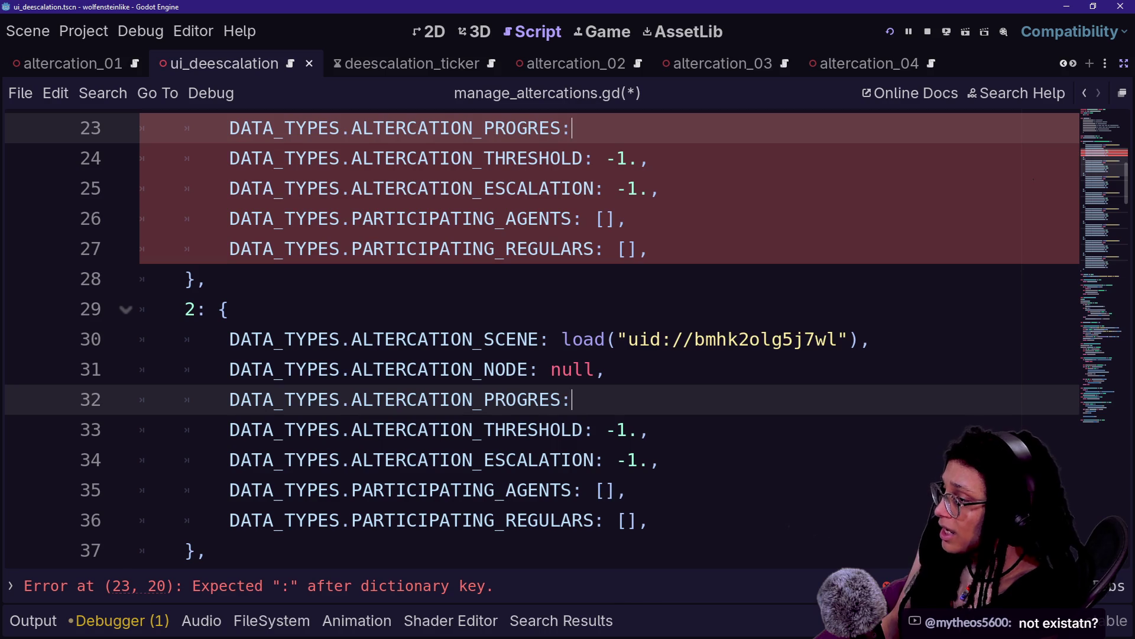
text( null)
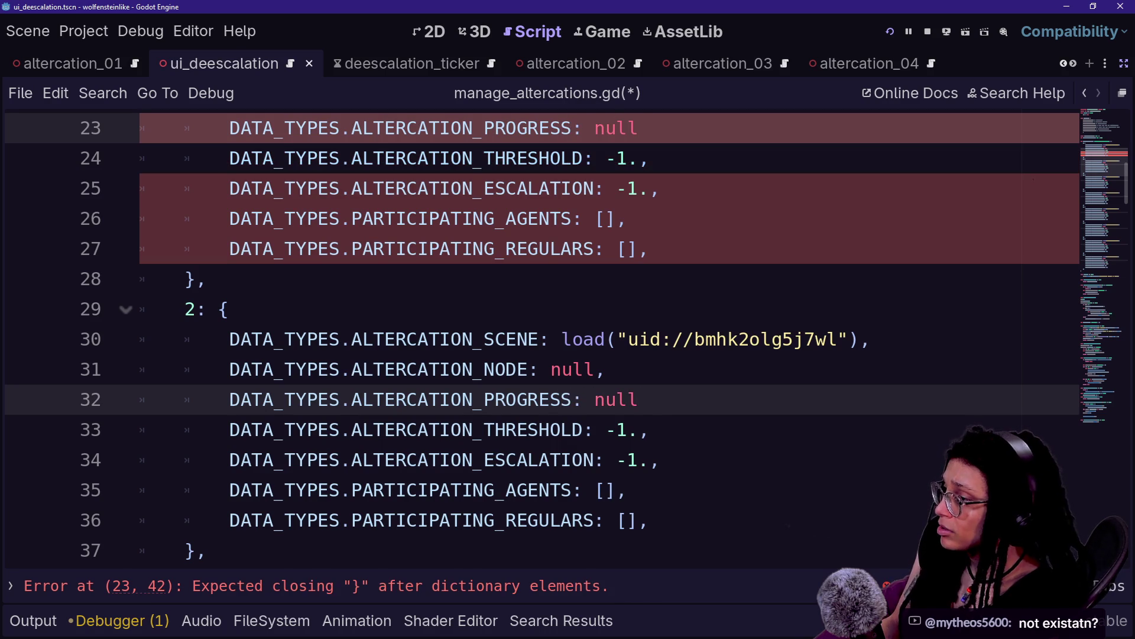
text(,)
Check the ALTERCATION_PROGRESS enum line, save the script, and open the quick file search.
scroll(532, 331, up, 7)
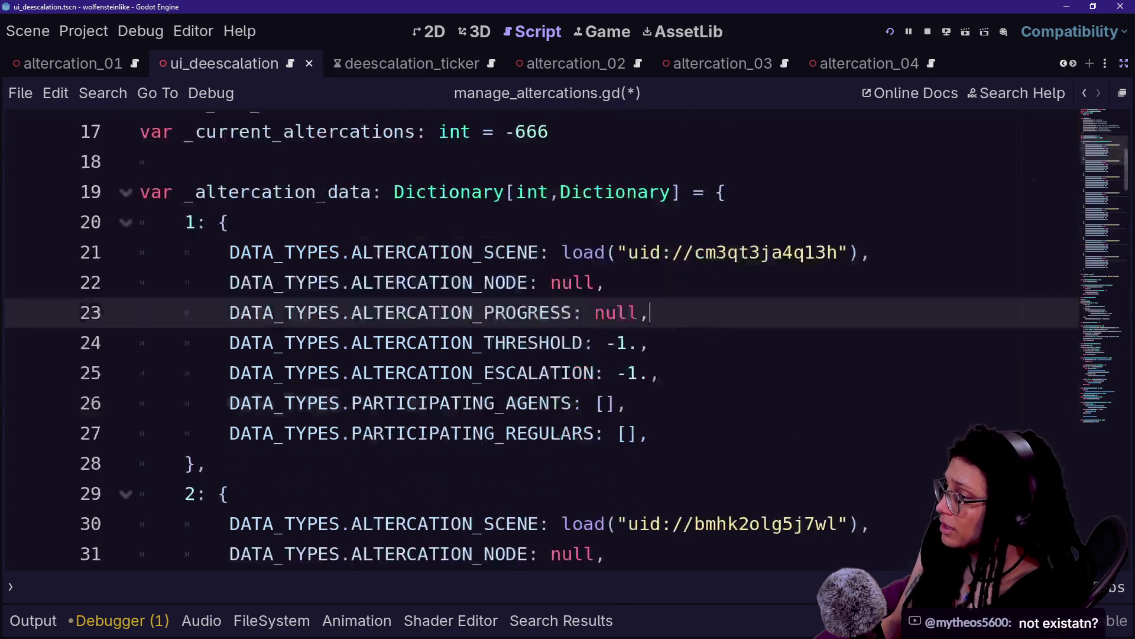
click(372, 369)
scroll(371, 369, down, 3)
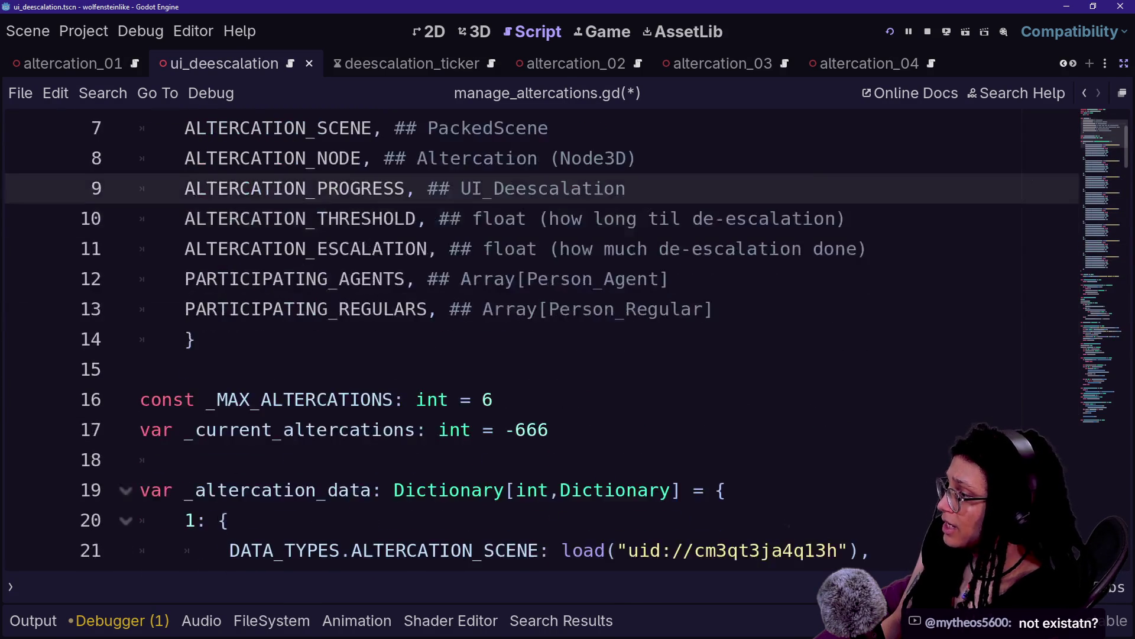
key(ctrl+s)
scroll(532, 331, down, 2)
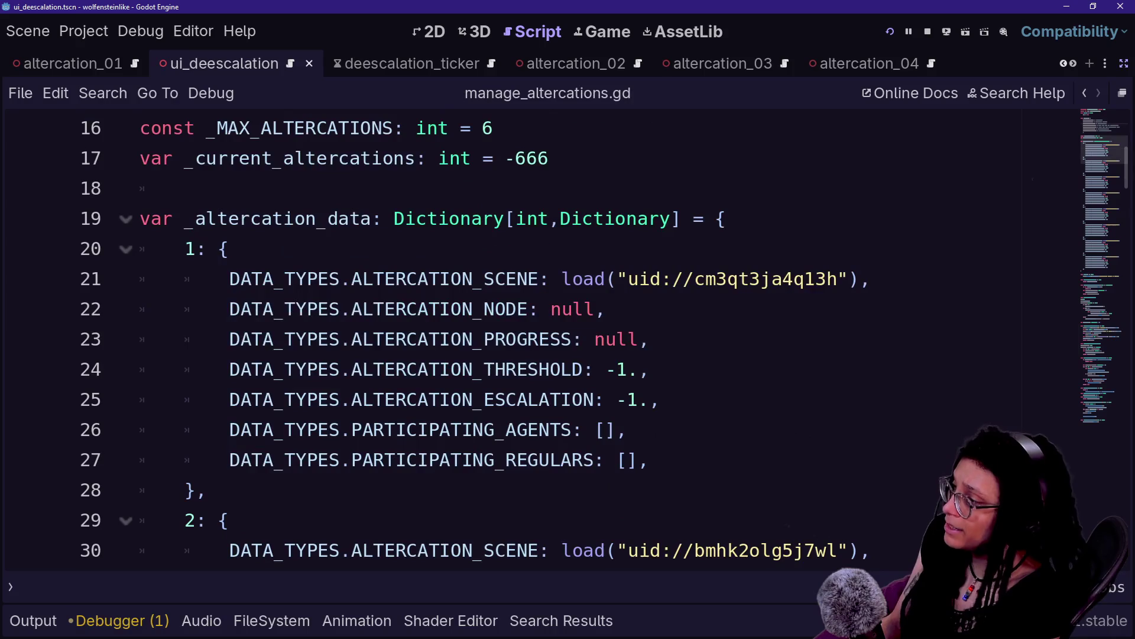
scroll(474, 308, up, 5)
key(shift+alt+o)
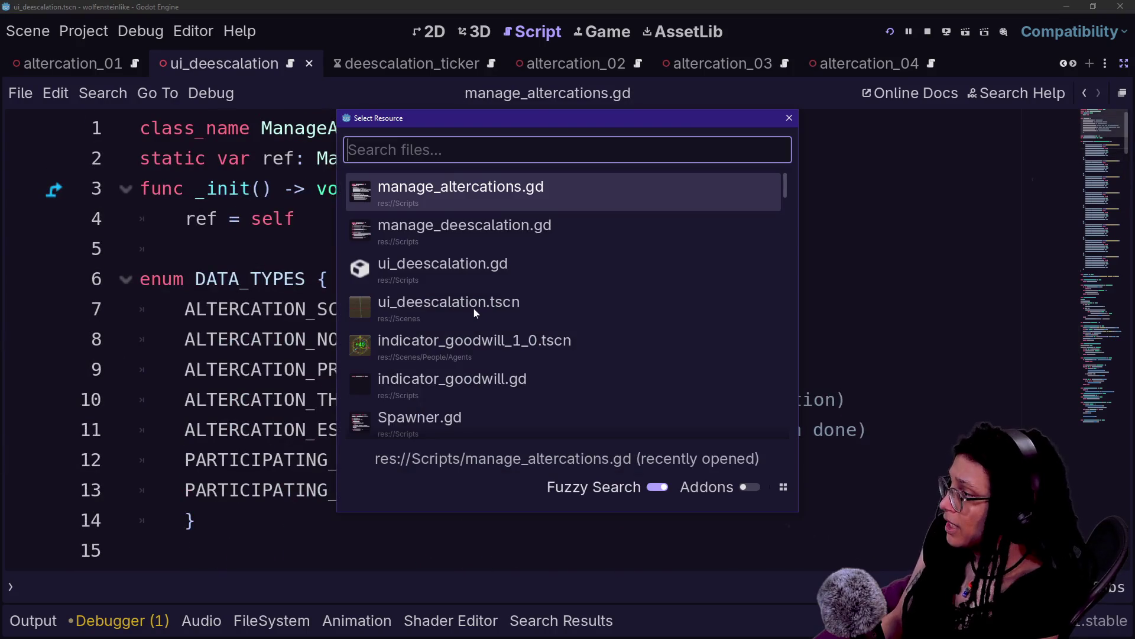
Open manage_deescalation.gd, then ui_deescalation.gd, through the quick file search.
key(Down)
click(473, 308)
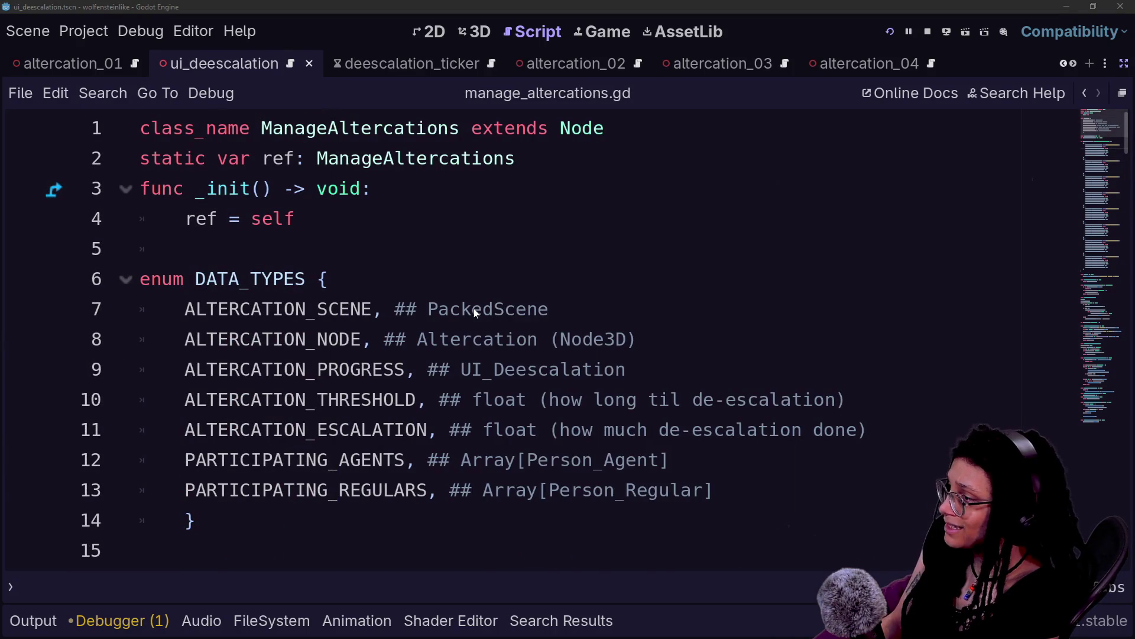
key(shift+alt+o)
key(Down)
key(Return)
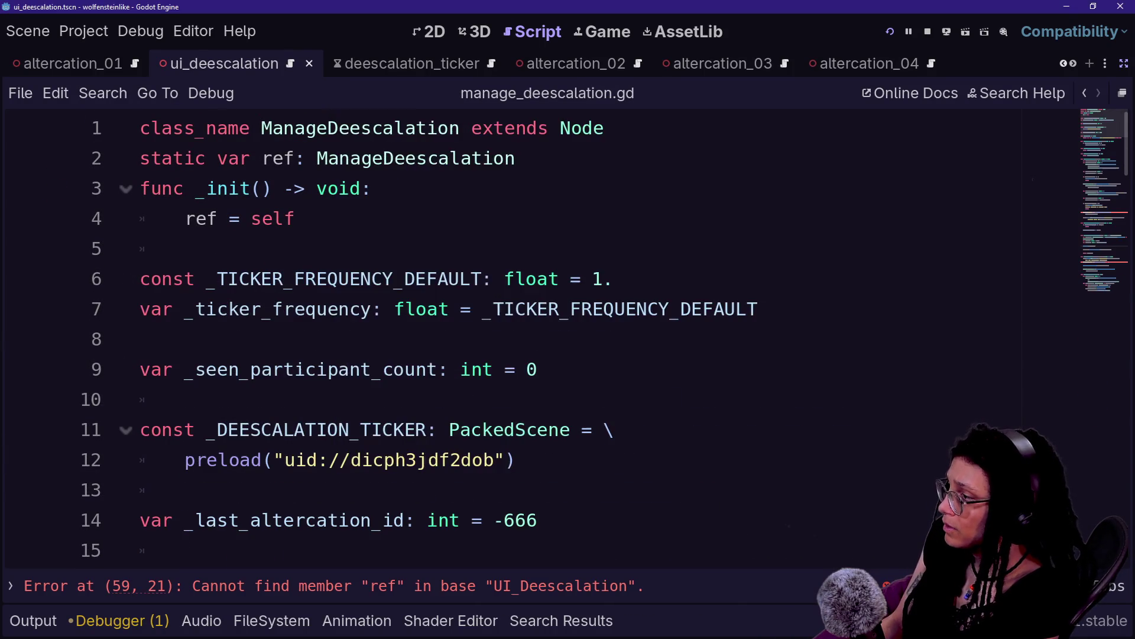
key(shift+alt+o)
click(474, 307)
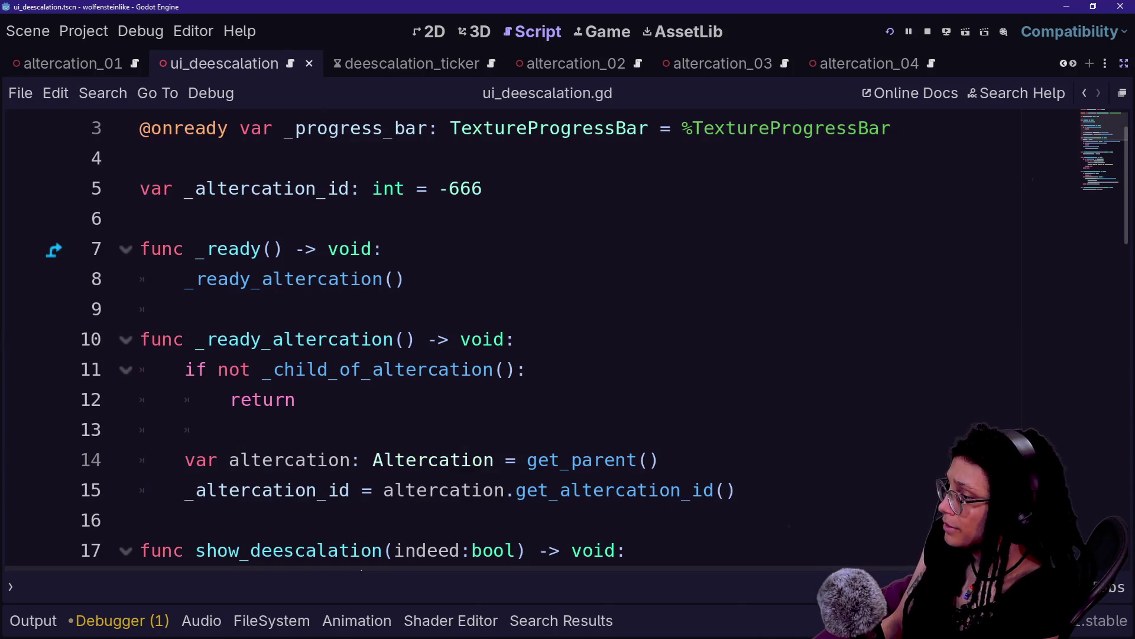
Inspect _ready's _child_of_altercation check and altercation variable, then start a new line in _ready.
scroll(296, 339, up, 1)
click(444, 429)
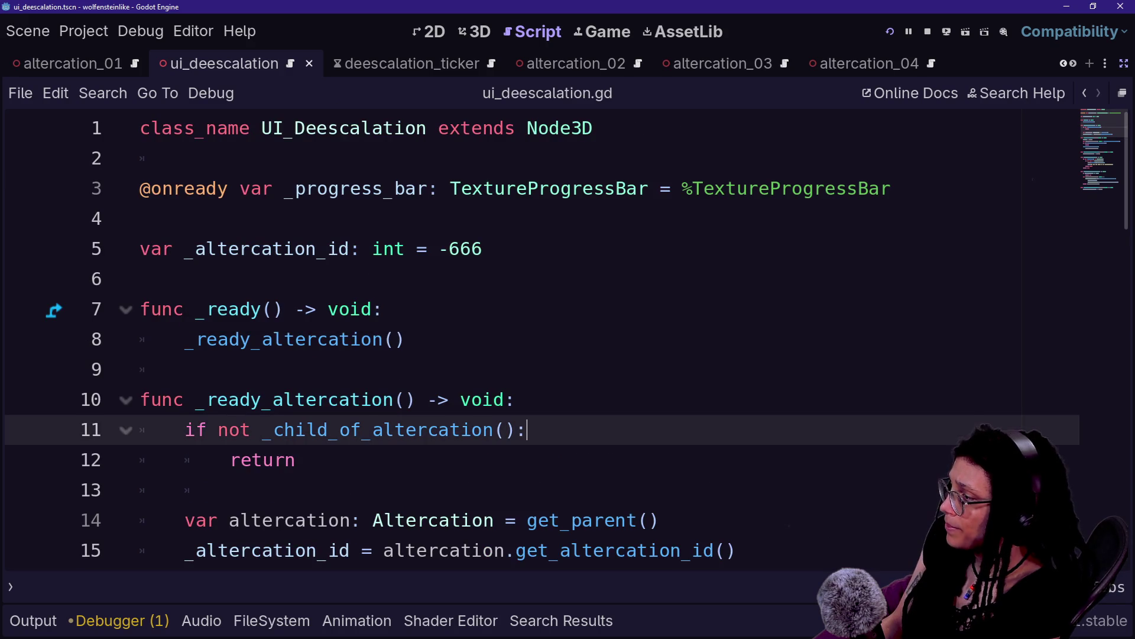
scroll(443, 430, down, 1)
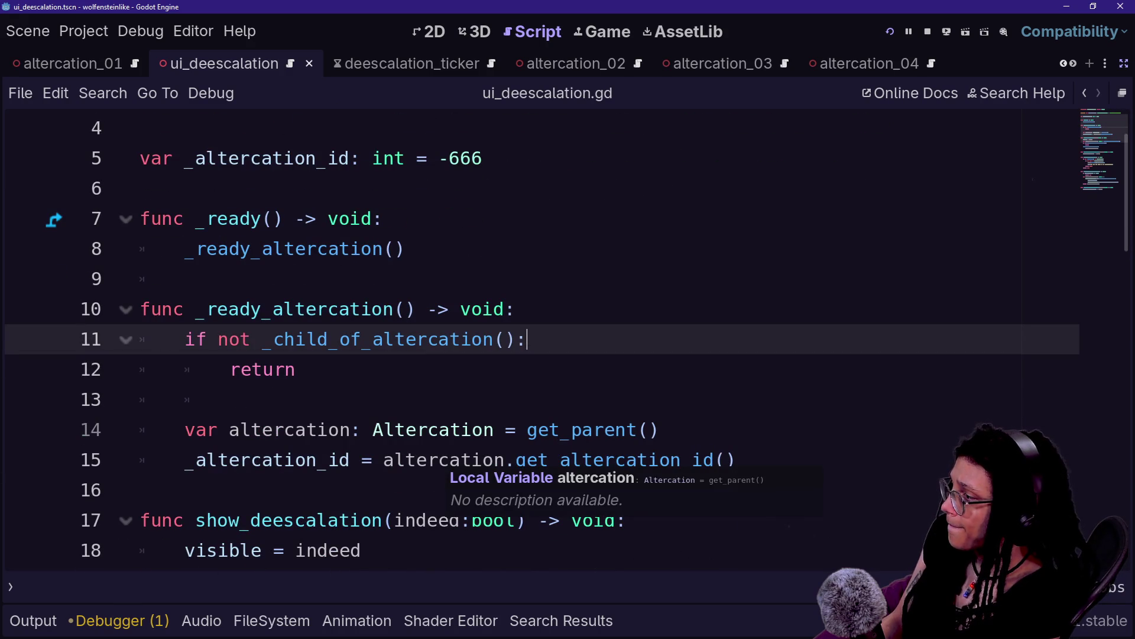
click(148, 278)
click(472, 339)
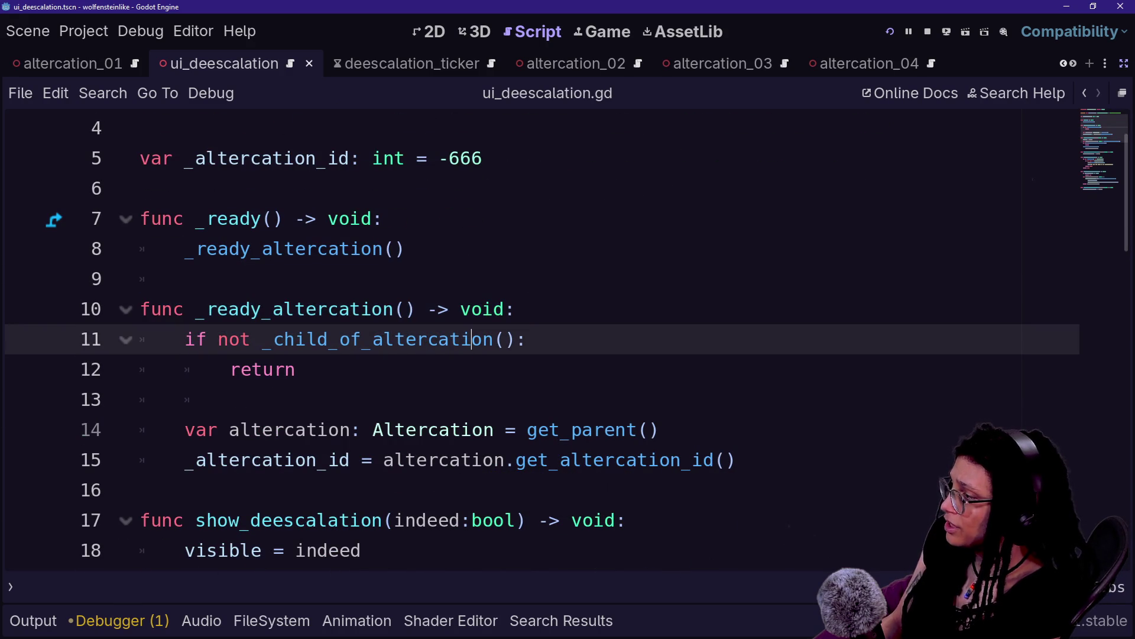
click(495, 460)
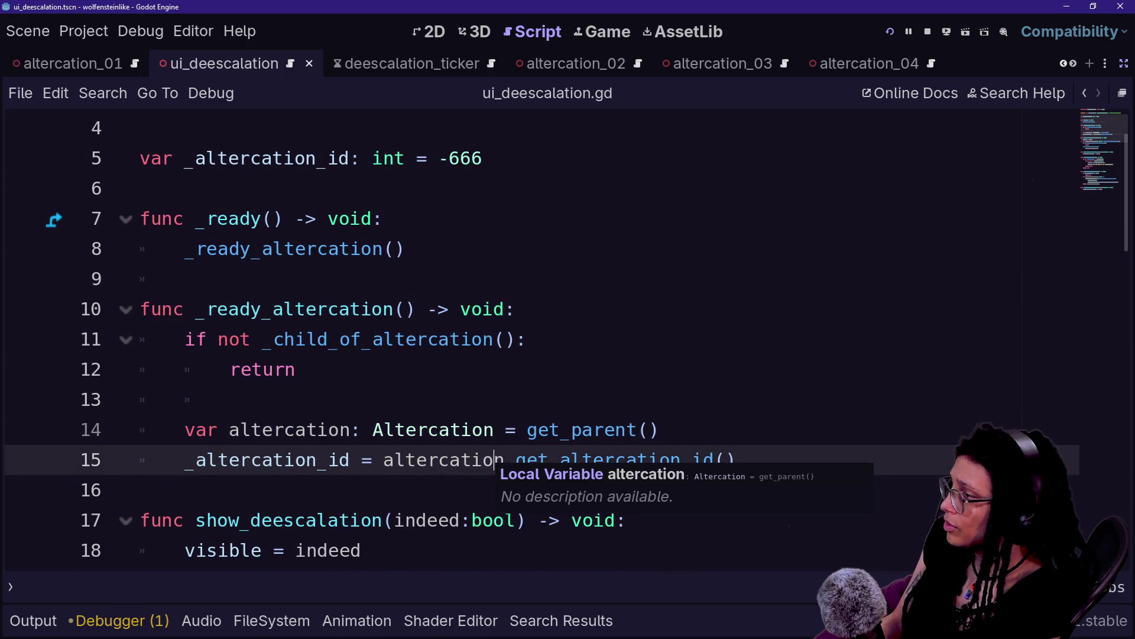
click(408, 248)
key(Return)
Add a _ready_logging() call on line 9, right after _ready_altercation().
text(_reafu)
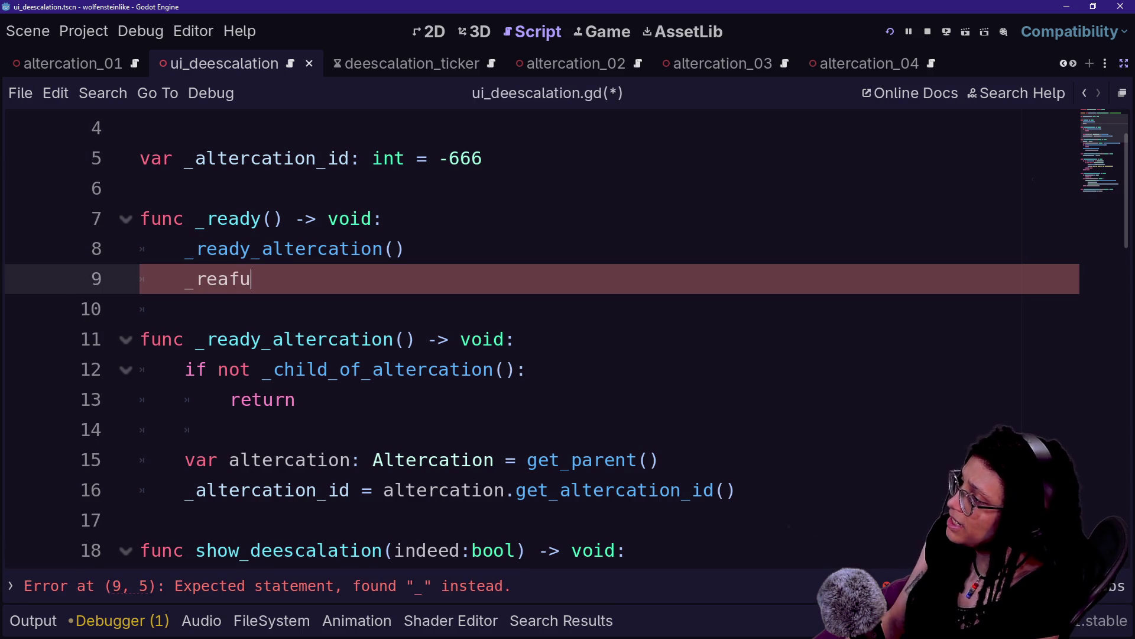
key(BackSpace)
key(BackSpace)
text(dy)
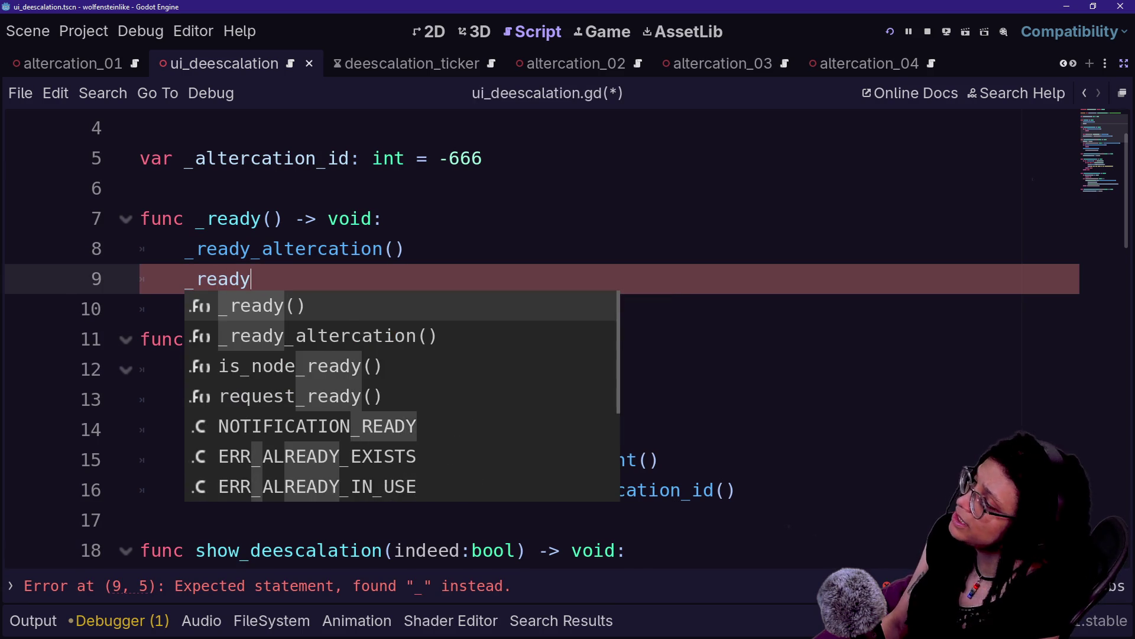
text(_log)
key(BackSpace)
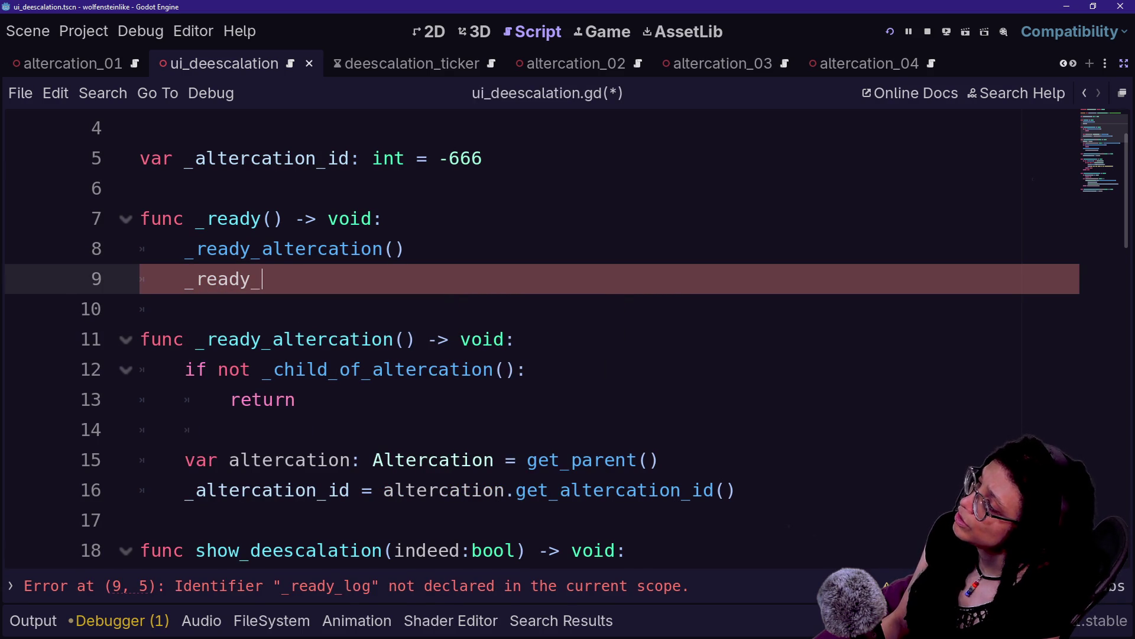
text(logging())
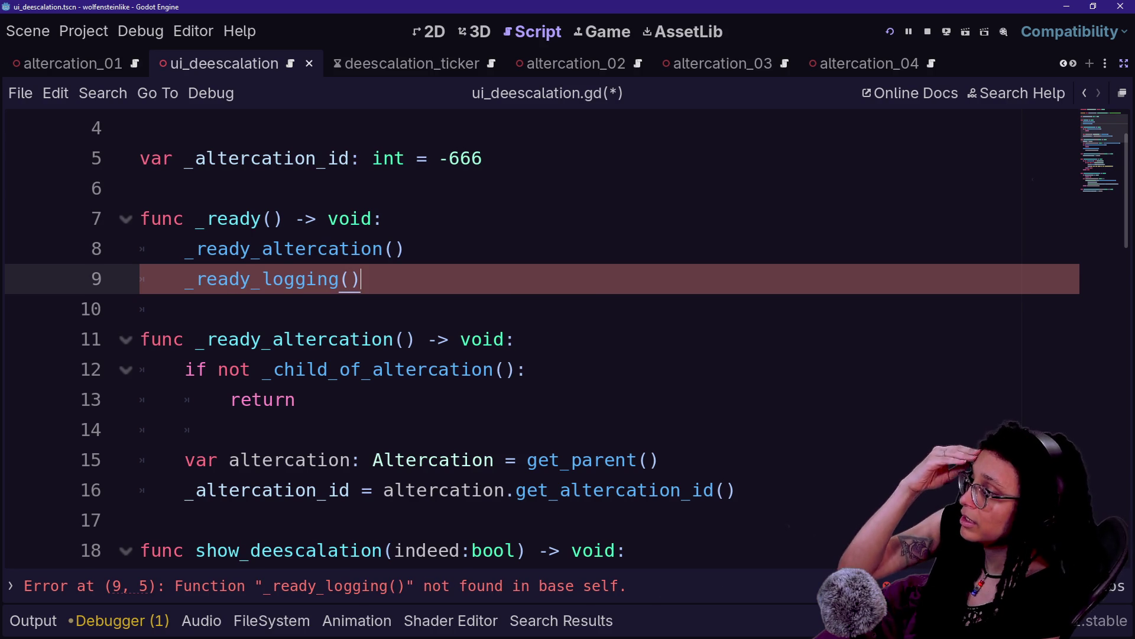
key(BackSpace)
key(BackSpace)
key(BackSpace)
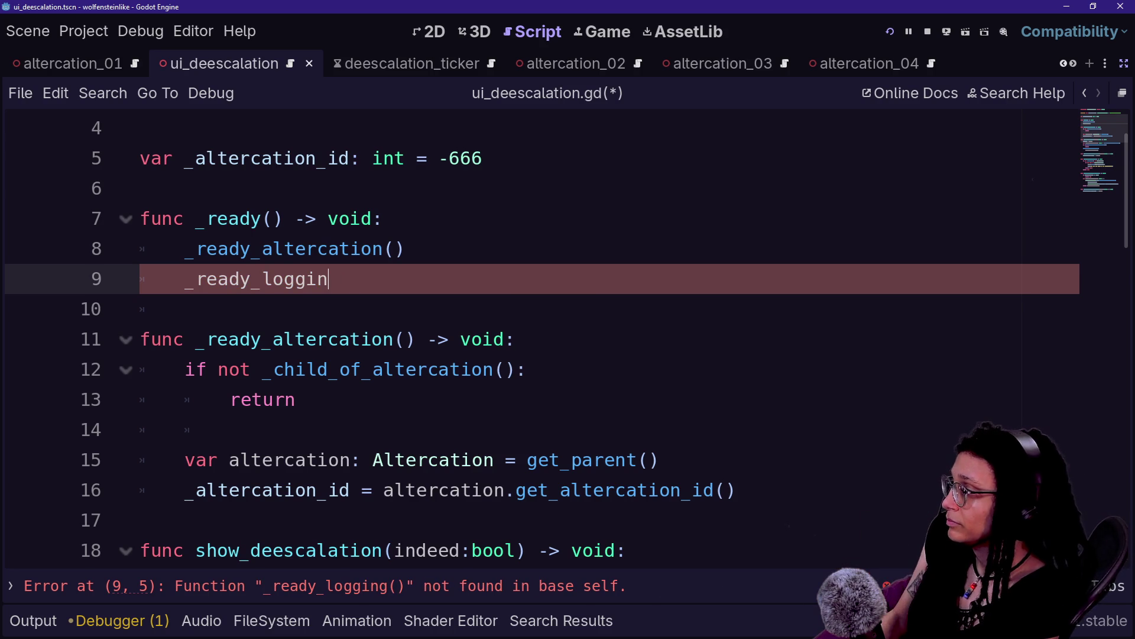
text(())
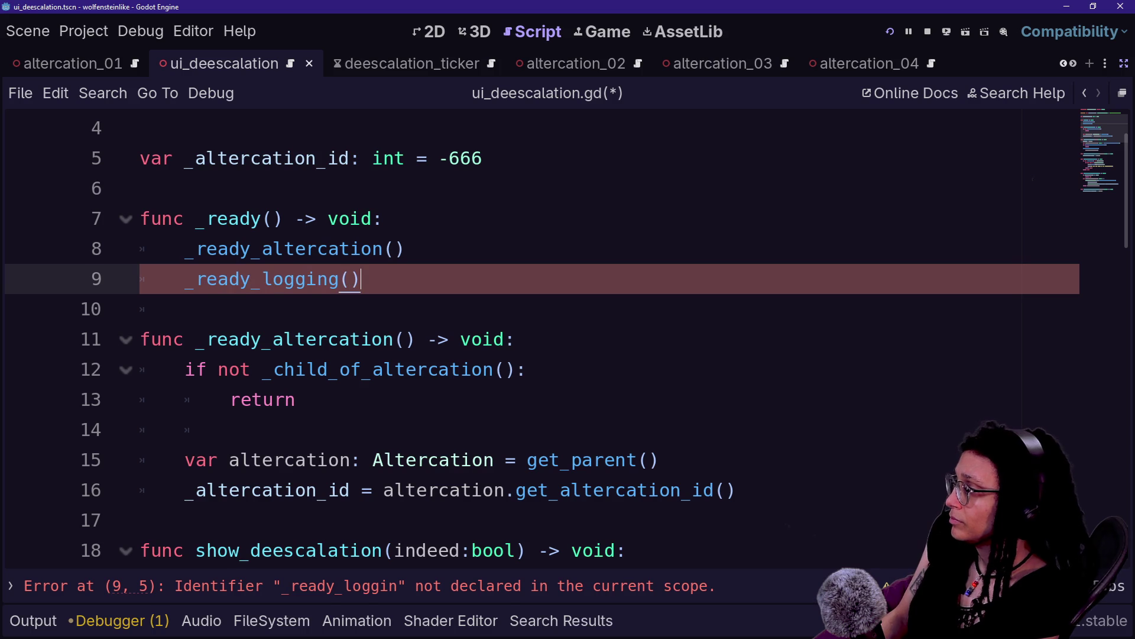
Review ui_deescalation.gd around the new call, then bring up Quick Open's recent files.
scroll(533, 337, down, 7)
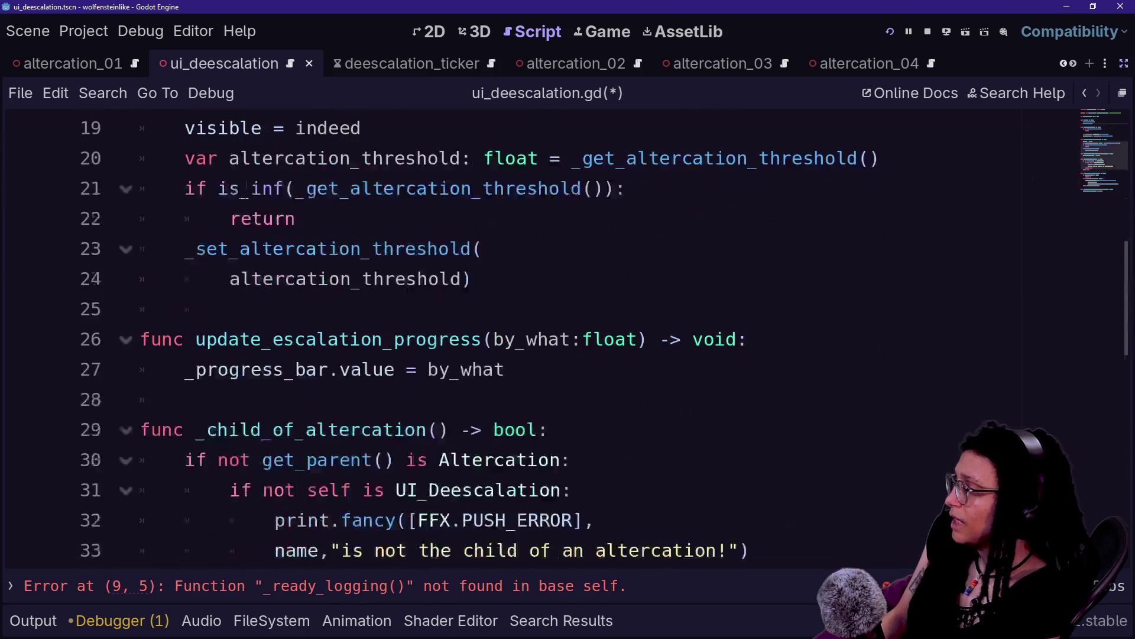
scroll(533, 337, down, 1)
scroll(533, 337, up, 7)
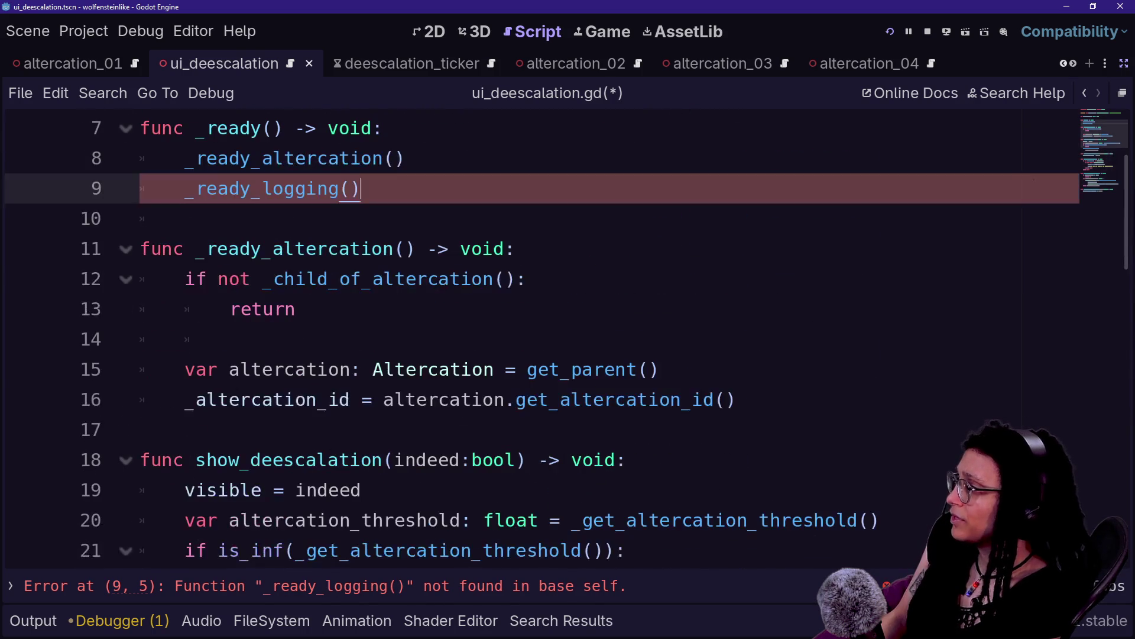
scroll(532, 337, down, 11)
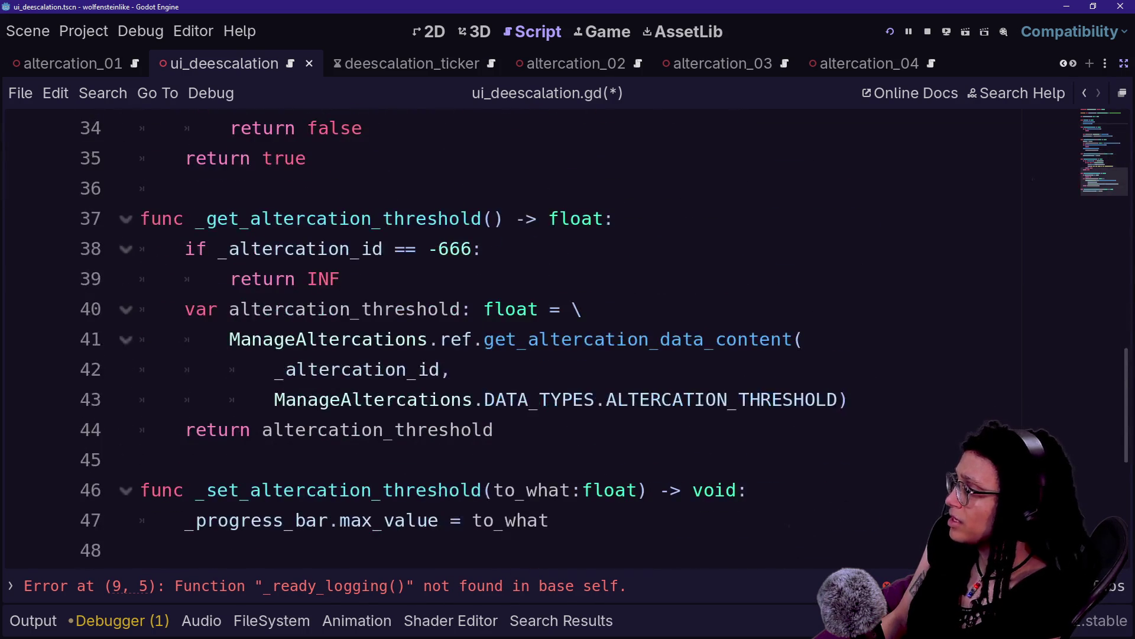
scroll(532, 337, down, 1)
scroll(532, 337, up, 14)
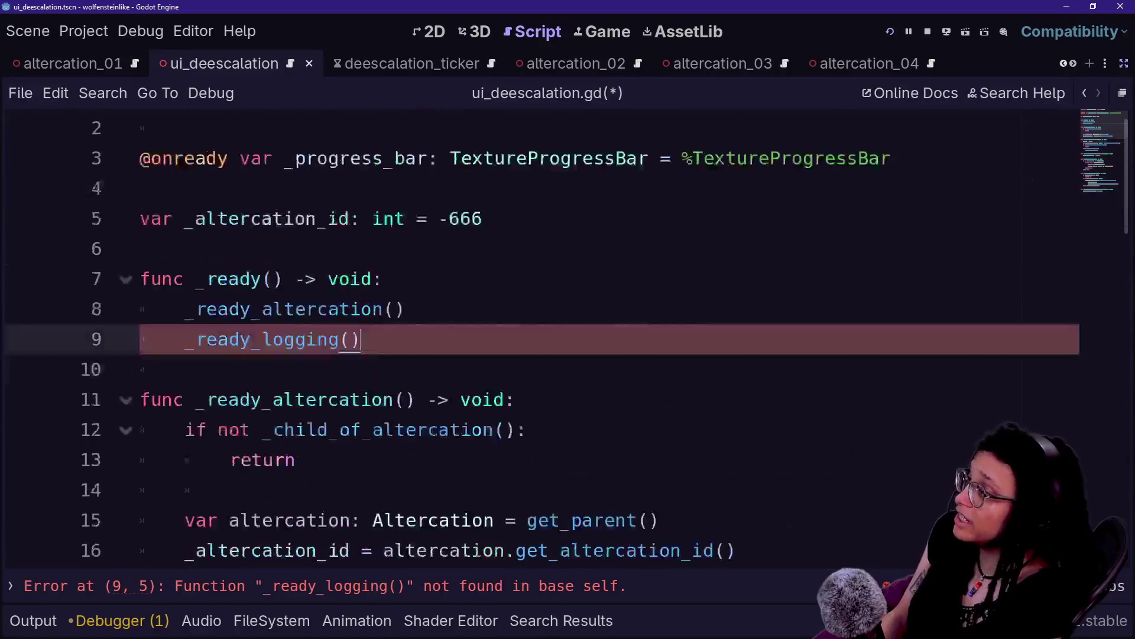
scroll(533, 337, down, 2)
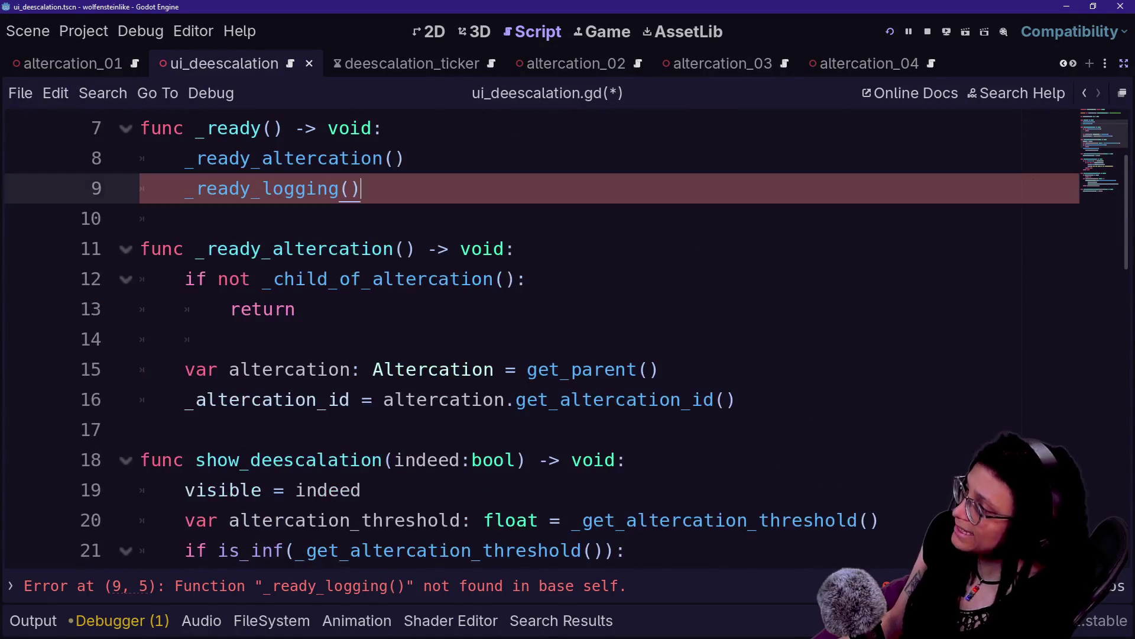
drag(207, 158, 362, 159)
scroll(567, 337, up, 2)
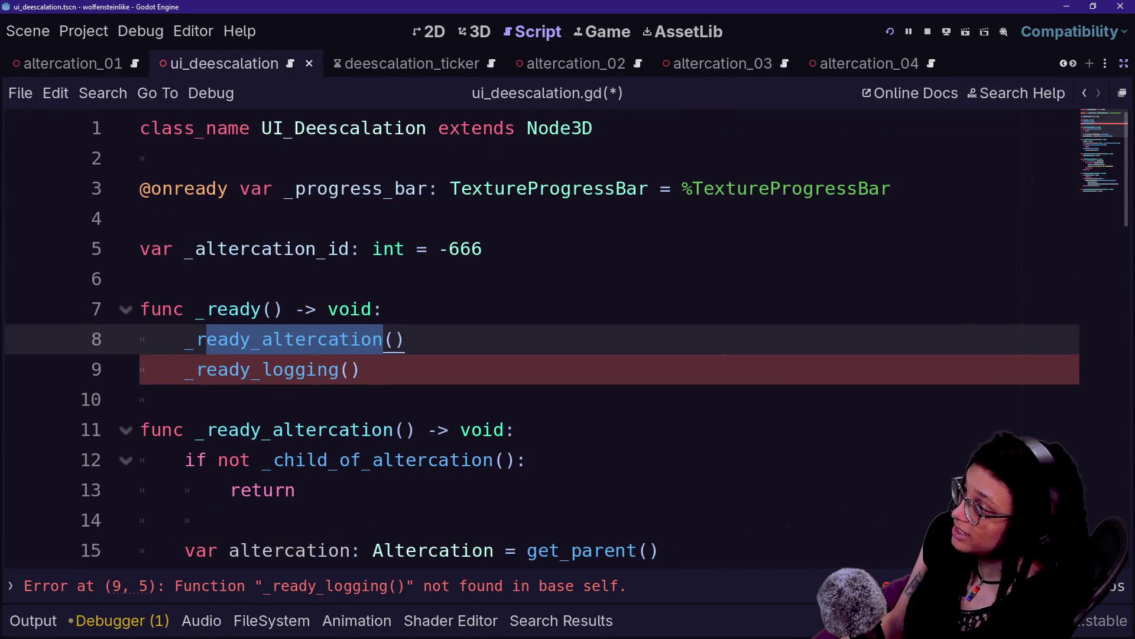
drag(185, 369, 361, 369)
click(361, 369)
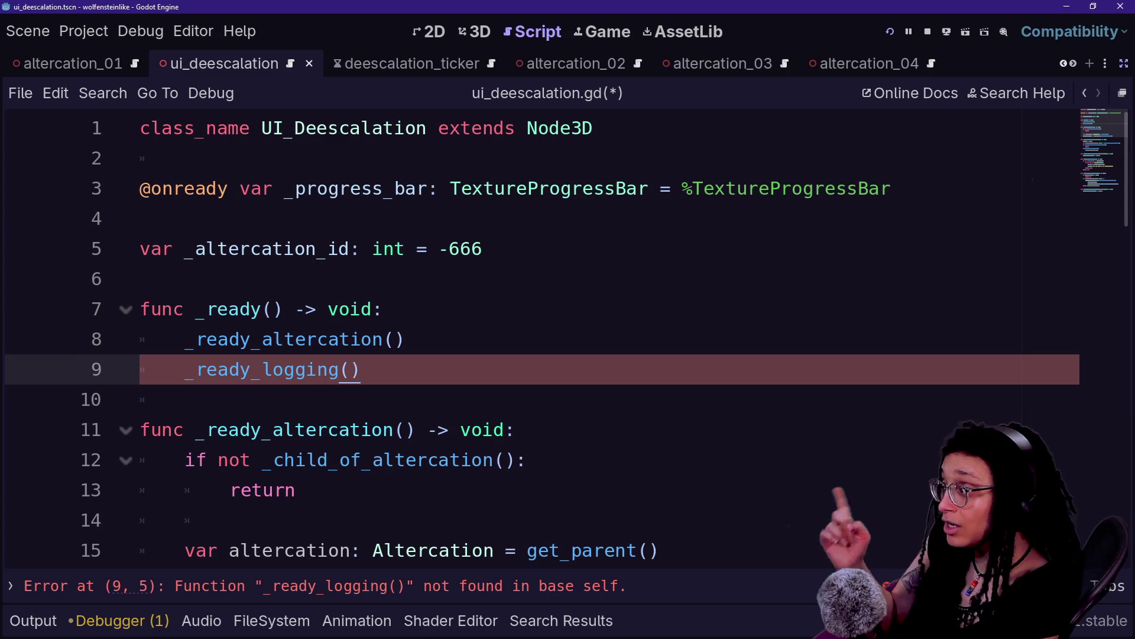
key(shift+alt+o)
key(Down)
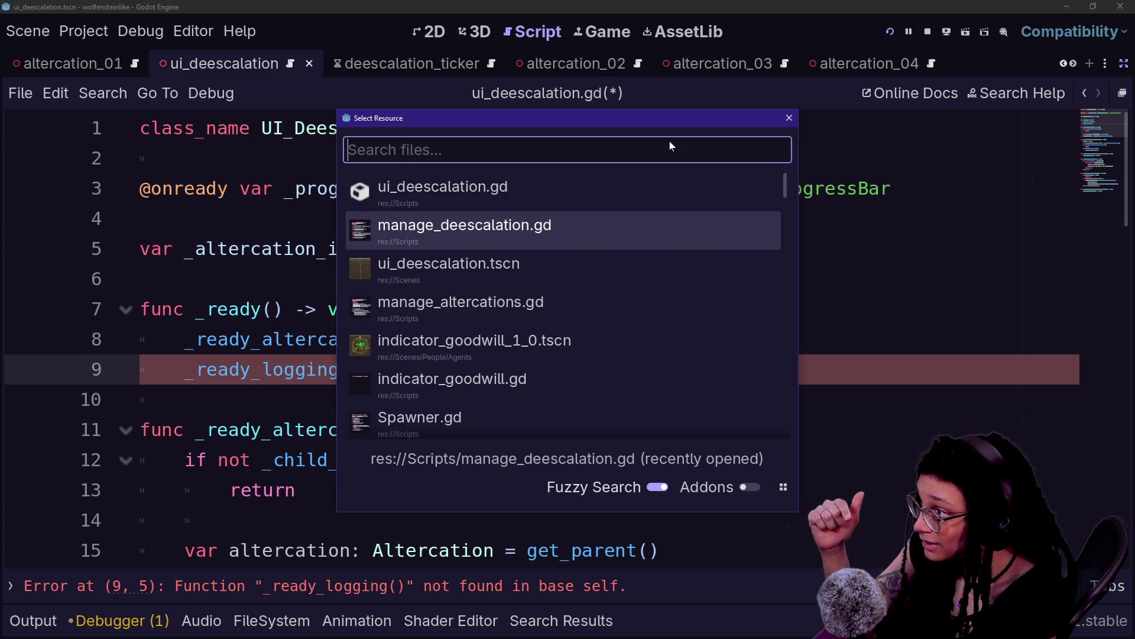
Switch to the manage_altercations.gd script.
key(Down)
key(Escape)
key(shift+alt+o)
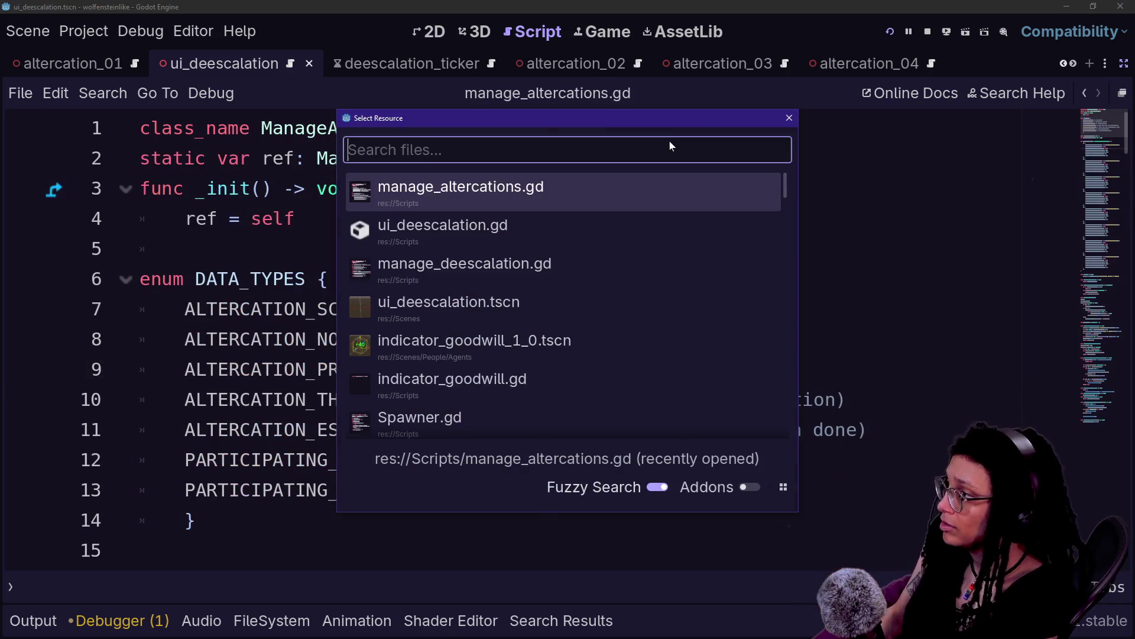
key(Return)
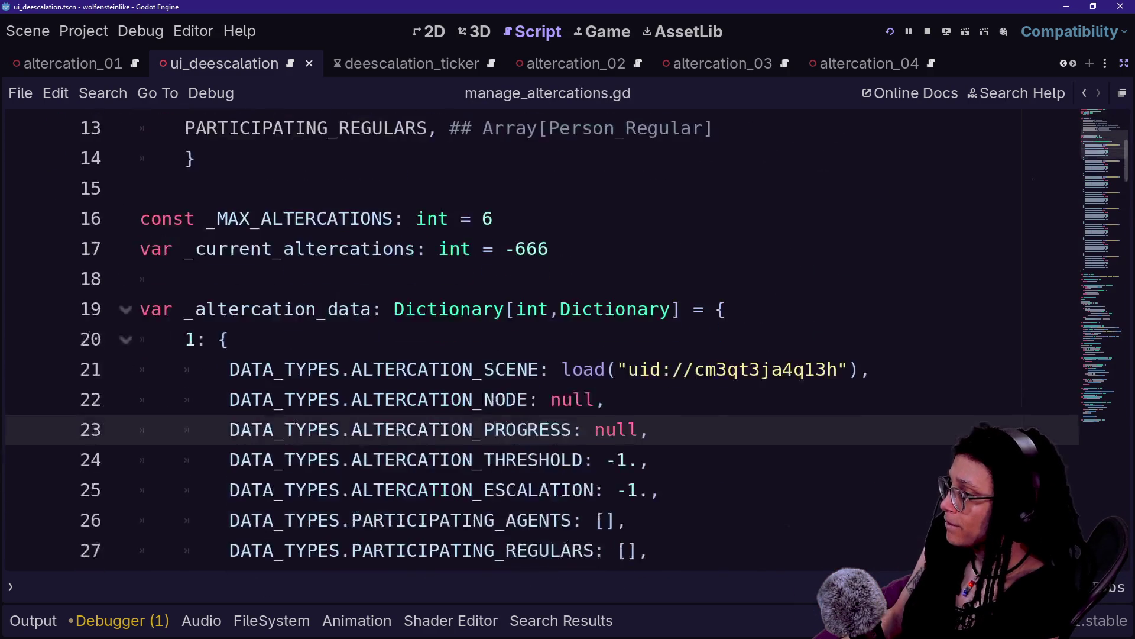
Inspect altercation data entries 1, 2 and 3 in _altercation_data.
double_click(190, 249)
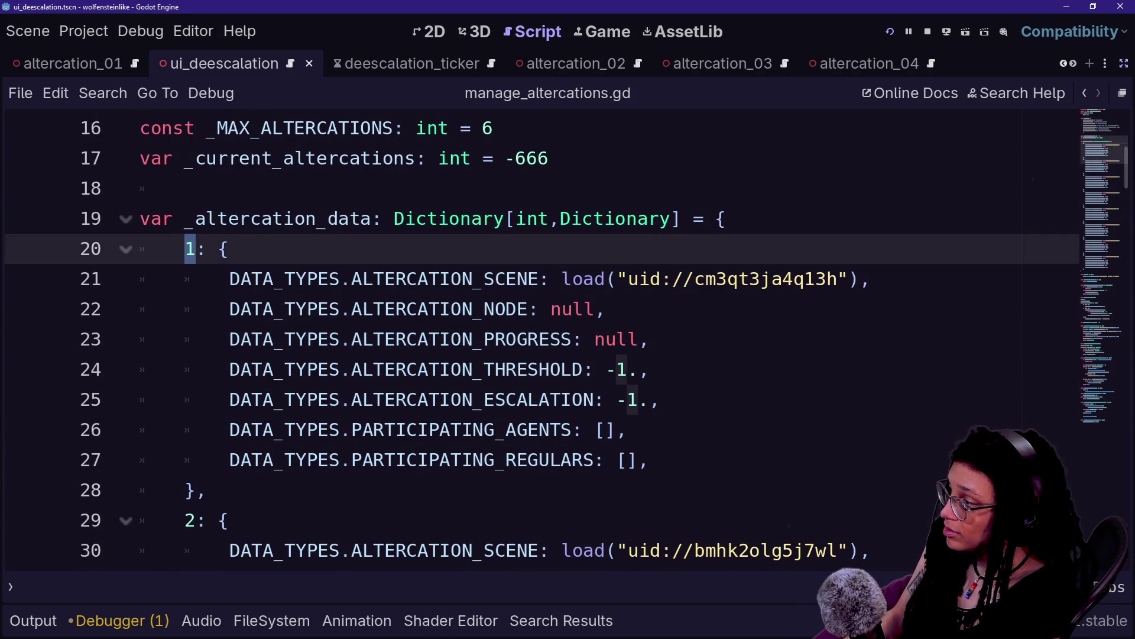
double_click(190, 520)
scroll(533, 337, down, 5)
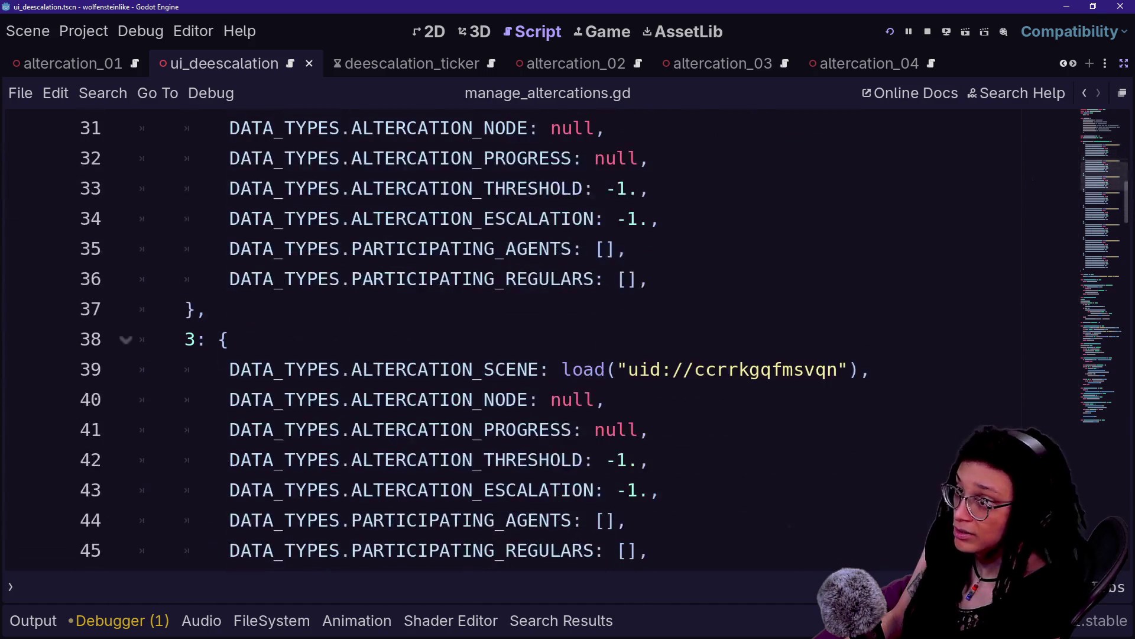
double_click(190, 339)
drag(190, 339, 186, 369)
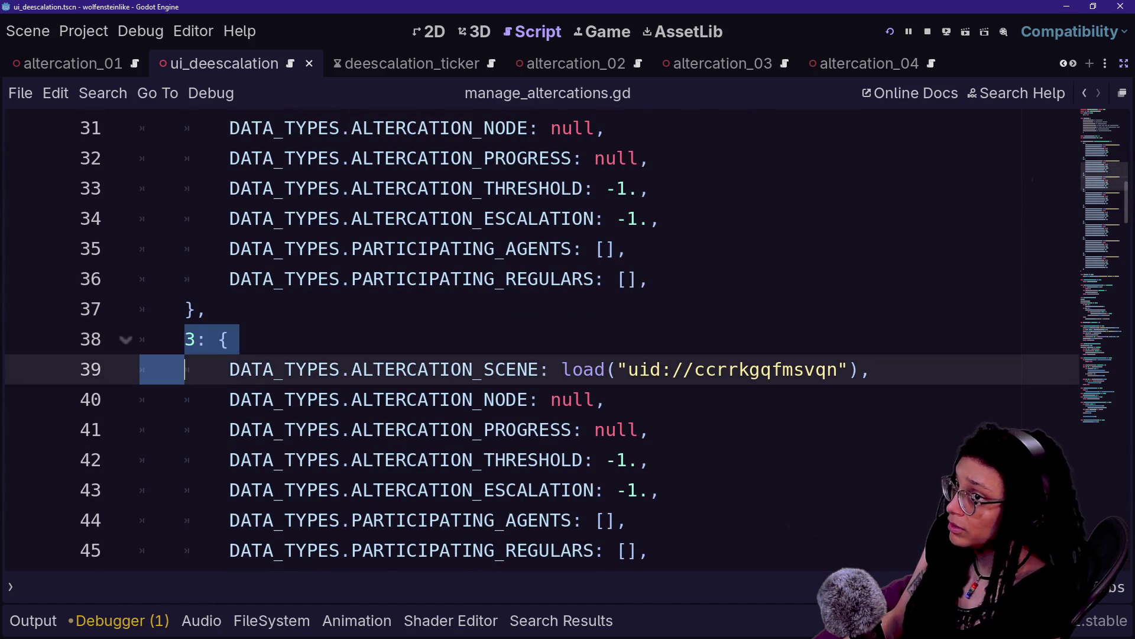
scroll(532, 337, up, 4)
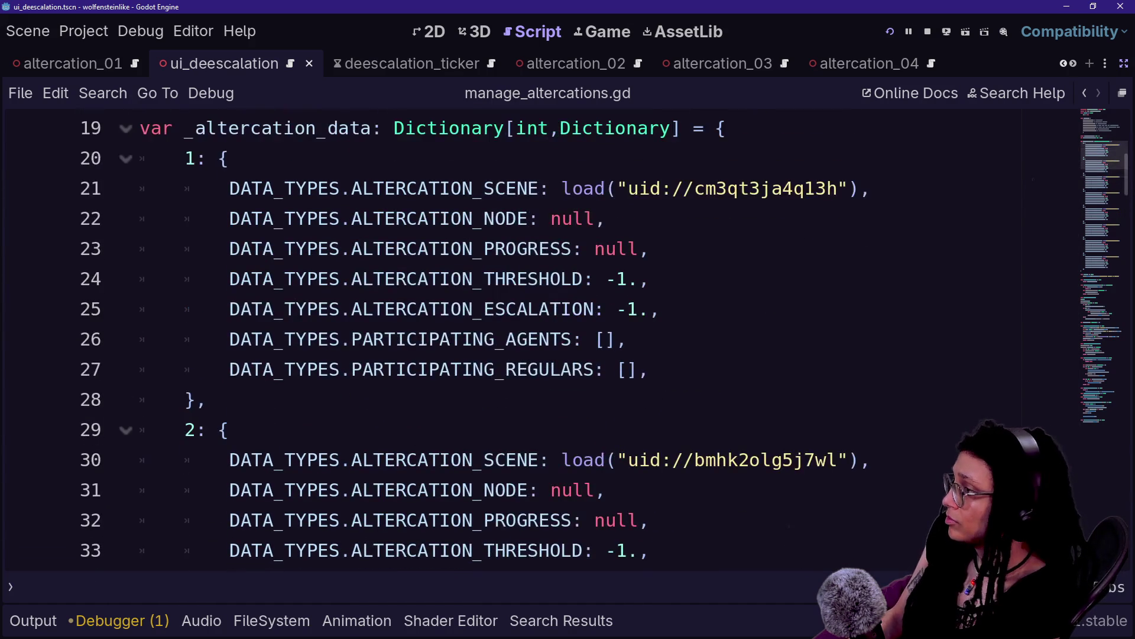
Go back to ui_deescalation.gd and add a blank line after _ready_altercation's body.
click(1082, 94)
drag(198, 338, 343, 339)
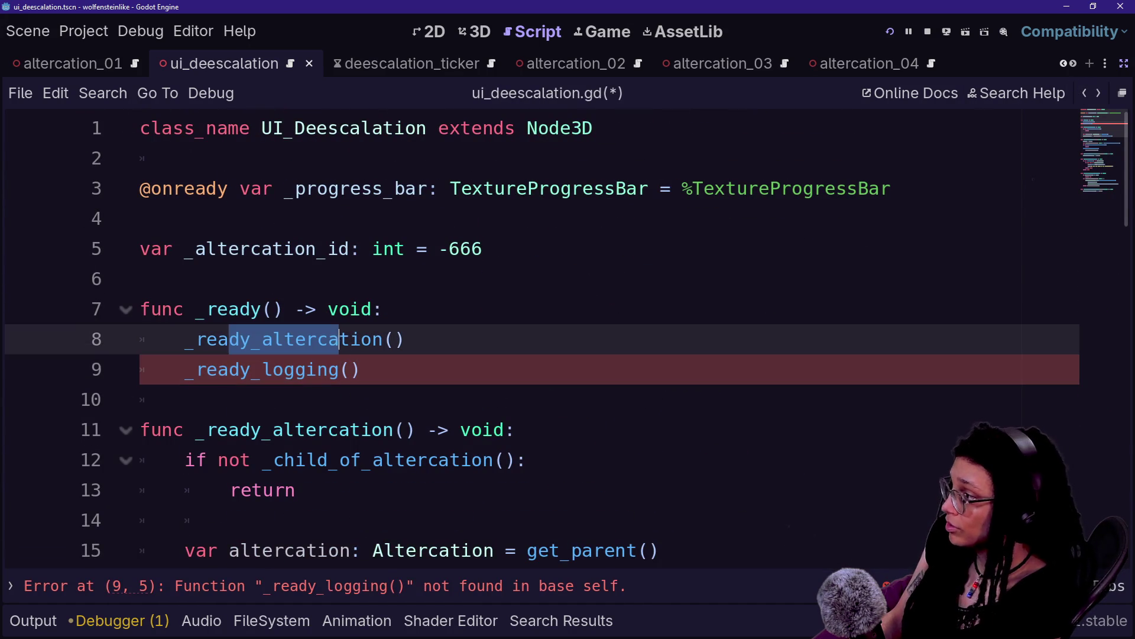
click(185, 399)
scroll(567, 338, down, 3)
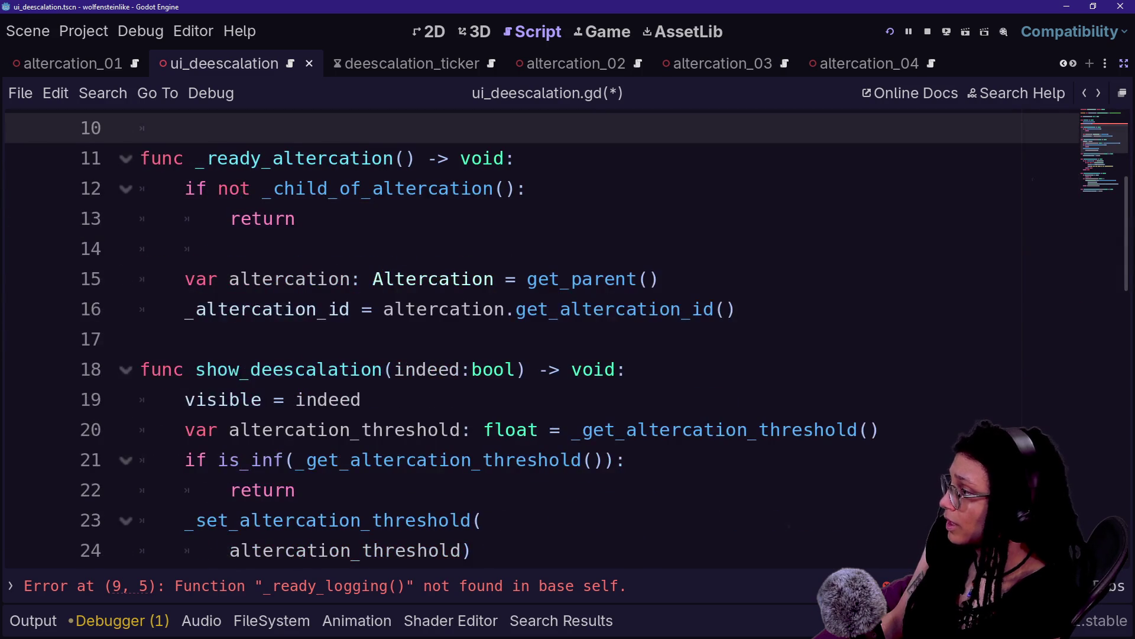
click(592, 339)
key(Return)
click(592, 339)
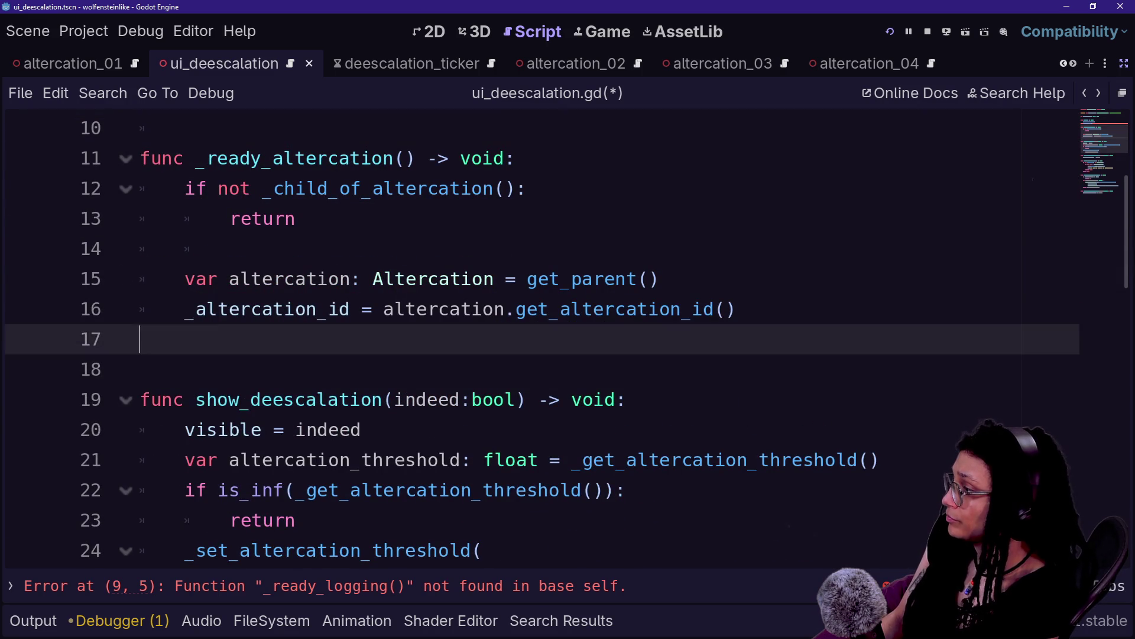
Declare a new function func _ready_logging() returning void.
key(Return)
text(gimv)
key(BackSpace)
key(BackSpace)
key(BackSpace)
text(func _d)
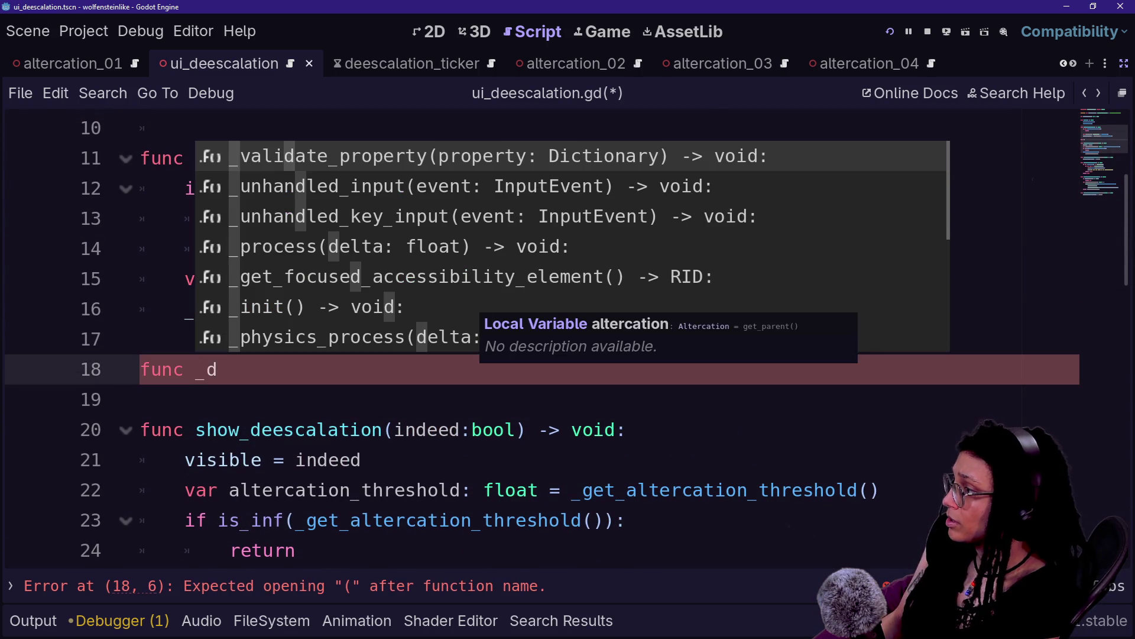
key(BackSpace)
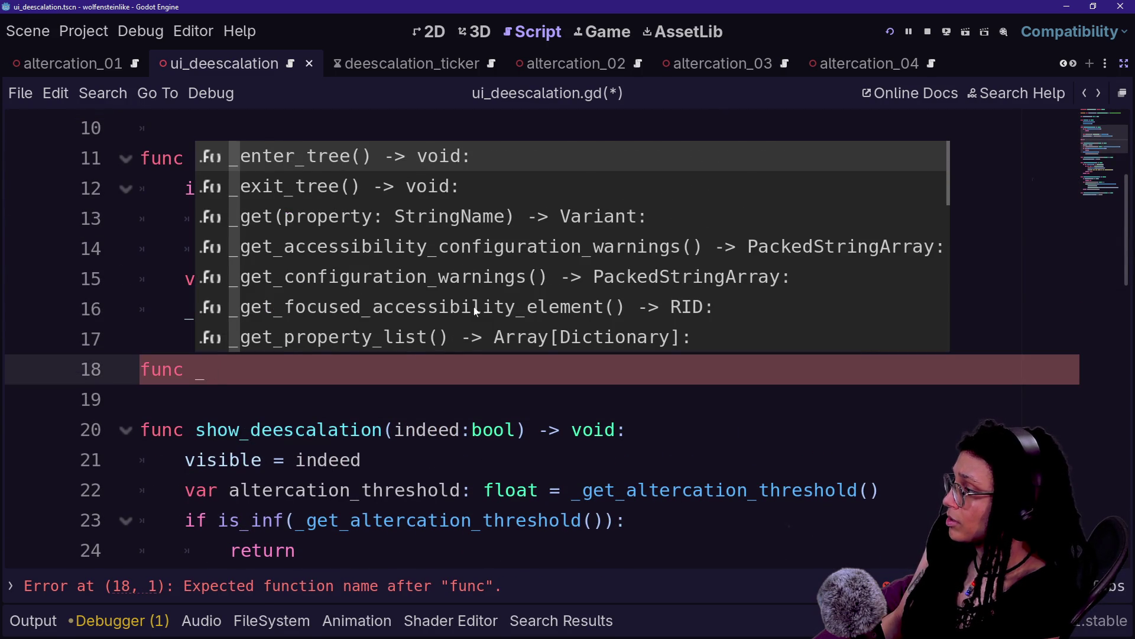
text(ready_logging() -<)
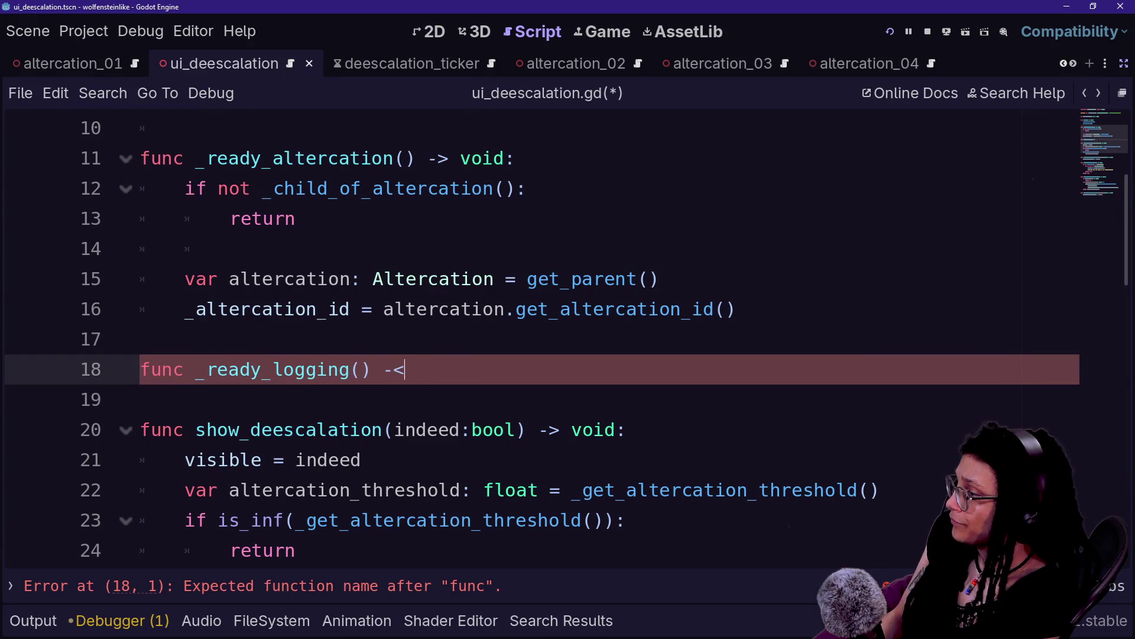
key(BackSpace)
key(BackSpace)
key(BackSpace)
text(i)
key(BackSpace)
key(BackSpace)
text(oid:)
key(Return)
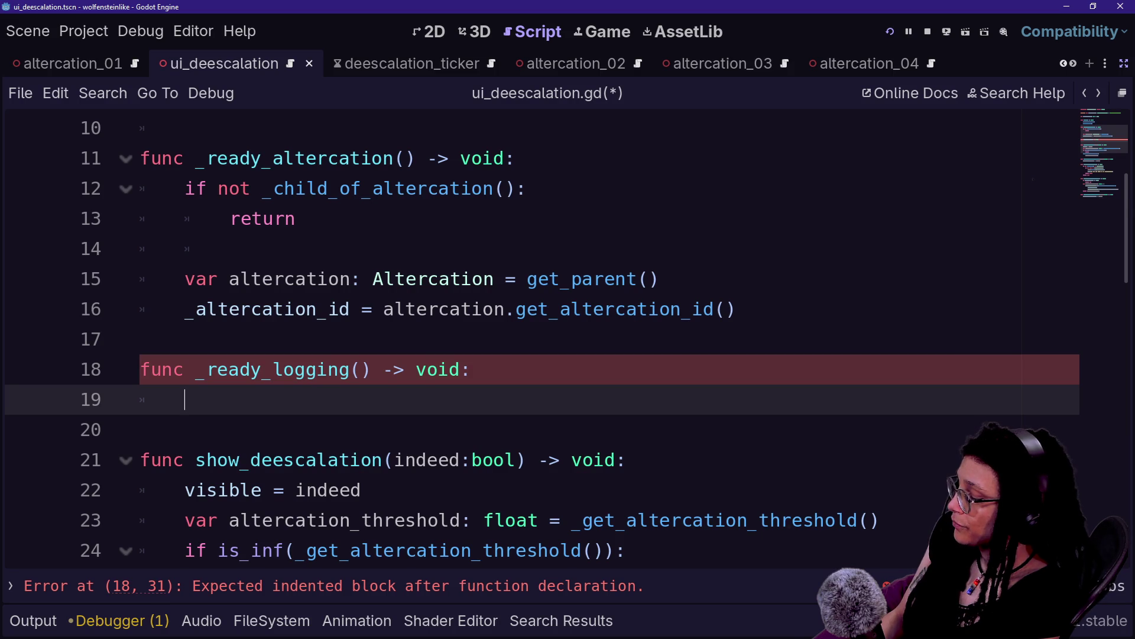
Call ManageAltercations.set_altercation_data with _altercation_id, DATA_TYPES.ALTERCATION_PROGRESS and self on separate lines.
text(Manage)
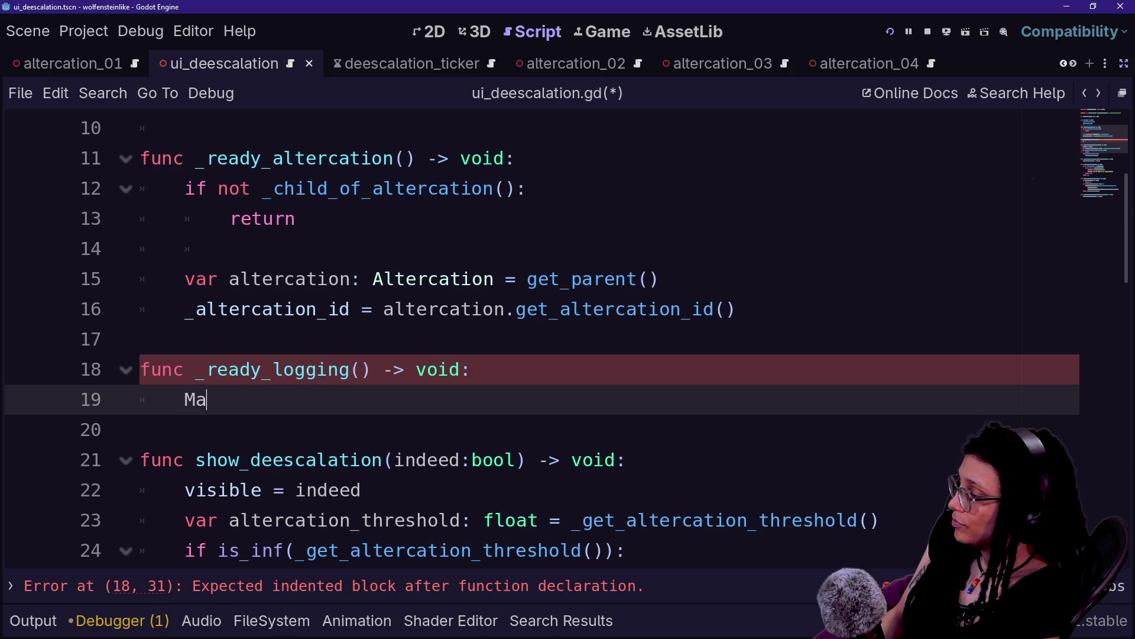
key(Return)
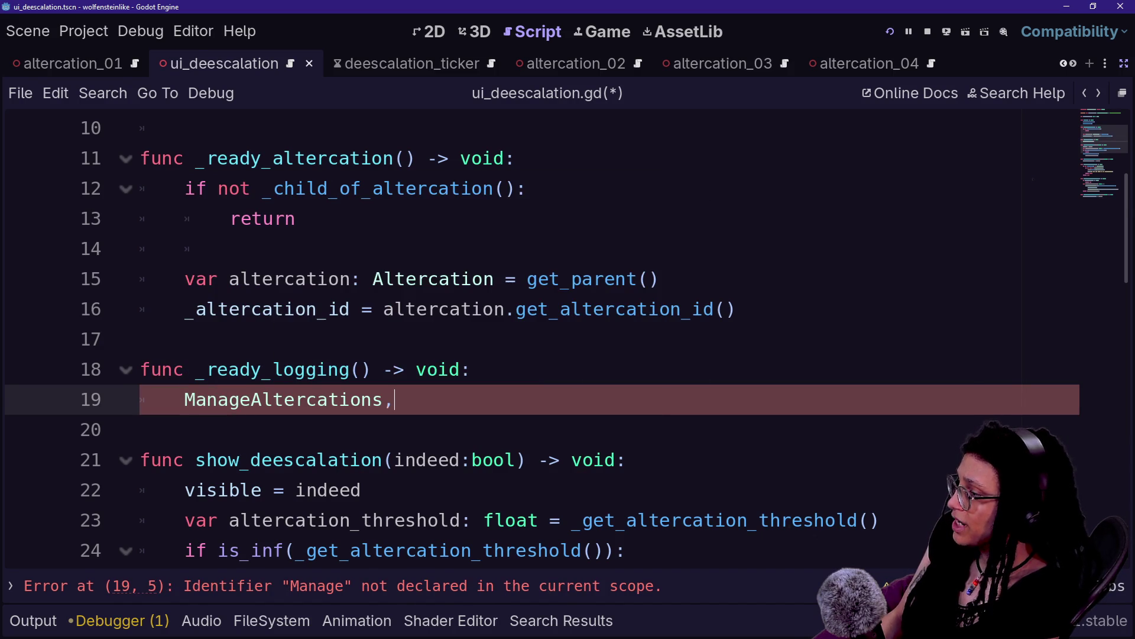
key(BackSpace)
text(se)
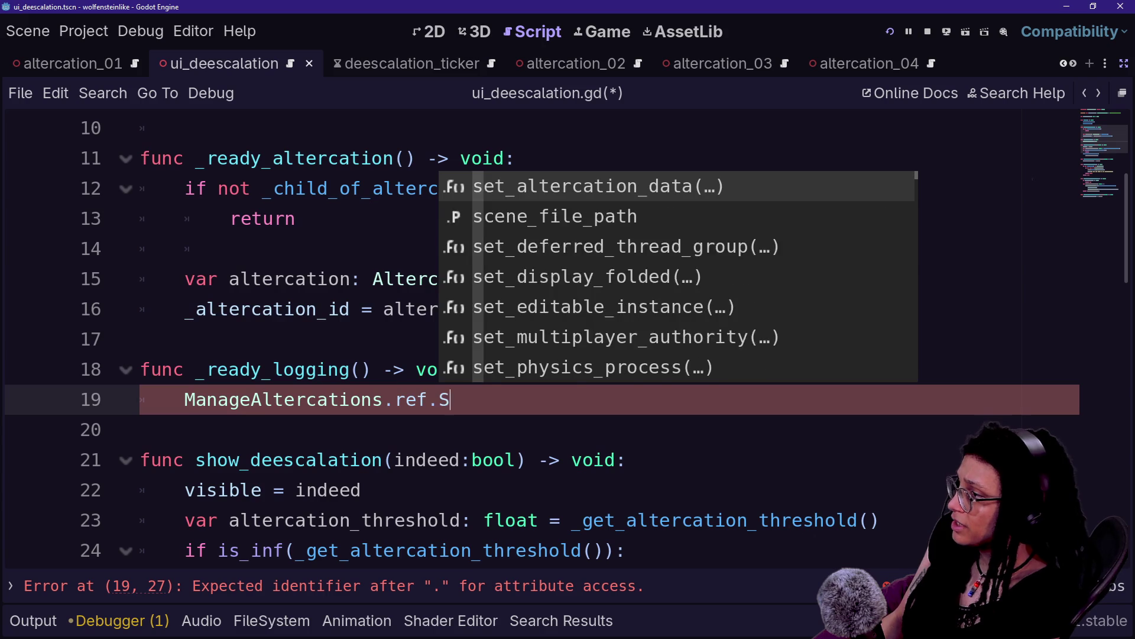
key(Return)
key(Return)
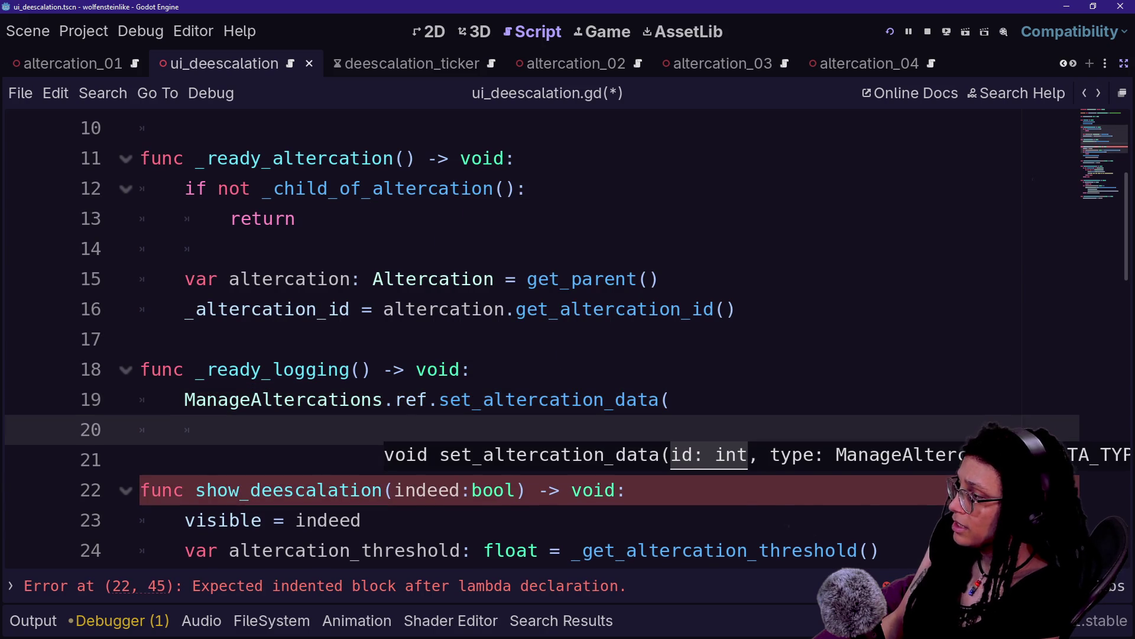
text(_alt)
key(Return)
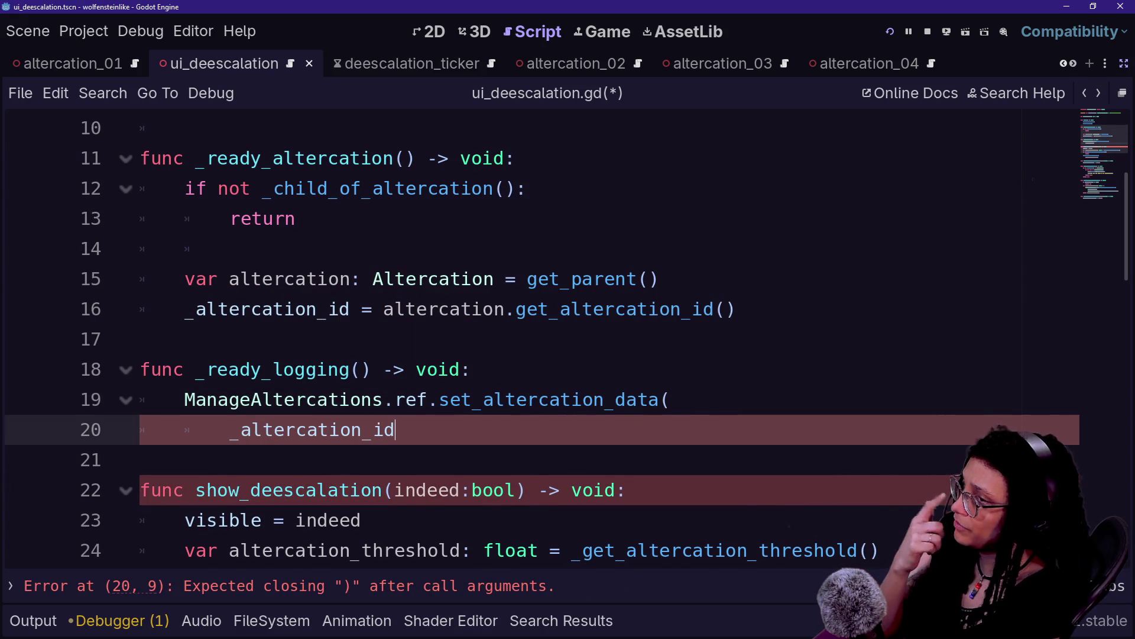
text(,)
key(Return)
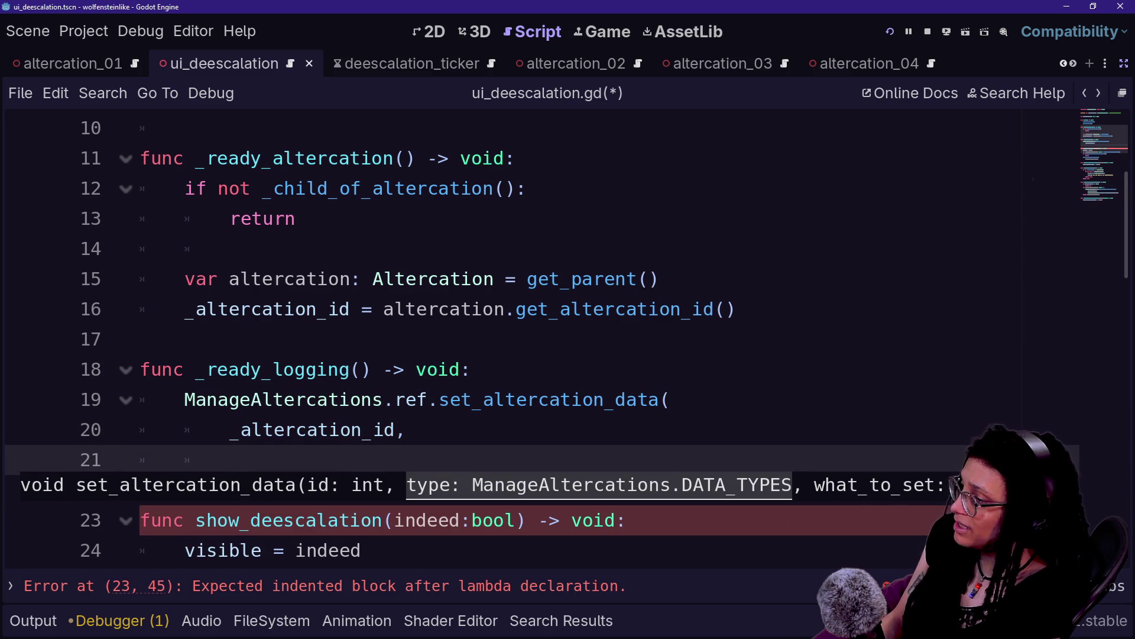
Check the new function's code and save ui_deescalation.gd.
drag(604, 400, 660, 400)
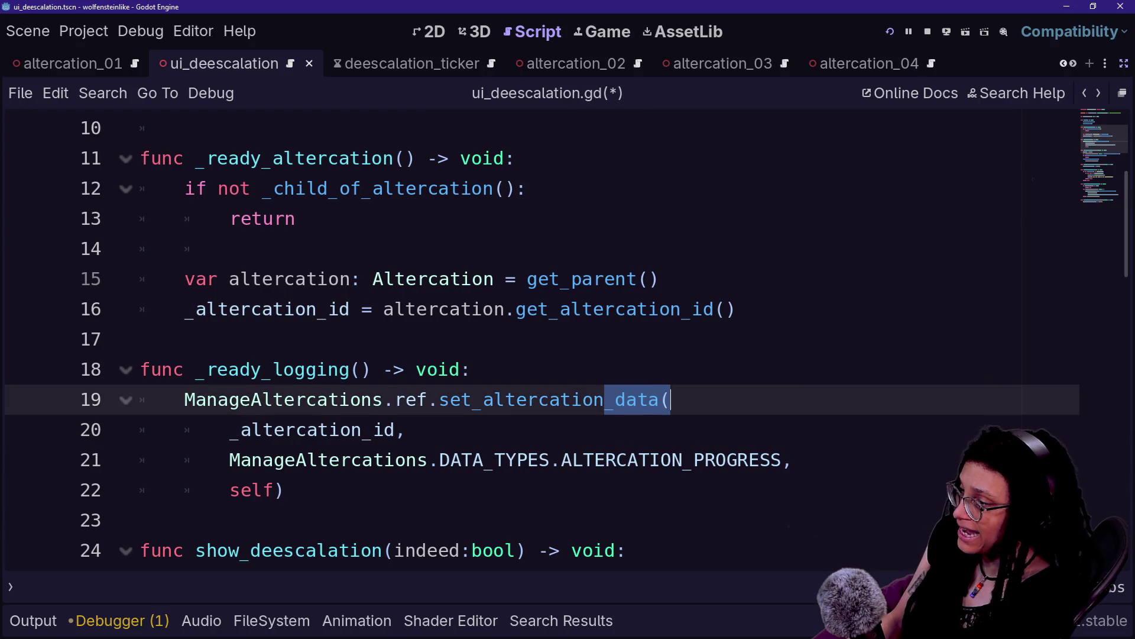
click(660, 399)
drag(562, 460, 793, 460)
click(775, 459)
key(ctrl+s)
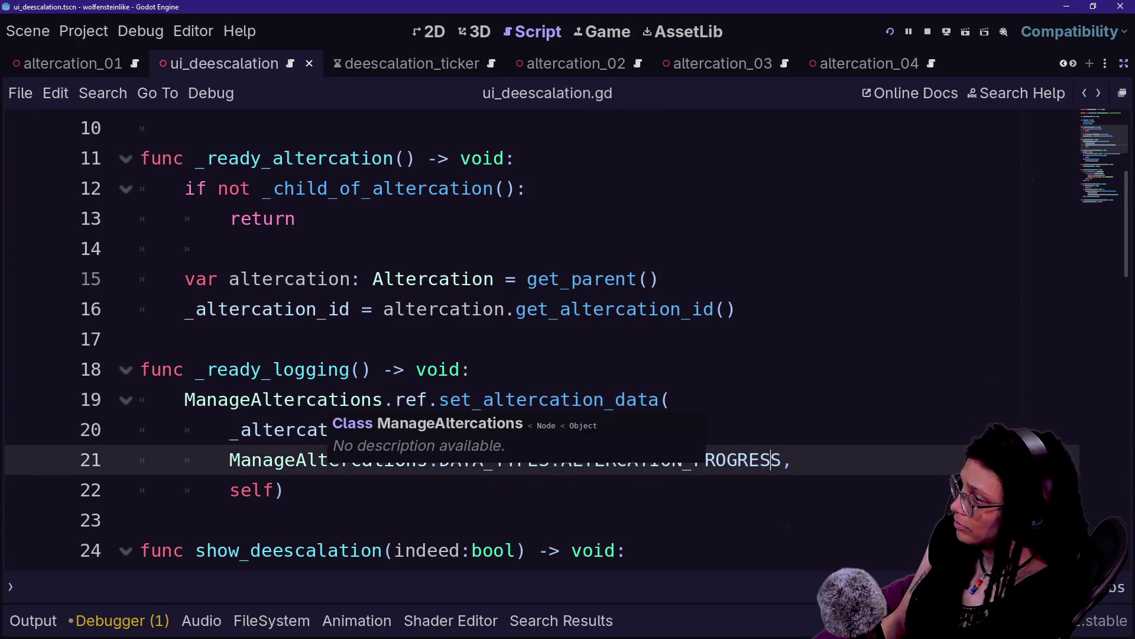
scroll(391, 456, up, 2)
scroll(391, 456, up, 1)
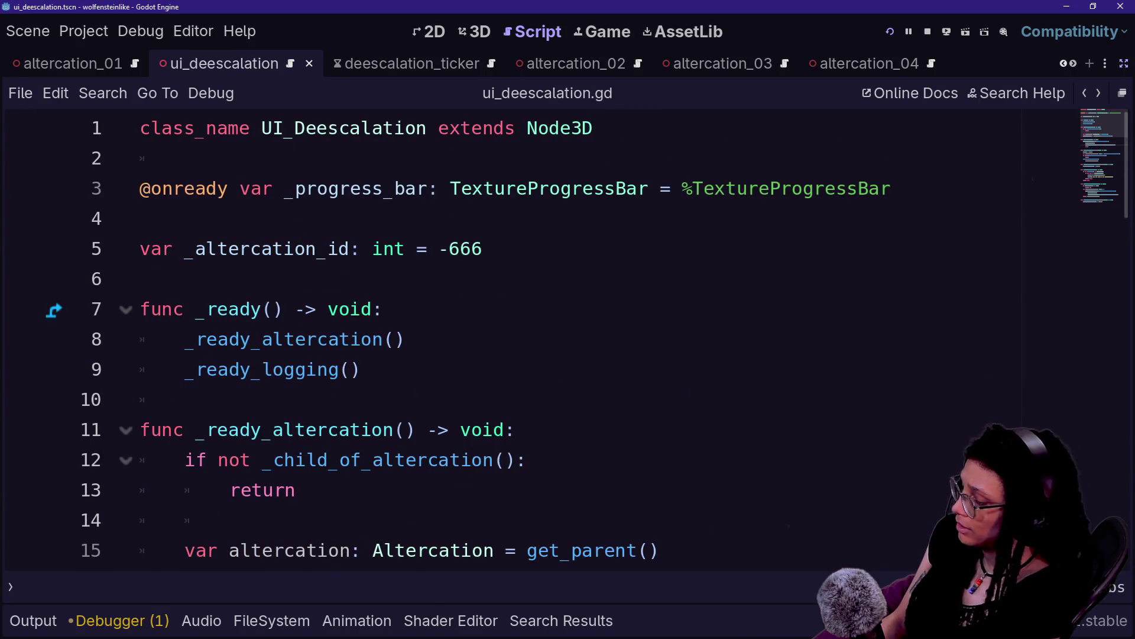
Open manage_deescalation.gd, then go back to review the first altercation's data entries.
key(shift+alt+o)
key(Down)
key(Down)
key(Return)
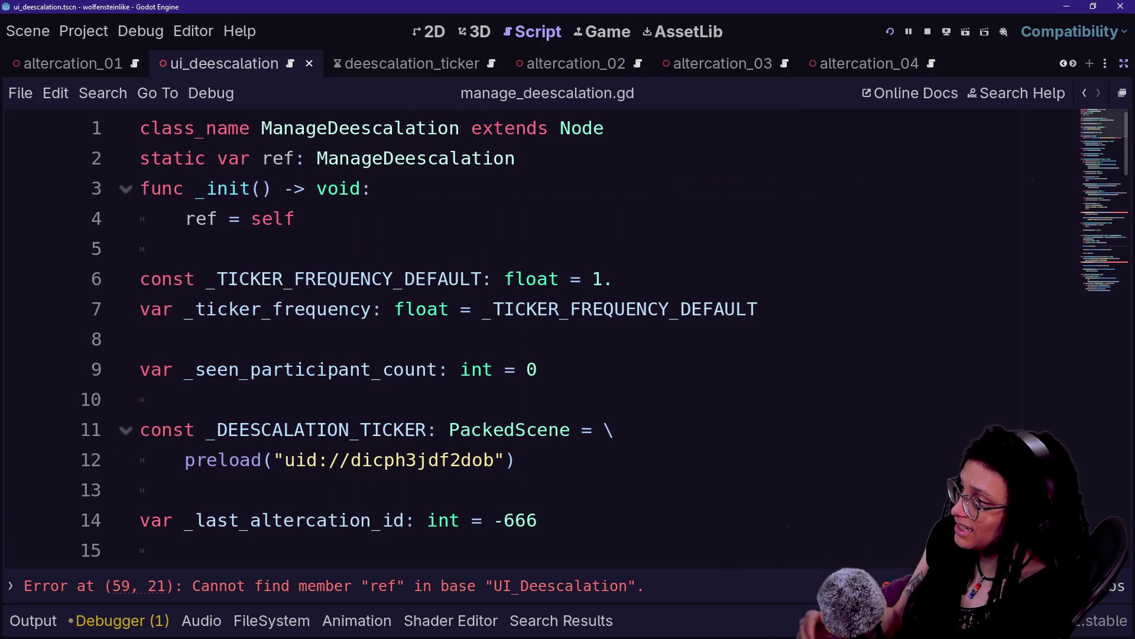
scroll(380, 360, down, 4)
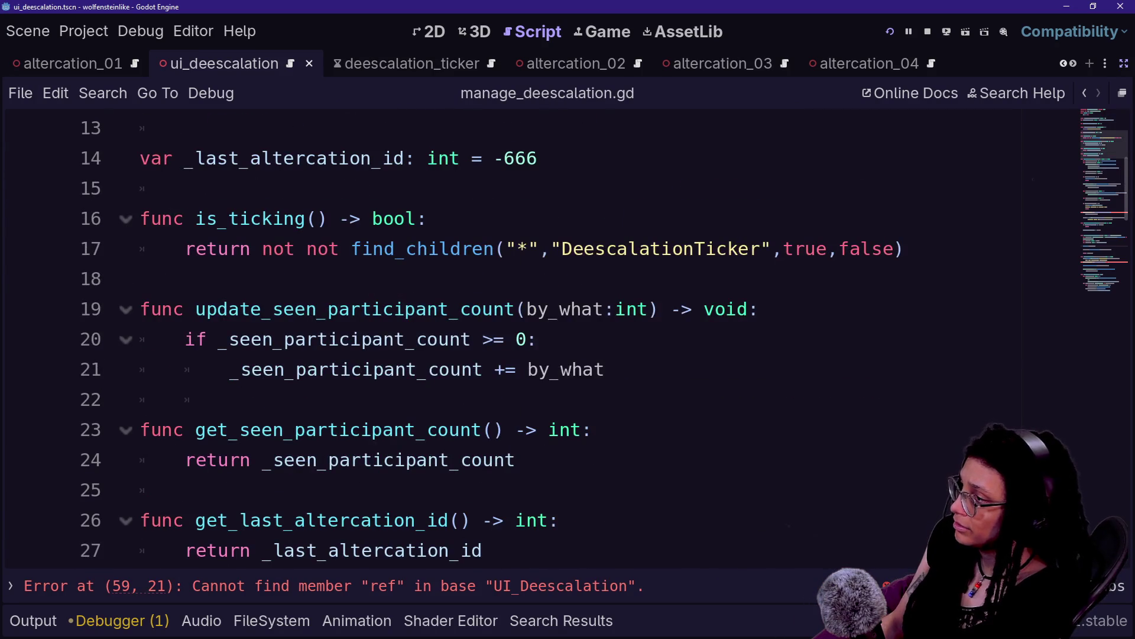
key(shift+alt+o)
key(Escape)
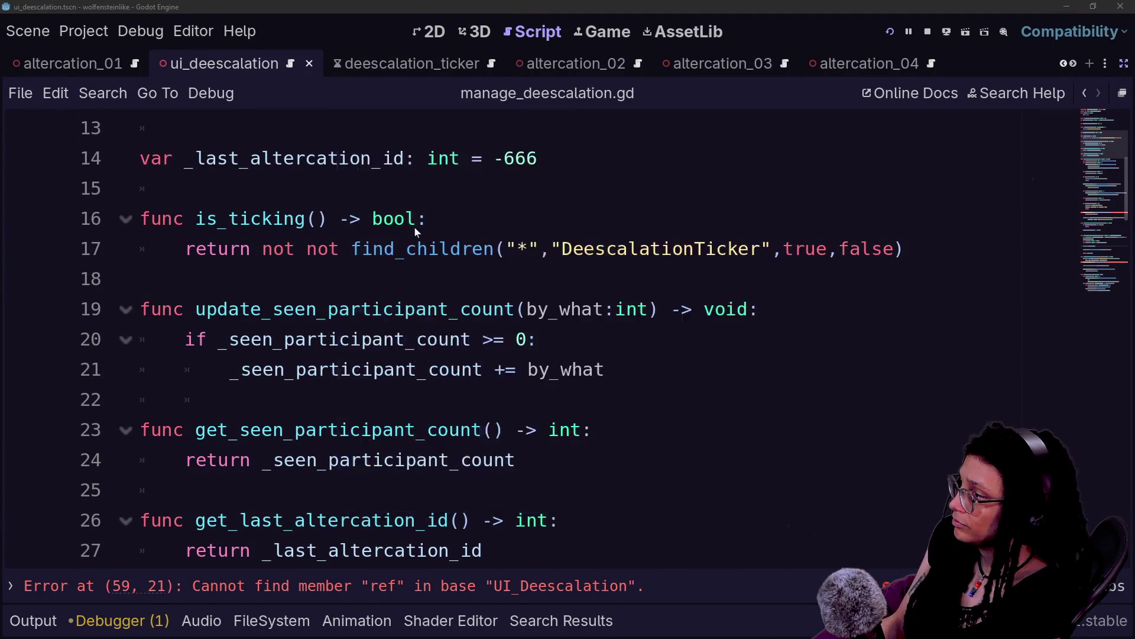
key(alt+Left)
drag(372, 248, 231, 430)
click(228, 430)
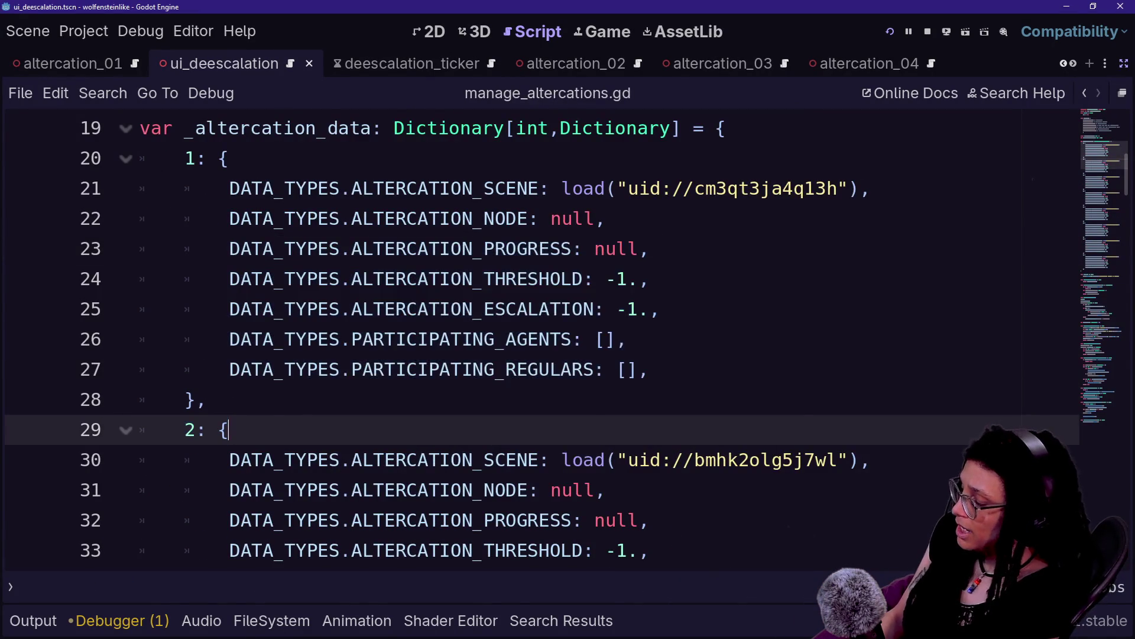
Reopen manage_deescalation.gd and jump to the error on line 59.
key(shift+alt+o)
key(Down)
key(Down)
key(Up)
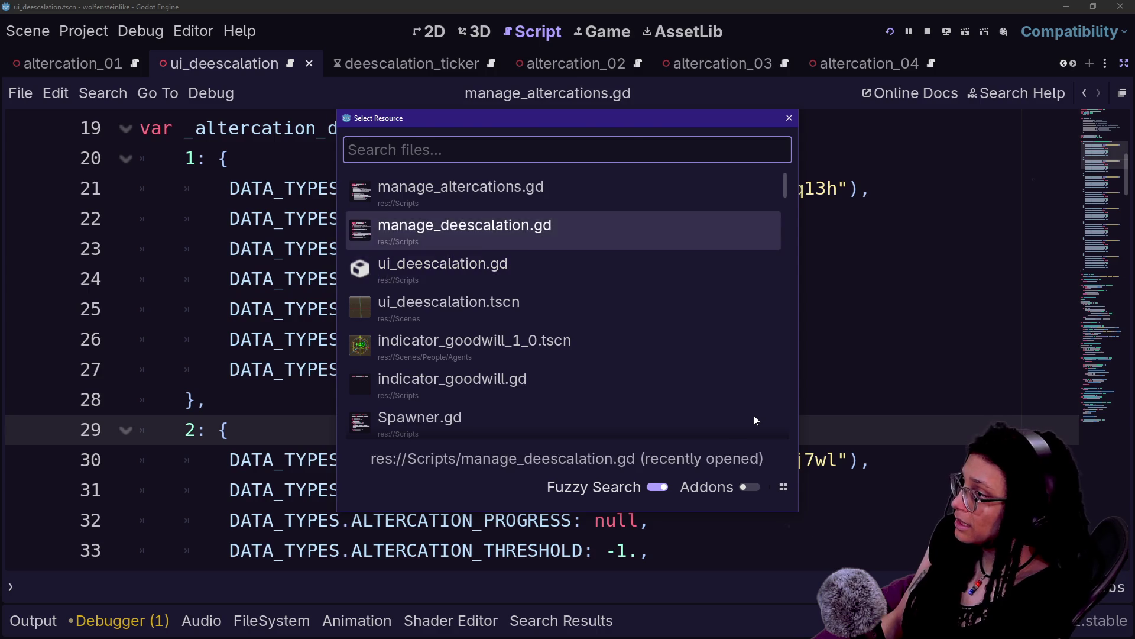
key(Return)
click(616, 584)
click(463, 369)
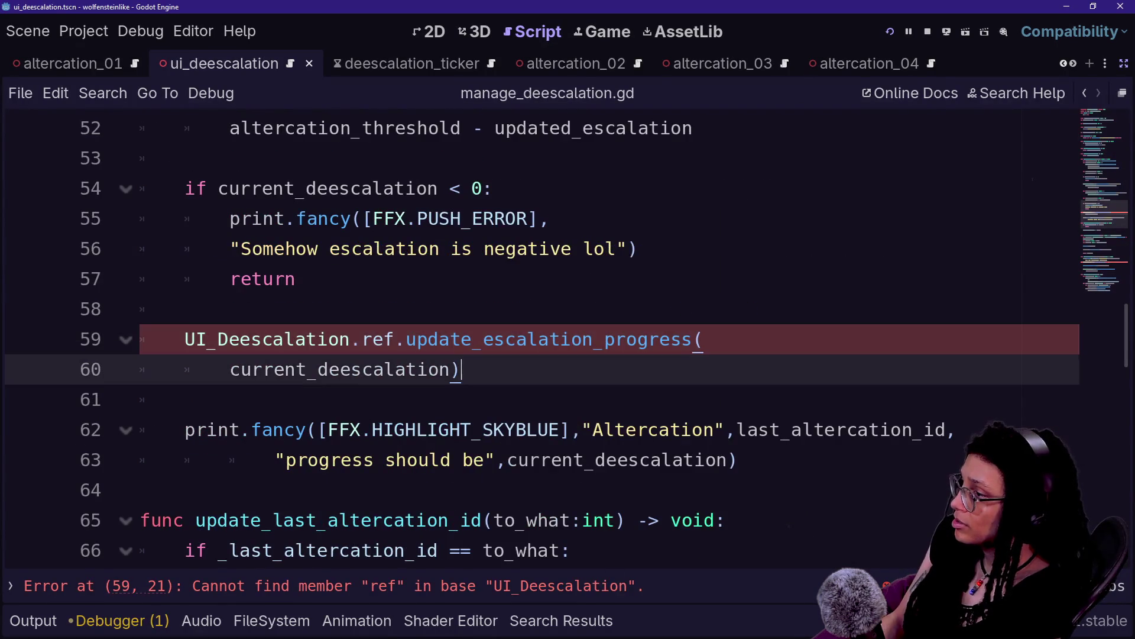
scroll(532, 337, down, 9)
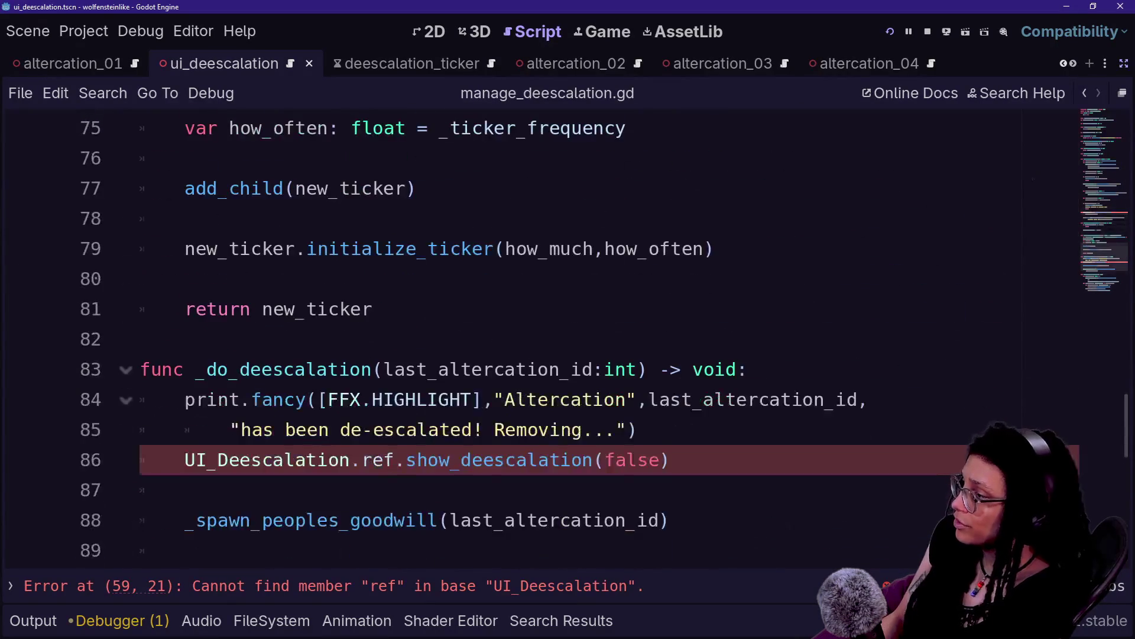
scroll(532, 338, down, 8)
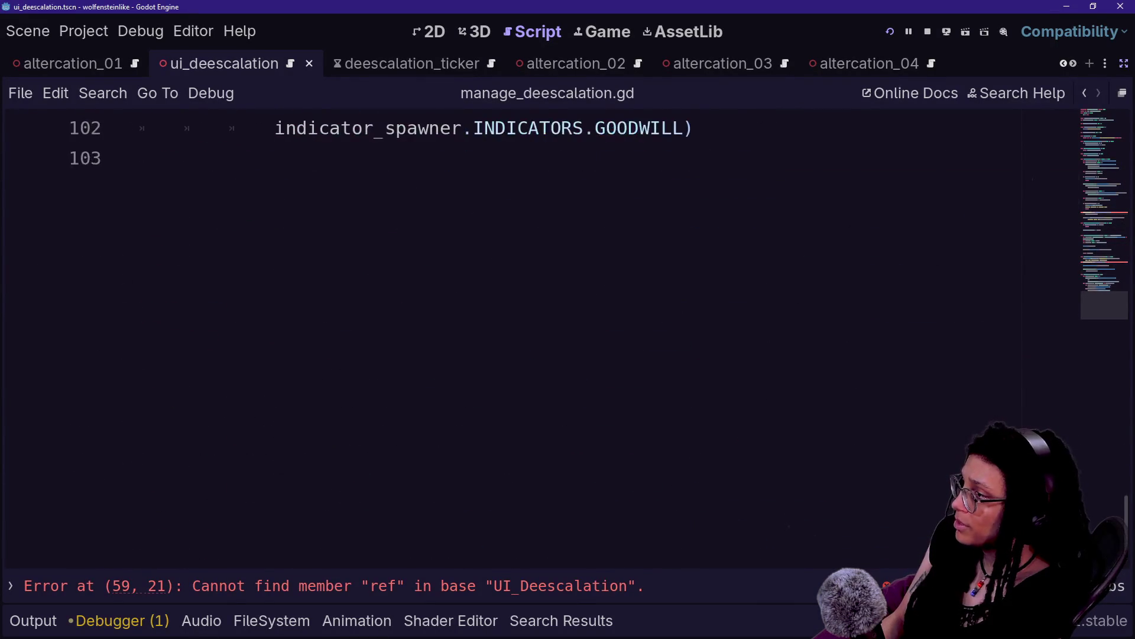
scroll(532, 337, up, 4)
Search all project files for update_deescalation( and open the deescalation_ticker.gd match.
key(ctrl+shift+f)
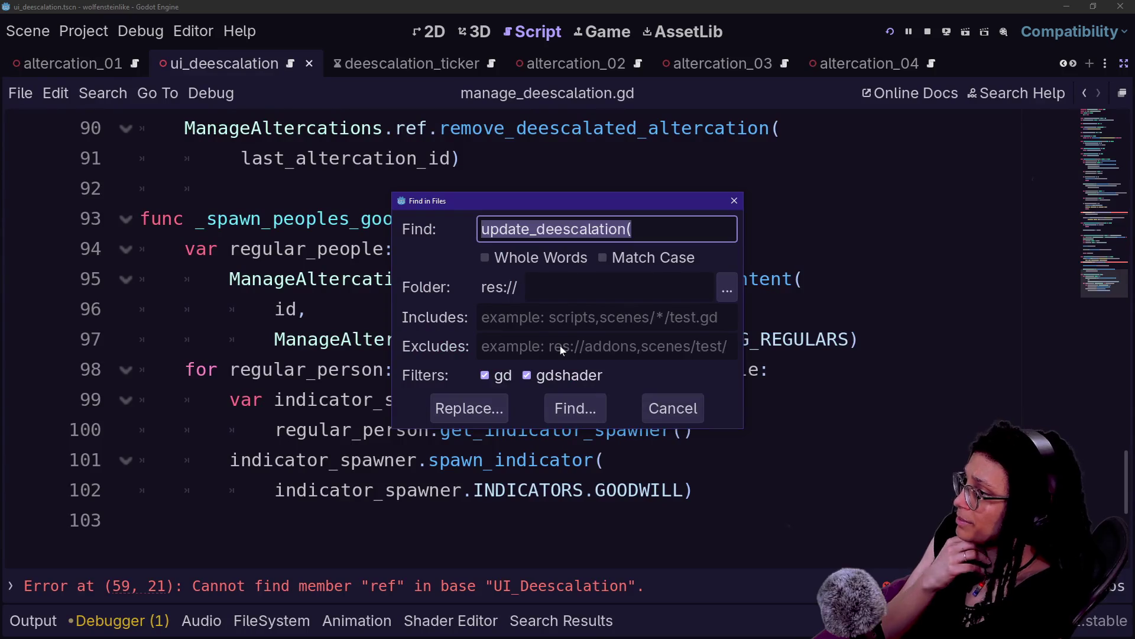
key(Return)
click(229, 563)
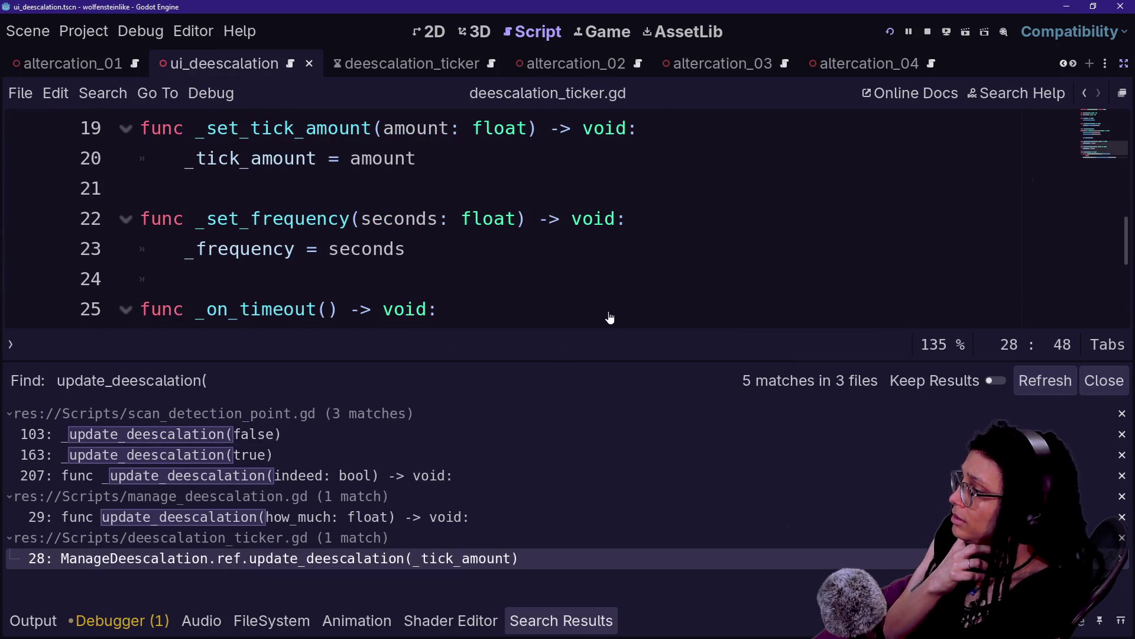
Close the search results and read deescalation_ticker.gd's update_deescalation call and timeout code.
click(591, 250)
key(alt+o)
key(alt+o)
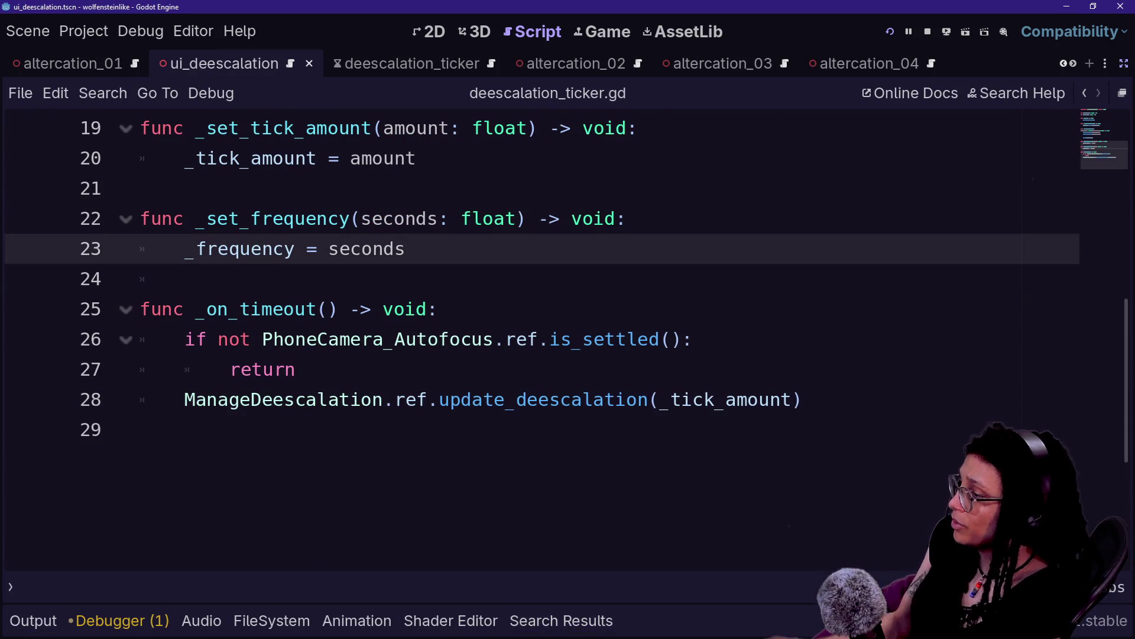
mouse_move(184, 400)
mouse_down()
mouse_move(803, 400)
mouse_move(295, 369)
mouse_move(802, 400)
mouse_up()
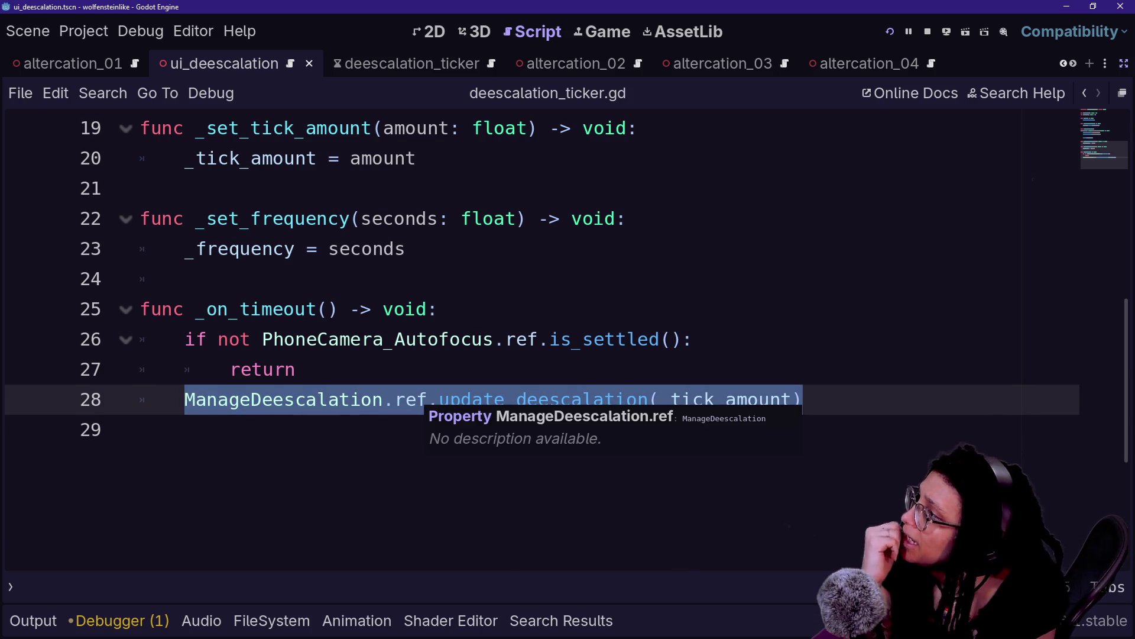
scroll(414, 402, up, 6)
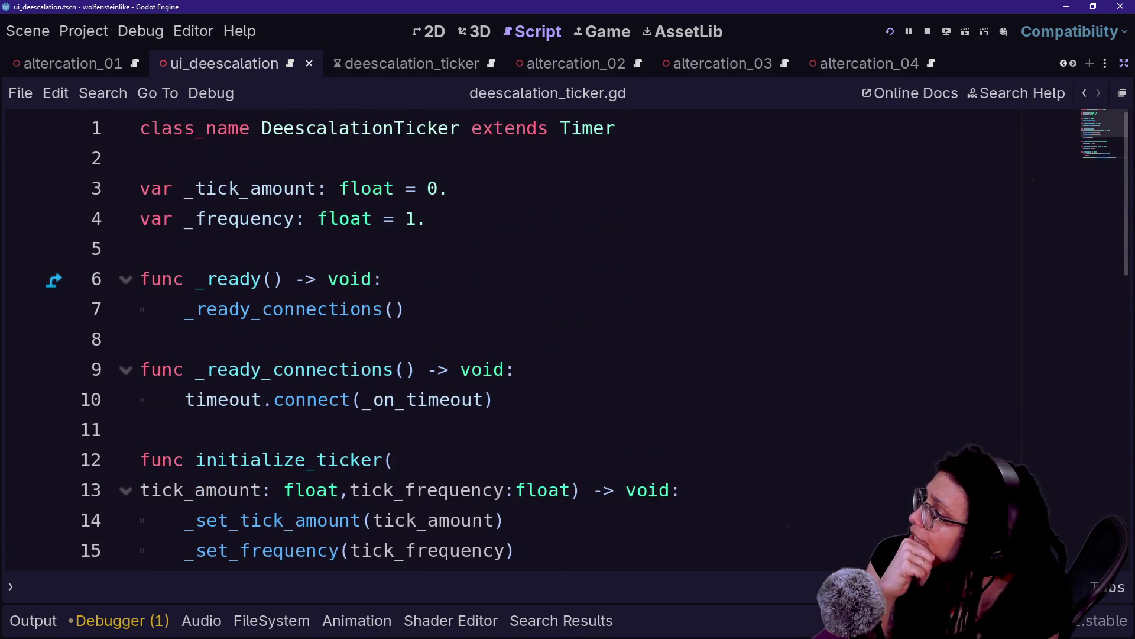
scroll(532, 337, down, 1)
scroll(532, 337, down, 1)
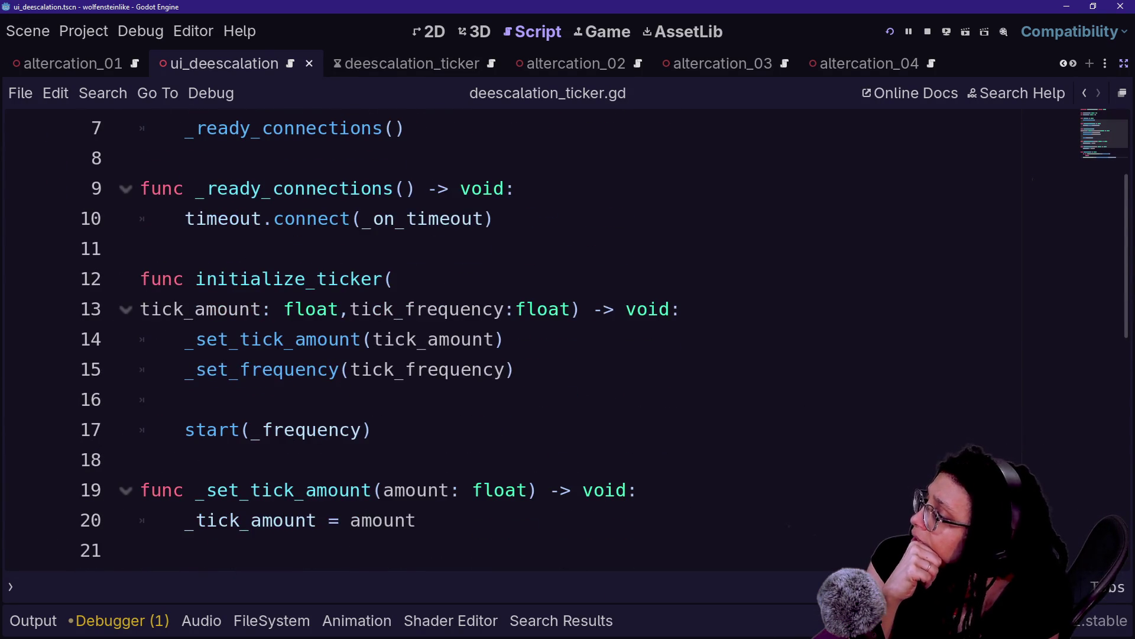
scroll(533, 337, down, 3)
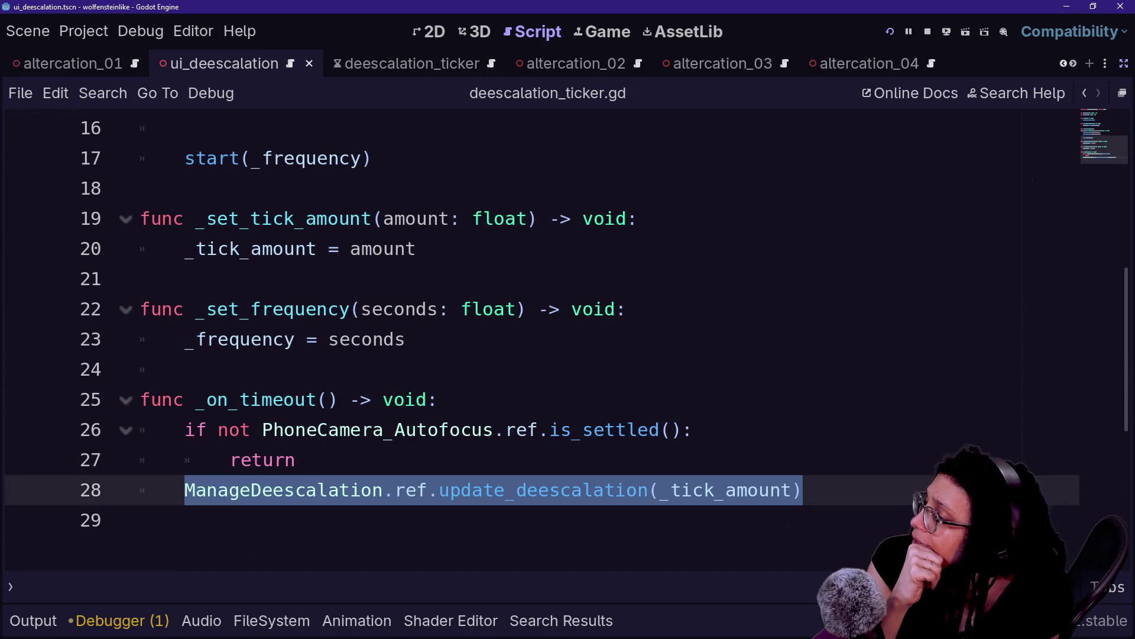
scroll(533, 337, up, 5)
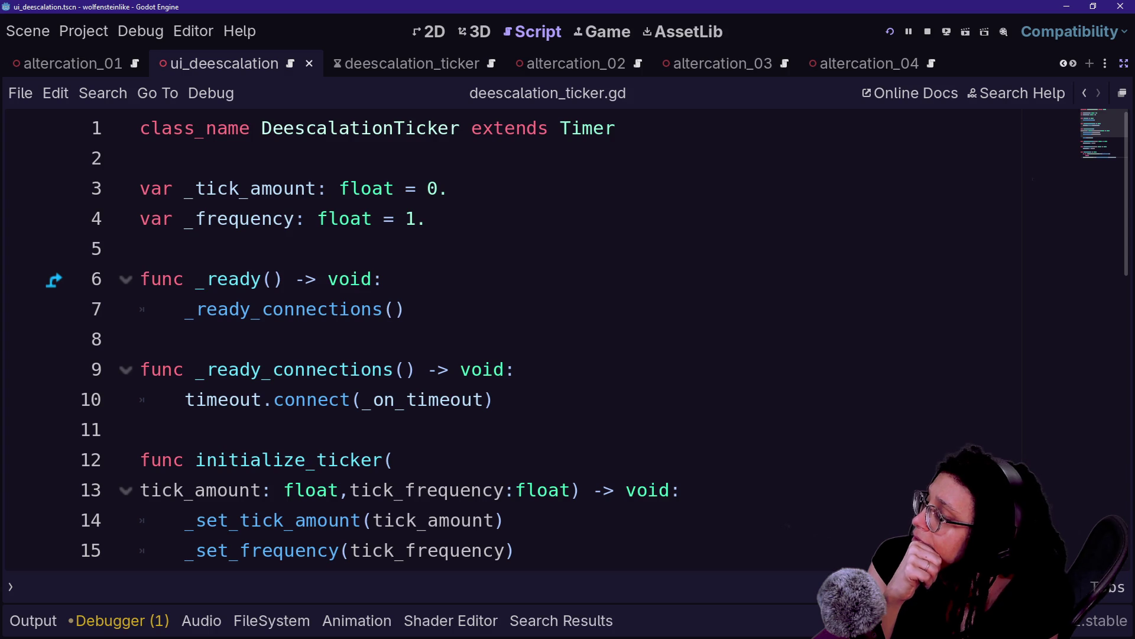
scroll(567, 343, down, 5)
Select line 28, then filter Quick Open by scan_detect.
triple_click(491, 489)
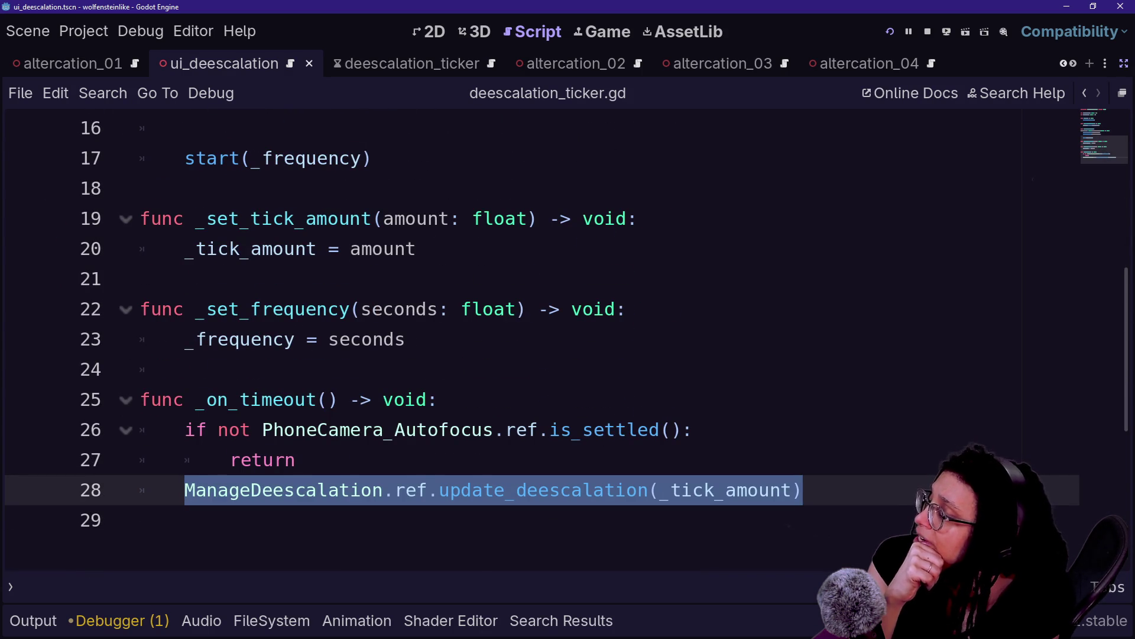
scroll(566, 343, up, 5)
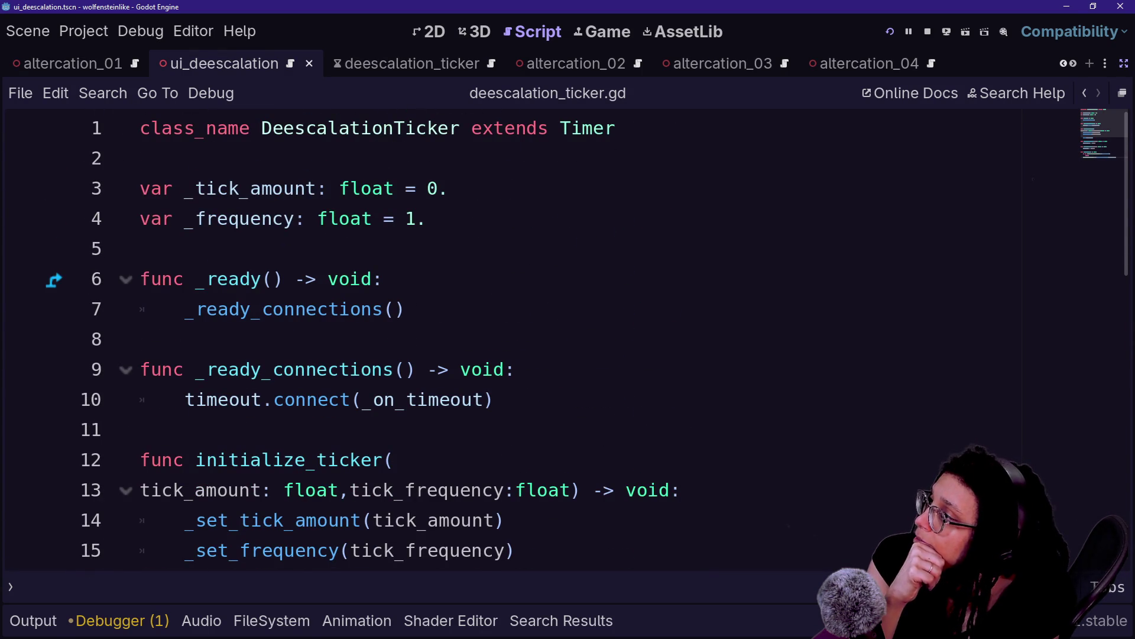
click(355, 248)
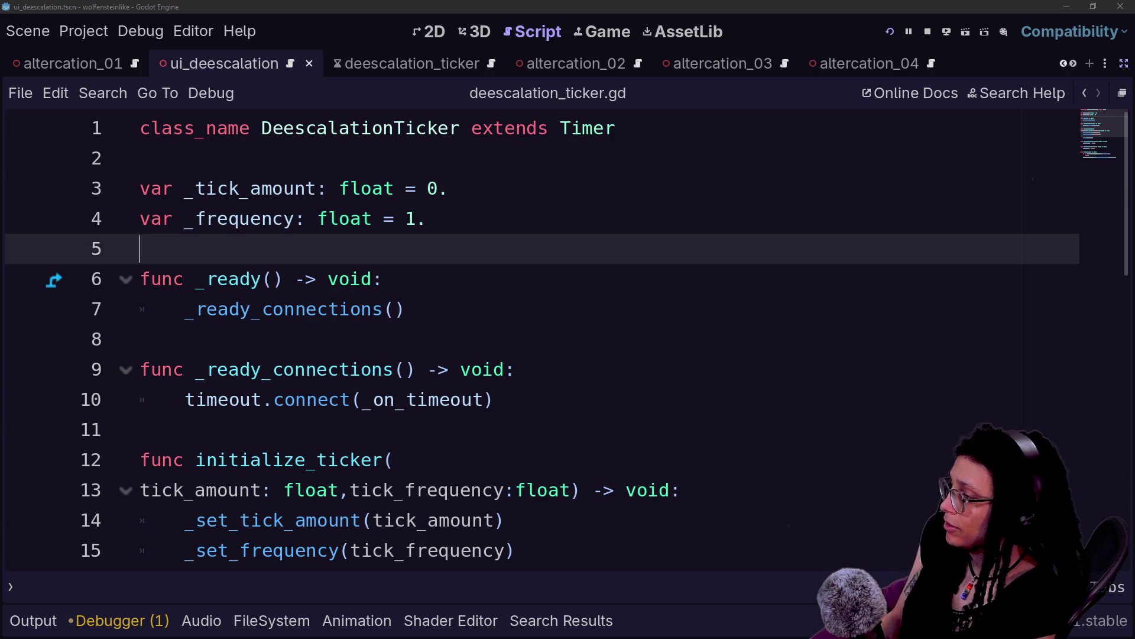
key(shift+alt+o)
text(scan_Daetect)
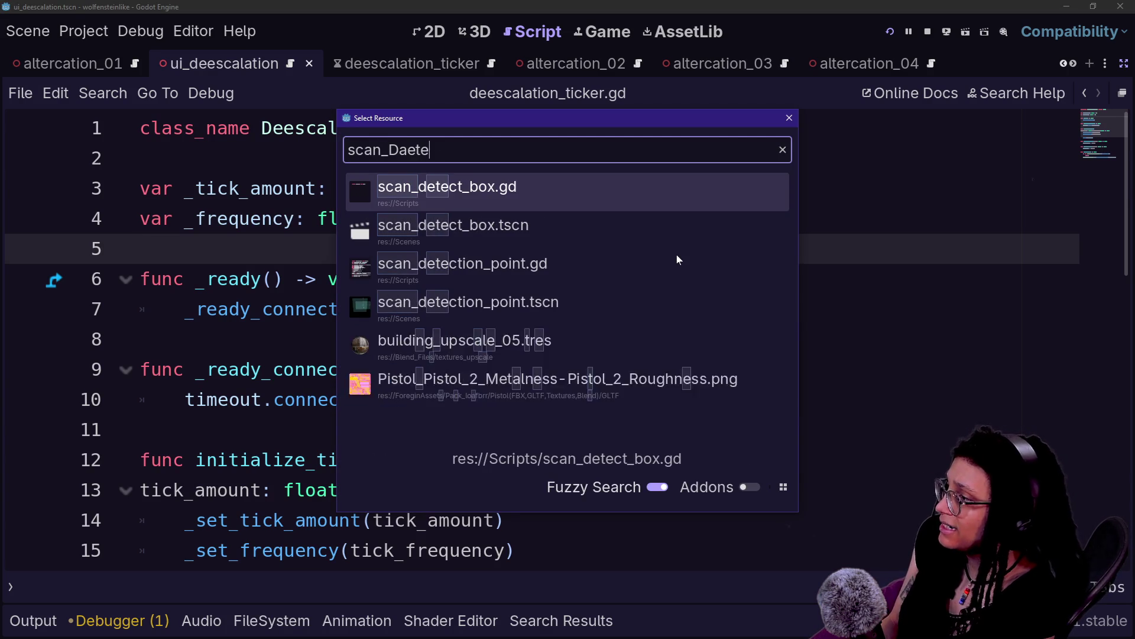
Open scan_detection_point.tscn in the 3D viewport.
key(Up)
key(Down)
key(Down)
key(Down)
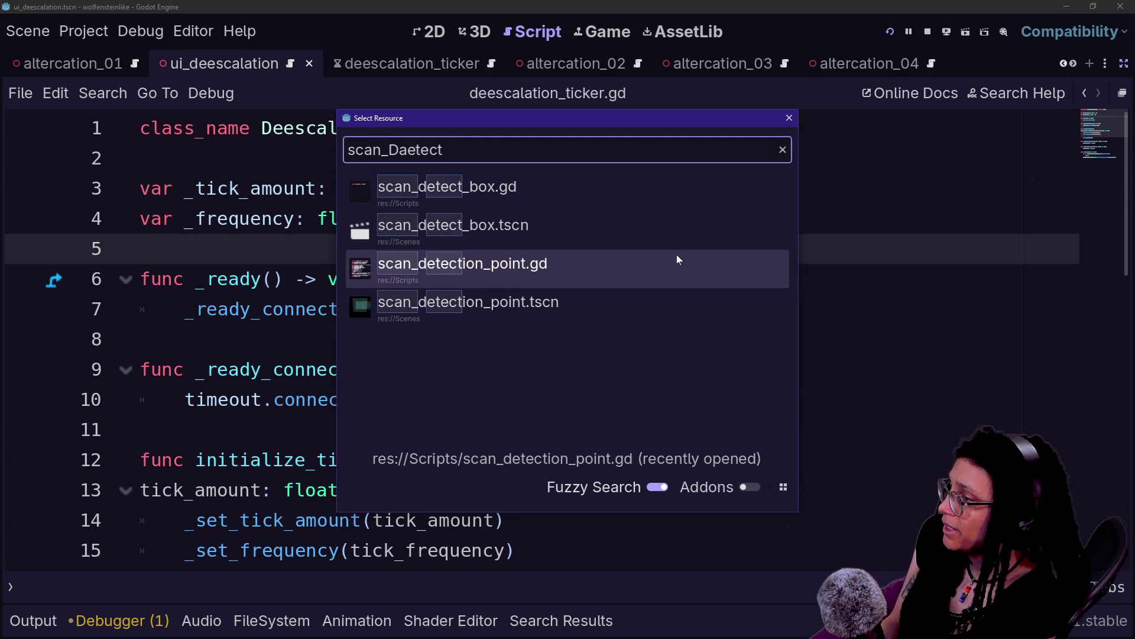
key(Down)
key(Return)
click(492, 28)
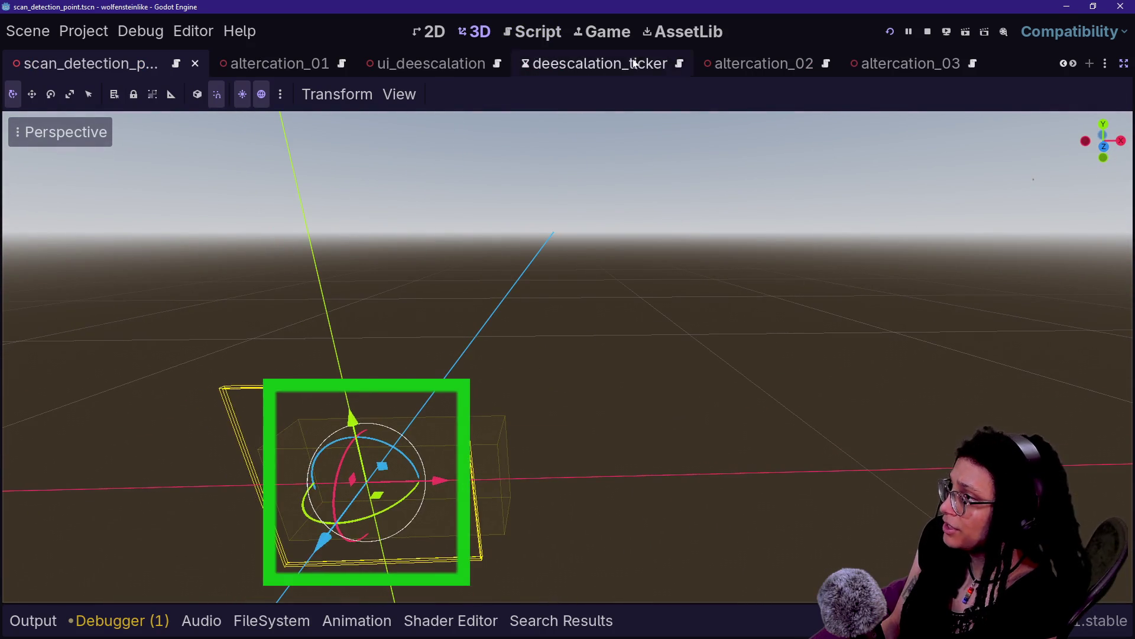
Check the scene in the Game view, return to 3D and restore the side panels.
click(610, 31)
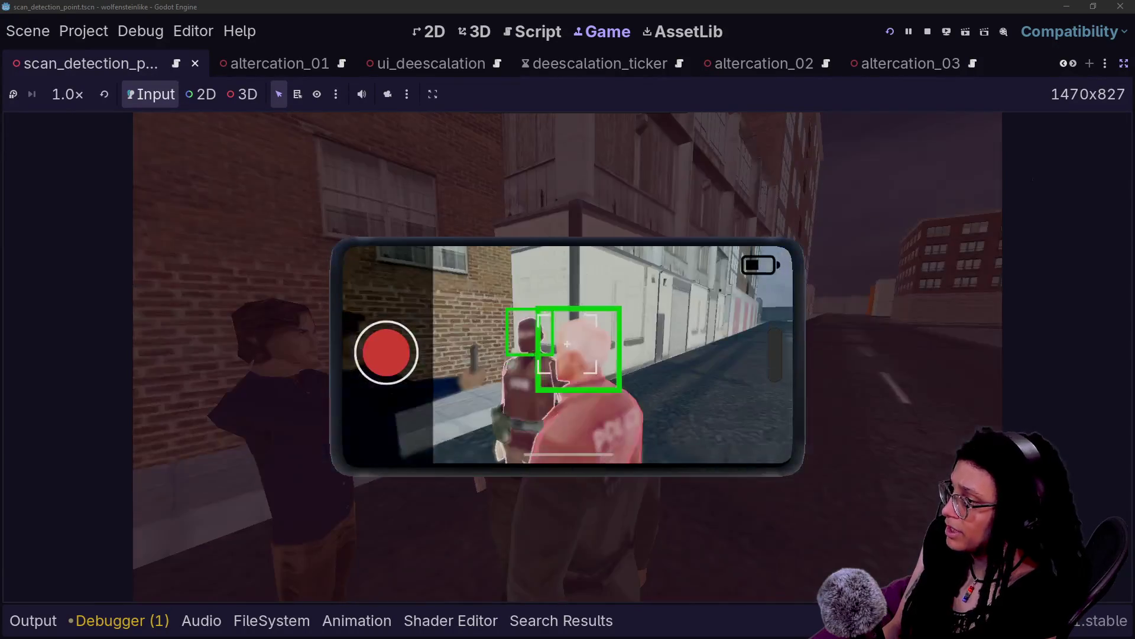
click(475, 32)
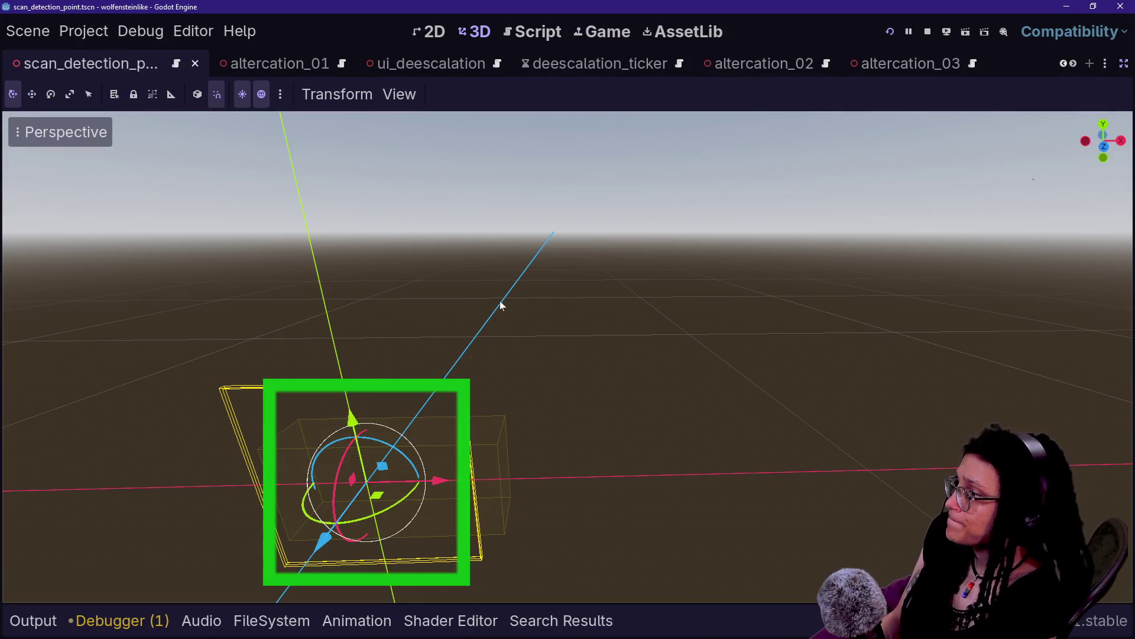
click(1123, 63)
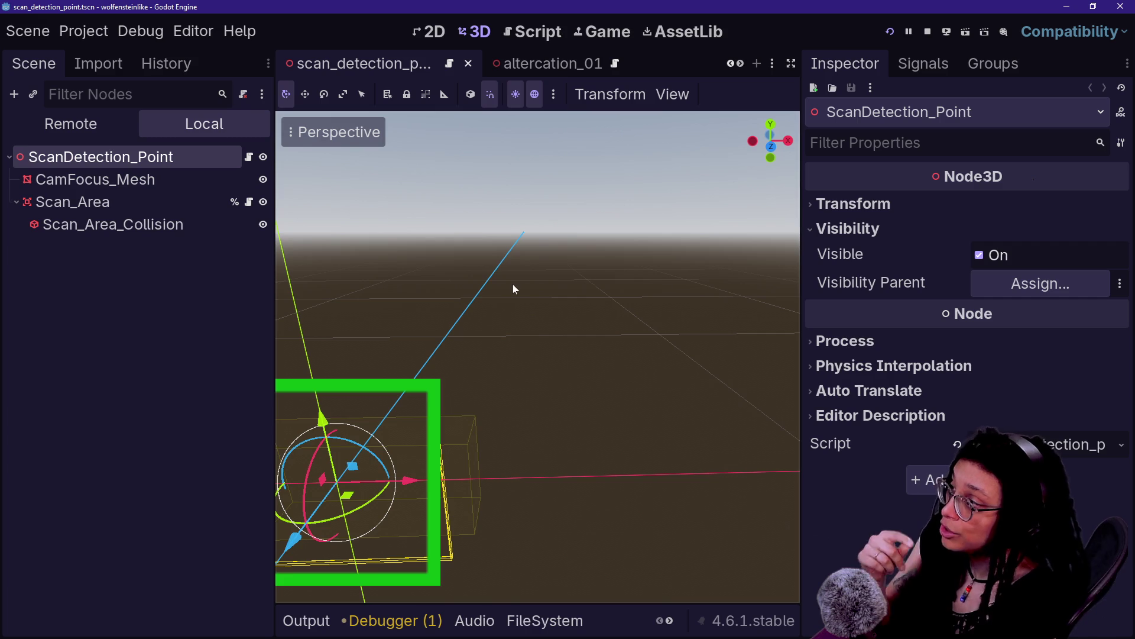
Open ScanDetection_Point's script full-width and search through its code.
click(248, 157)
click(512, 248)
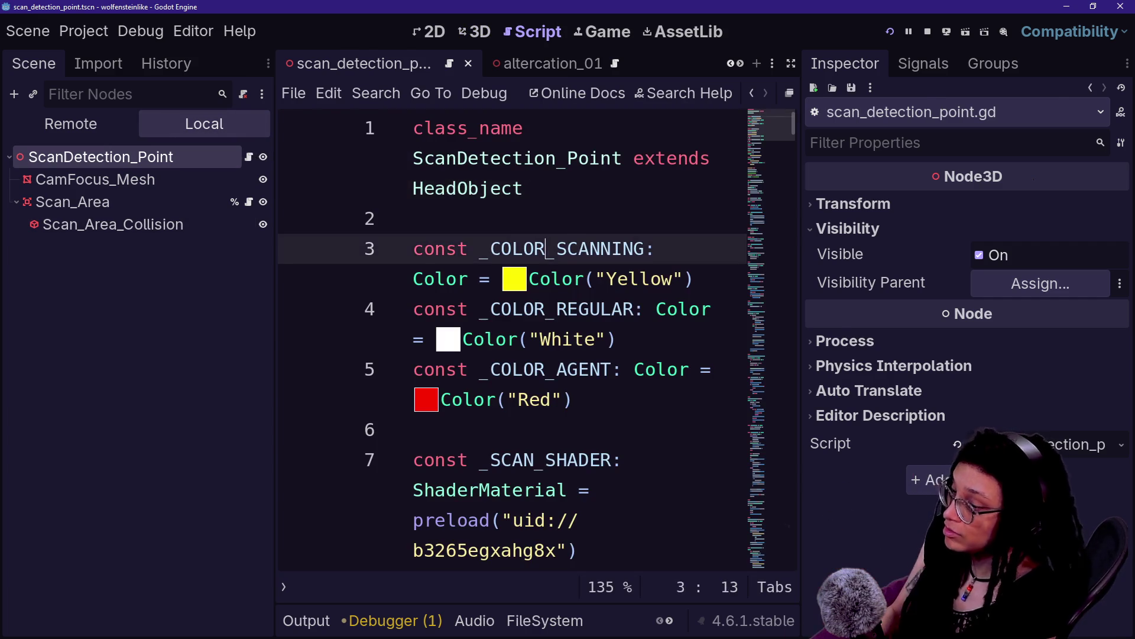
key(ctrl+shift+F11)
scroll(532, 337, down, 9)
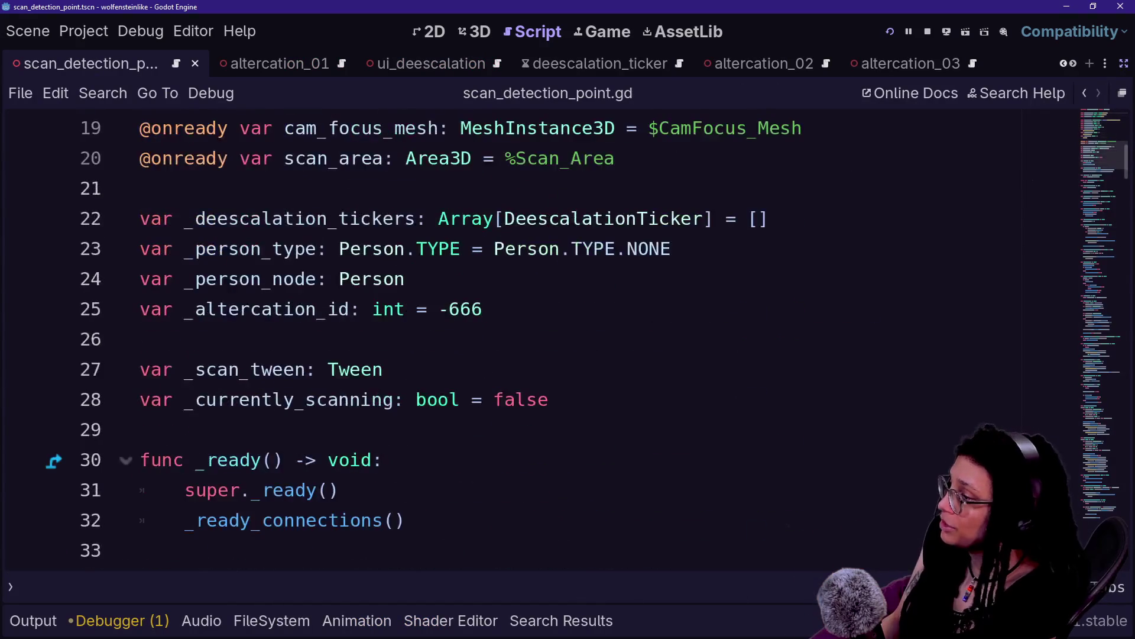
scroll(532, 337, down, 2)
scroll(532, 337, up, 12)
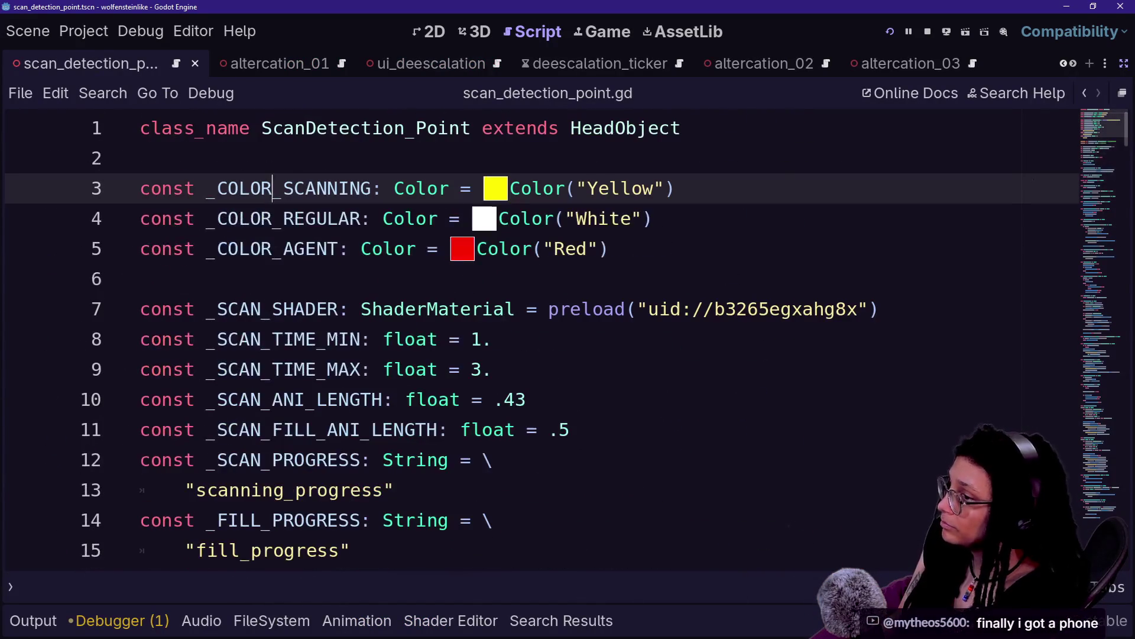
key(ctrl+f)
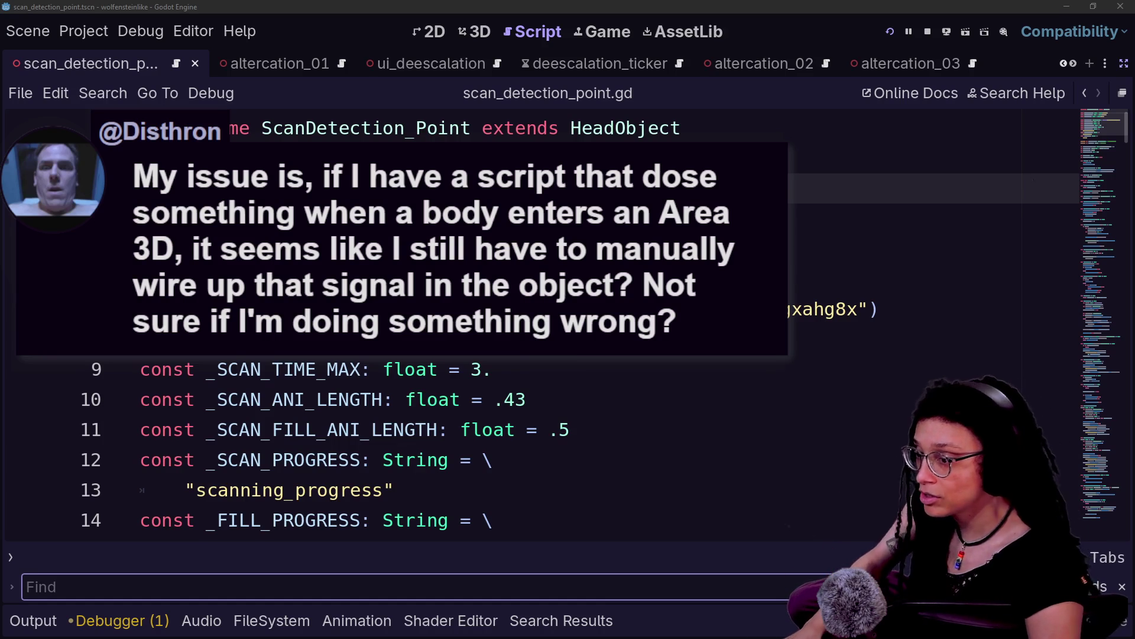
click(653, 219)
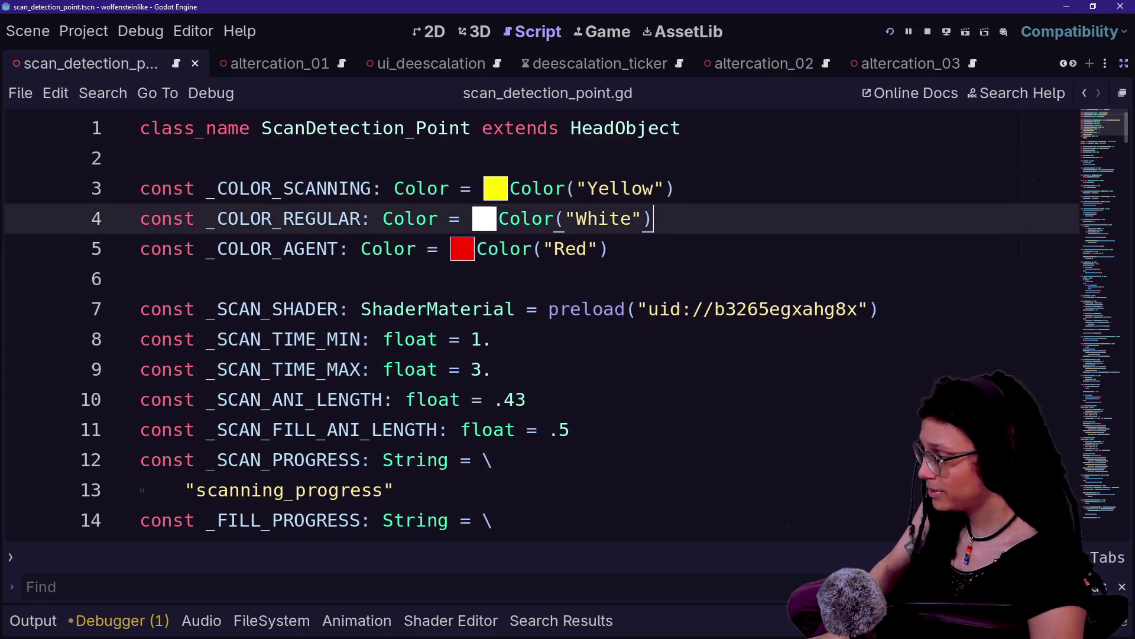
Quick Open 'player' and switch to the player scene's 3D view.
key(alt+shift+o)
text(pale)
key(BackSpace)
key(BackSpace)
key(BackSpace)
text(layer)
key(Return)
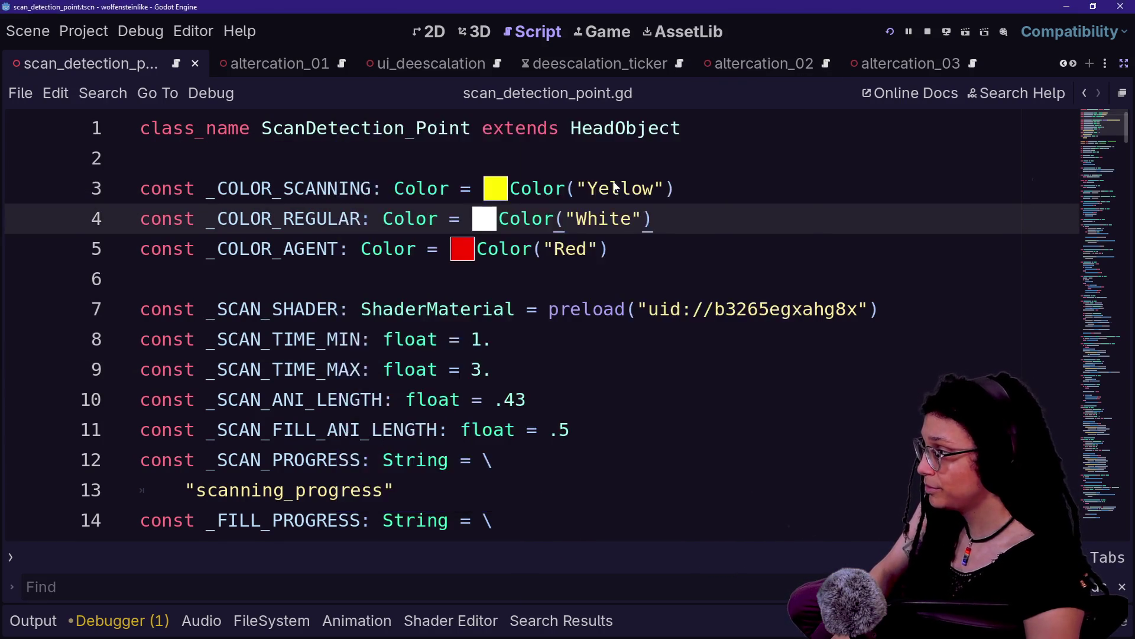
key(ctrl+F2)
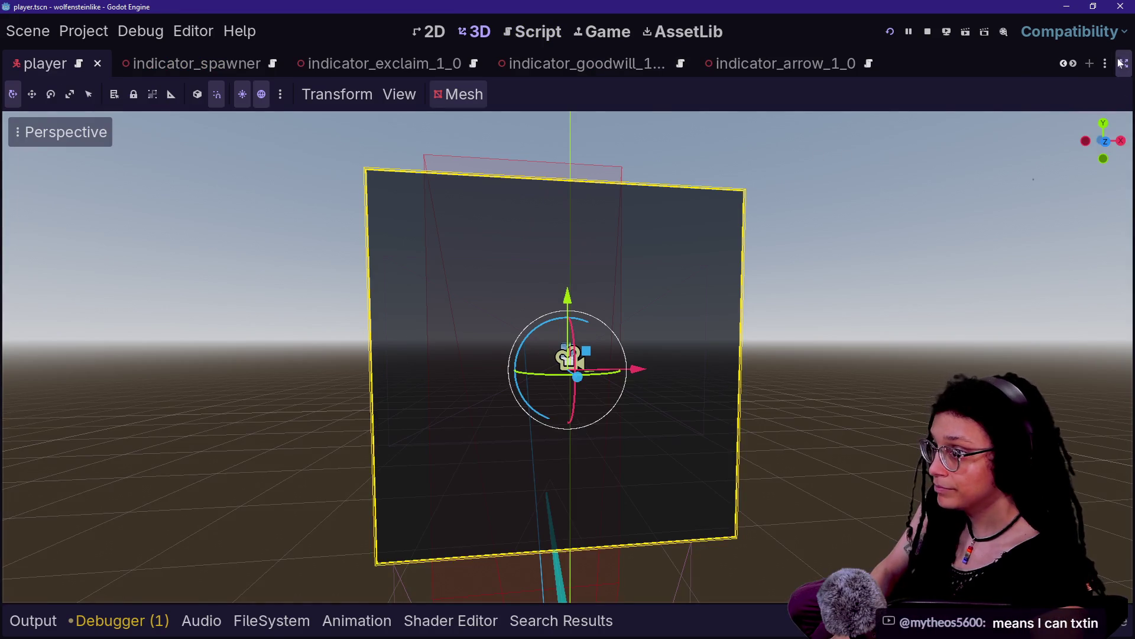
Restore the side panels, select phone_model then phone_vision_area, and orbit toward the Area3D.
click(1121, 63)
scroll(605, 284, down, 5)
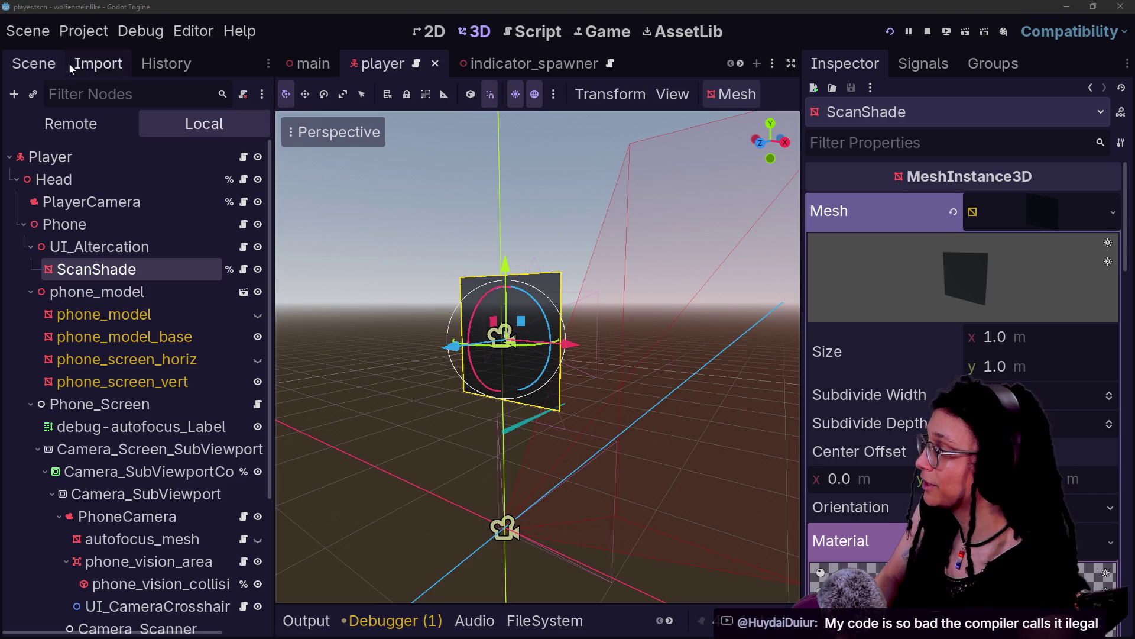
click(83, 293)
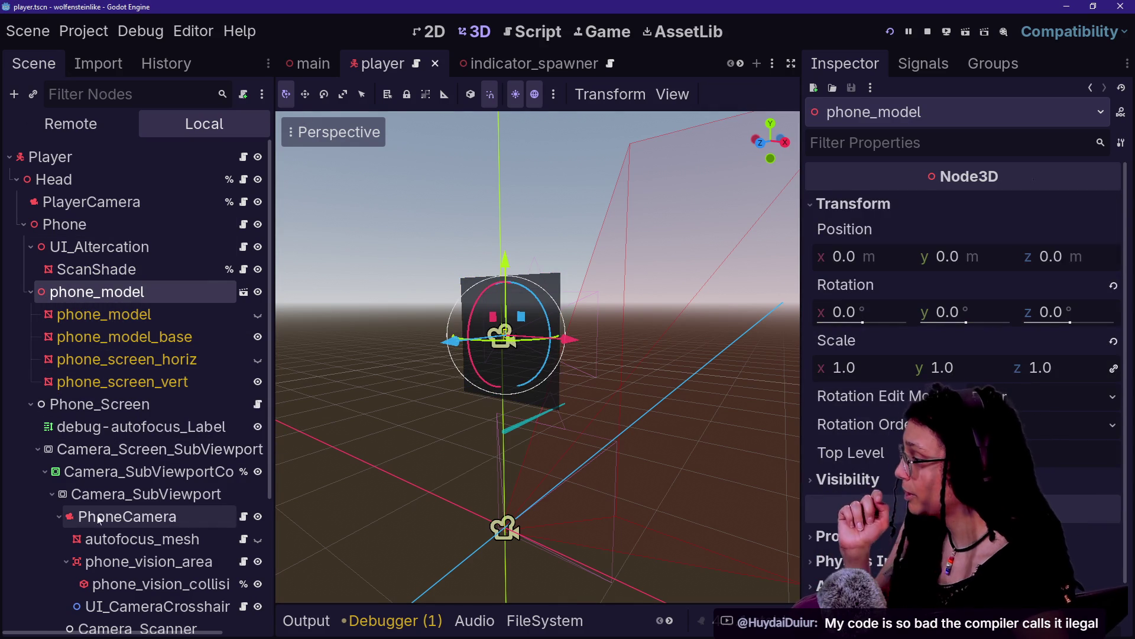
scroll(171, 467, down, 2)
scroll(171, 466, down, 1)
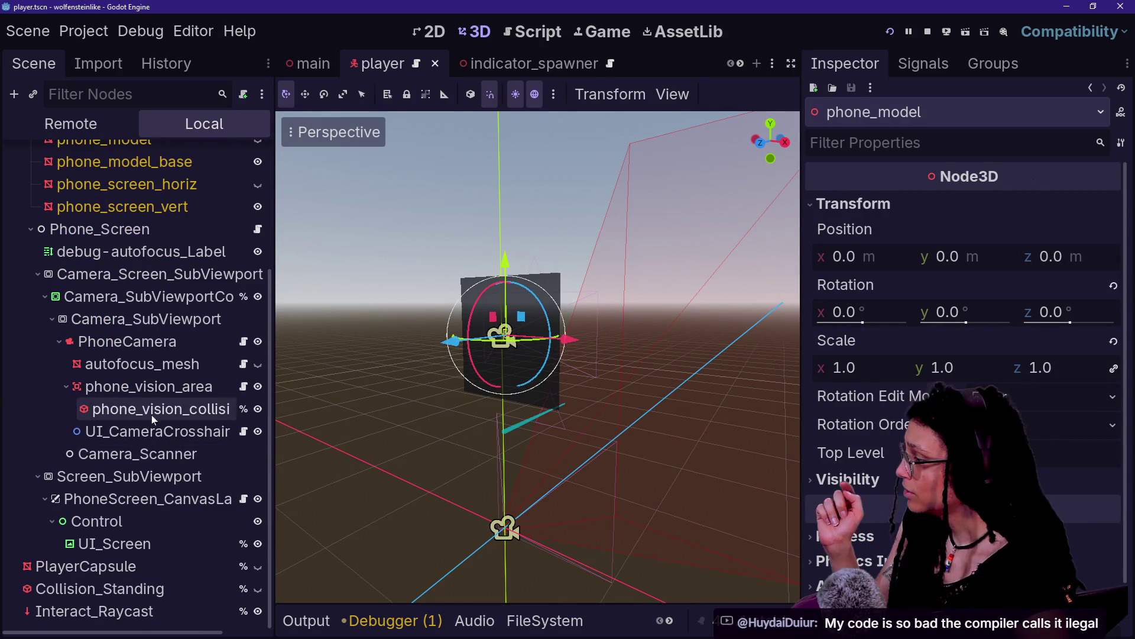
click(151, 386)
mouse_move(644, 425)
mouse_down()
mouse_move(609, 408)
mouse_move(586, 420)
mouse_move(647, 412)
mouse_up()
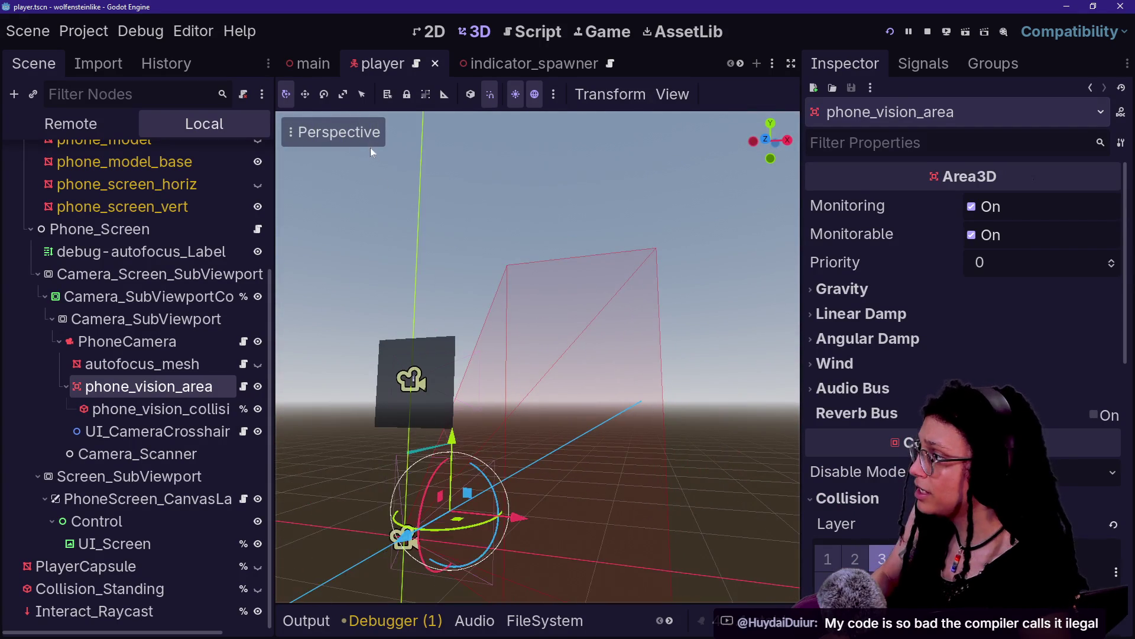
Switch the 3D viewport to Overdraw display and orbit to see the phone vision frustum.
click(372, 152)
click(370, 142)
click(405, 465)
drag(688, 254, 649, 238)
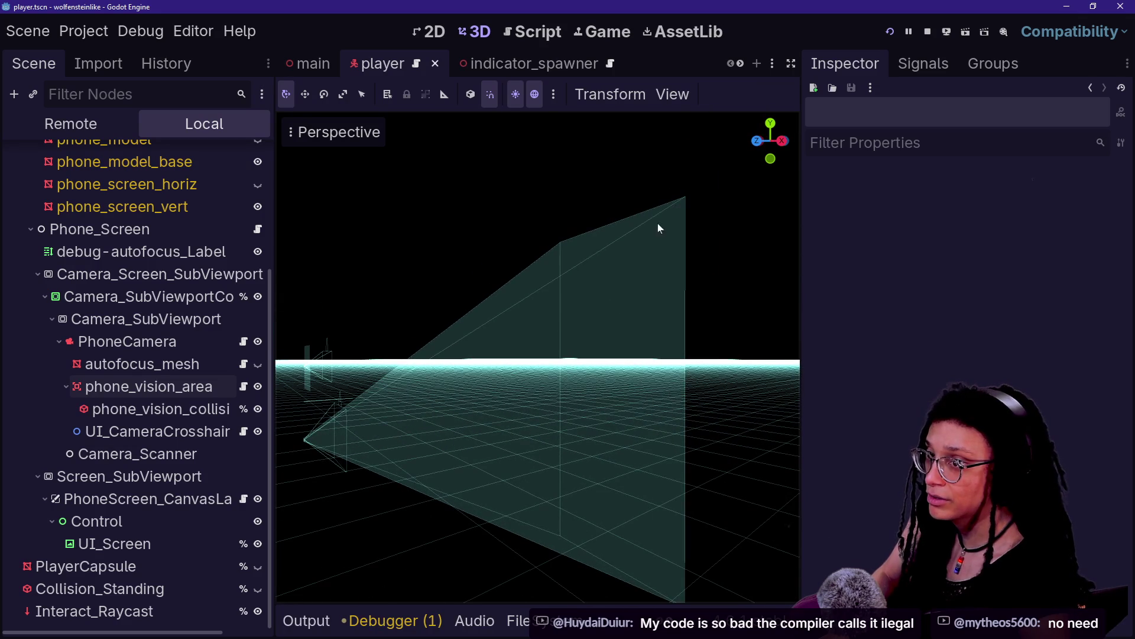
drag(605, 298, 570, 287)
key(d)
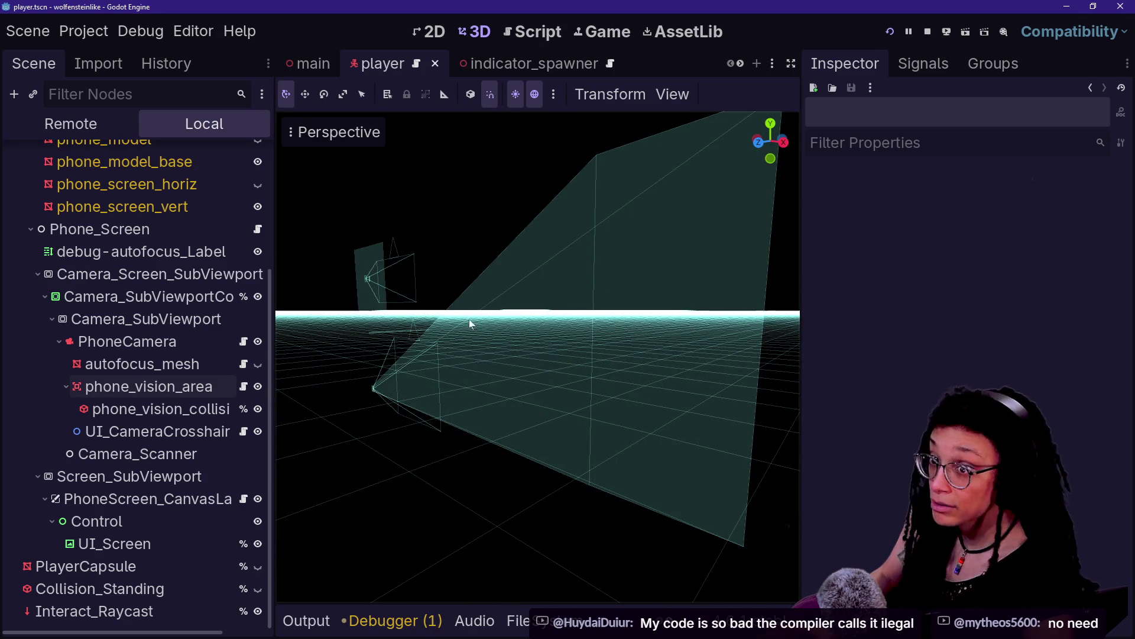
List phone_vision_area's signals, then check Camera_SubViewportContainer, PhoneCamera and phone_vision_collision.
click(148, 387)
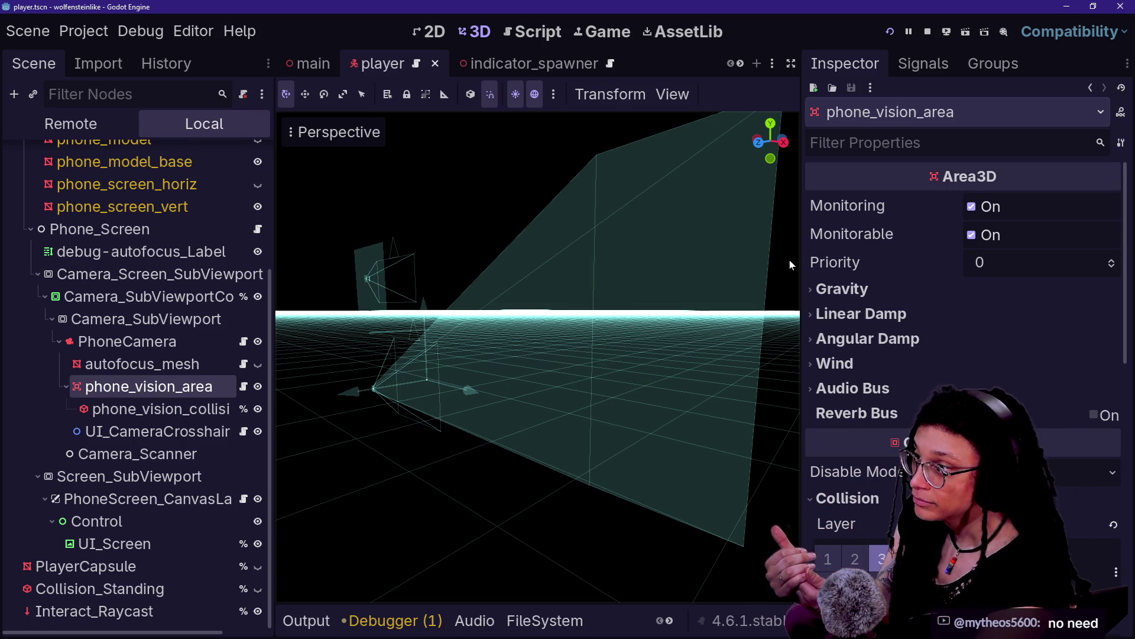
click(923, 63)
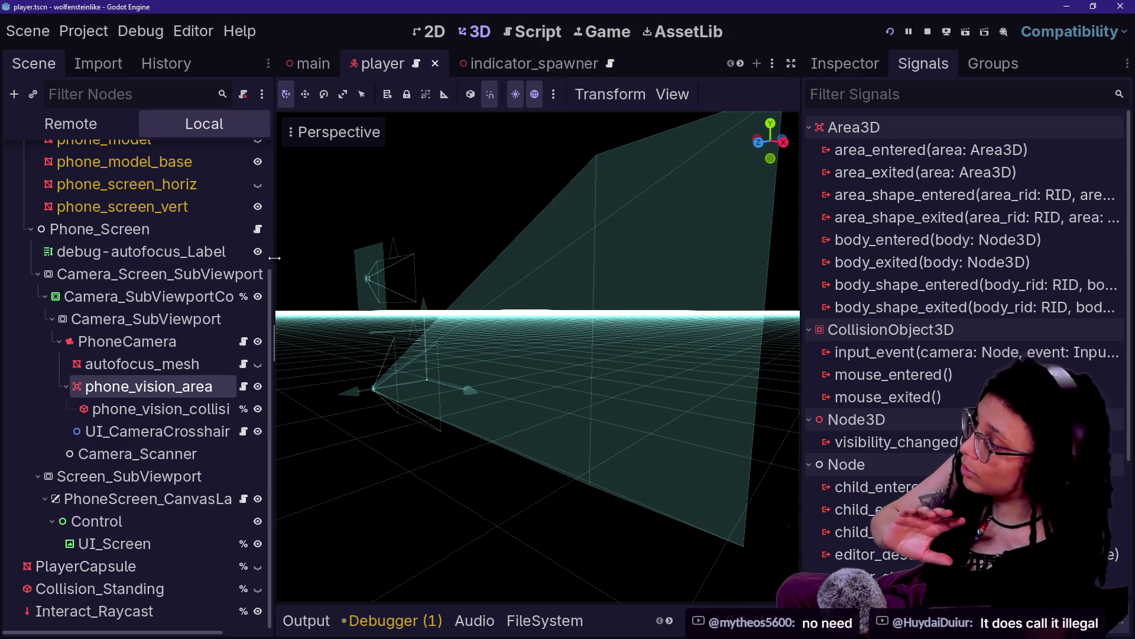
click(120, 303)
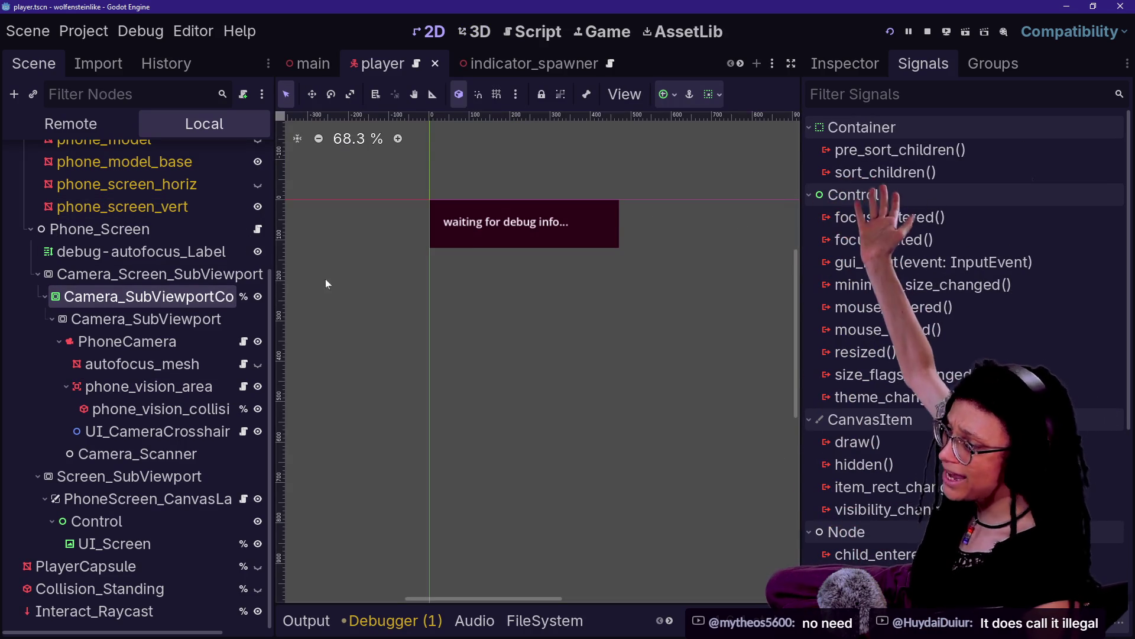
click(127, 341)
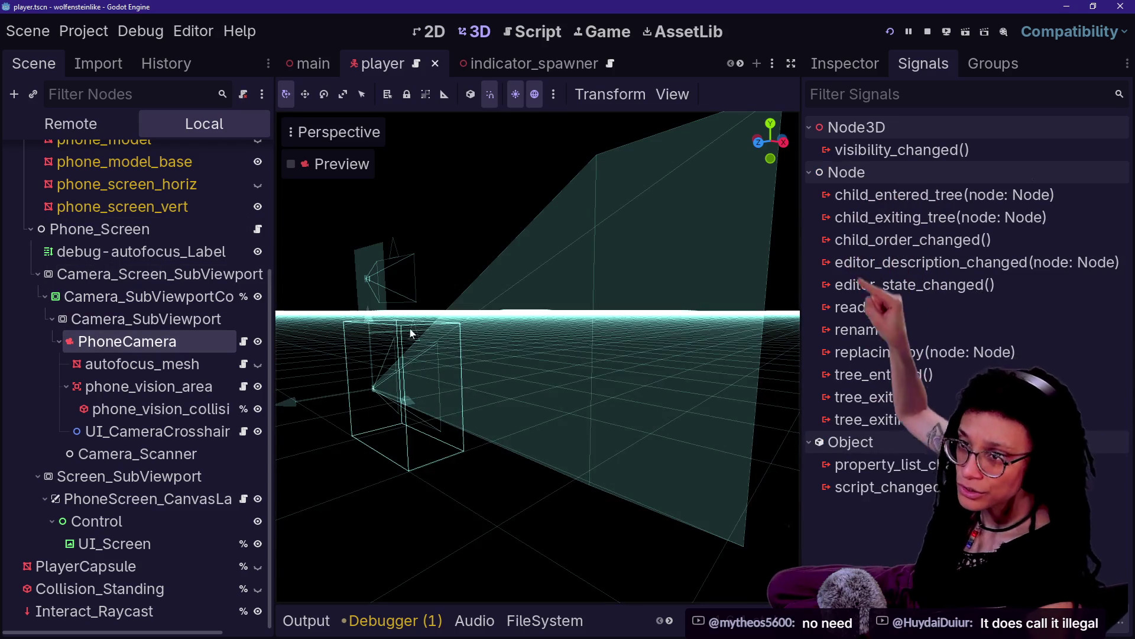
click(140, 395)
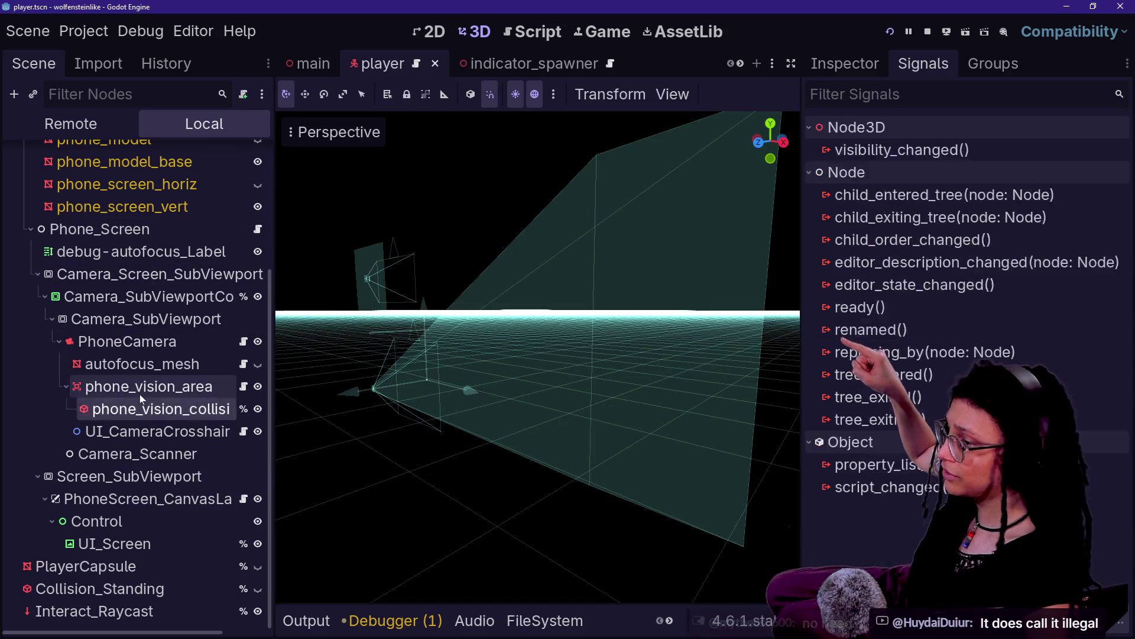
Step through the phone's scene nodes back to phone_vision_area, then switch to the Script editor.
key(Down)
key(Down)
key(Down)
key(Up)
key(Up)
key(Up)
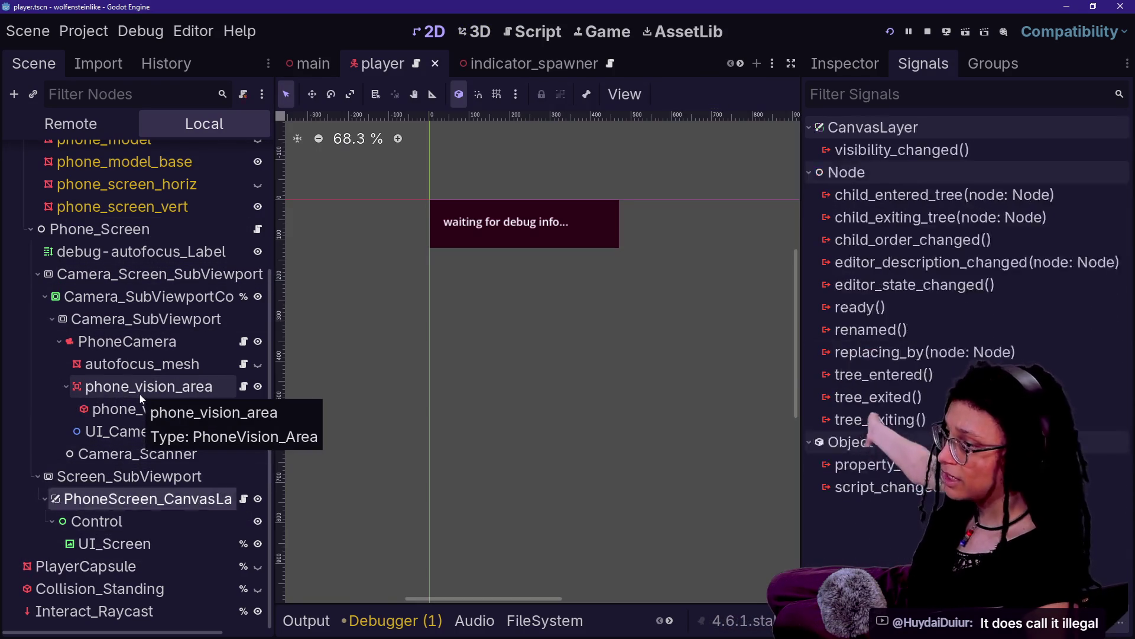
key(Up)
key(Up)
key(Up)
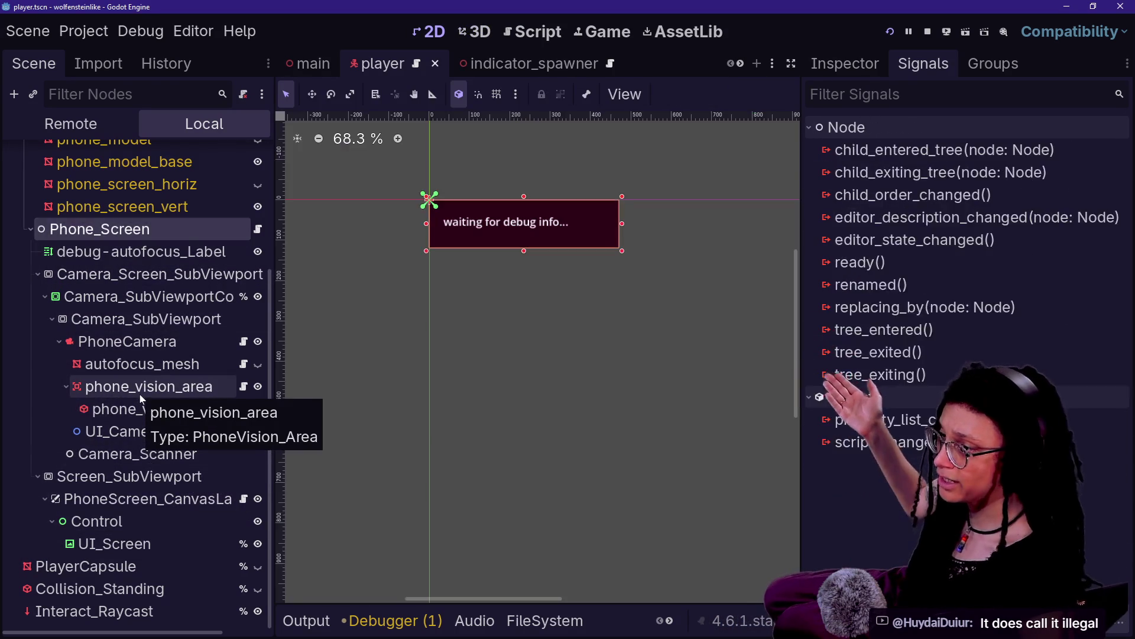
key(Up)
key(Up)
key(Up)
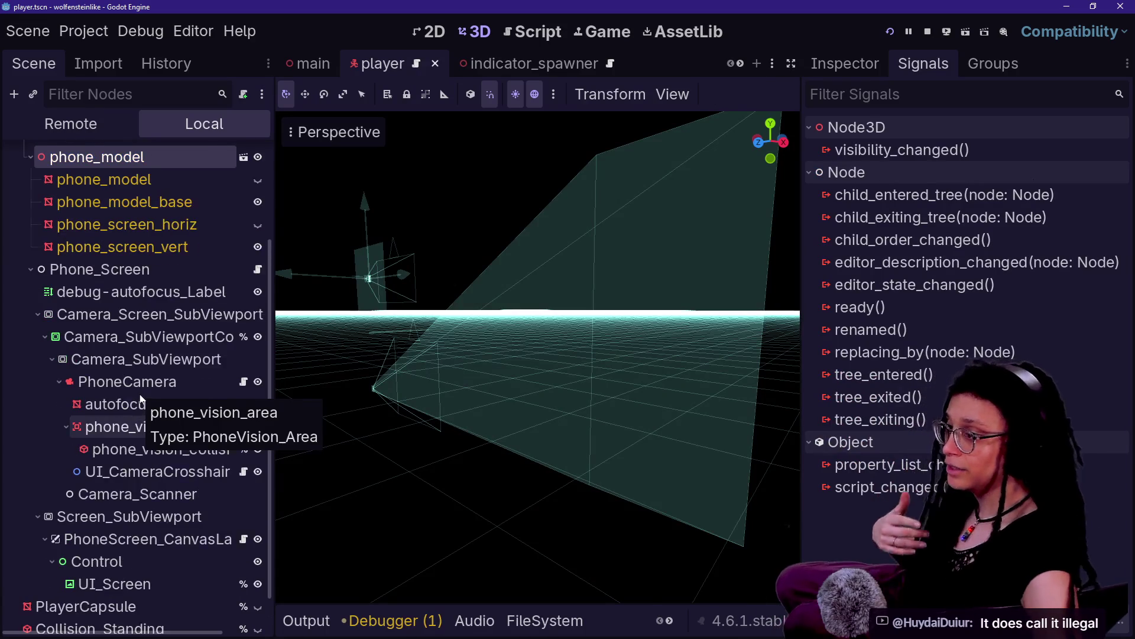
key(Up)
key(Up)
key(Up)
key(Down)
key(Down)
key(Up)
key(Up)
key(Up)
key(Down)
key(Down)
key(Down)
key(Down)
key(Down)
key(Down)
key(Down)
key(Up)
key(Up)
key(Up)
key(Down)
key(Down)
key(Down)
key(Up)
key(Up)
key(Up)
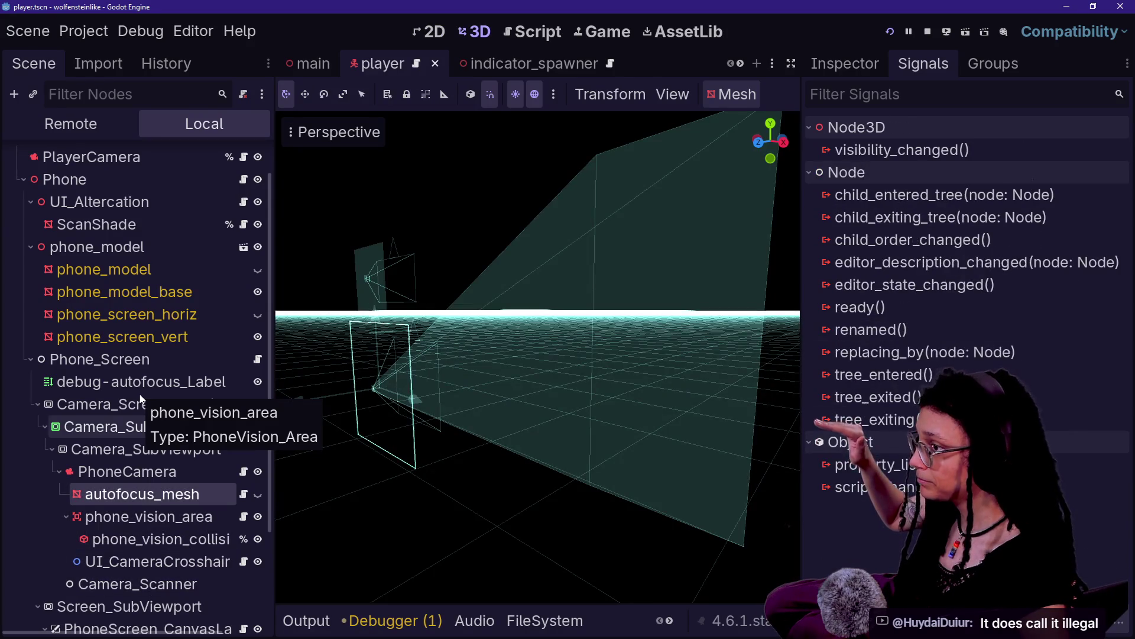
key(Down)
key(Down)
key(Up)
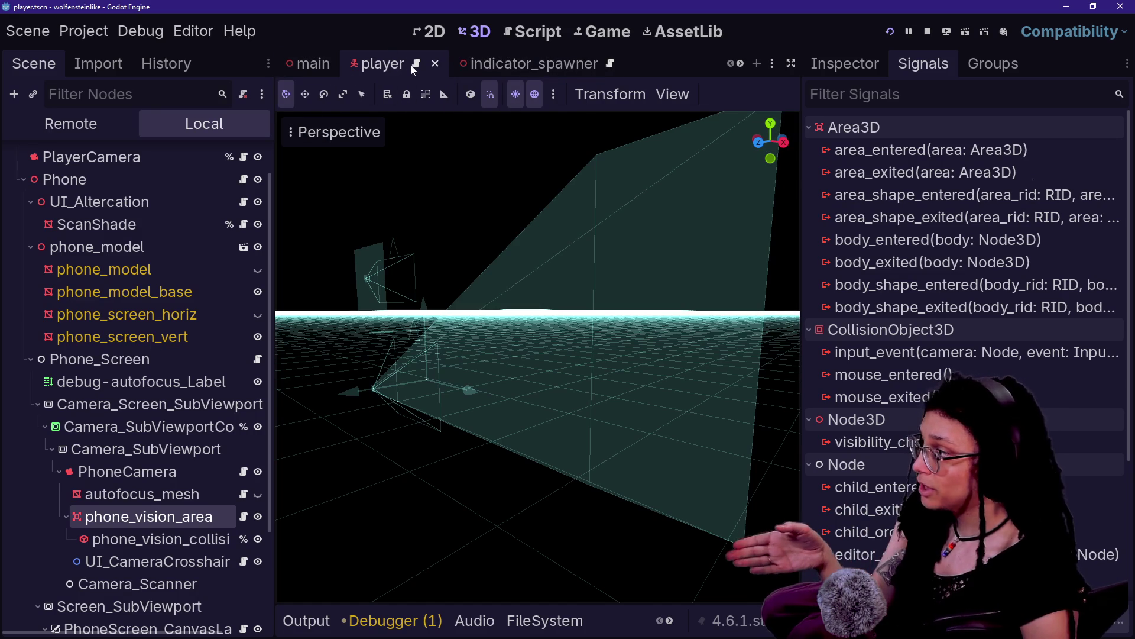
key(ctrl+F3)
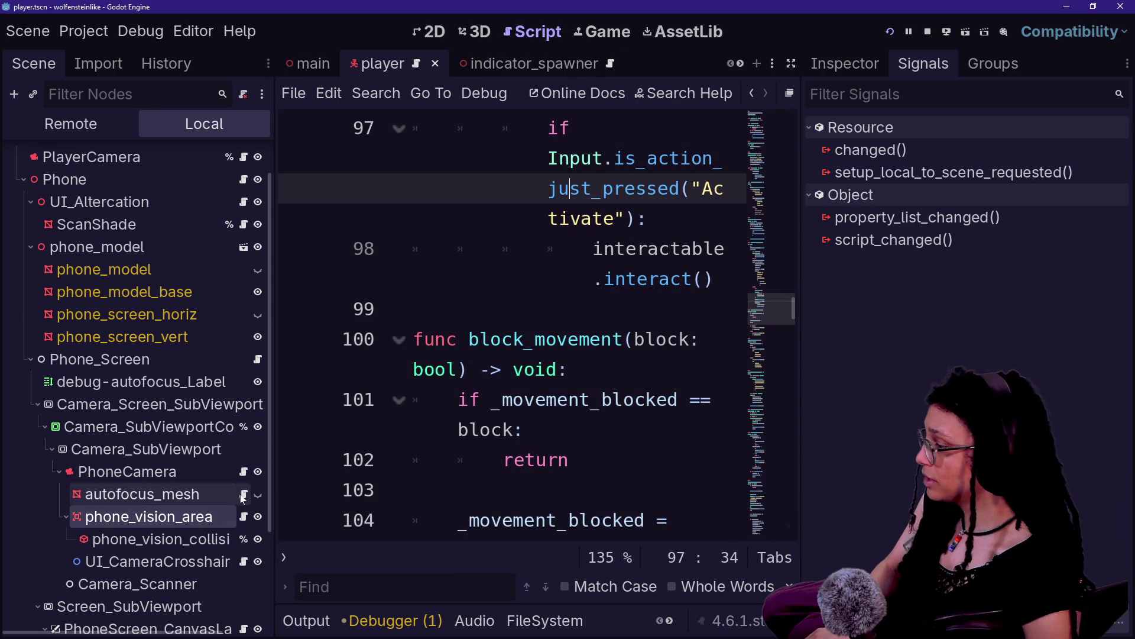
Read through the PhoneVision_Area script at full width, then restore the side panels.
click(243, 516)
key(ctrl+shift+F11)
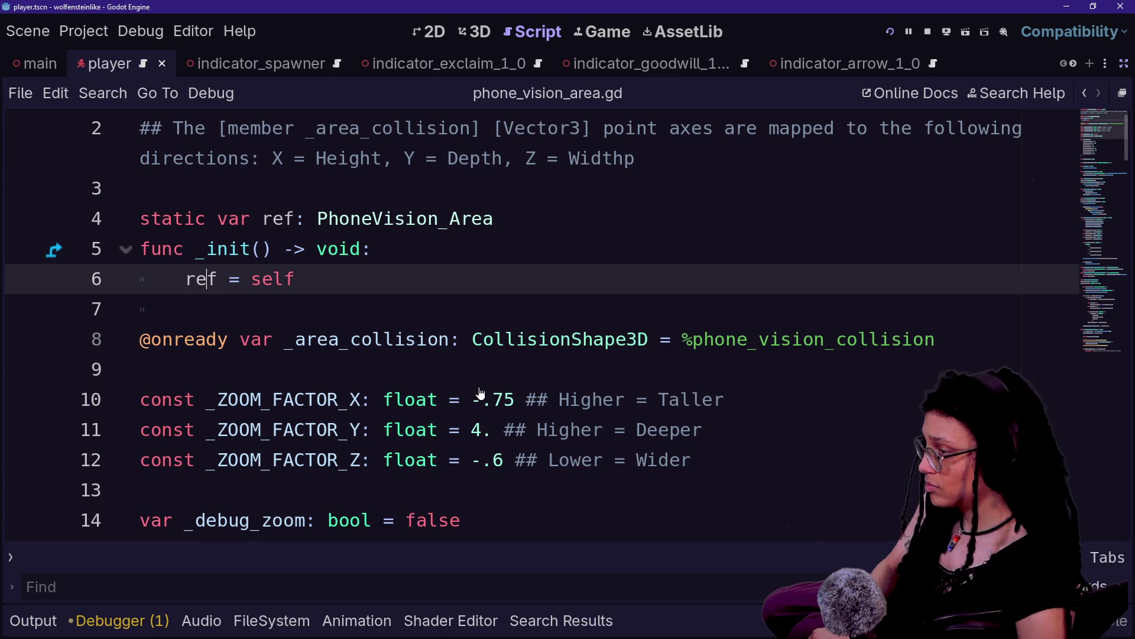
scroll(532, 325, down, 2)
scroll(532, 325, down, 2)
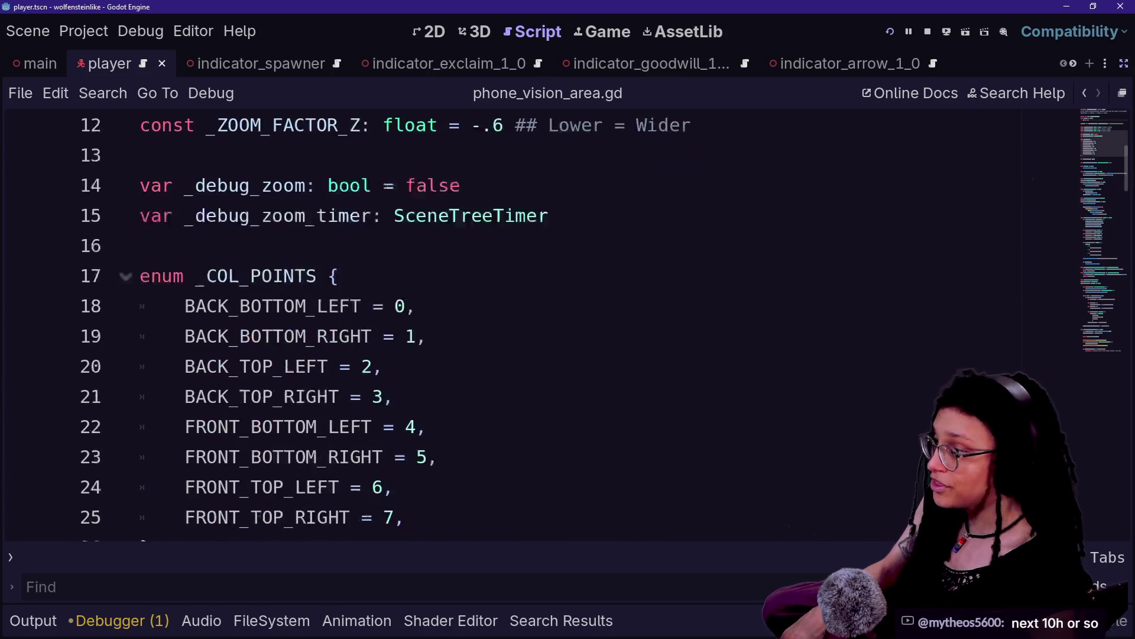
scroll(533, 325, down, 6)
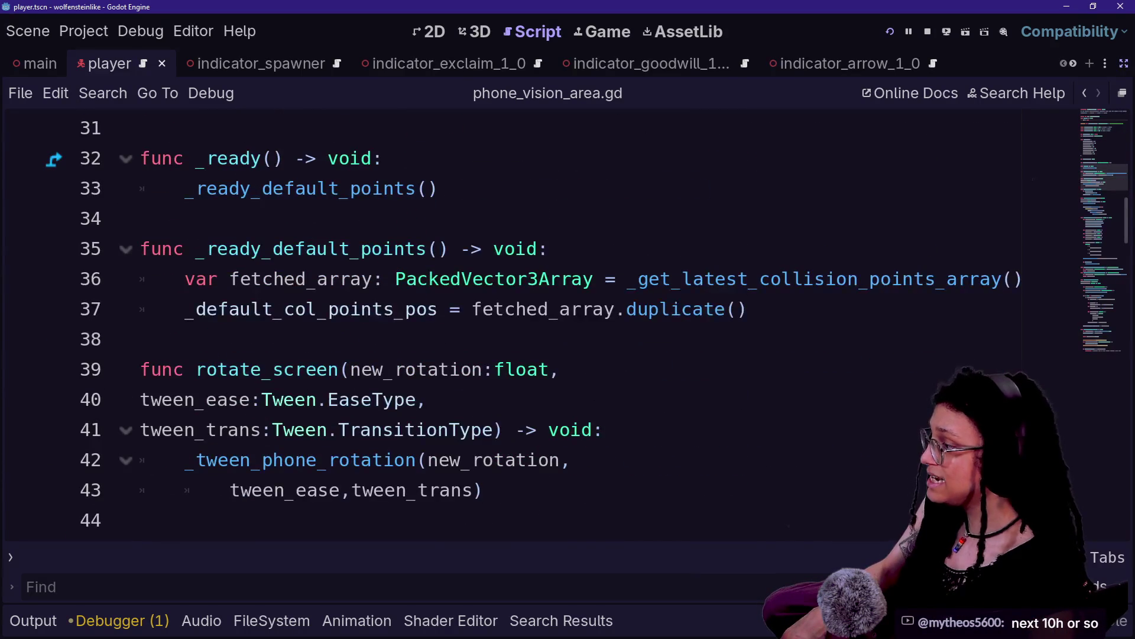
scroll(533, 325, down, 1)
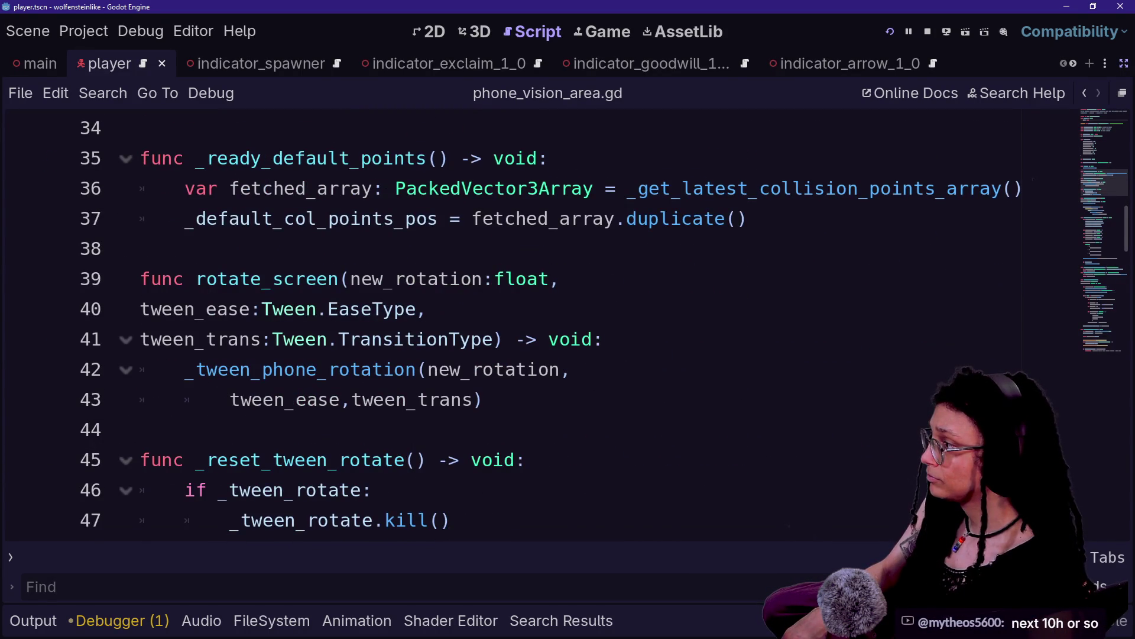
scroll(533, 326, up, 1)
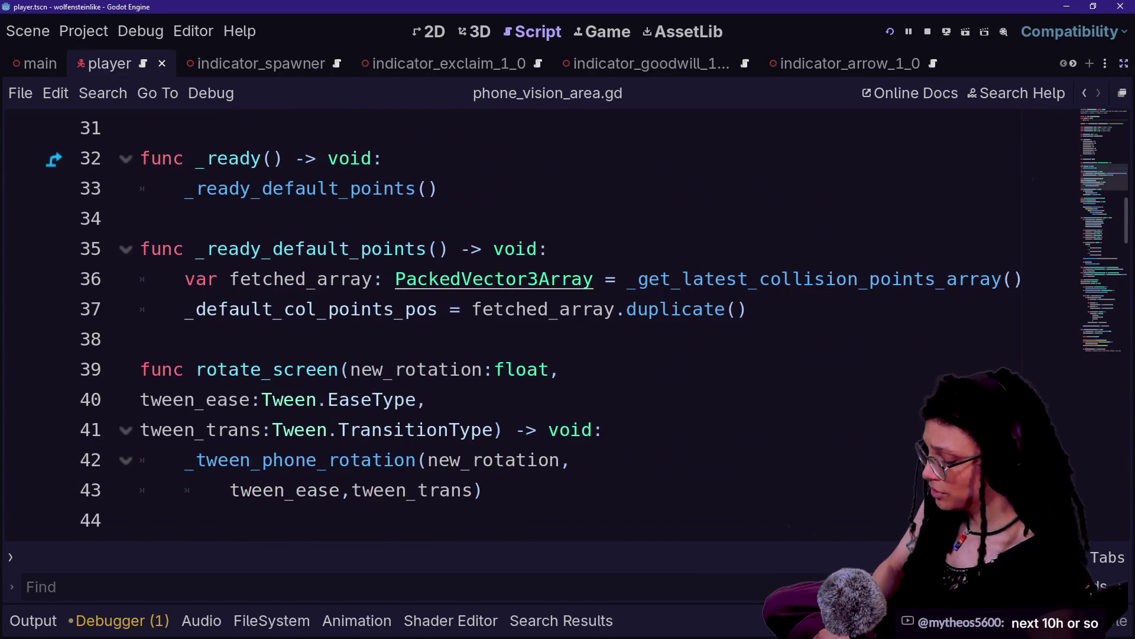
key(ctrl+shift+F11)
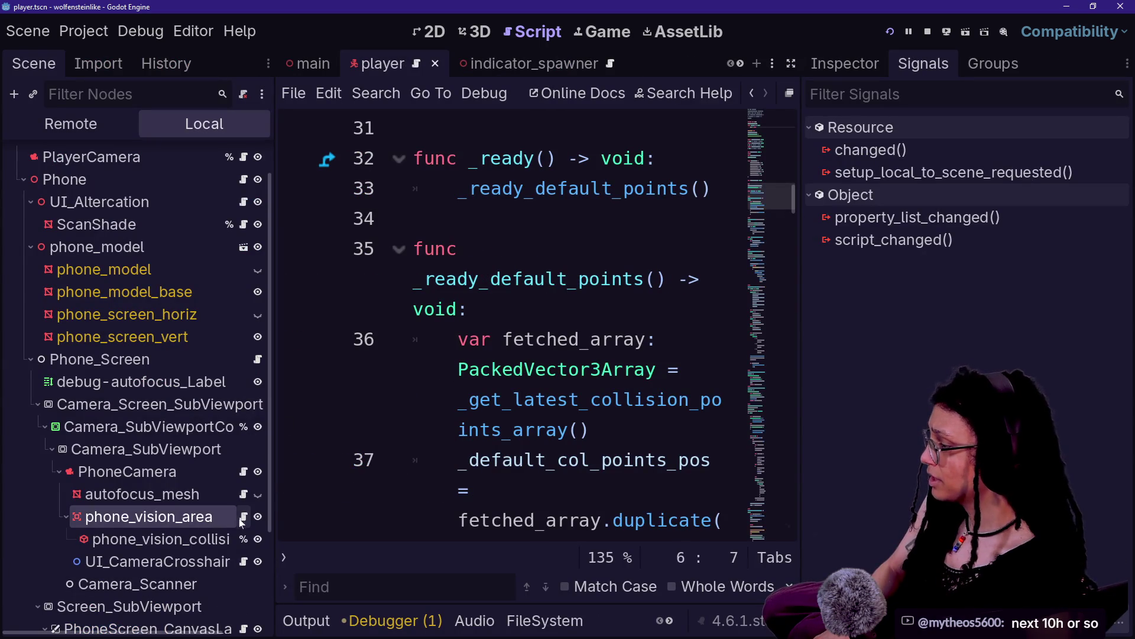
Open the PhoneCamera and PhoneScreen scripts and bring up Find in Files.
click(243, 471)
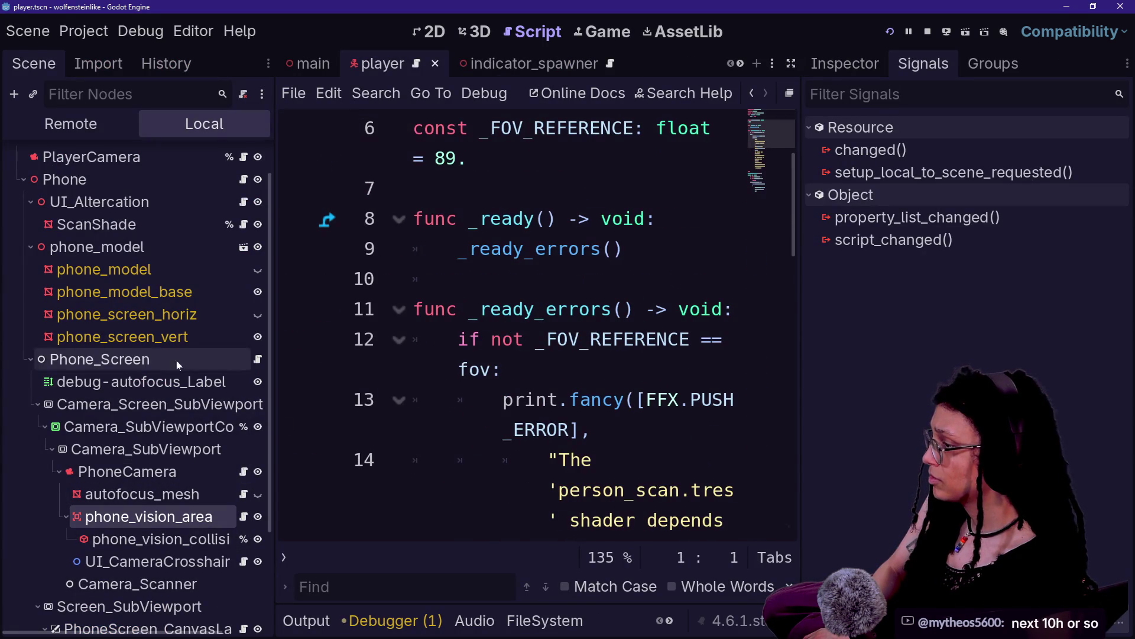
scroll(177, 367, up, 2)
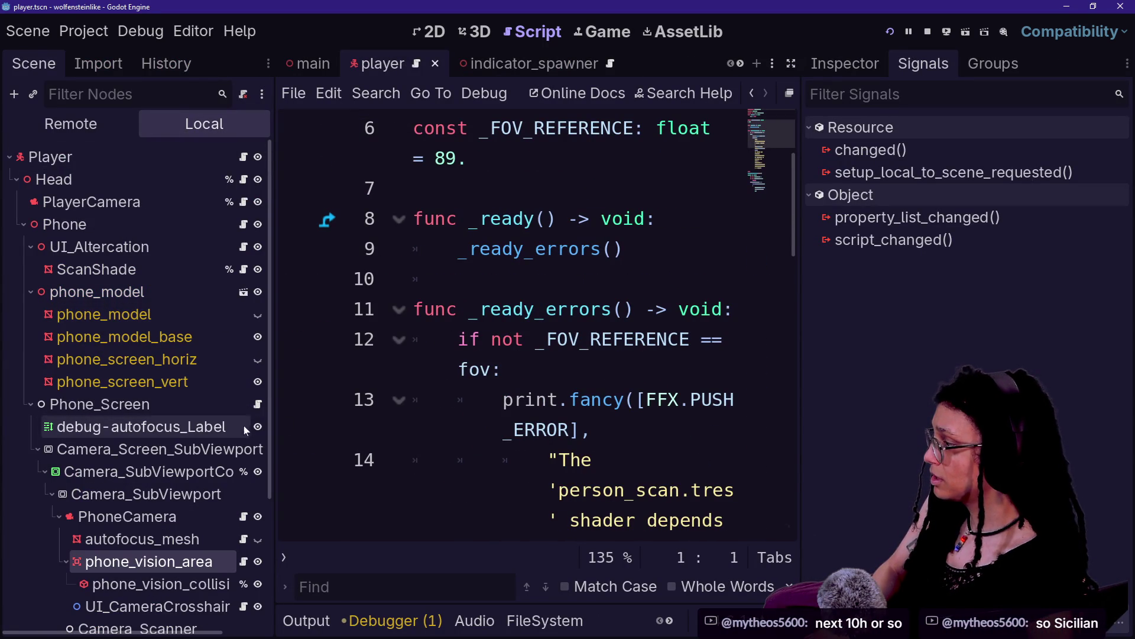
click(258, 404)
scroll(512, 325, down, 5)
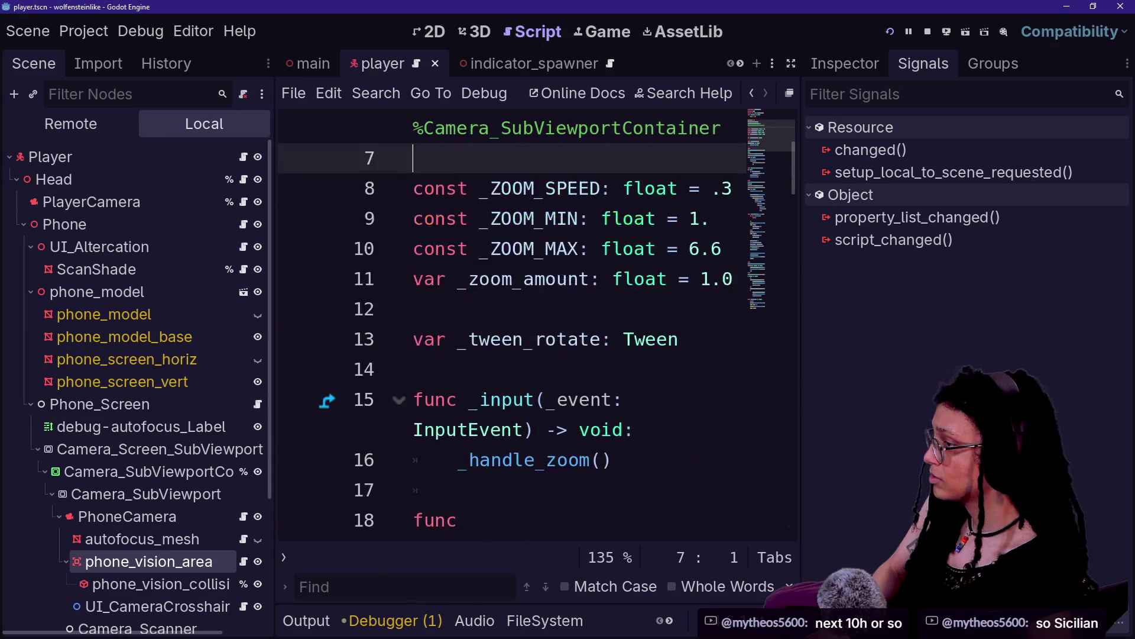
key(ctrl+shift+f)
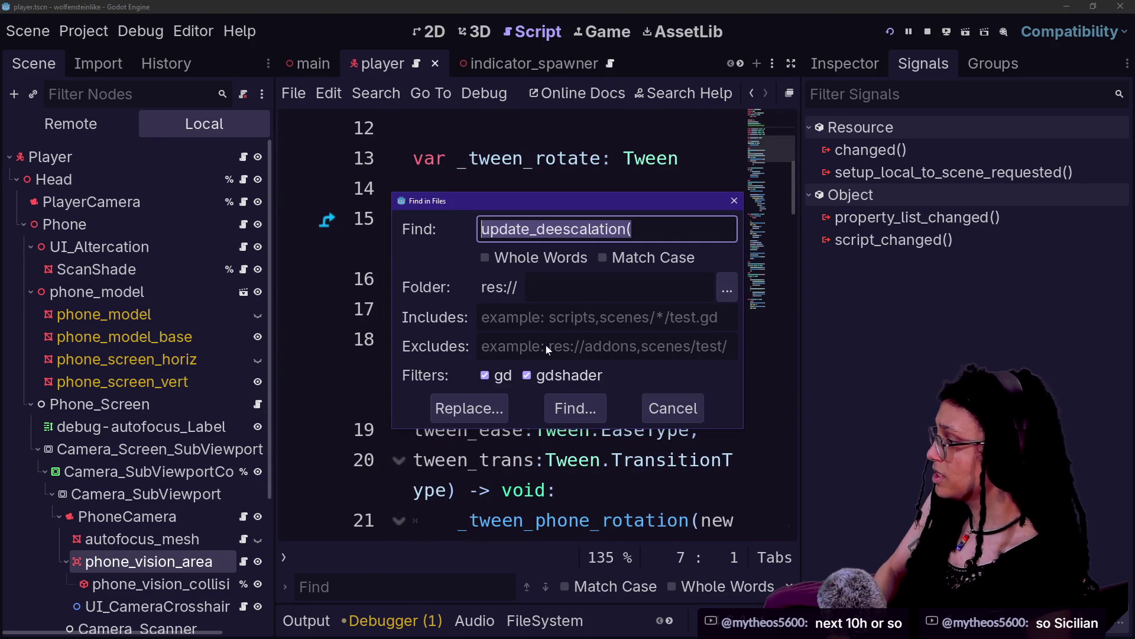
Search the project for 'ready_conn' and inspect the matches, including scan_detection_point.gd line 32.
text(ready_conn)
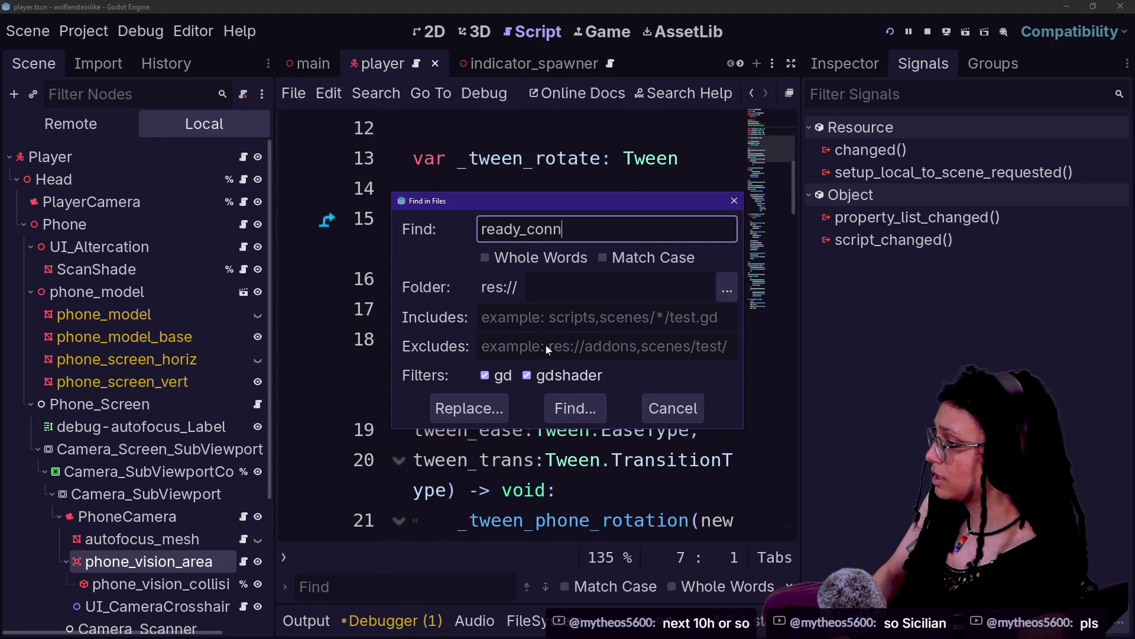
key(Return)
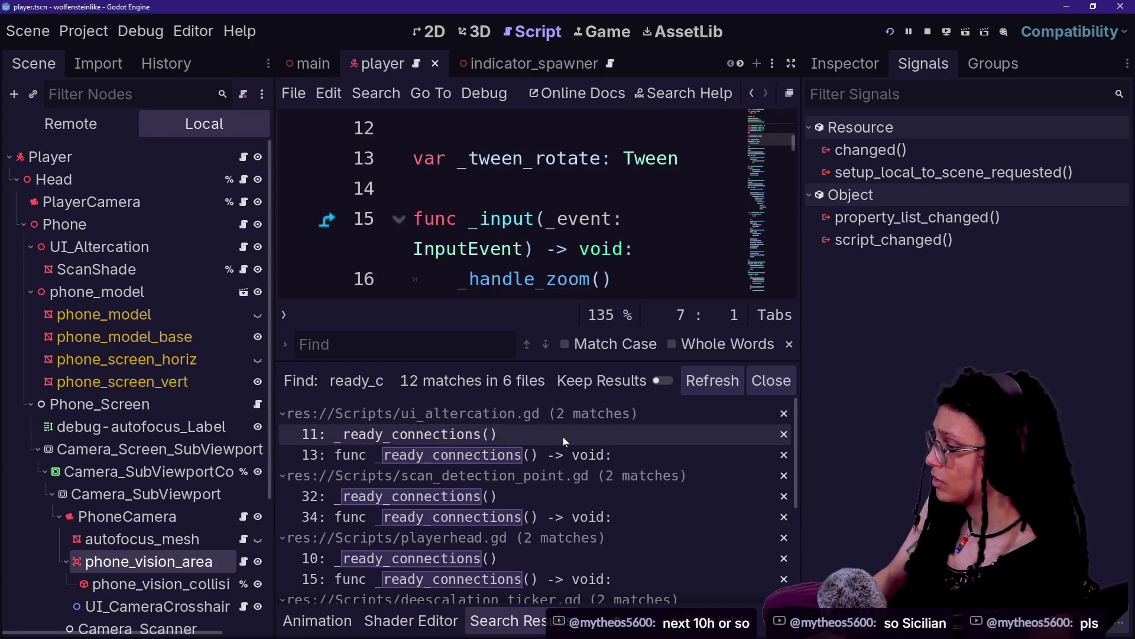
scroll(563, 436, down, 1)
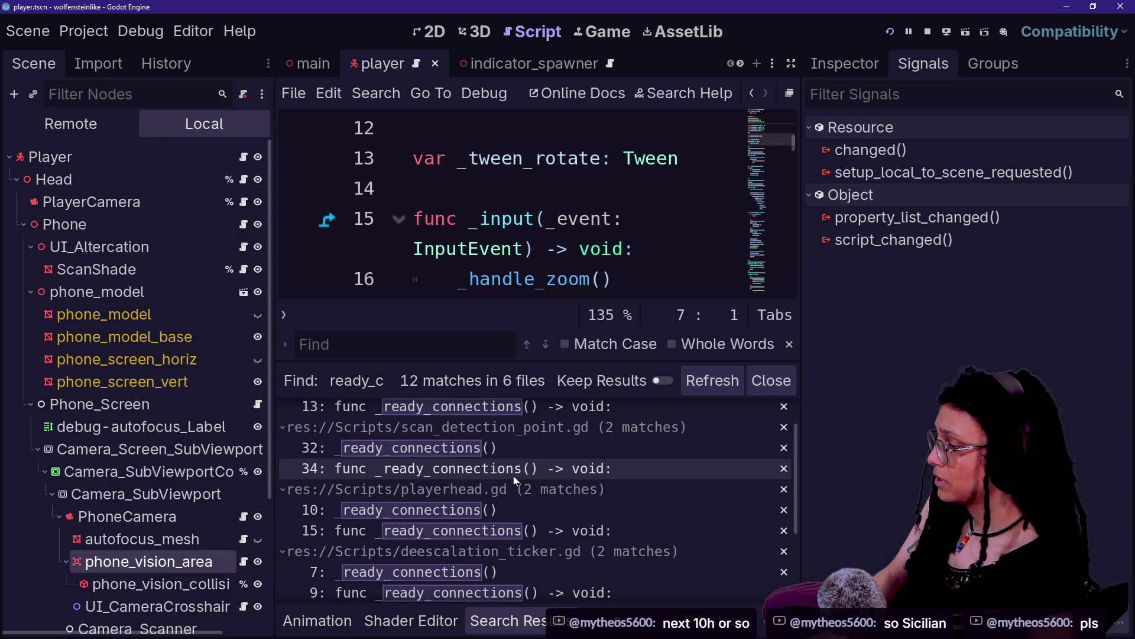
click(504, 448)
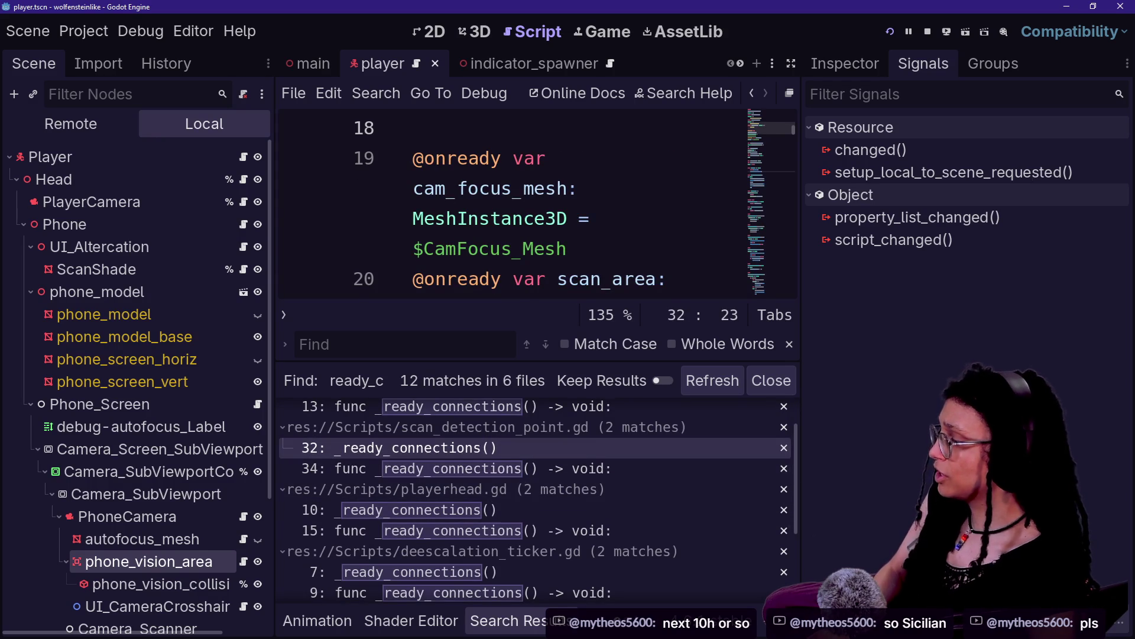
click(574, 249)
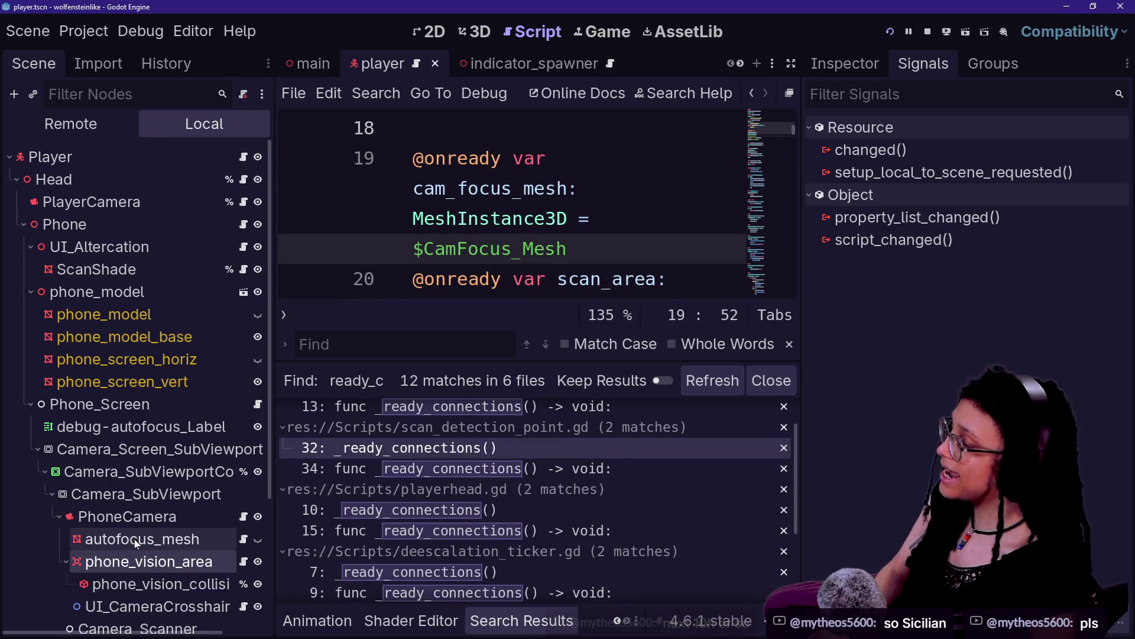
click(243, 562)
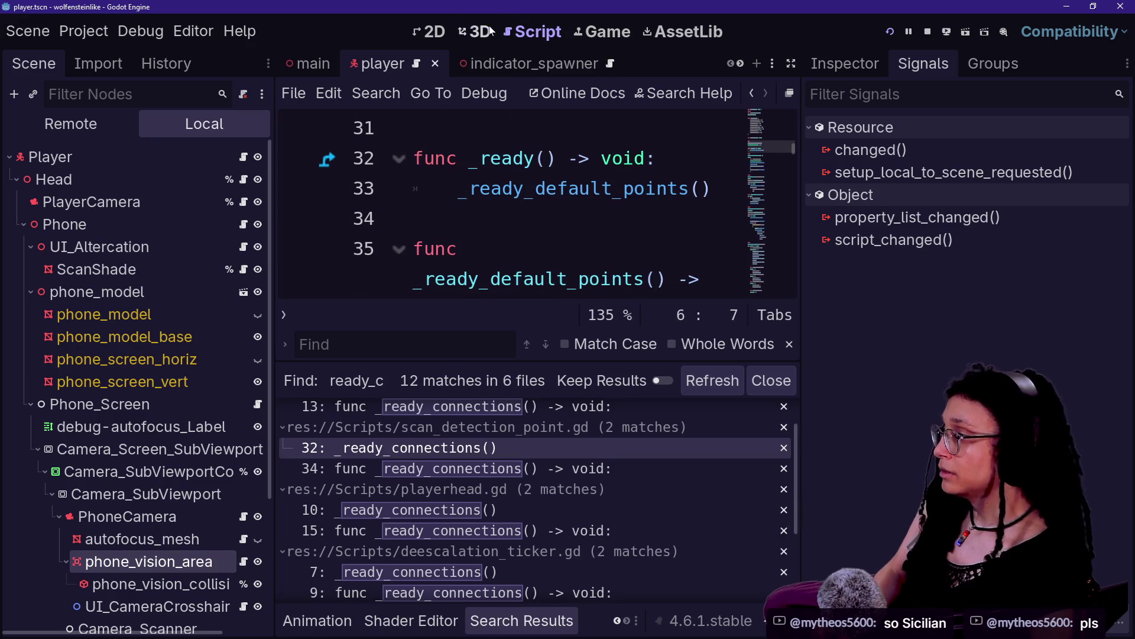
Switch to the 3D workspace and filter the quick file picker on 'scan'.
click(480, 32)
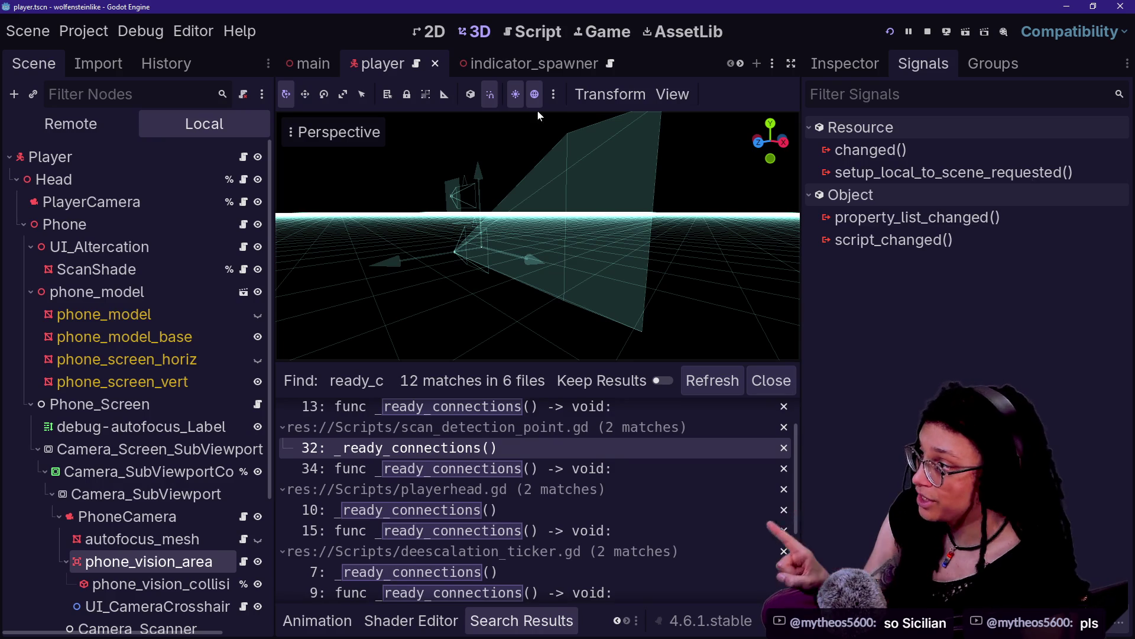
key(alt+shift+o)
text(scan)
key(Down)
key(Down)
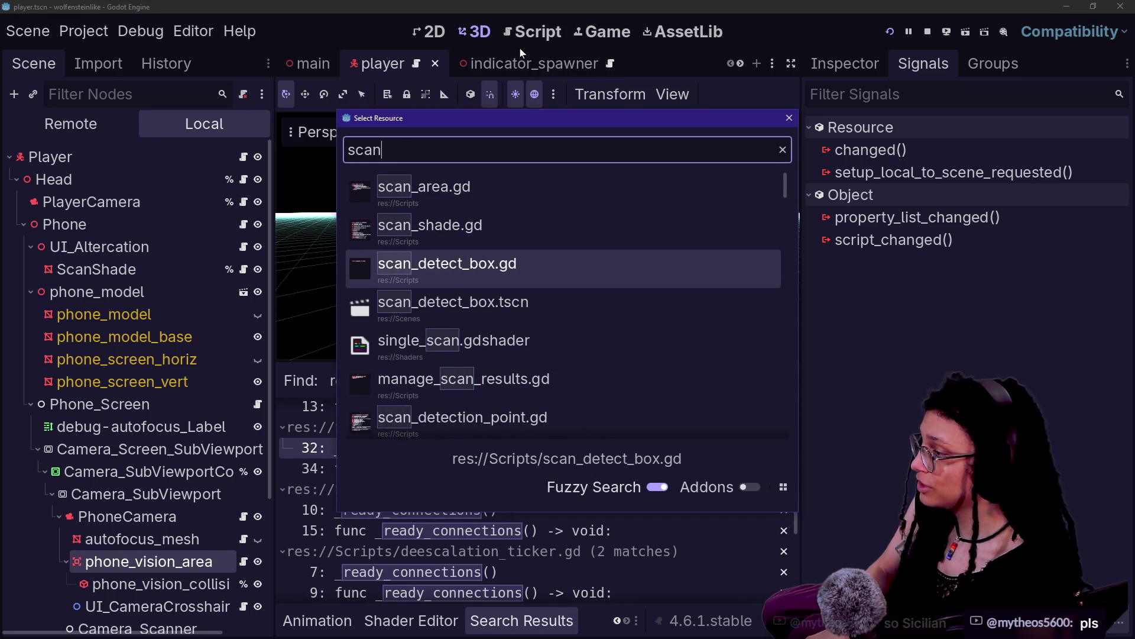
Open scan_detection_point.tscn, frame ScanDetection_Point, and select Scan_Area to list its signals.
key(Down)
key(Down)
key(Down)
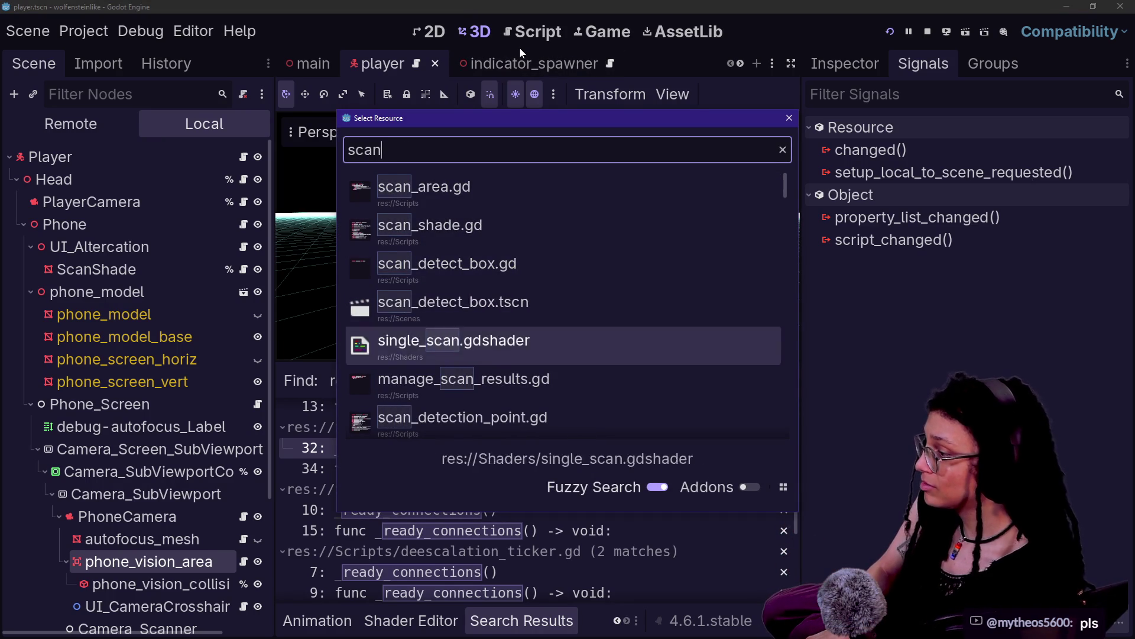
key(Down)
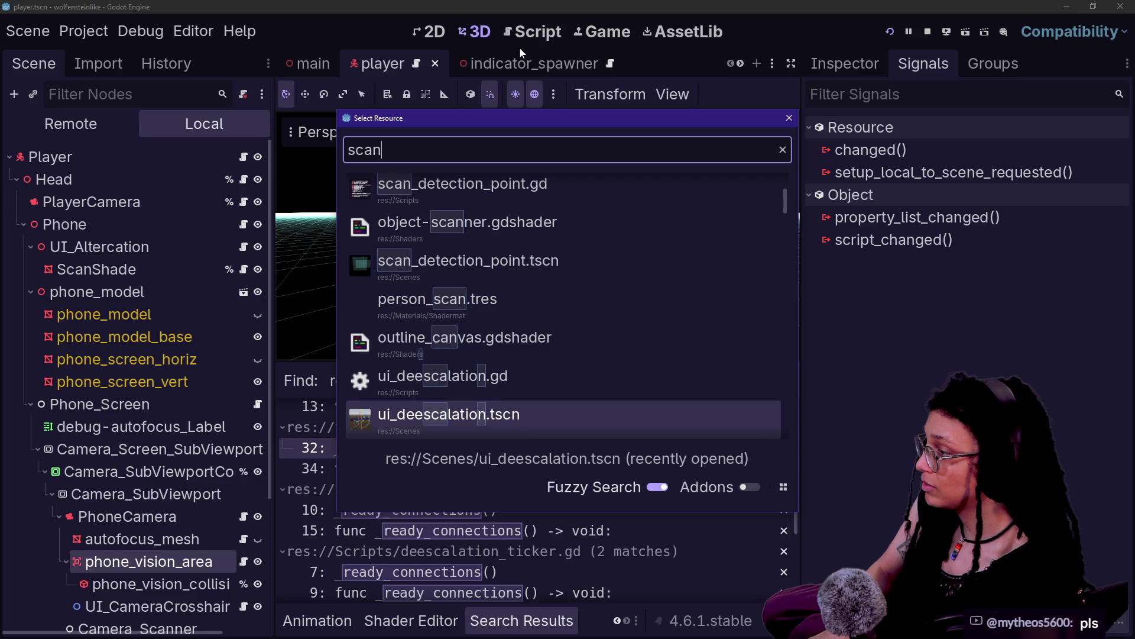
key(Up)
key(Up)
key(Up)
key(Return)
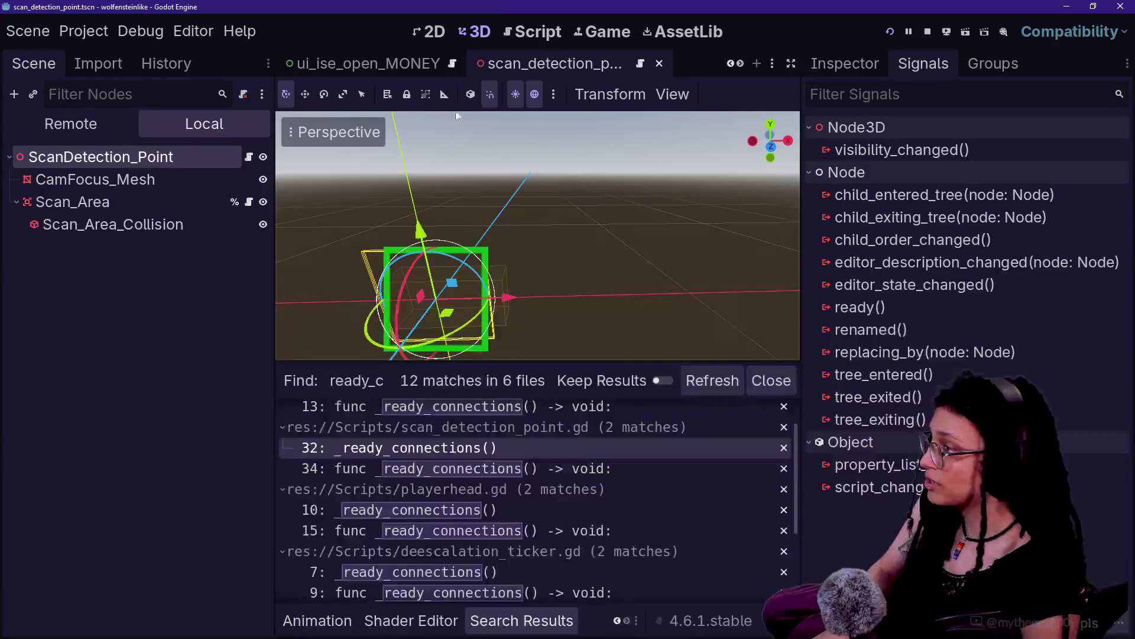
key(f)
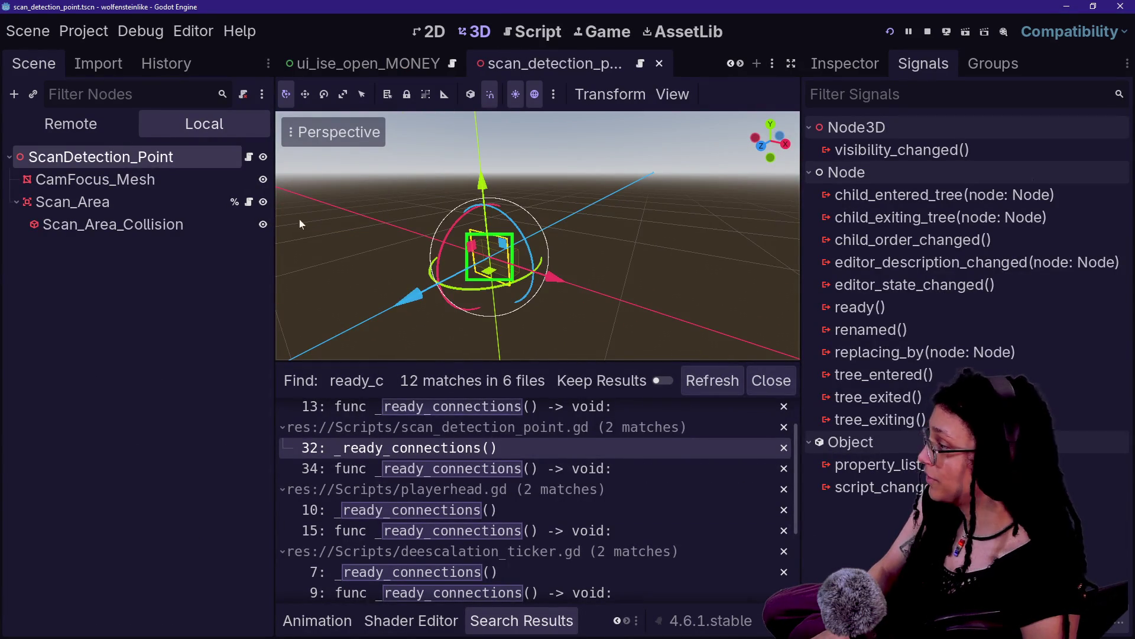
click(77, 201)
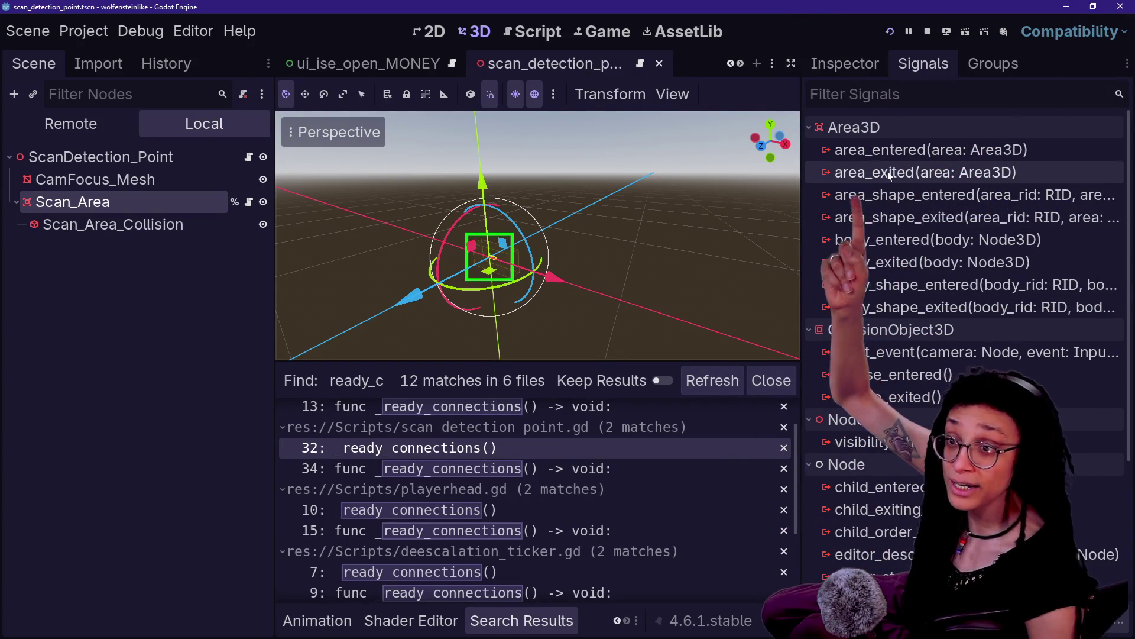
Open scan_detection_point.gd at full width and locate the area_entered connection on line 35.
click(248, 202)
key(ctrl+shift+F11)
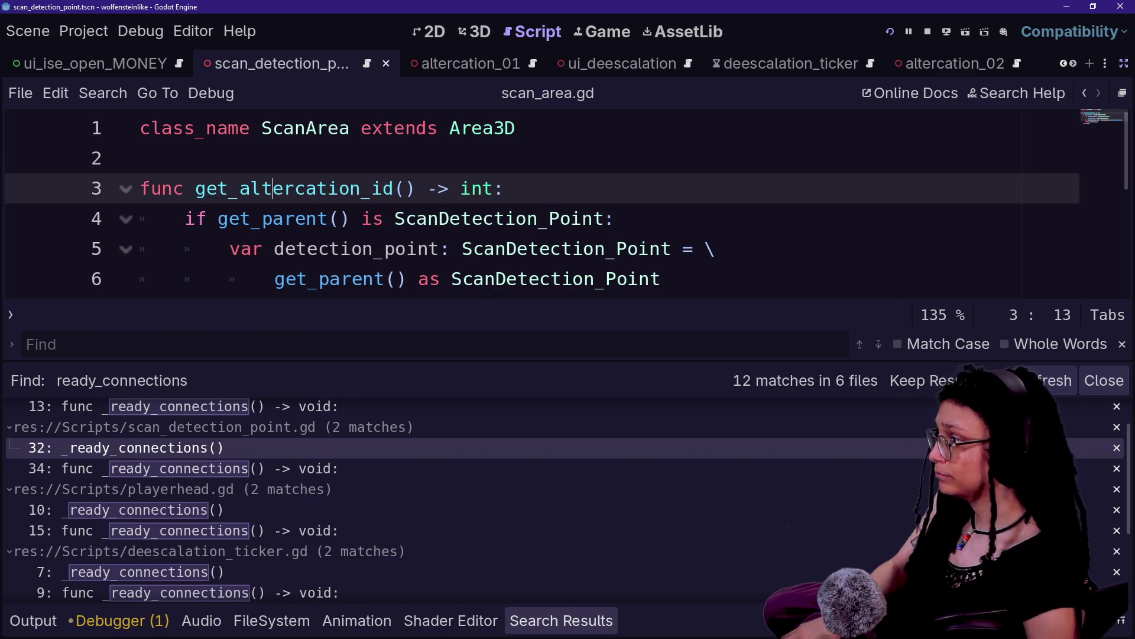
key(ctrl+j)
key(ctrl+shift+F11)
click(101, 157)
key(ctrl+shift+F11)
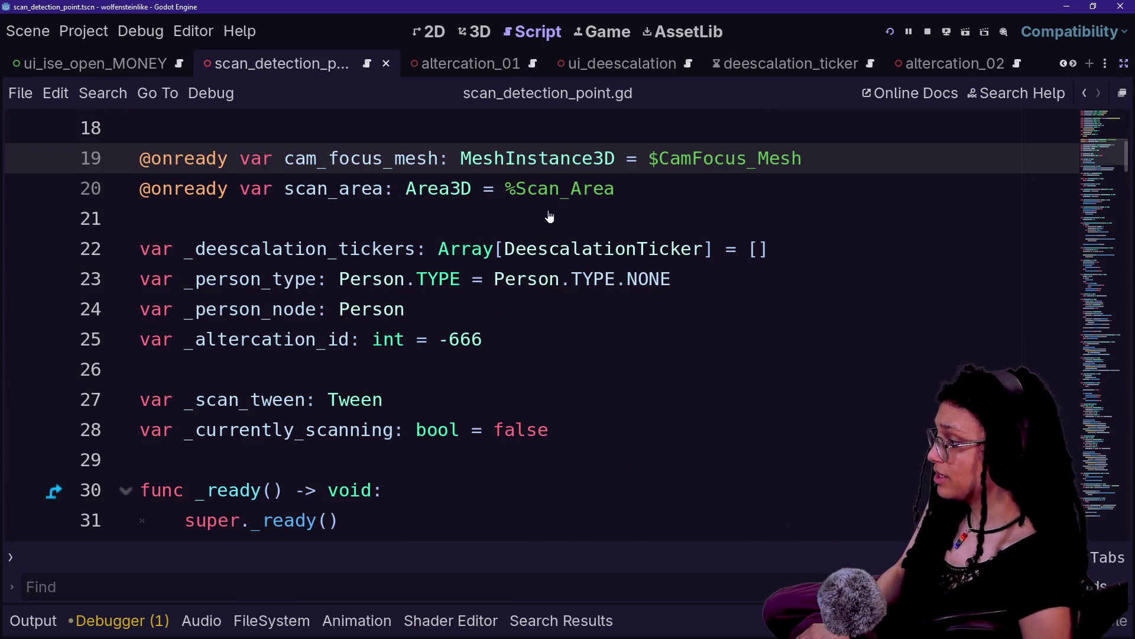
scroll(532, 325, down, 3)
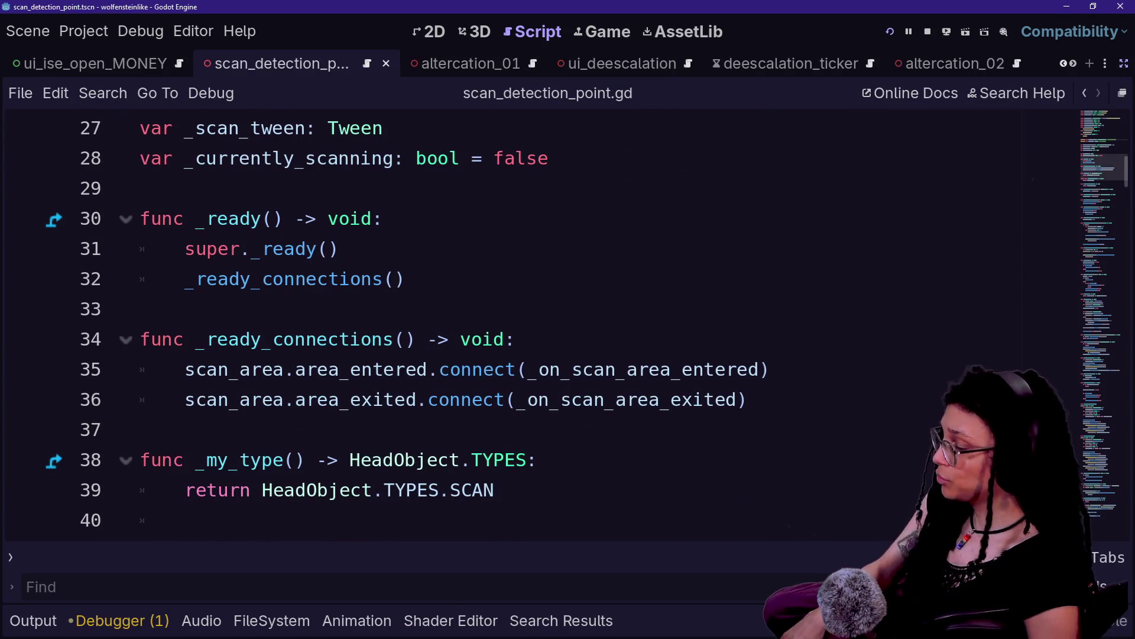
drag(185, 369, 690, 369)
click(693, 369)
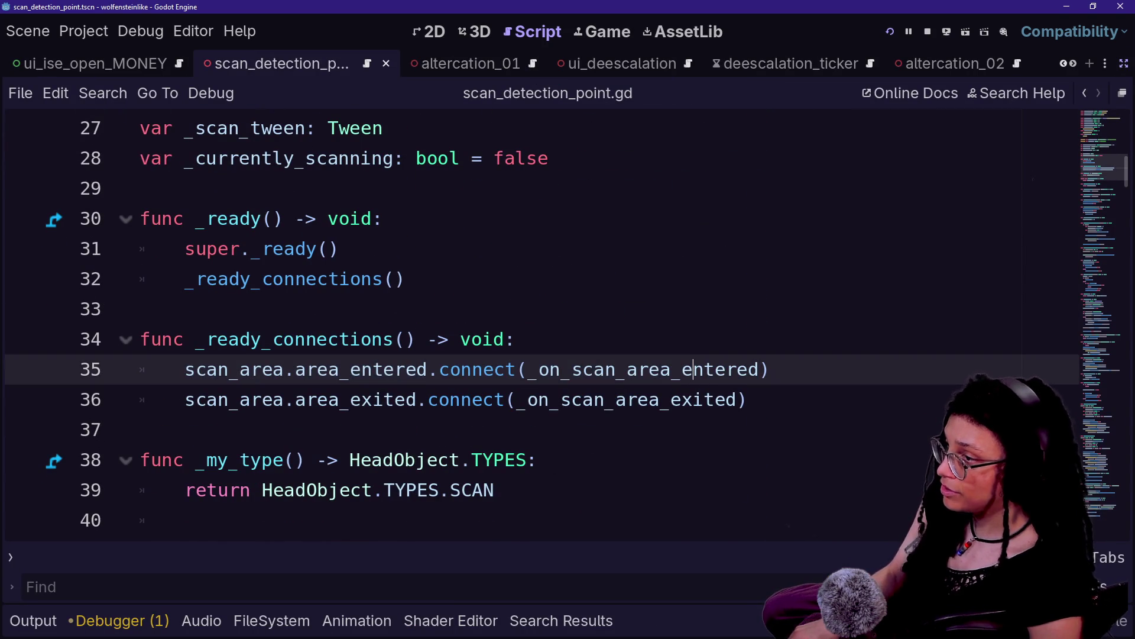
click(1121, 63)
scroll(509, 325, down, 2)
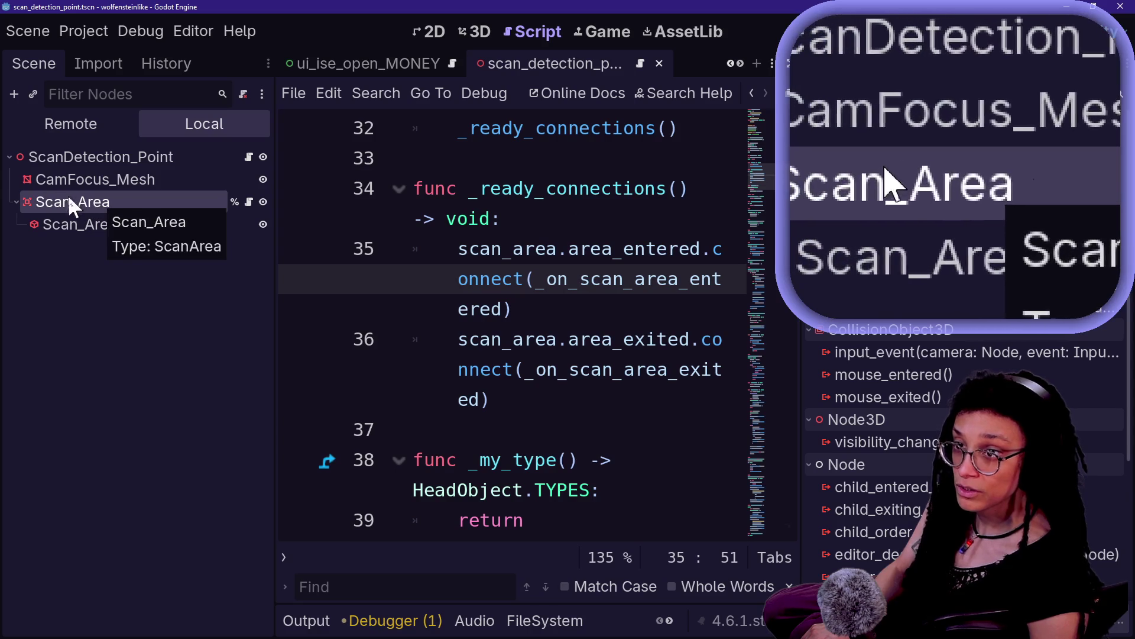
Review the _SCAN_TIME_MIN/_SCAN_TIME_MAX constants and _my_type, then hide the docks for full-width code.
scroll(556, 257, up, 5)
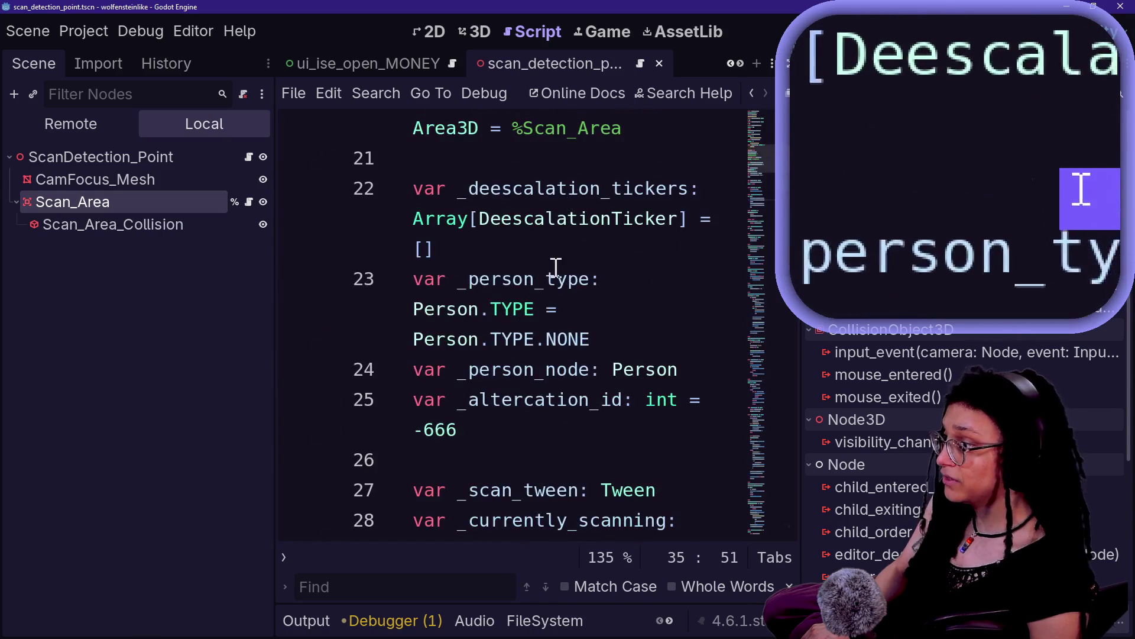
scroll(553, 317, down, 3)
scroll(554, 317, up, 3)
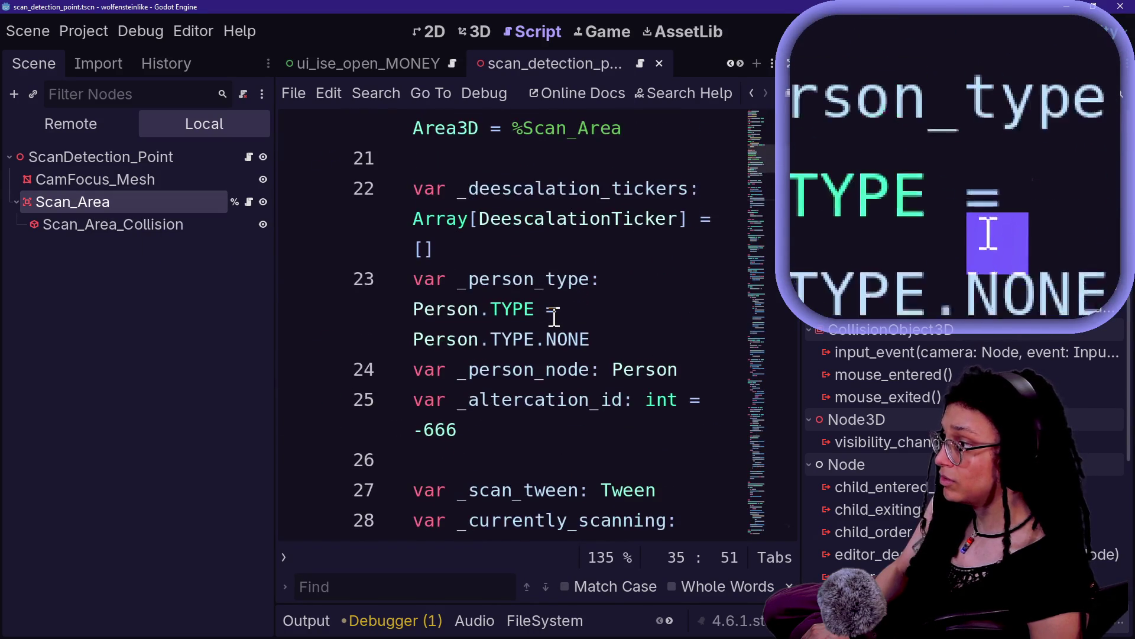
scroll(562, 314, up, 2)
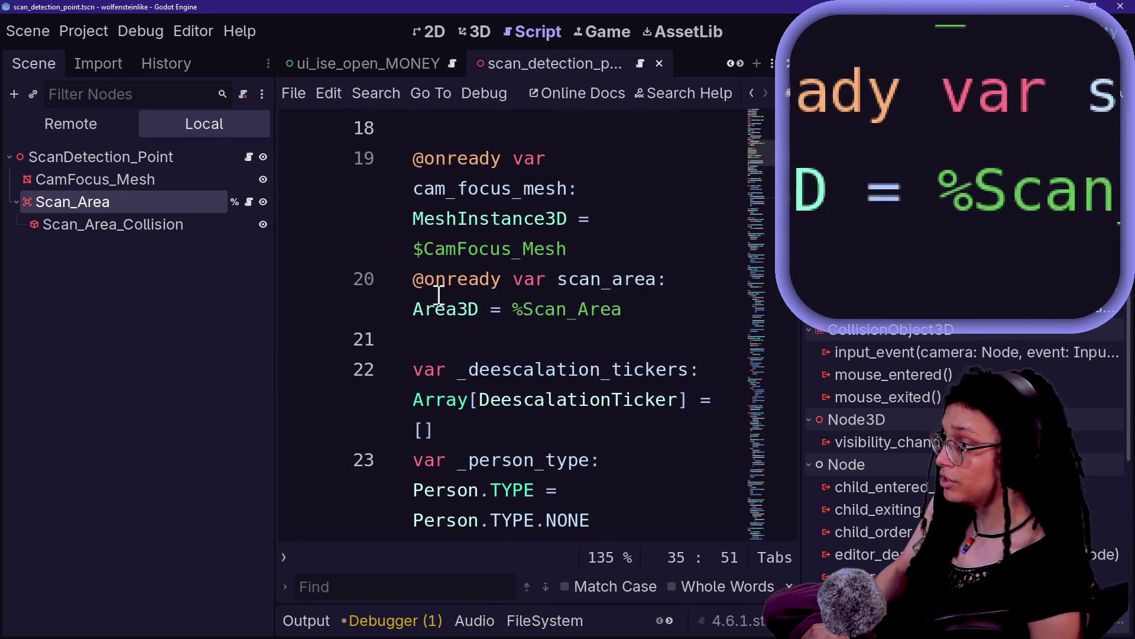
ctrl+scroll(469, 300, down, 3)
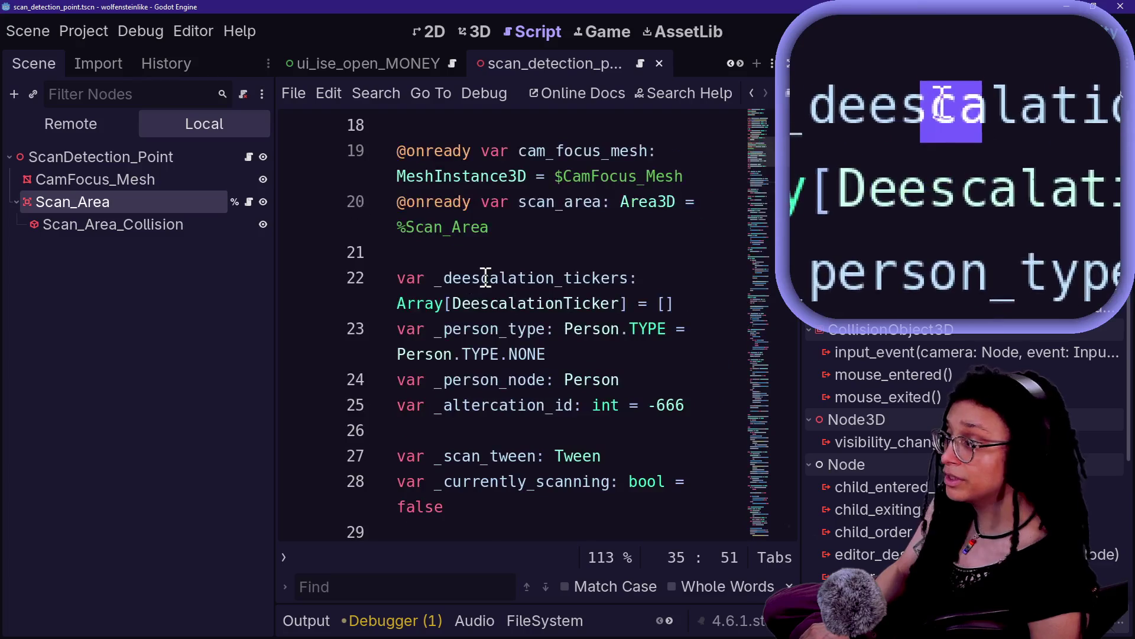
scroll(485, 276, up, 3)
scroll(519, 331, up, 3)
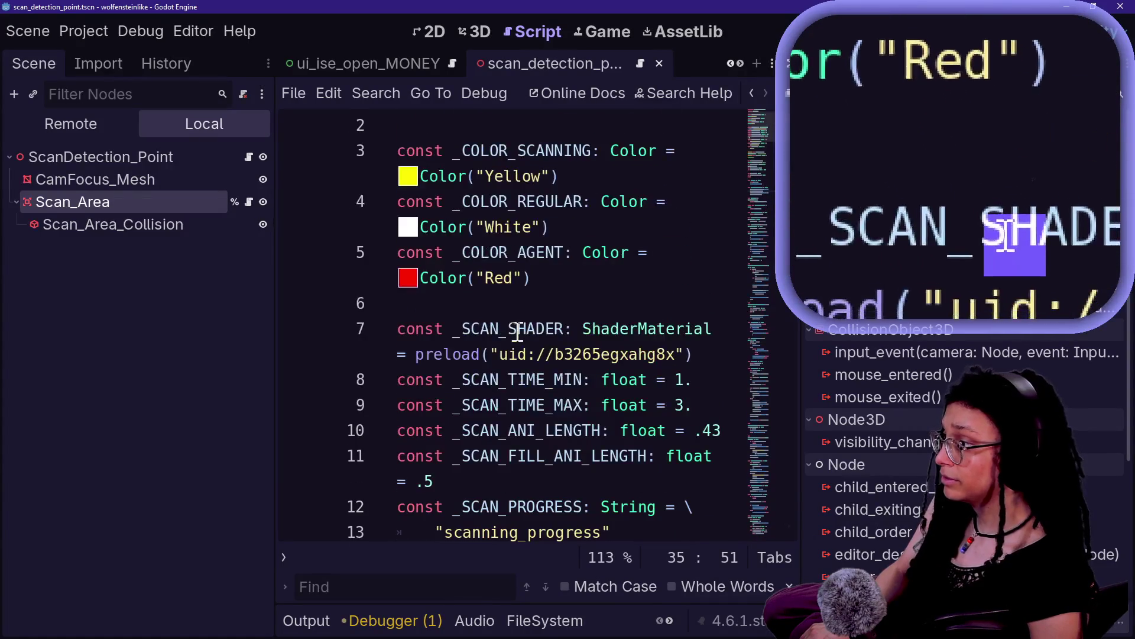
scroll(519, 331, down, 3)
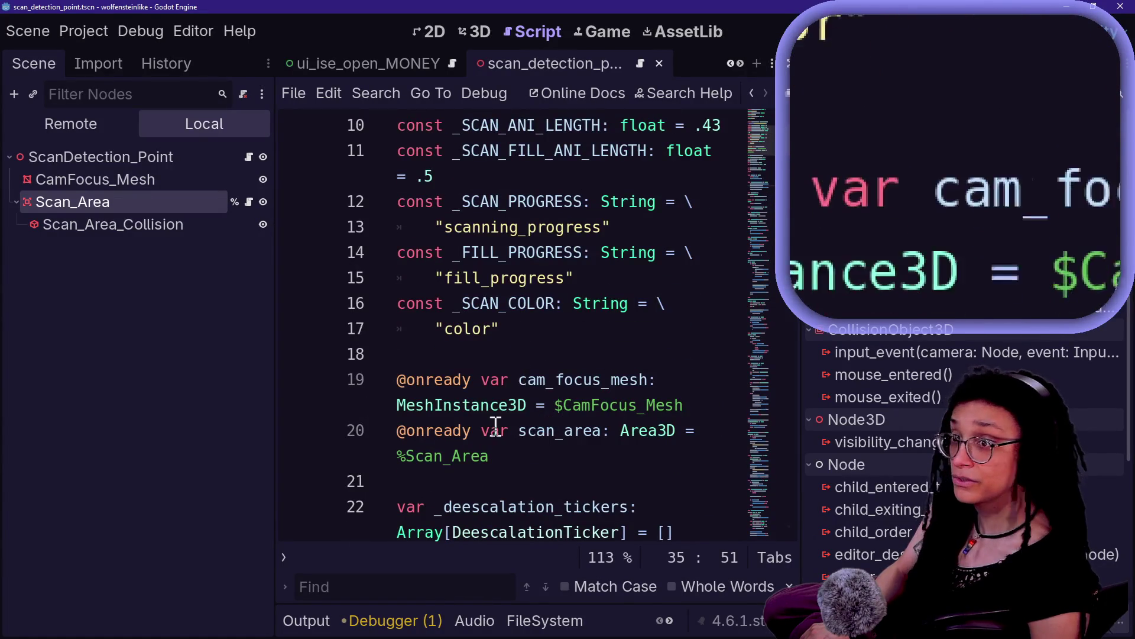
scroll(545, 438, down, 3)
scroll(545, 438, down, 3)
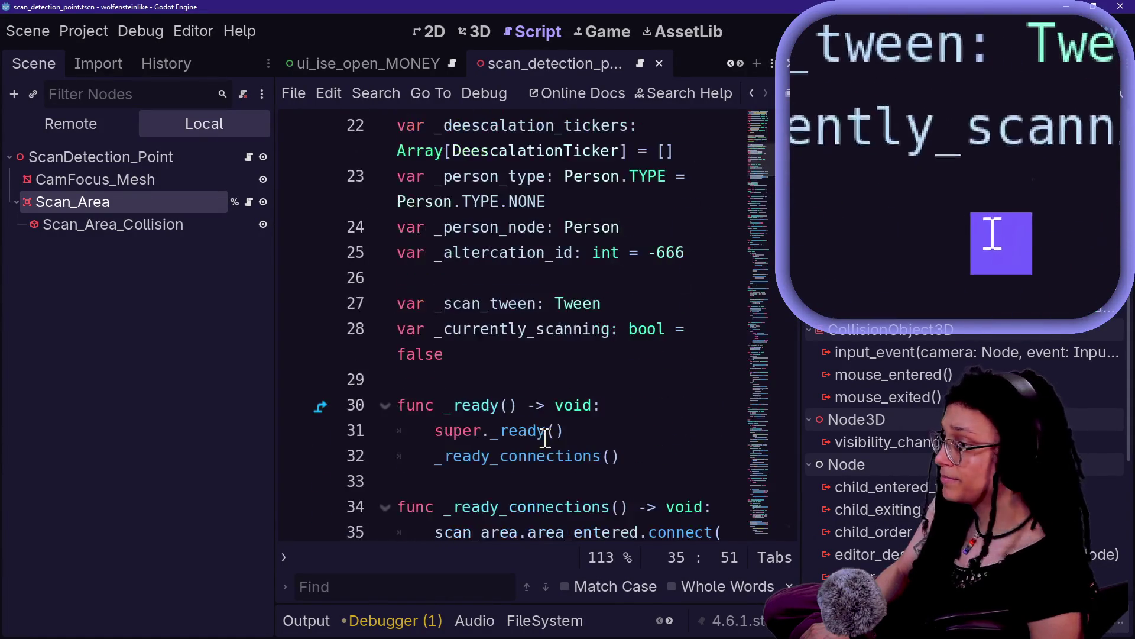
scroll(545, 438, down, 3)
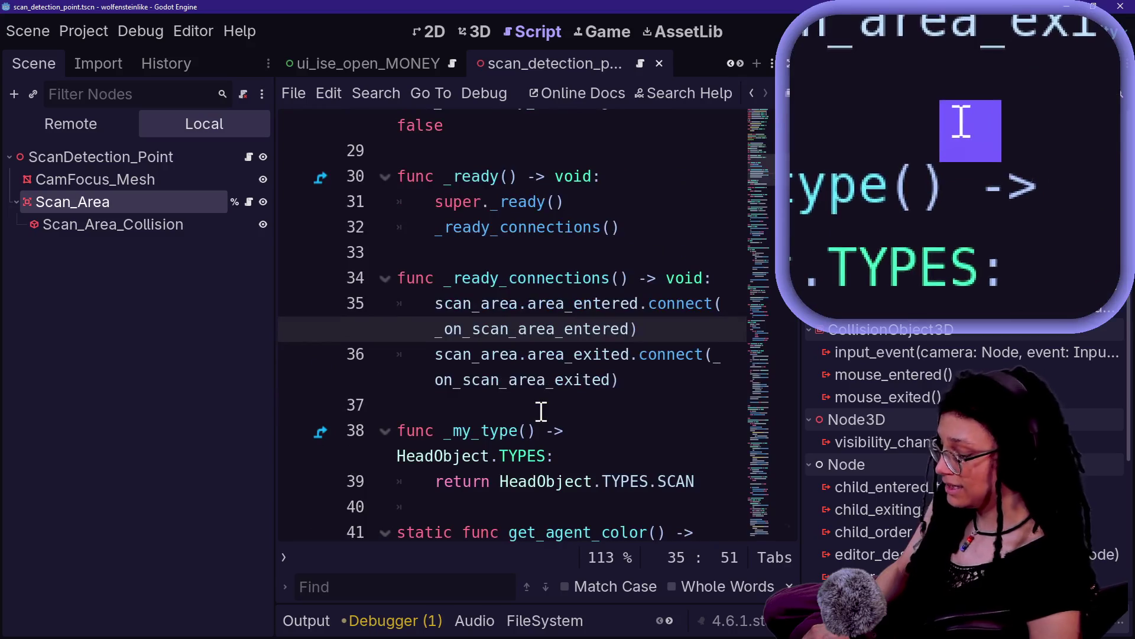
key(ctrl+shift+F11)
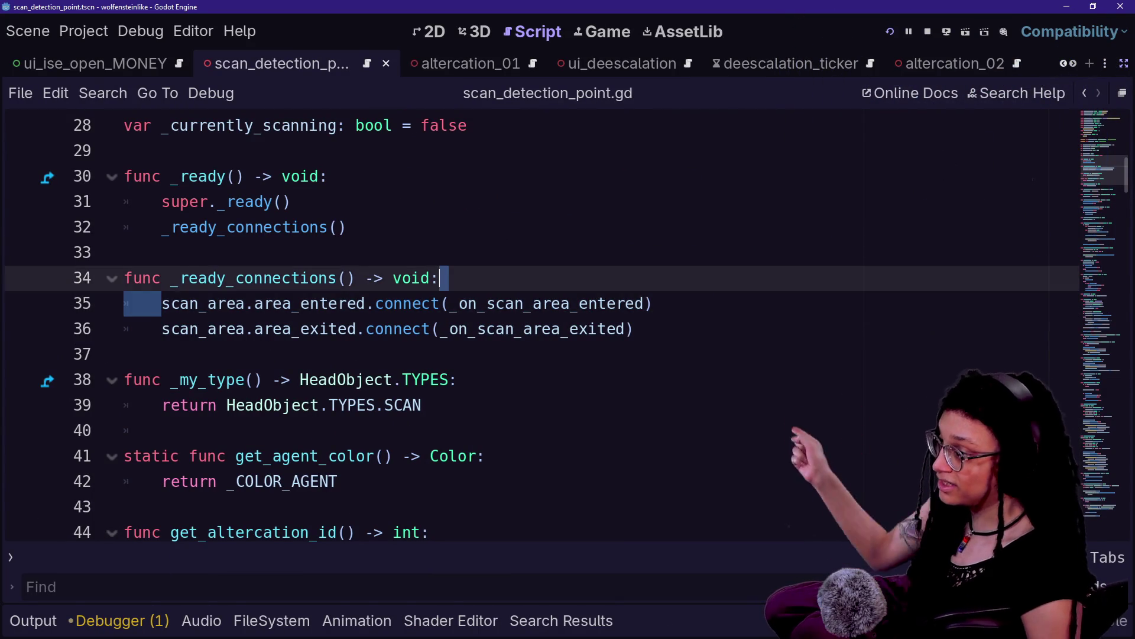
Select parts of line 35's connection, including scan_area and the area_entered signal name.
drag(653, 303, 124, 303)
click(190, 303)
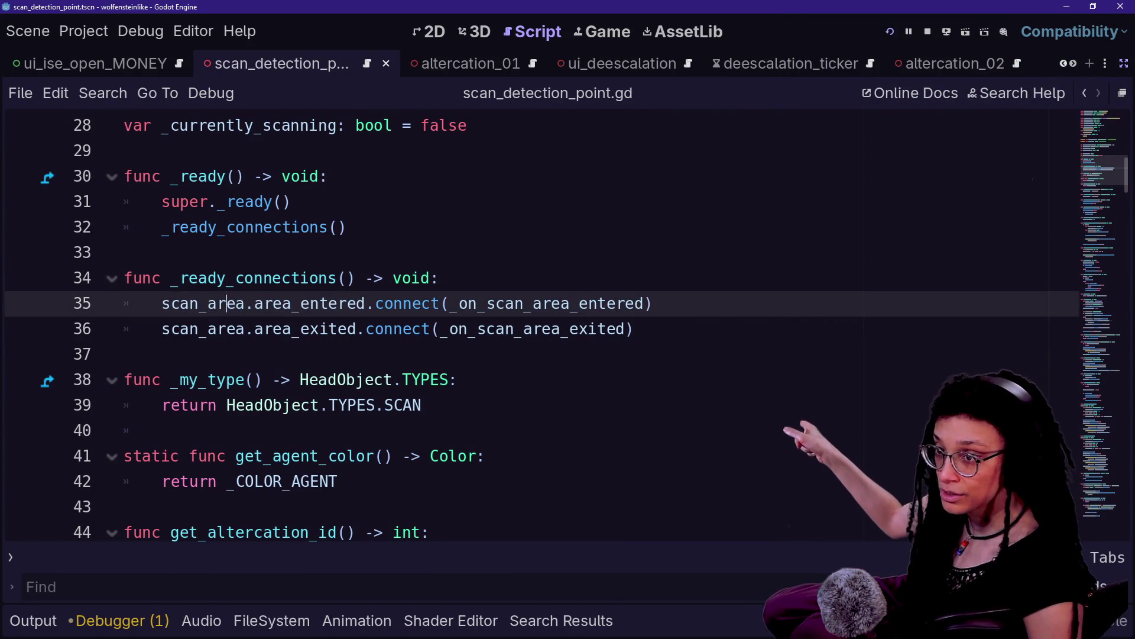
drag(227, 303, 445, 278)
click(444, 278)
drag(653, 304, 162, 303)
click(162, 303)
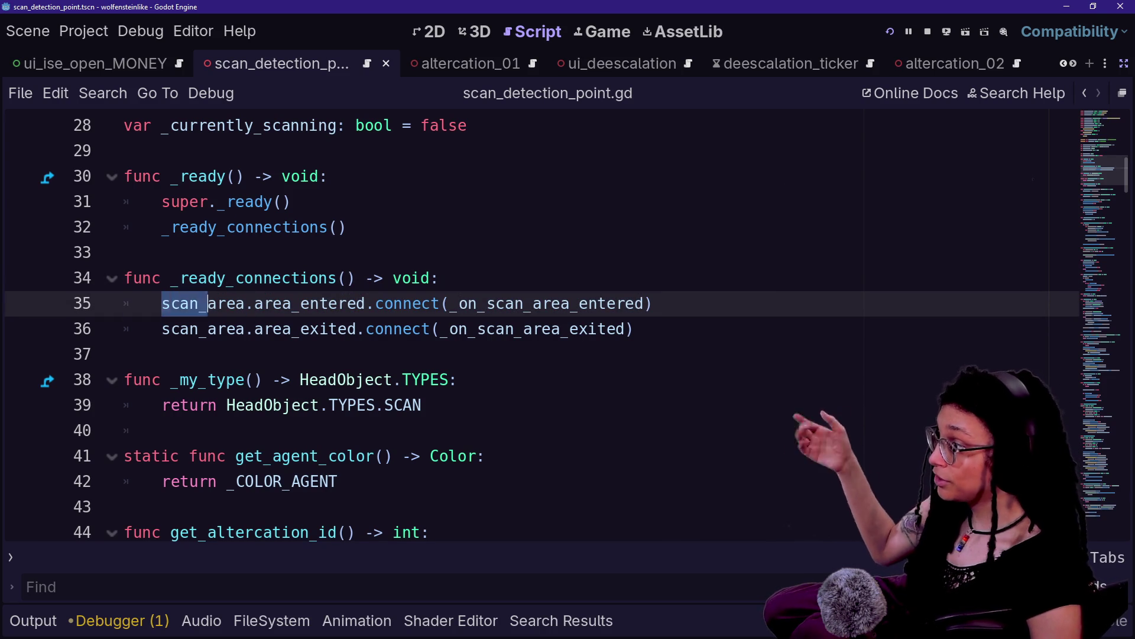
drag(207, 303, 254, 304)
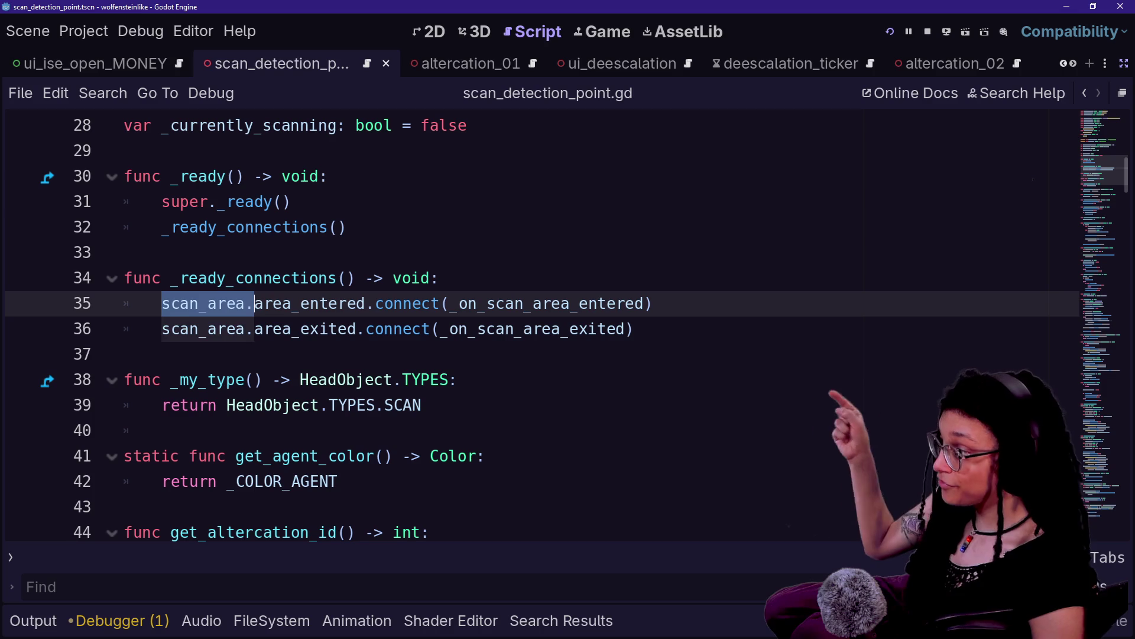
click(254, 304)
key(ctrl+shift+Right)
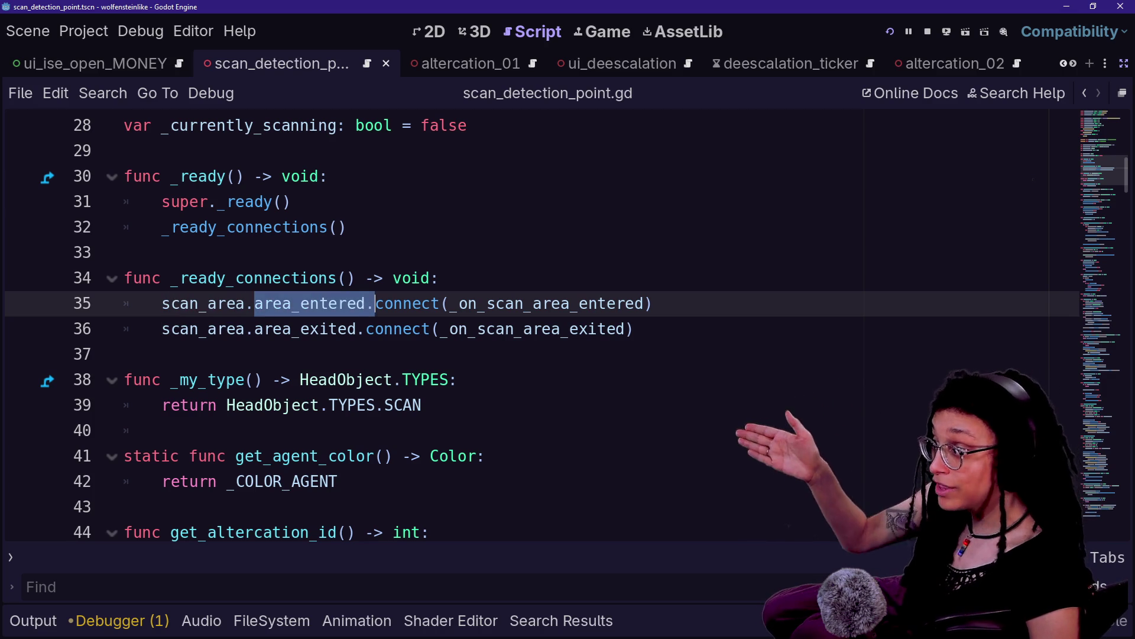
key(End)
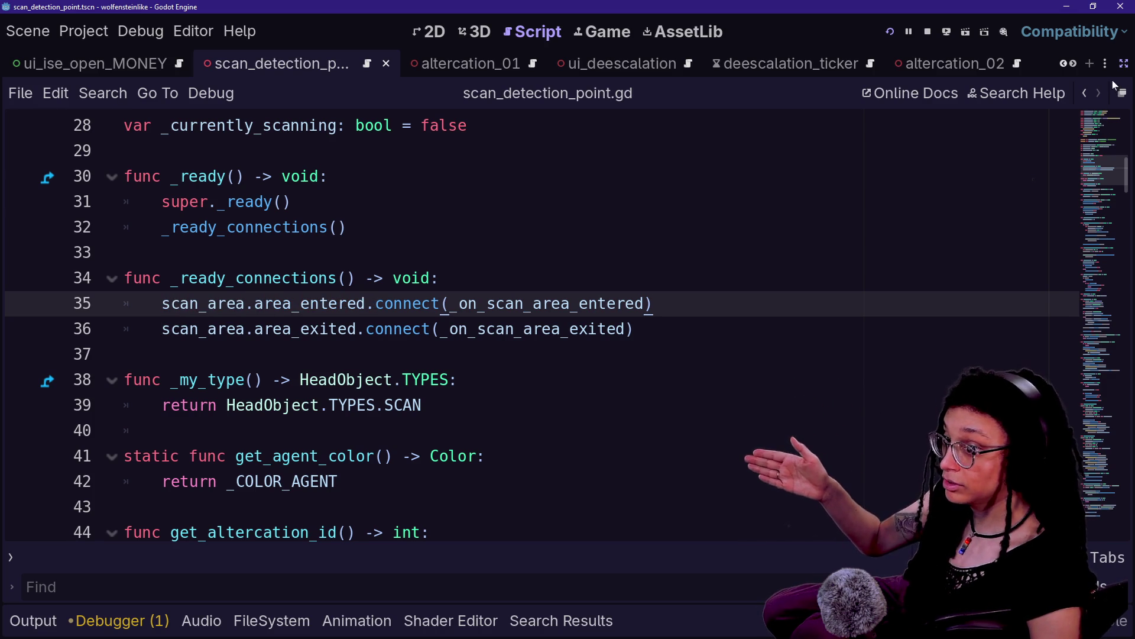
Jump to the _on_scan_area_entered definition and its _do_scan_effects call on line 55.
click(1120, 66)
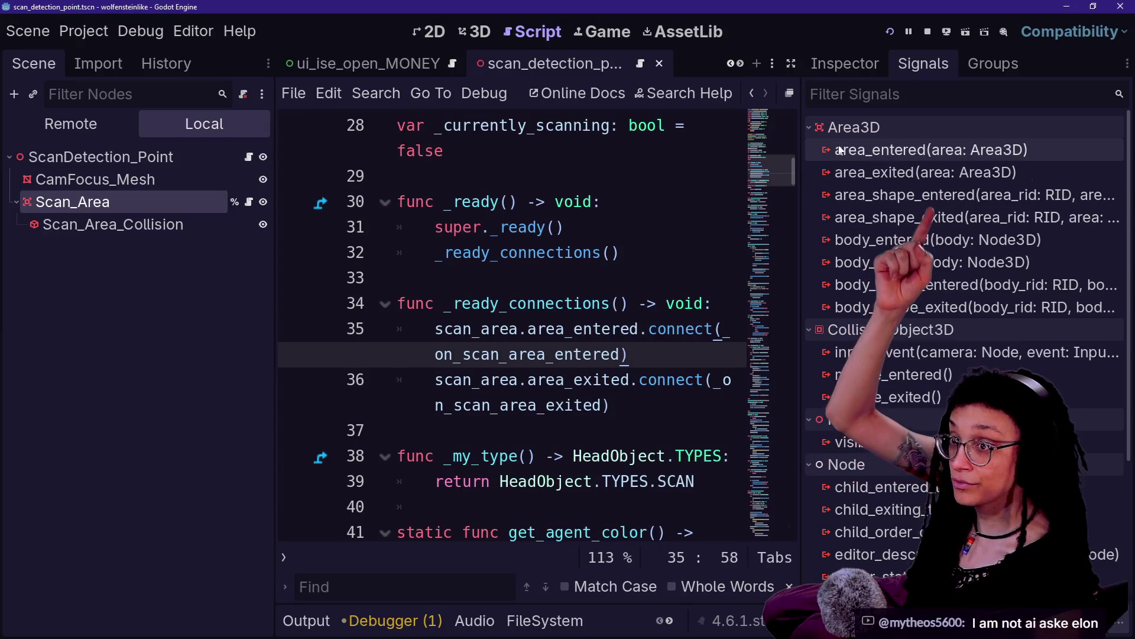
click(792, 63)
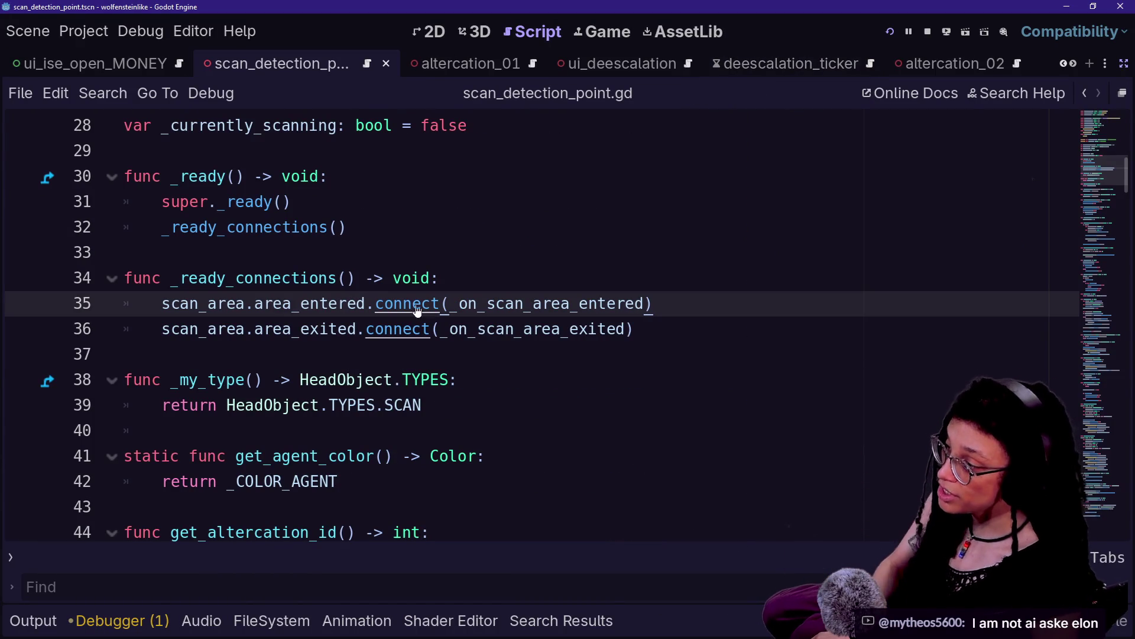
ctrl+click(471, 304)
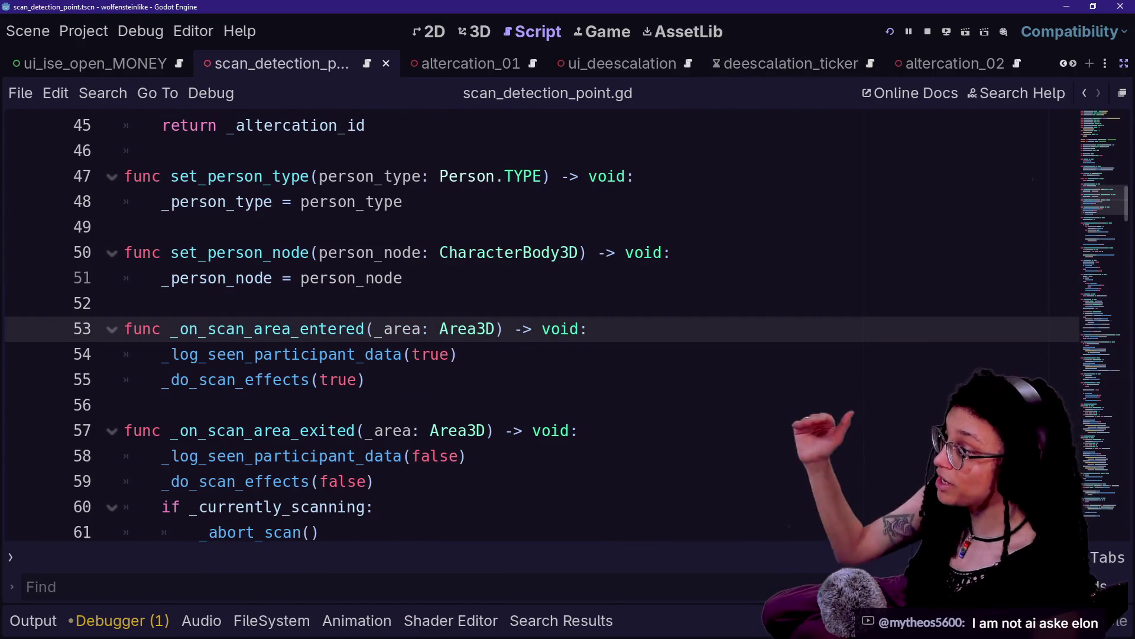
click(308, 379)
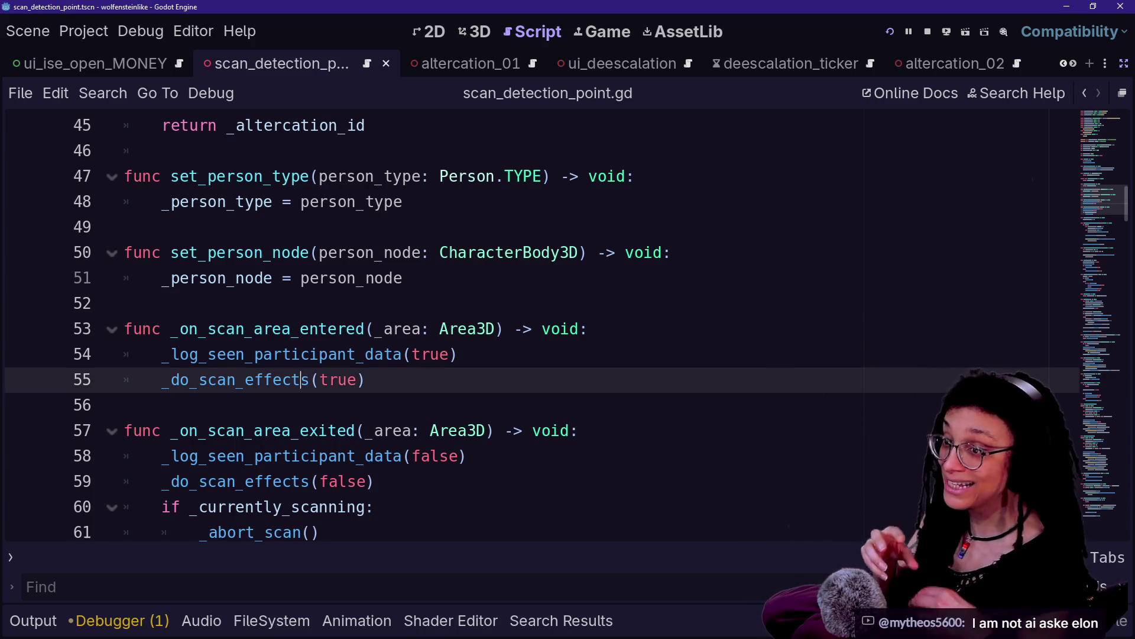
Glance at the 3D view, then return to the script and select the _on_scan_area_entered handler's start.
click(470, 33)
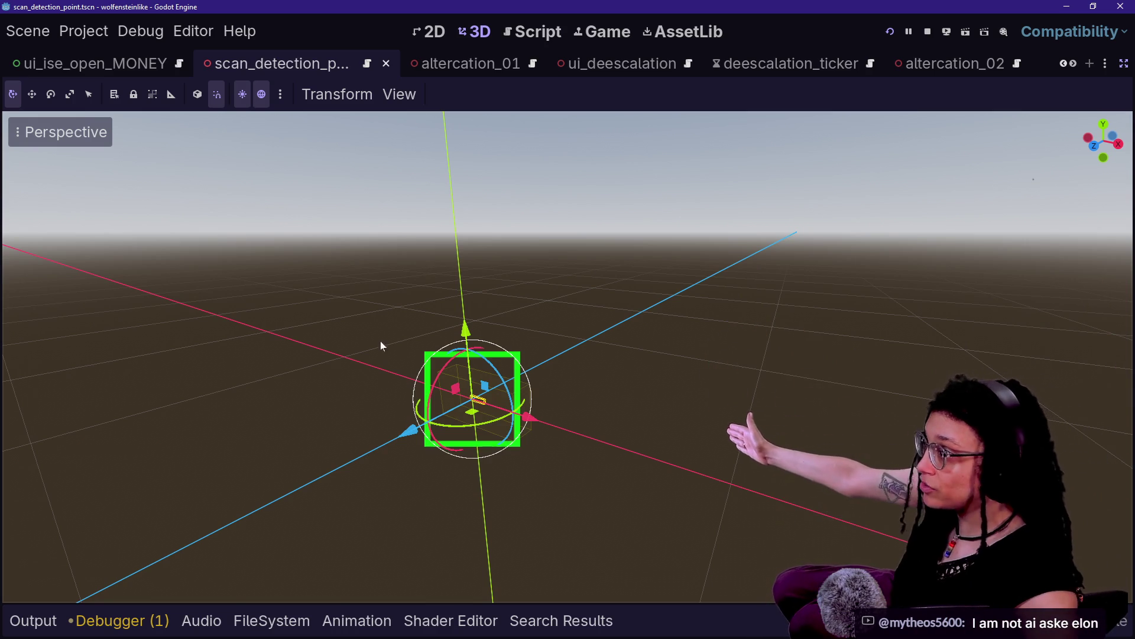
click(547, 36)
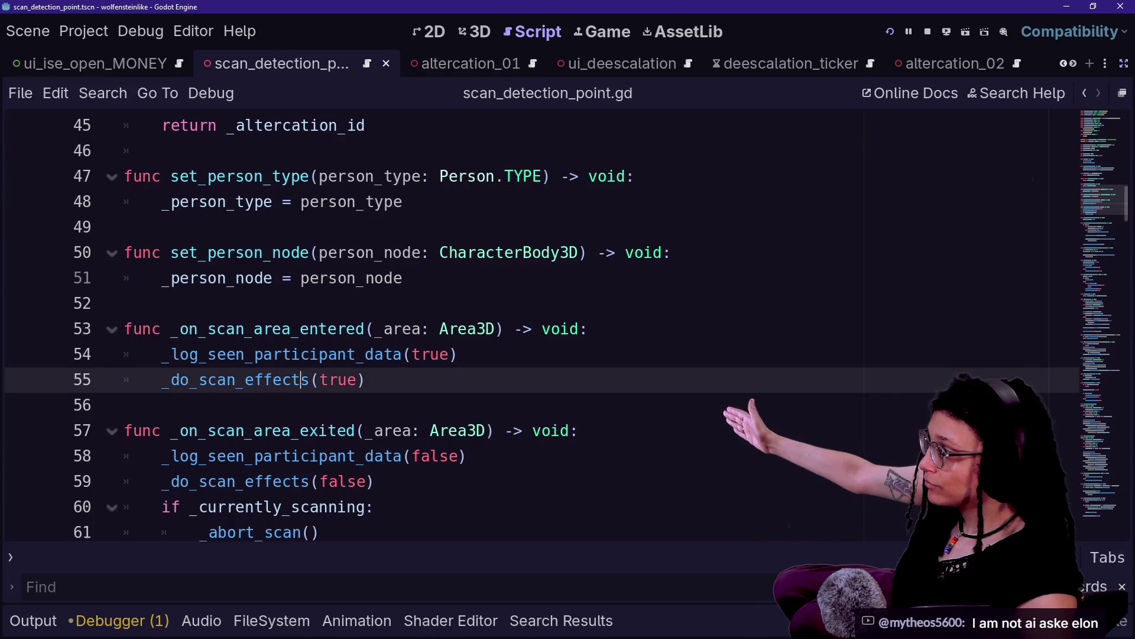
drag(126, 302, 365, 380)
scroll(366, 380, up, 10)
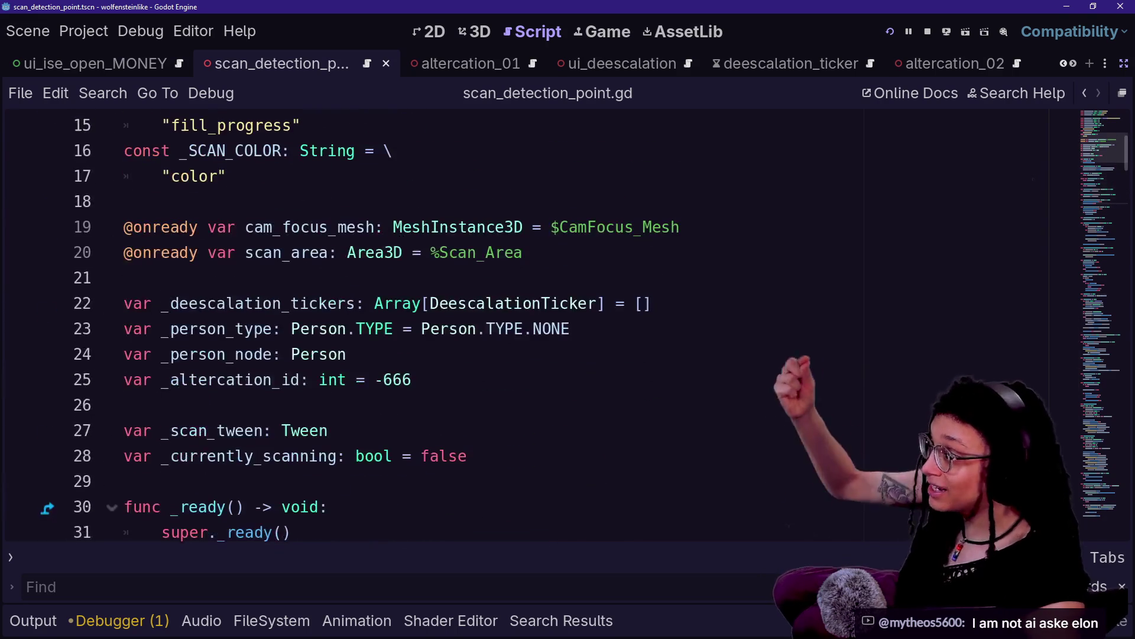
scroll(449, 325, down, 2)
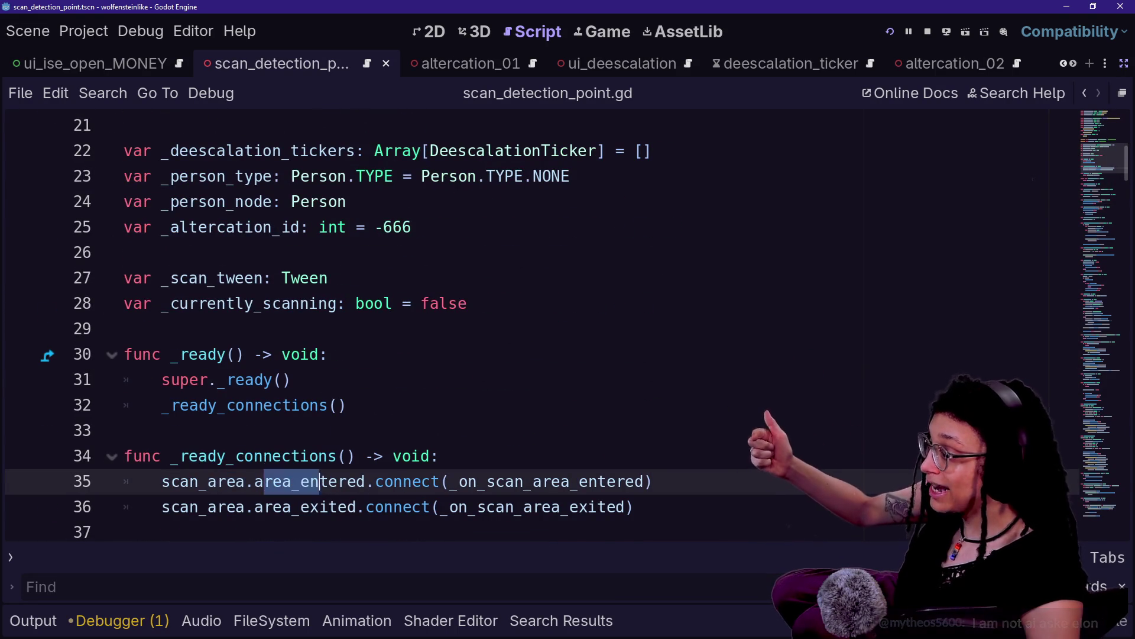
Step through the words of line 35's connection, then restore the docks and return to 3D.
click(366, 480)
key(Home)
key(ctrl+shift+Right)
key(Right)
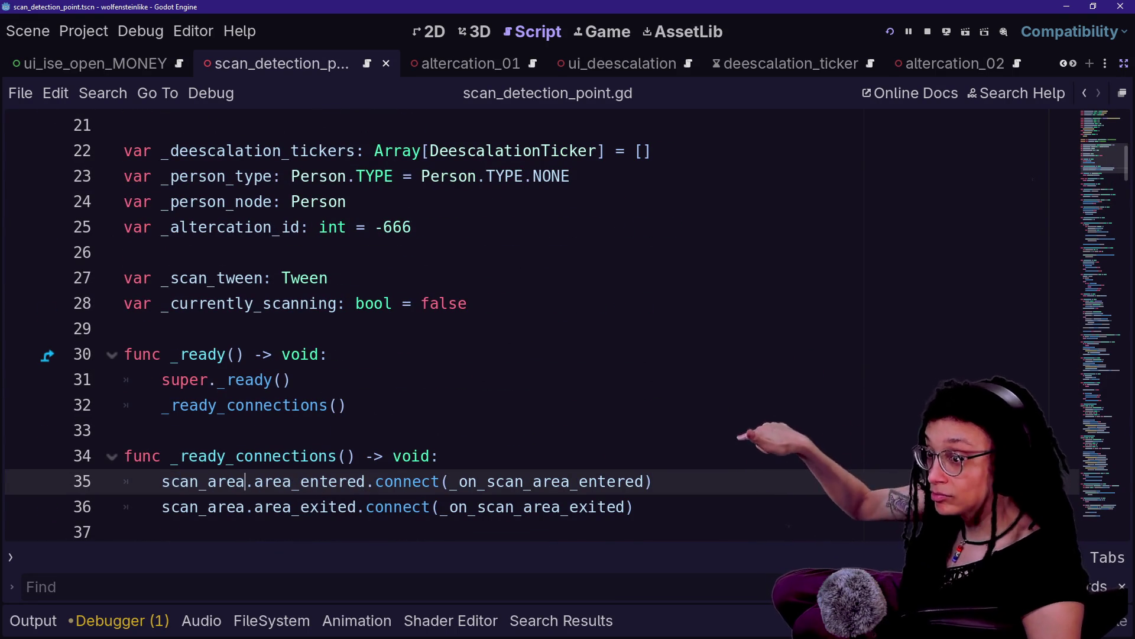
key(ctrl+Right)
key(ctrl+Right)
key(ctrl+Right)
key(ctrl+shift+Right)
key(Right)
click(1124, 63)
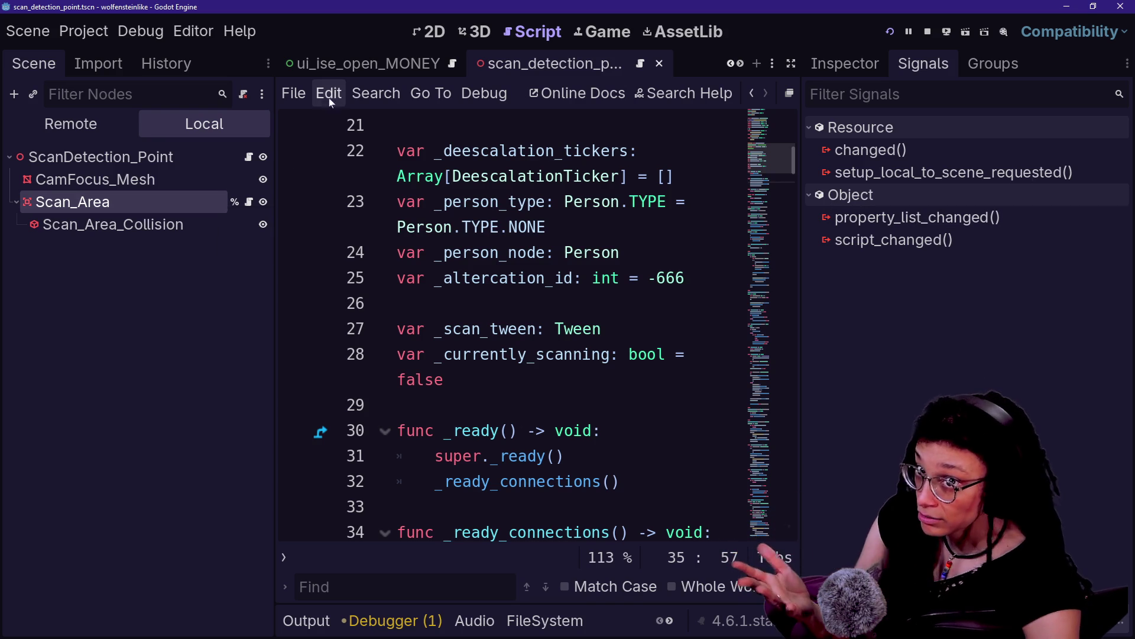
click(467, 34)
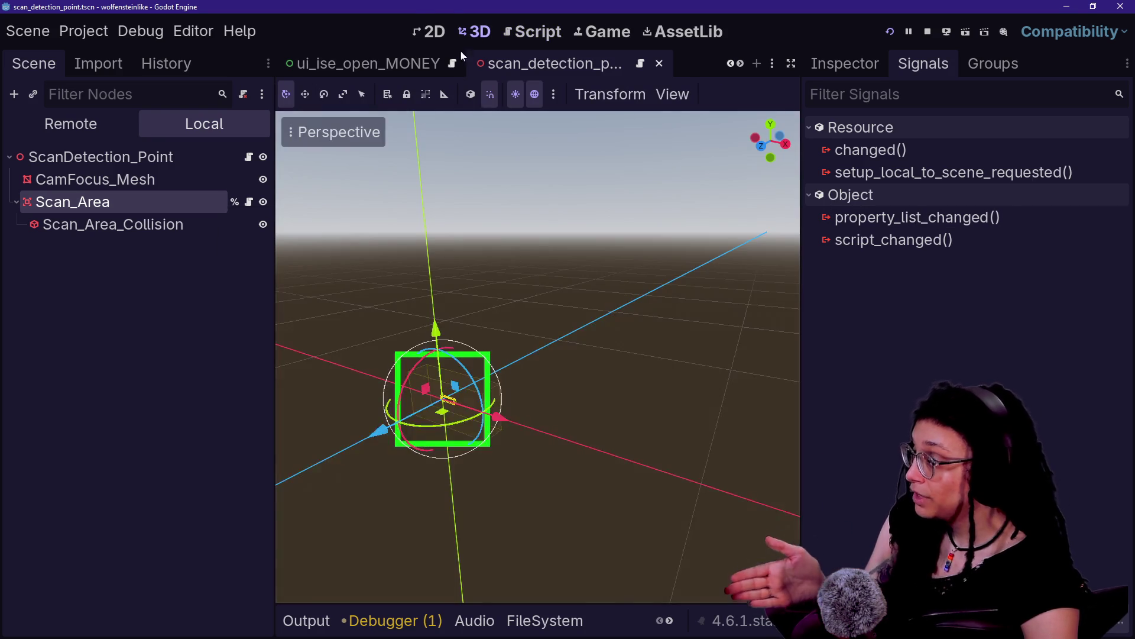
Select Scan_Area and open the context options for its area_entered signal.
click(121, 202)
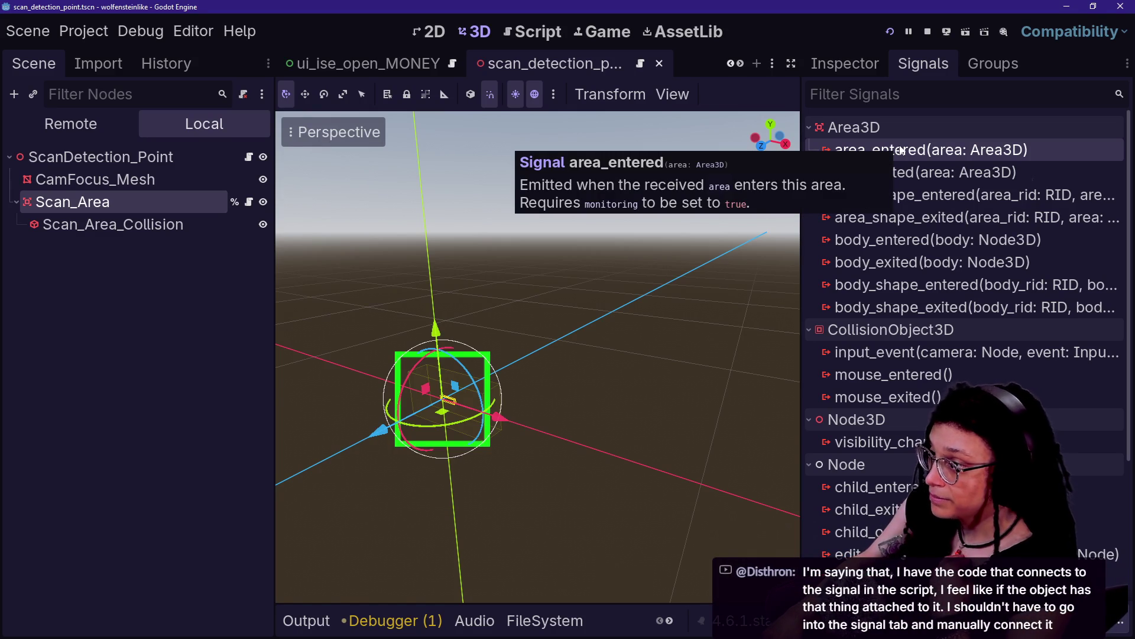
right_click(901, 151)
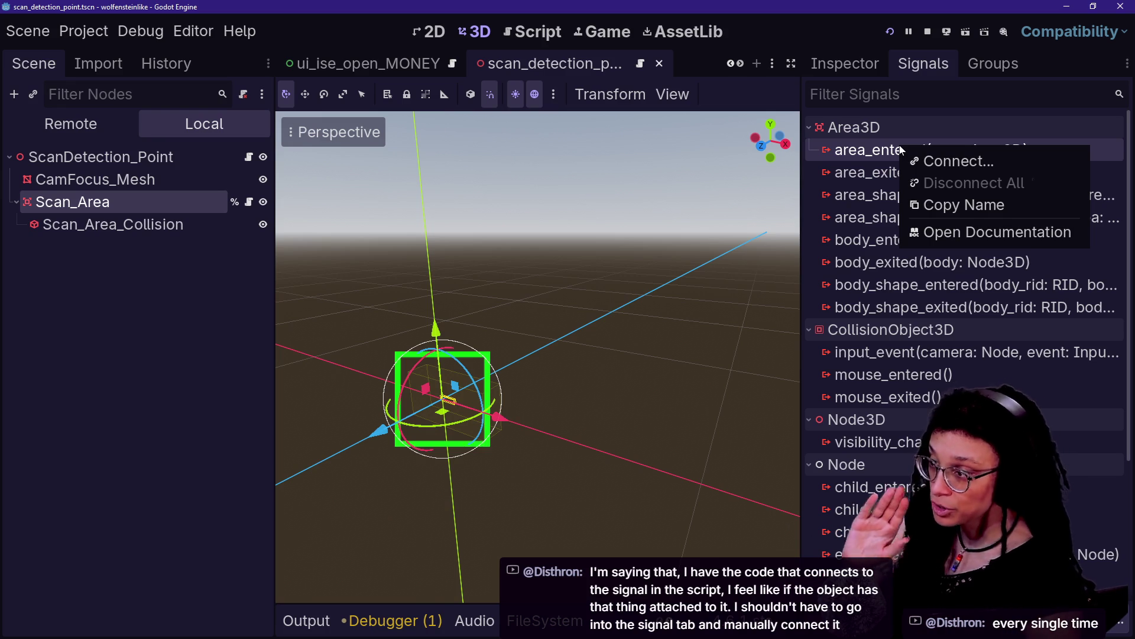
click(869, 155)
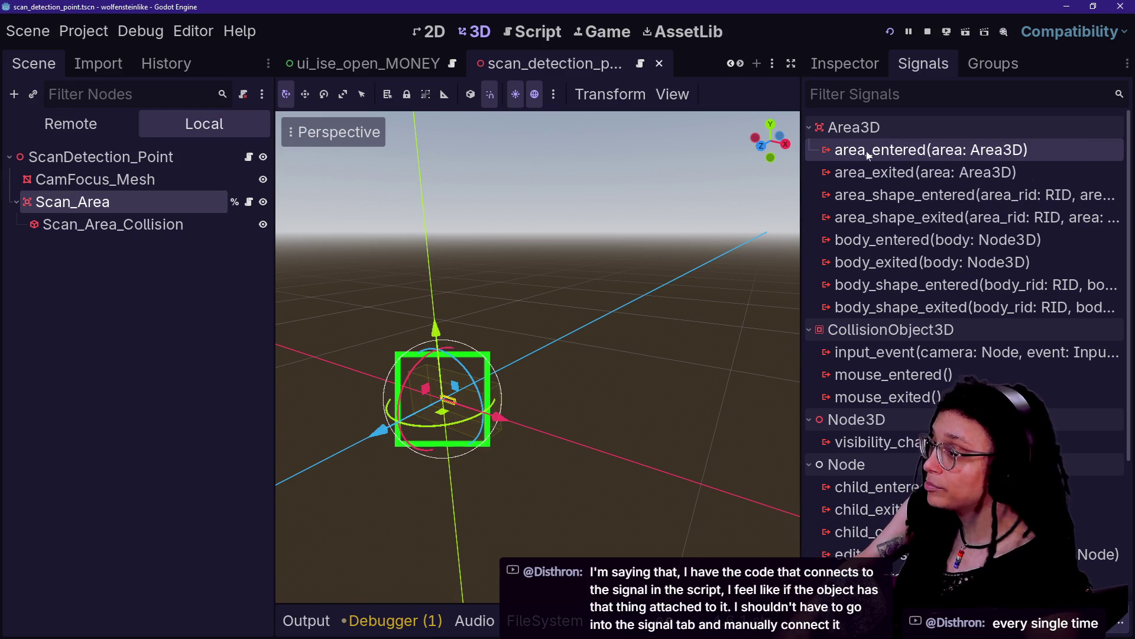
right_click(863, 155)
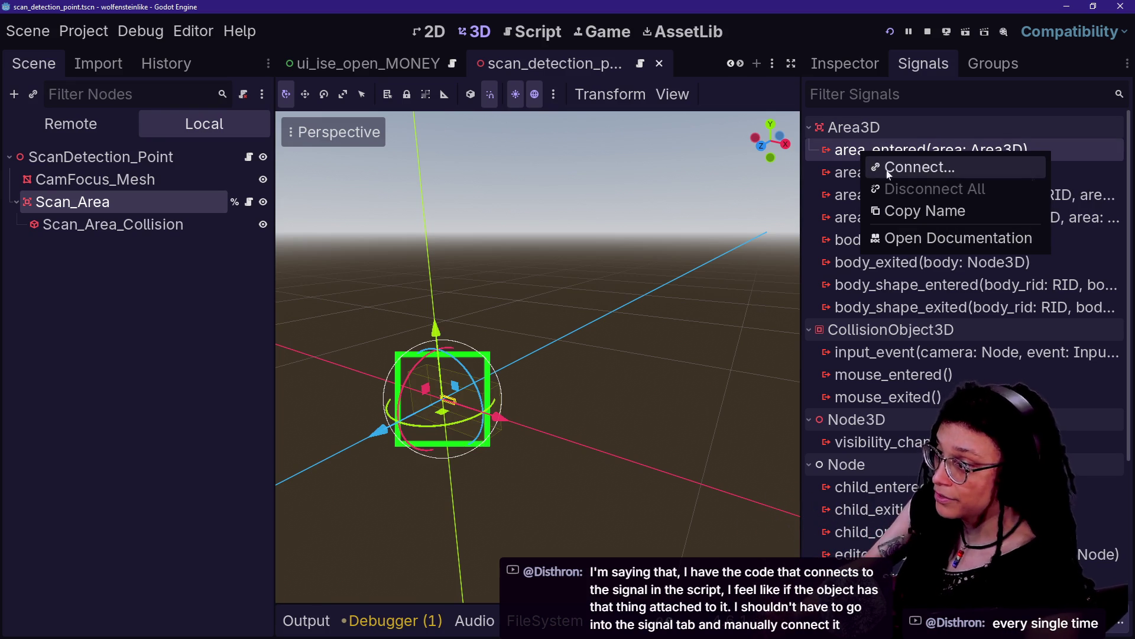
Connect area_entered to Scan_Area itself, with _on_area_entered as the receiver method.
click(876, 168)
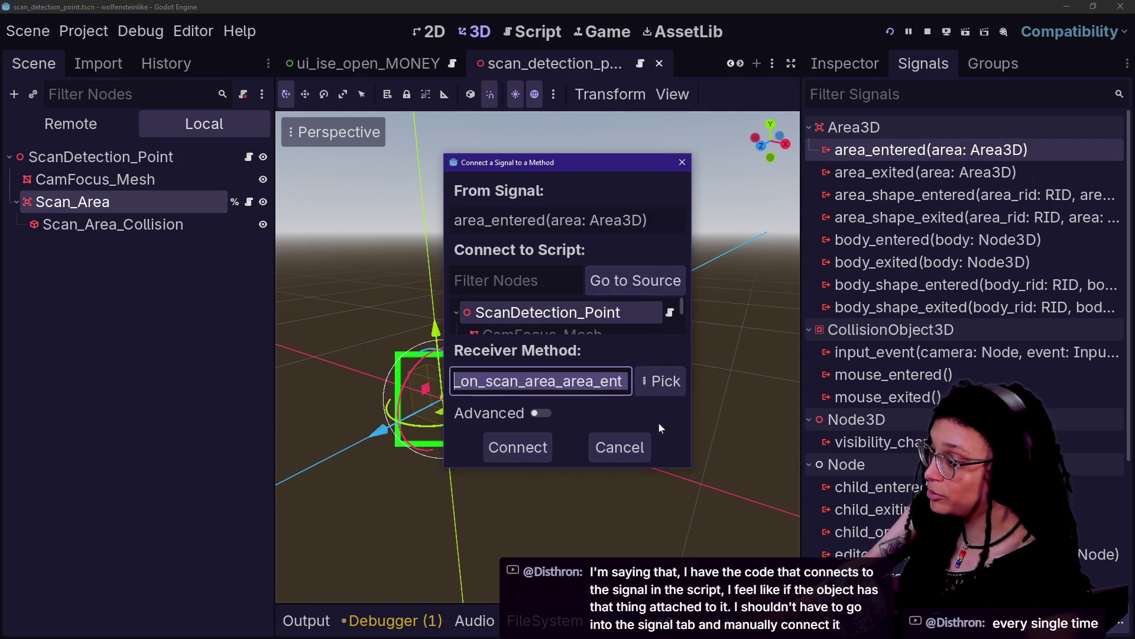
mouse_move(692, 471)
mouse_down()
mouse_move(818, 555)
mouse_move(811, 538)
mouse_up()
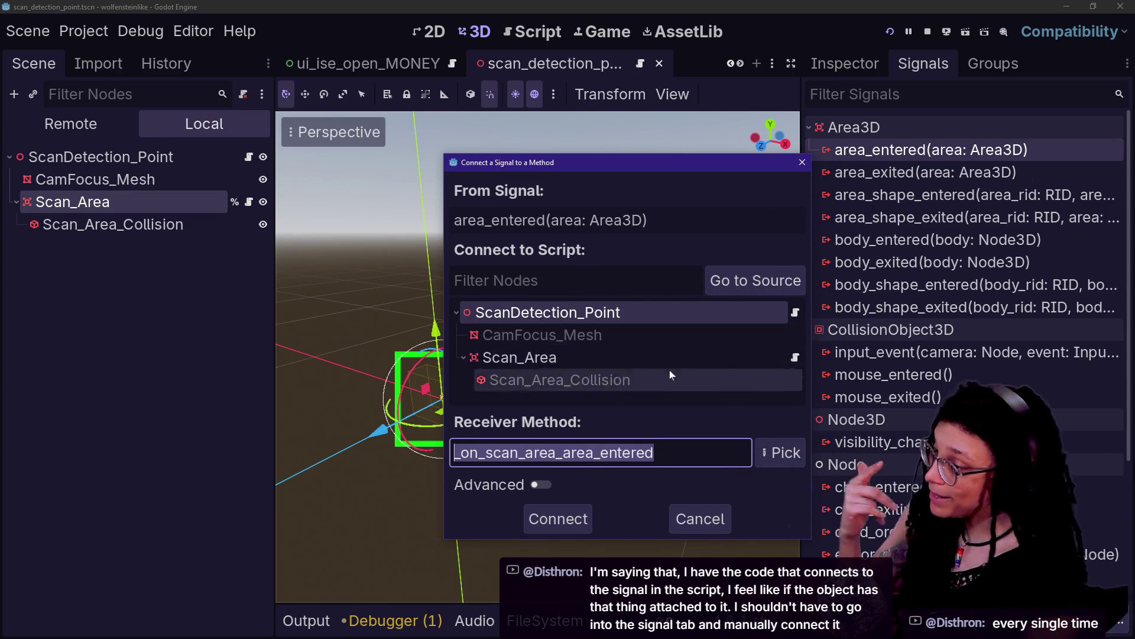
click(584, 356)
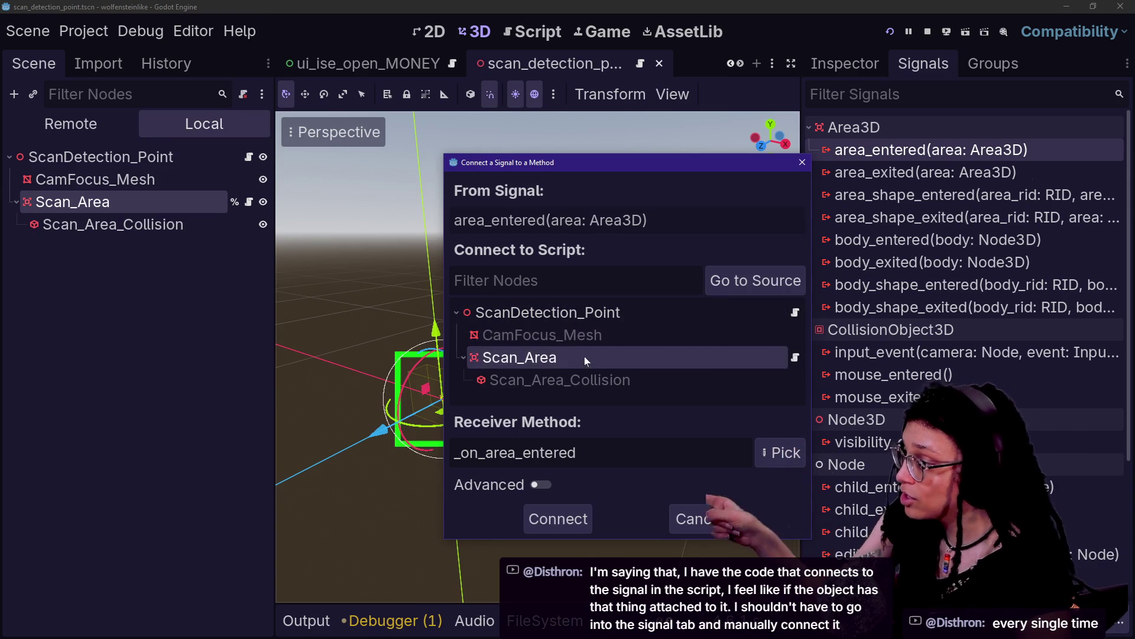
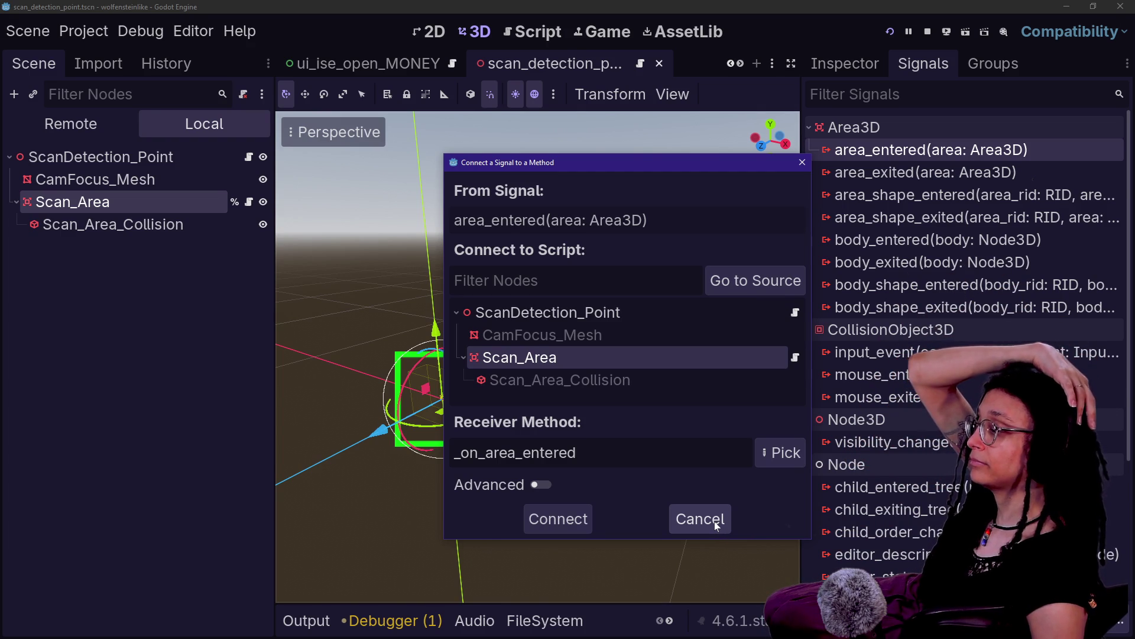
Connect area_entered to the ScanArea script, then undo the generated _on_area_entered function.
click(582, 519)
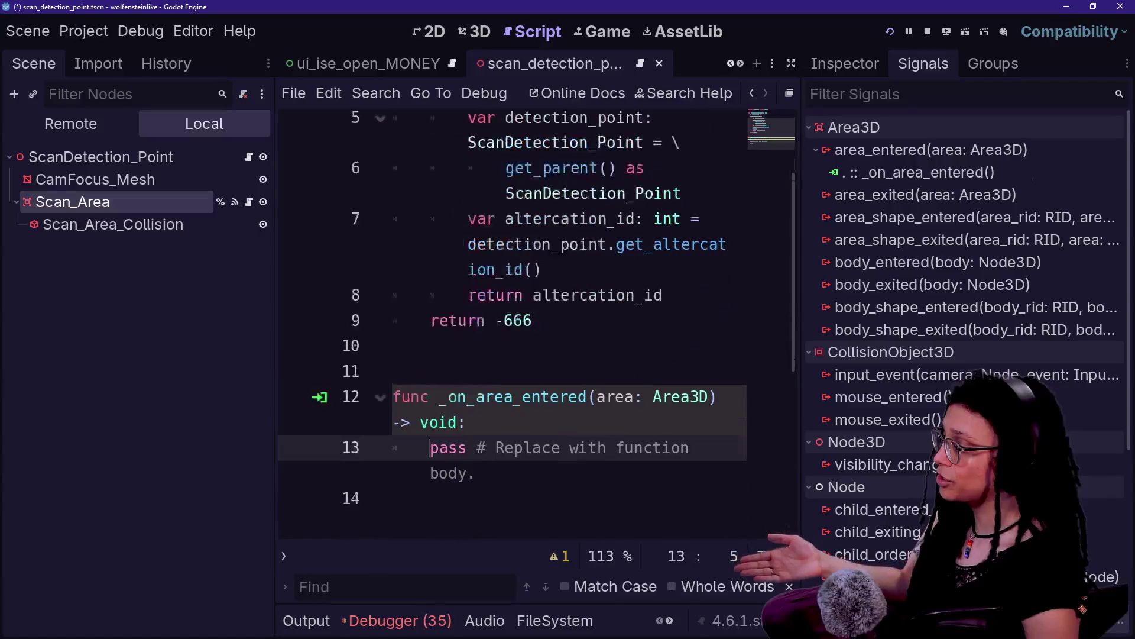
click(476, 456)
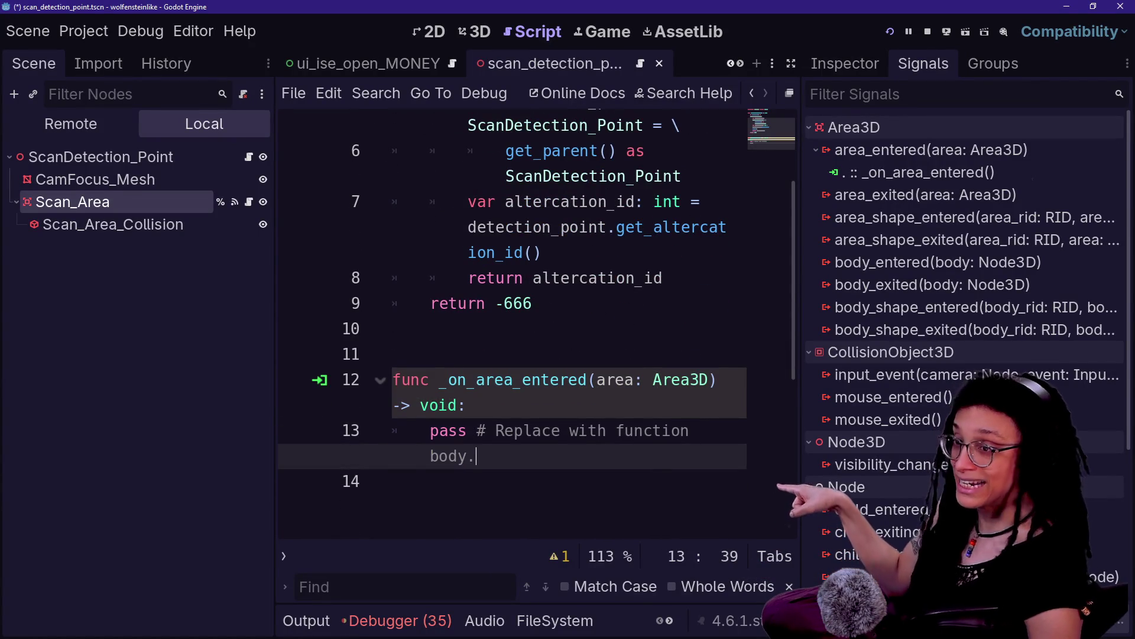
scroll(511, 325, up, 3)
click(414, 151)
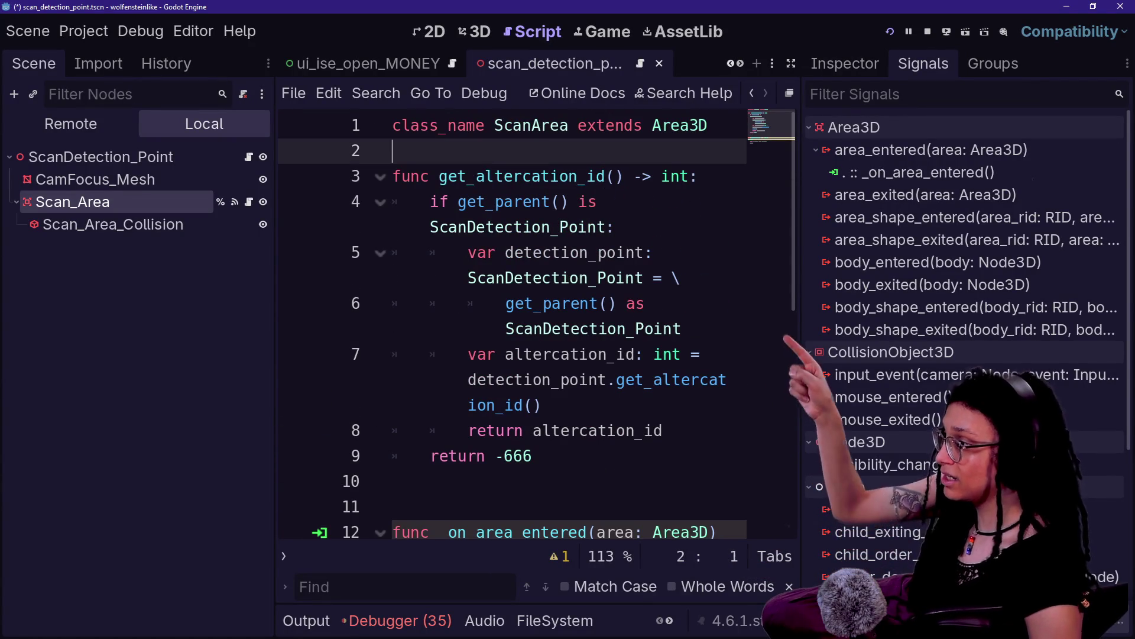
scroll(512, 325, down, 3)
click(466, 405)
key(Down)
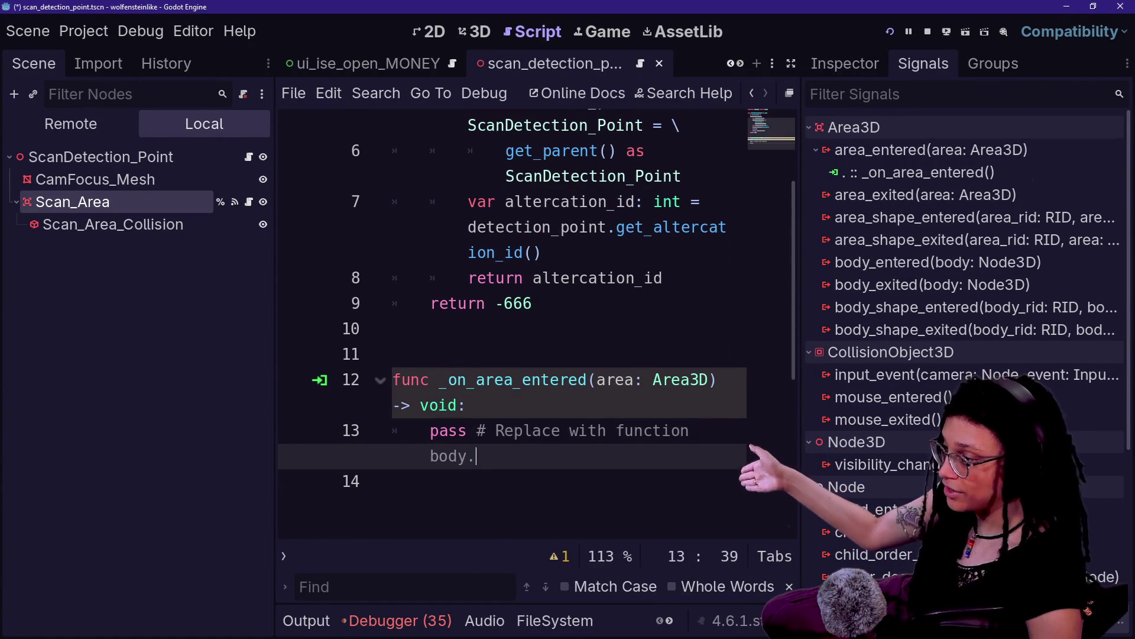
mouse_move(430, 380)
mouse_down()
mouse_move(467, 405)
mouse_move(473, 456)
mouse_up()
click(467, 405)
click(467, 405)
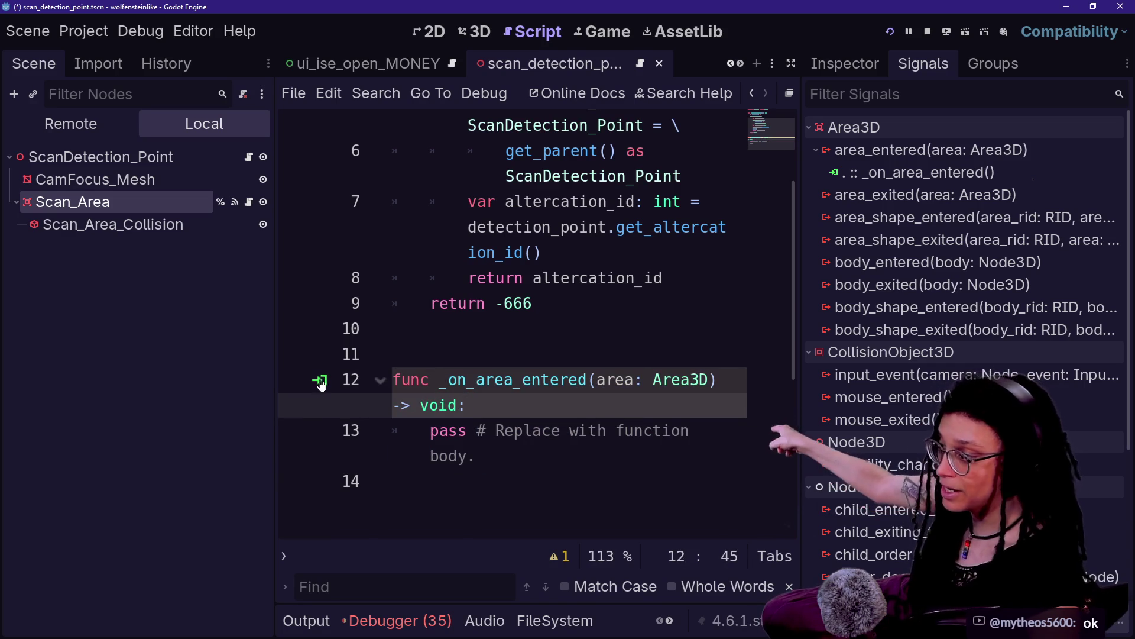
click(598, 431)
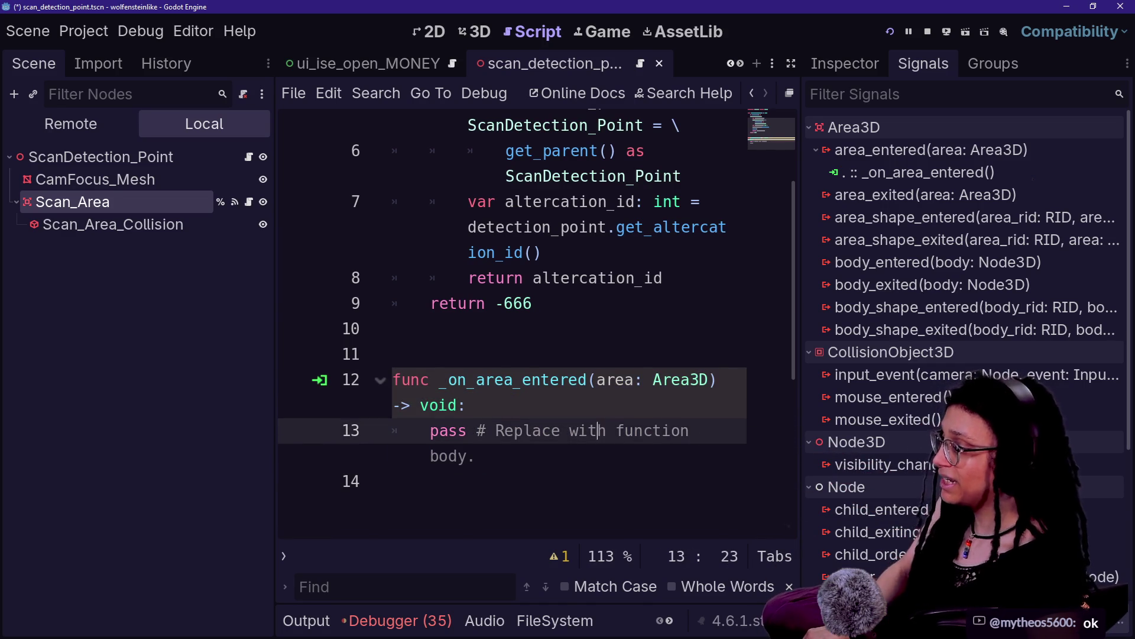
key(ctrl+z)
Disconnect Scan_Area's area_entered connection in the Signals dock.
scroll(532, 295, up, 1)
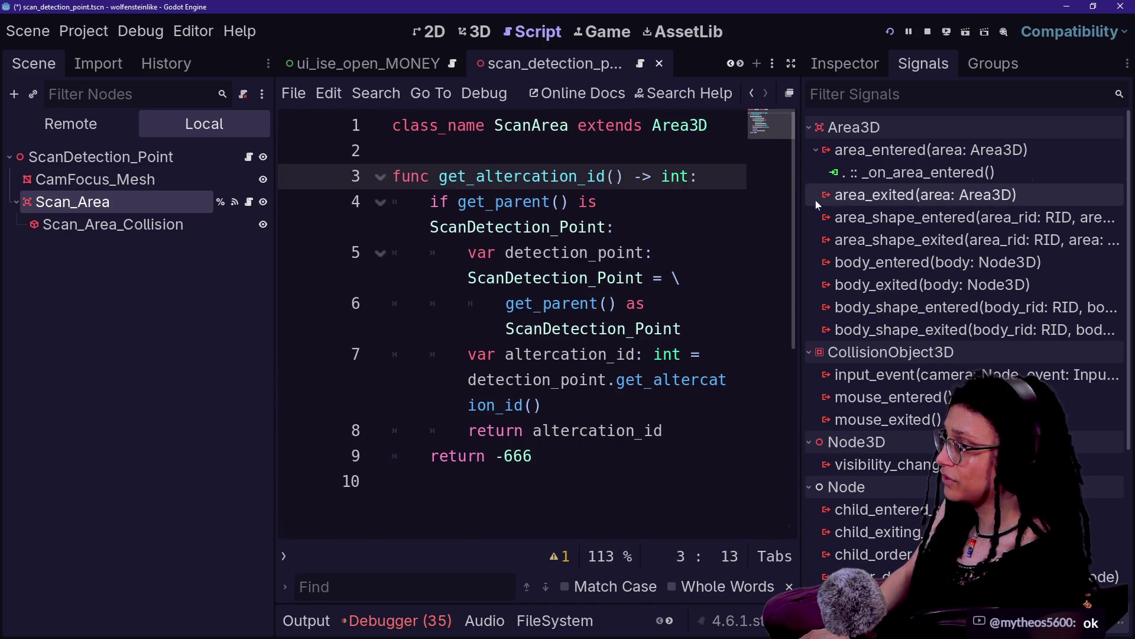
right_click(855, 173)
click(913, 224)
click(554, 253)
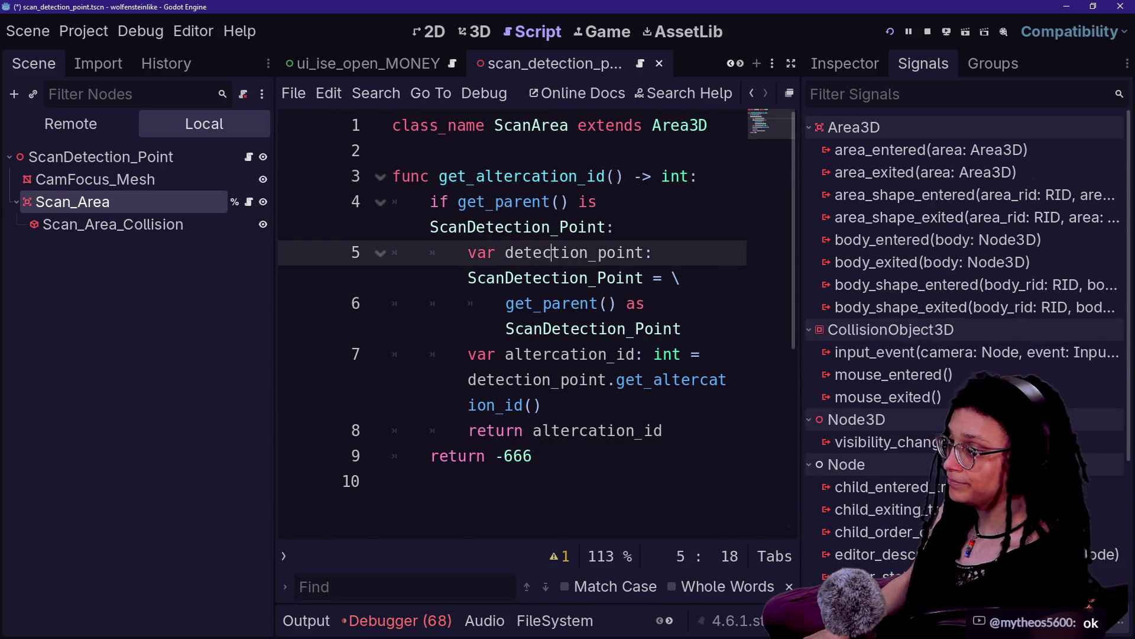
Stop the running game and select the ScanDetection_Point node.
click(928, 33)
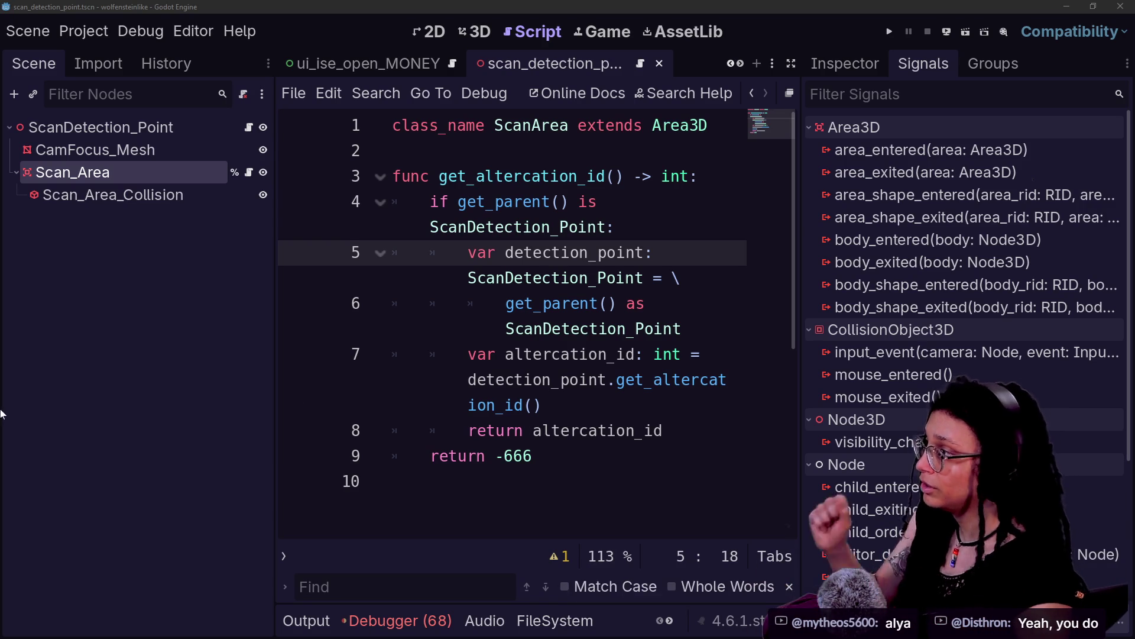
click(261, 134)
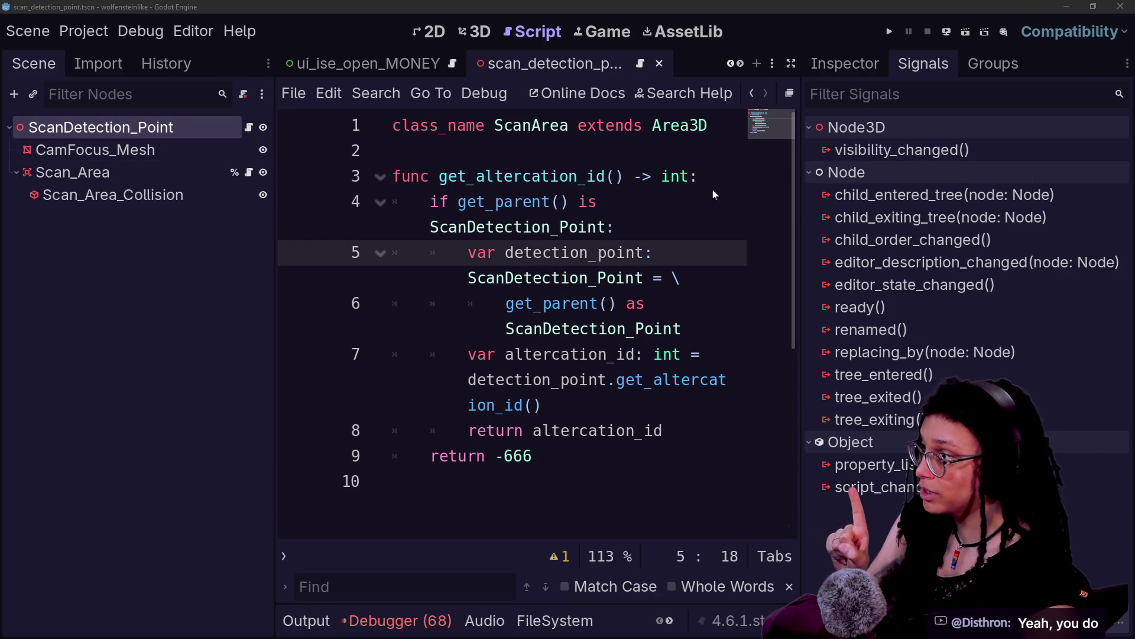
Add scan_area.area_shape_entered.connect(_on_area_shape_entered) to _ready_connections in full-width script view.
click(249, 127)
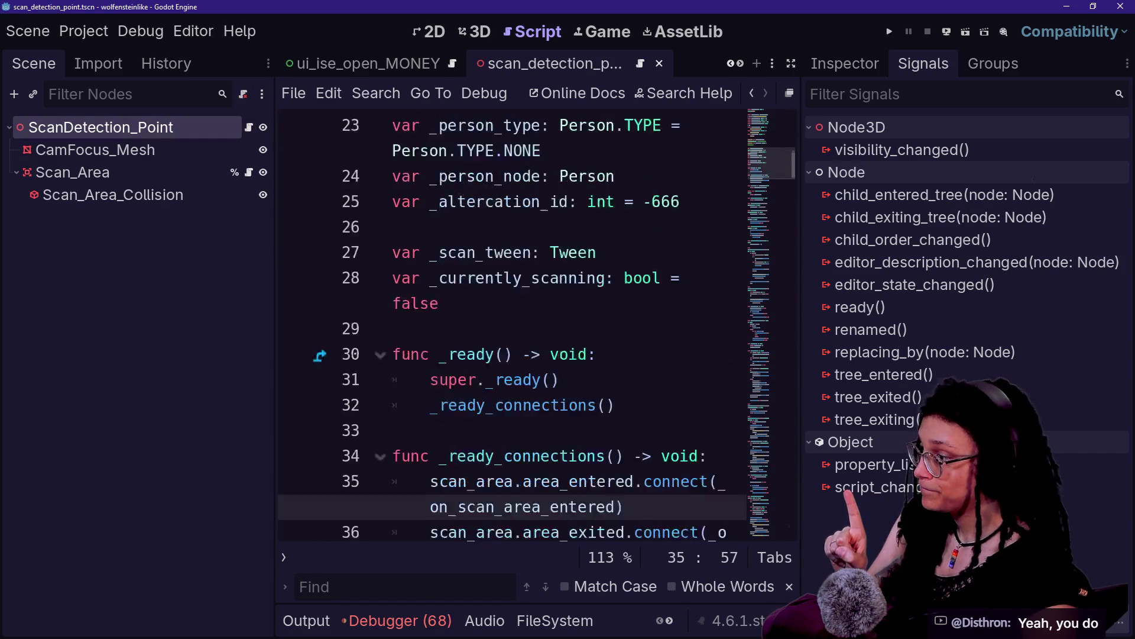
scroll(511, 326, down, 1)
key(ctrl+shift+F11)
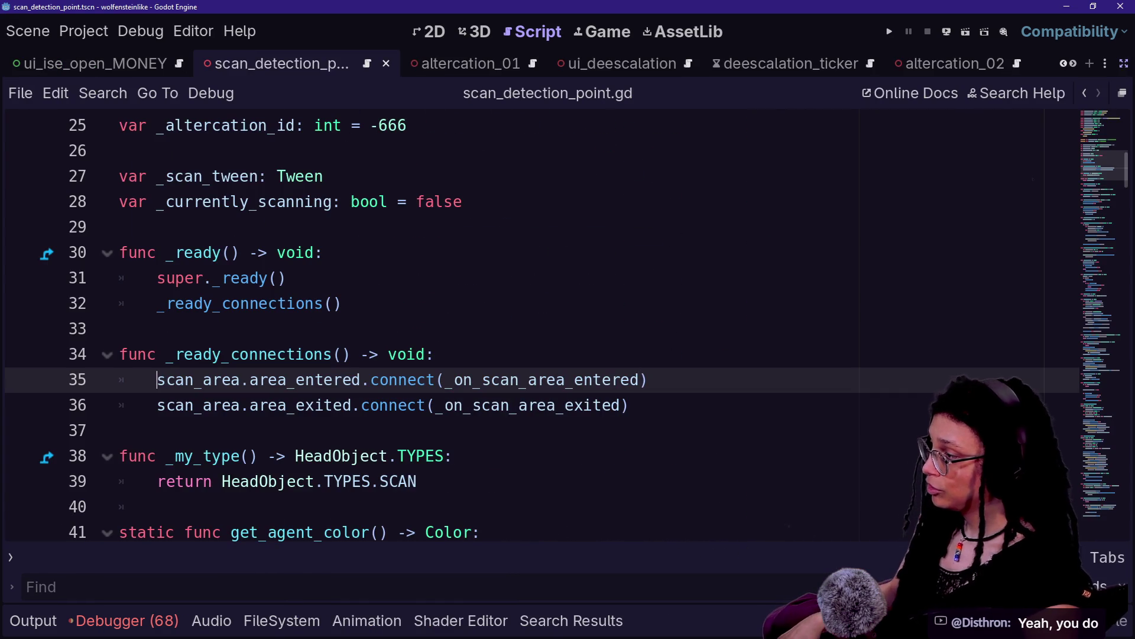
key(shift+End)
key(End)
key(Up)
key(Return)
text(scan_area.a)
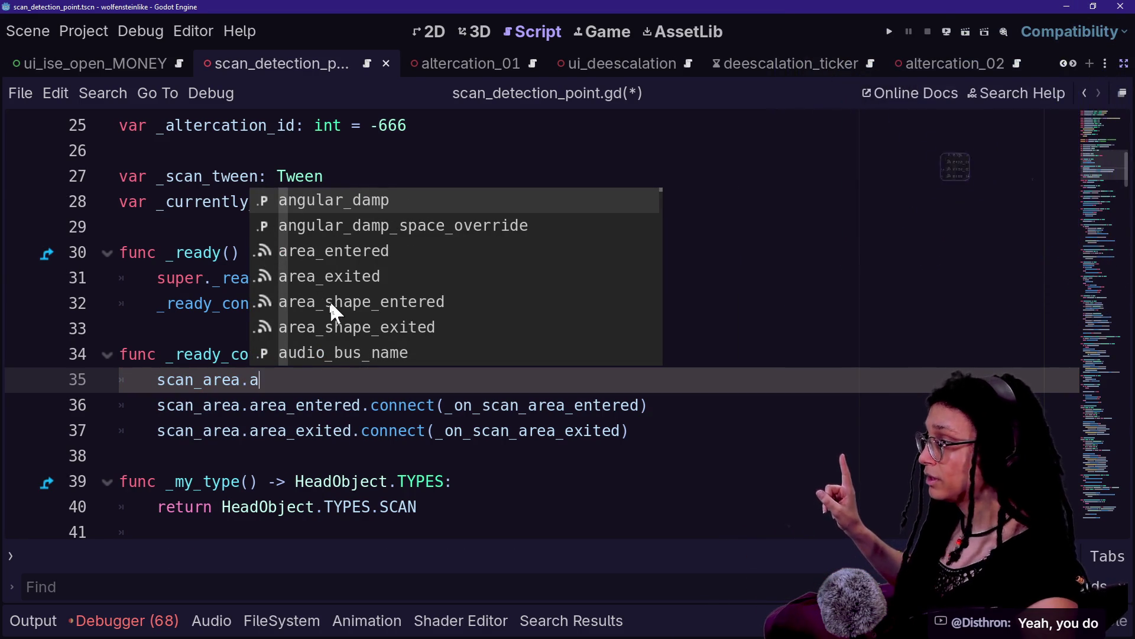
click(357, 314)
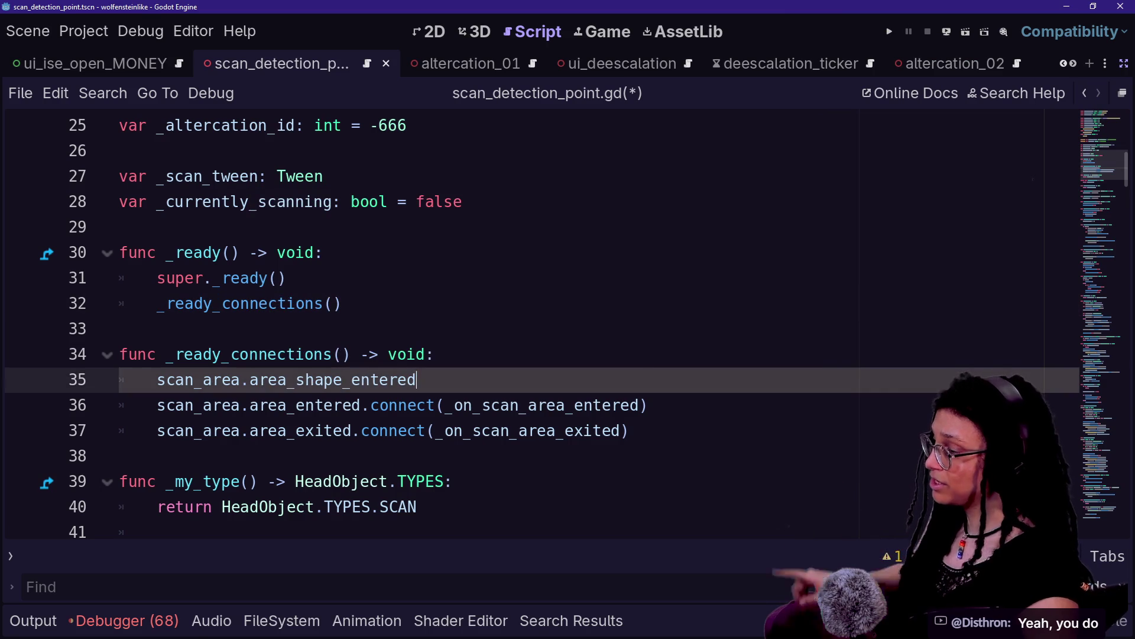
text(.con)
key(Return)
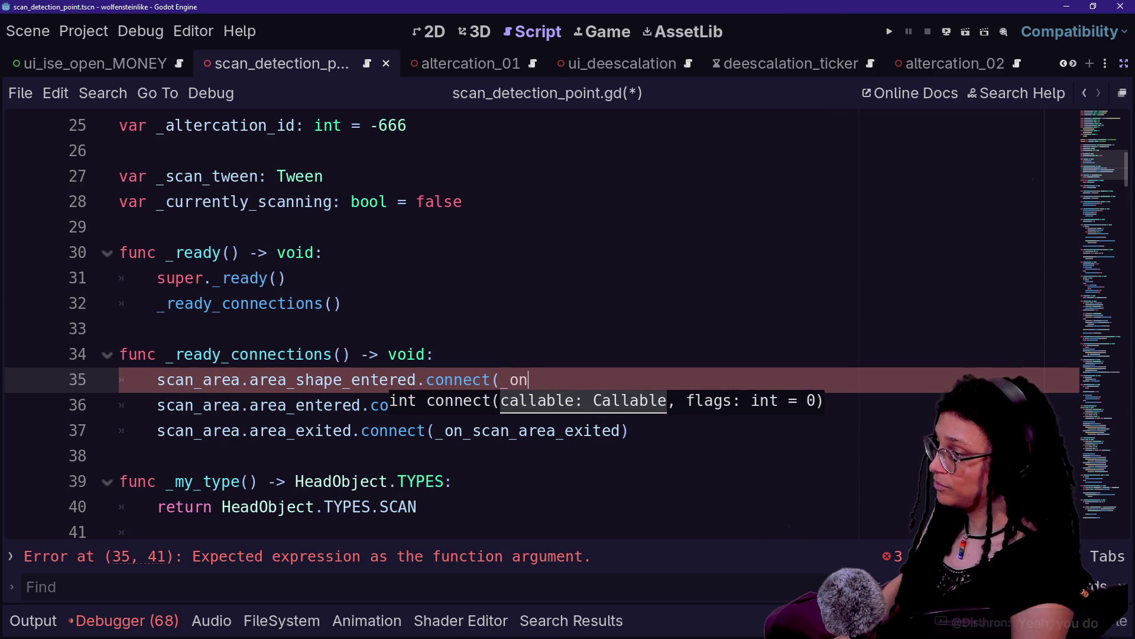
text(_area_shap)
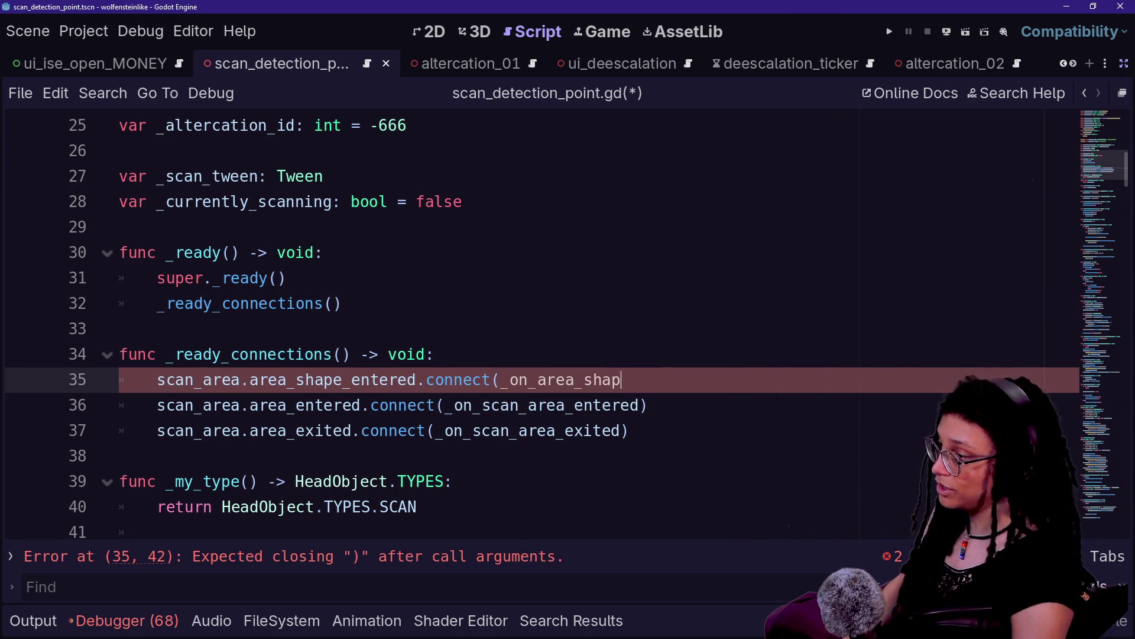
text(e_entered))
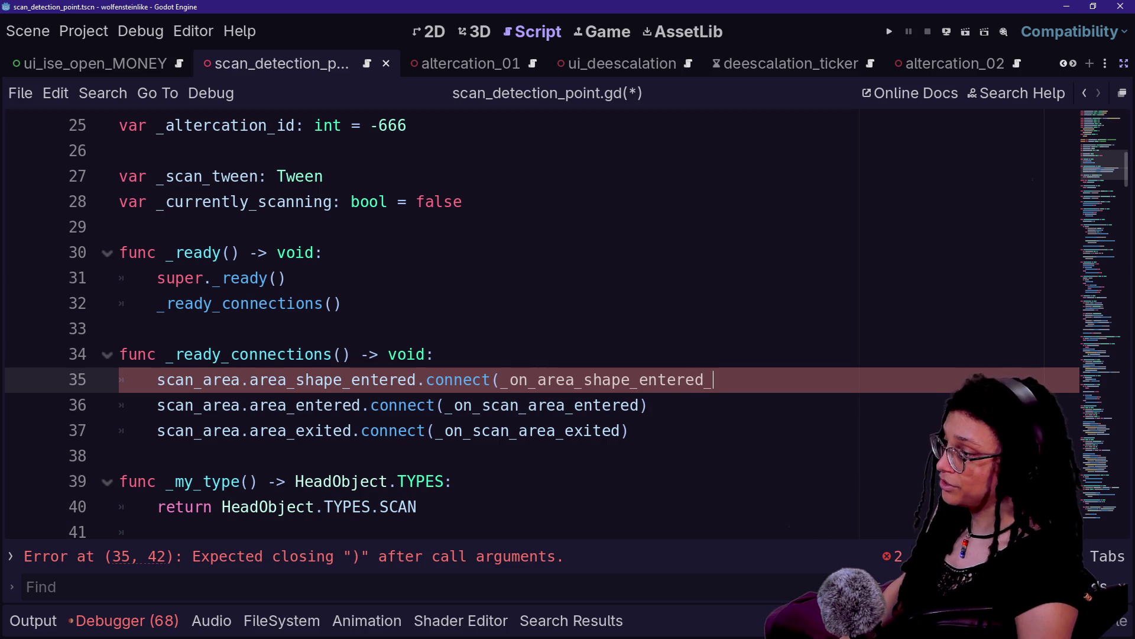
Start a new func declaration below the connection lines and restore the side docks.
click(119, 455)
key(Return)
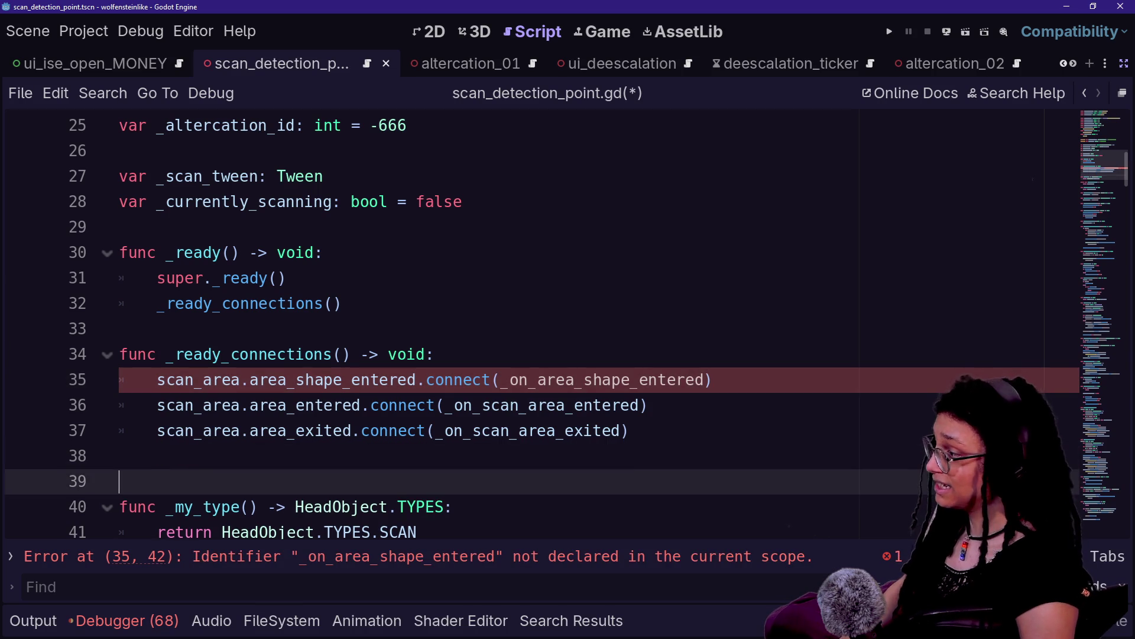
key(Up)
key(Return)
text(func _on_area_shape_entered()
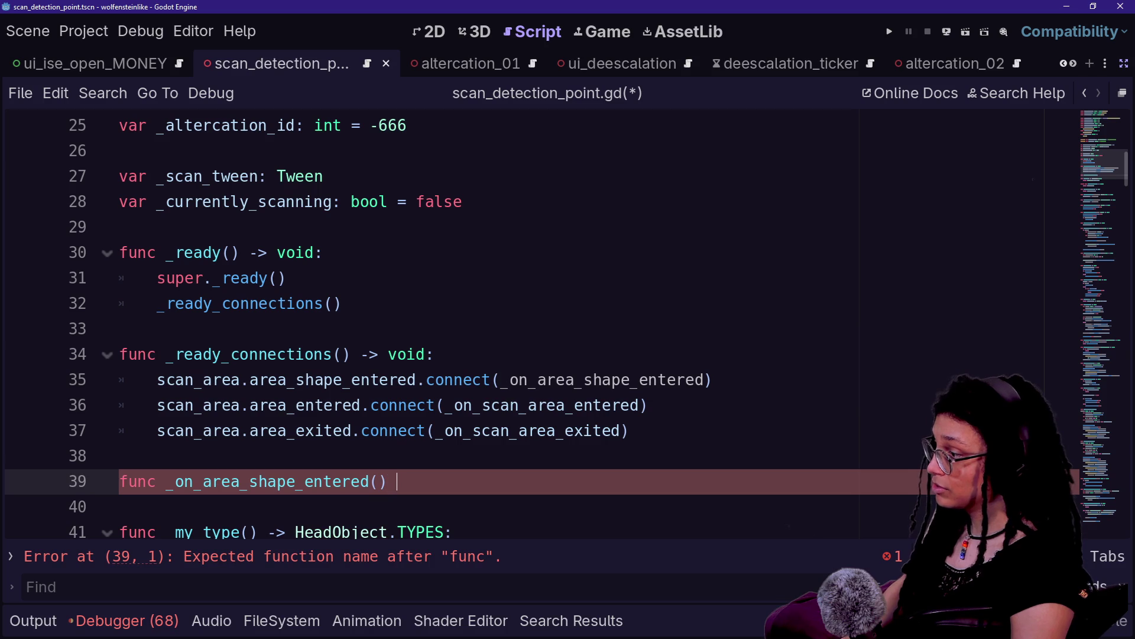
text(->)
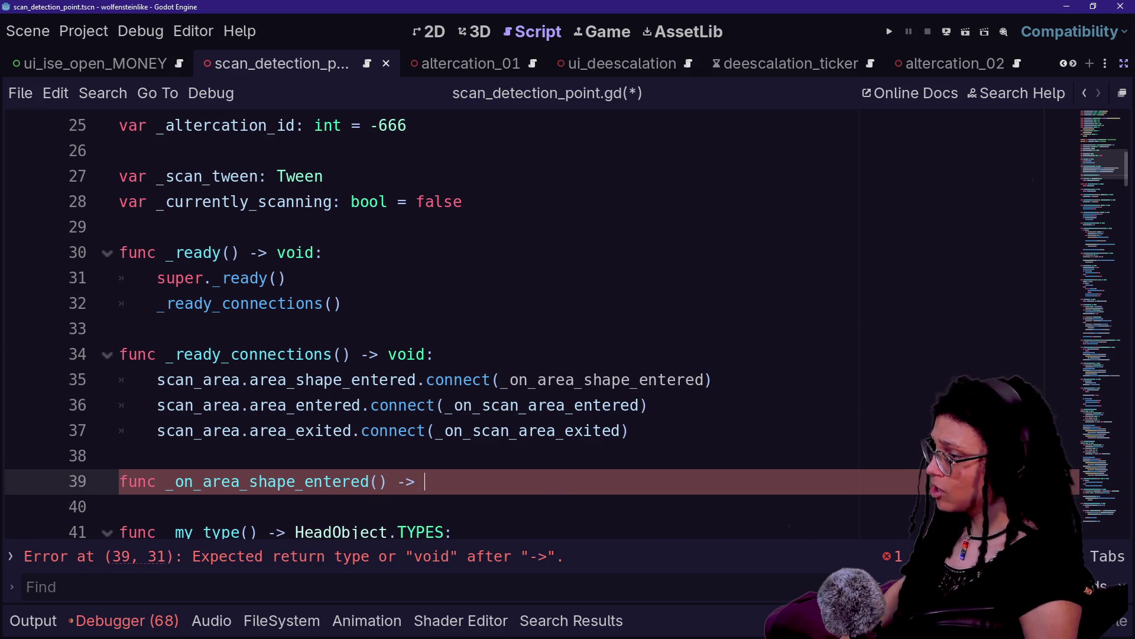
click(1125, 64)
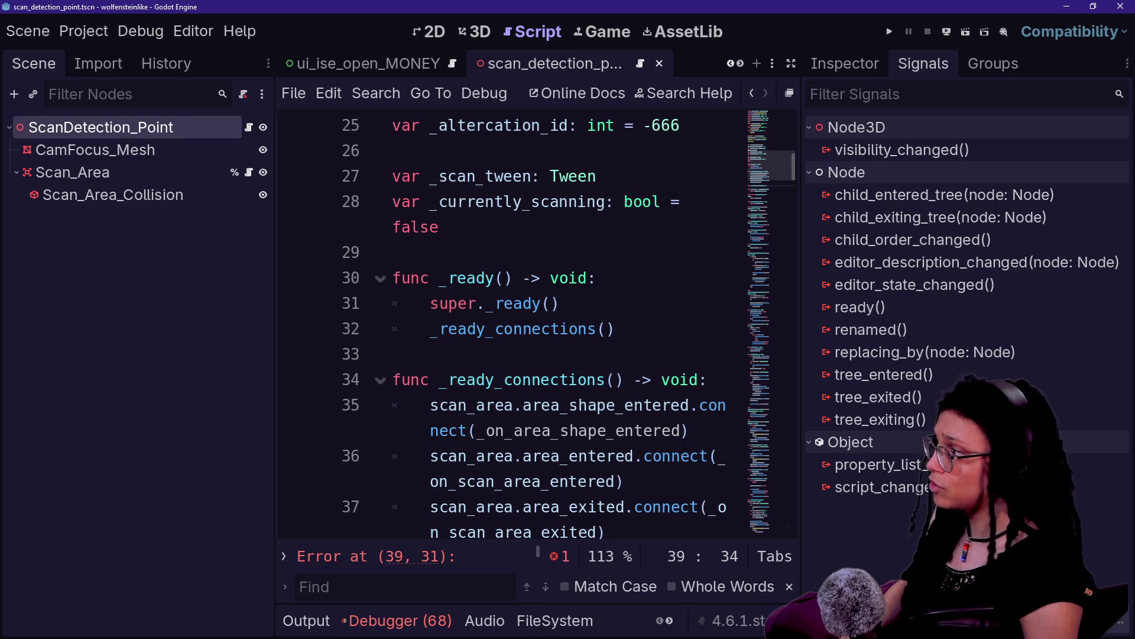
Check Scan_Area's signal signatures in the Node dock's signals list.
click(138, 173)
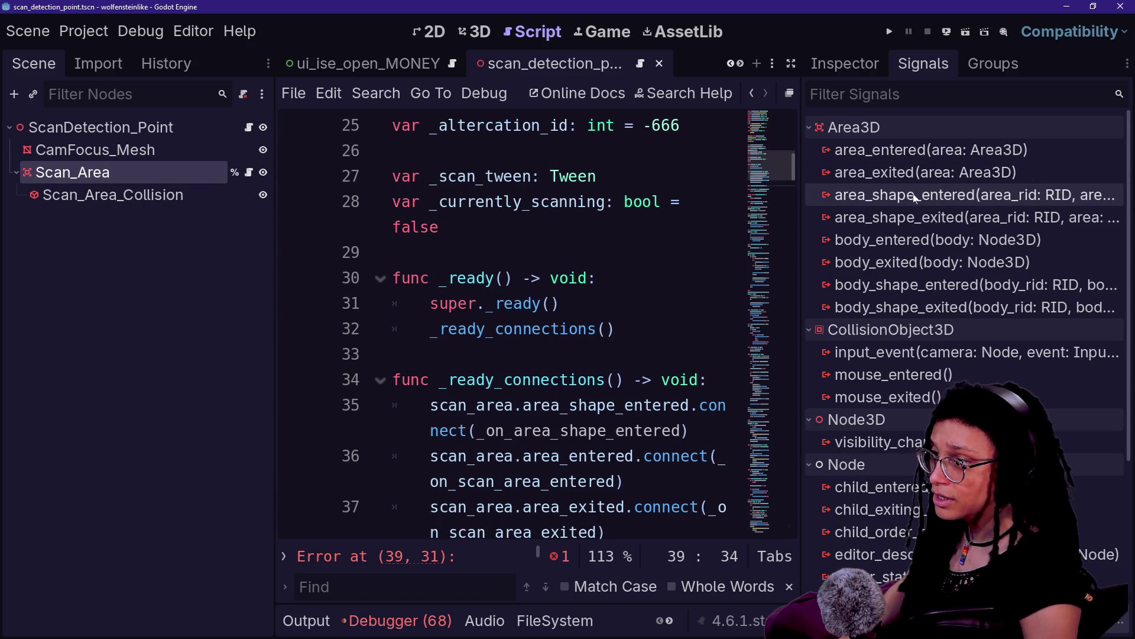
drag(798, 205, 629, 229)
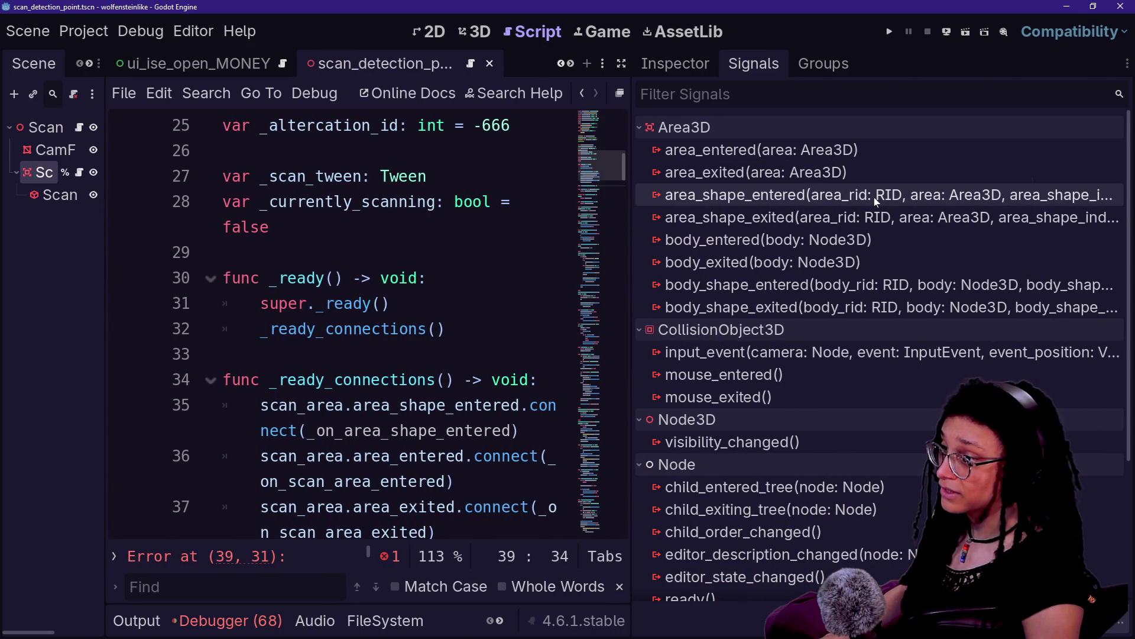
mouse_move(874, 197)
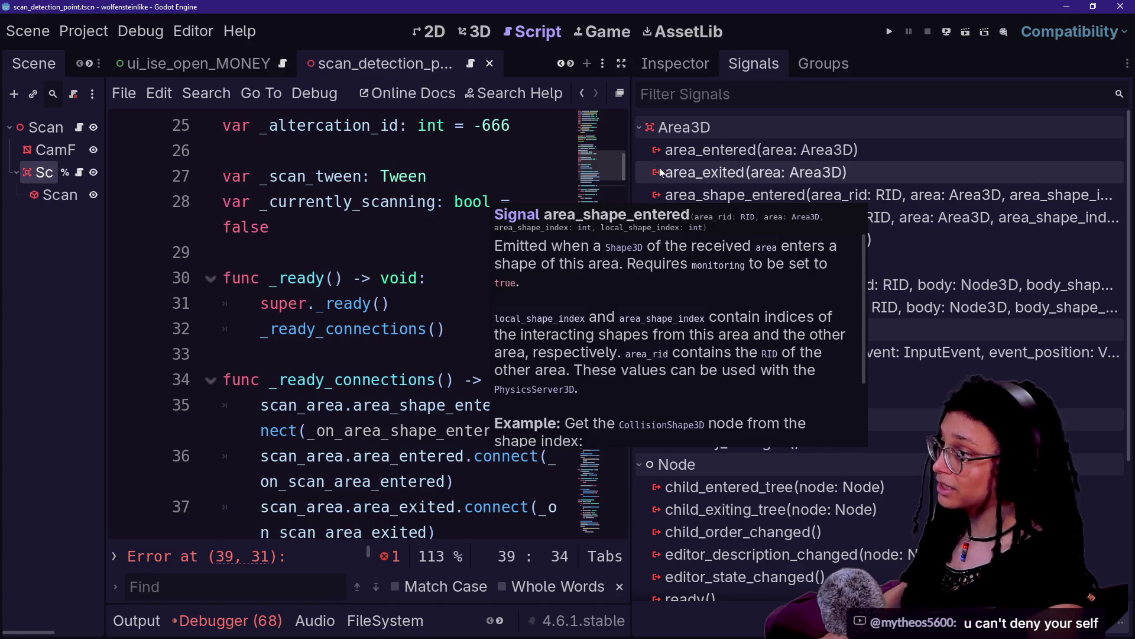
mouse_move(630, 169)
mouse_down()
mouse_move(786, 163)
mouse_move(828, 142)
mouse_up()
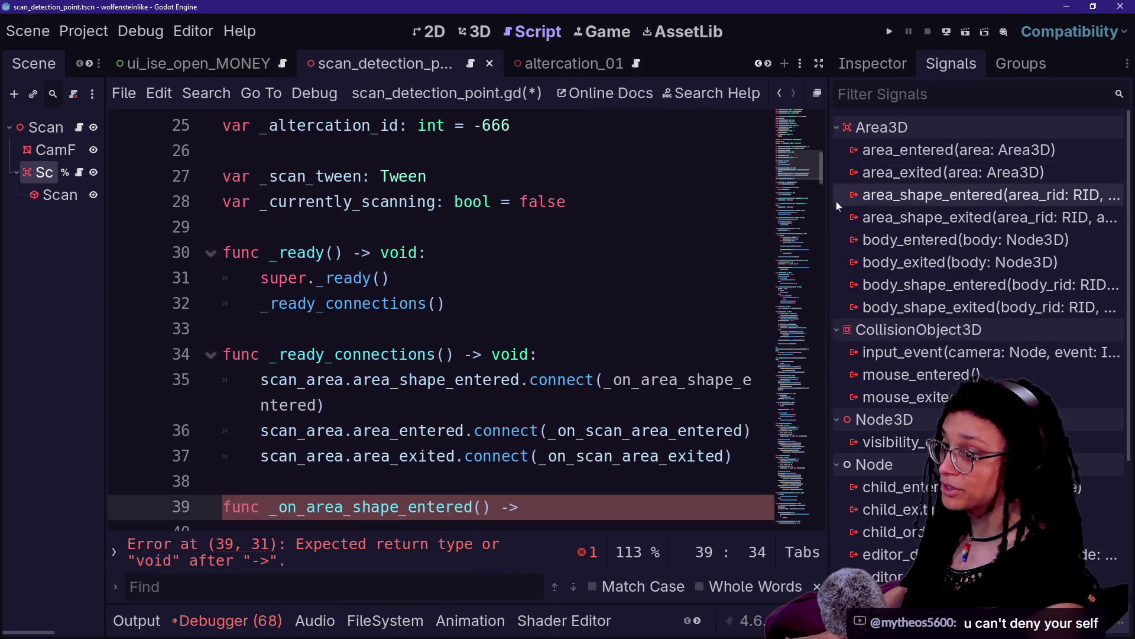
Finish the _on_area_shape_entered declaration parameters and give it a pass body.
click(819, 63)
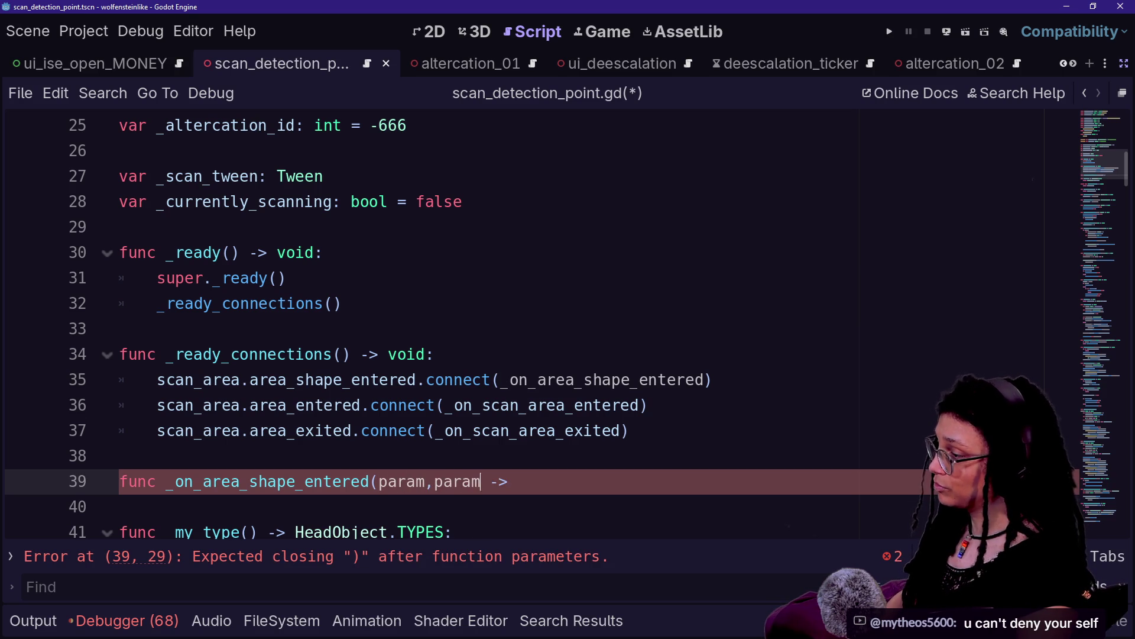
key(Down)
key(Up)
key(End)
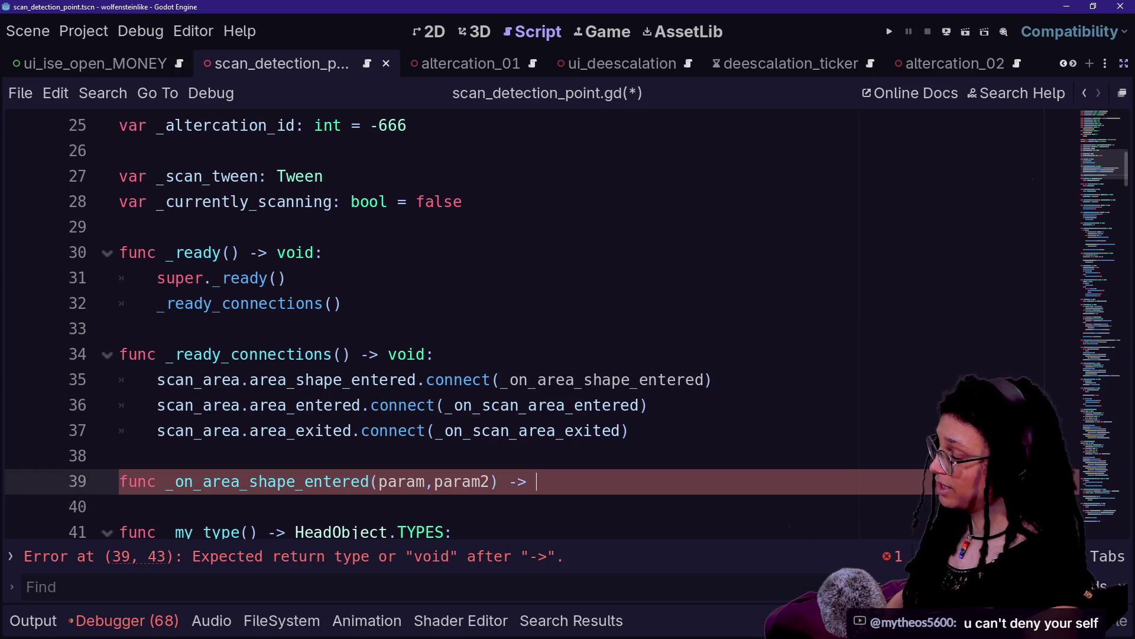
text(void:)
key(Return)
text(pass)
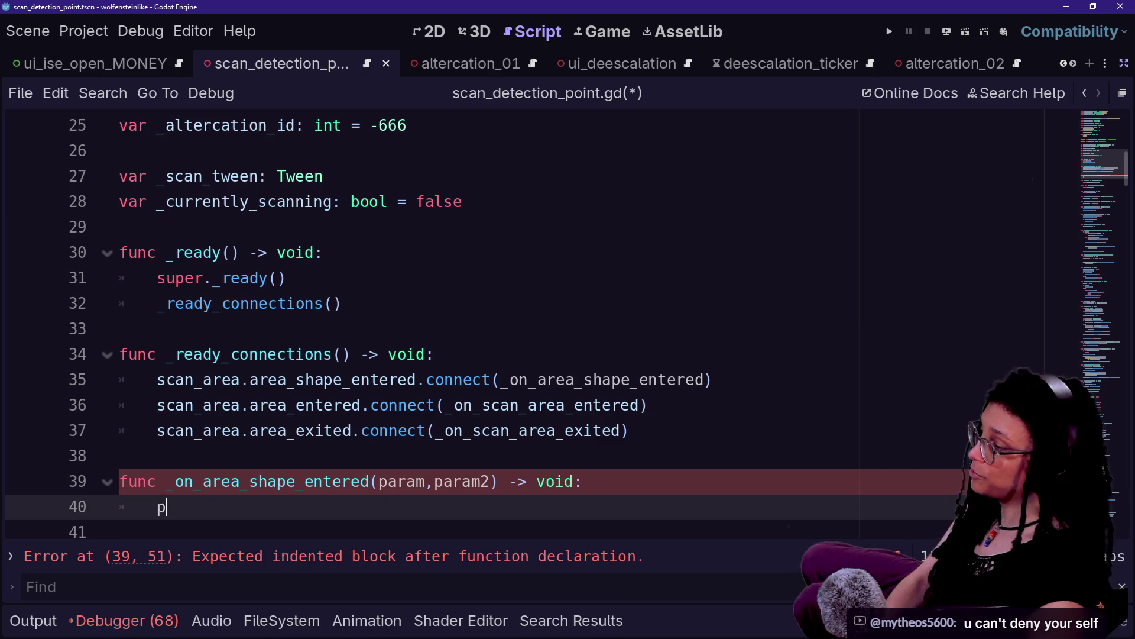
Inspect the handler reference on line 35, then select the _on_area_shape_entered stub for removal.
mouse_move(203, 481)
mouse_down()
mouse_move(240, 481)
mouse_move(195, 507)
mouse_up()
drag(361, 380, 648, 380)
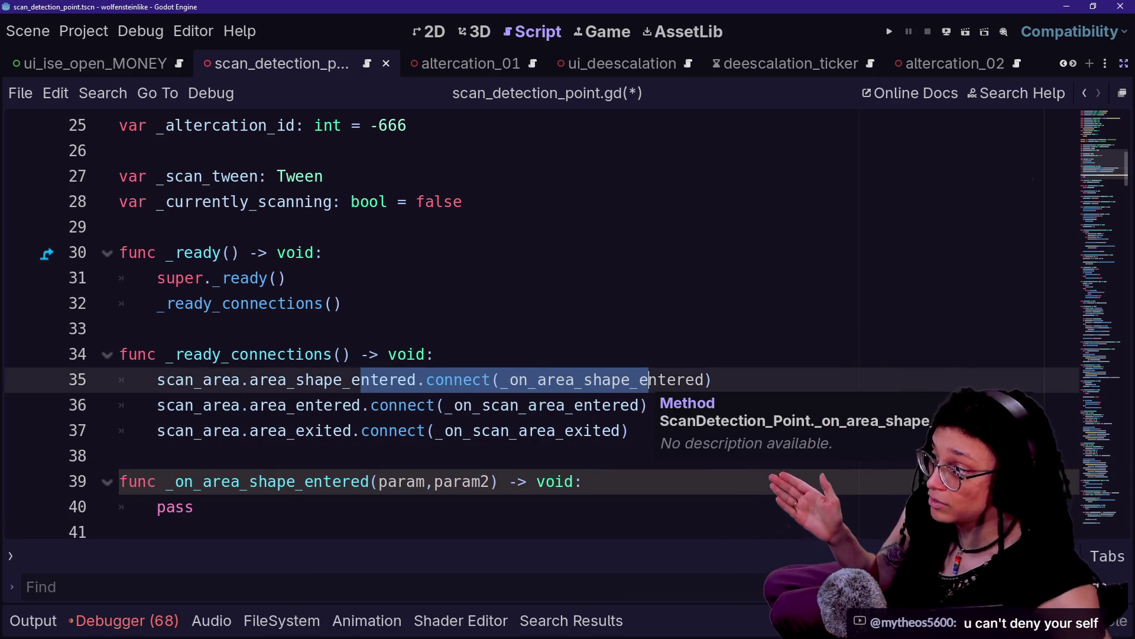
click(120, 227)
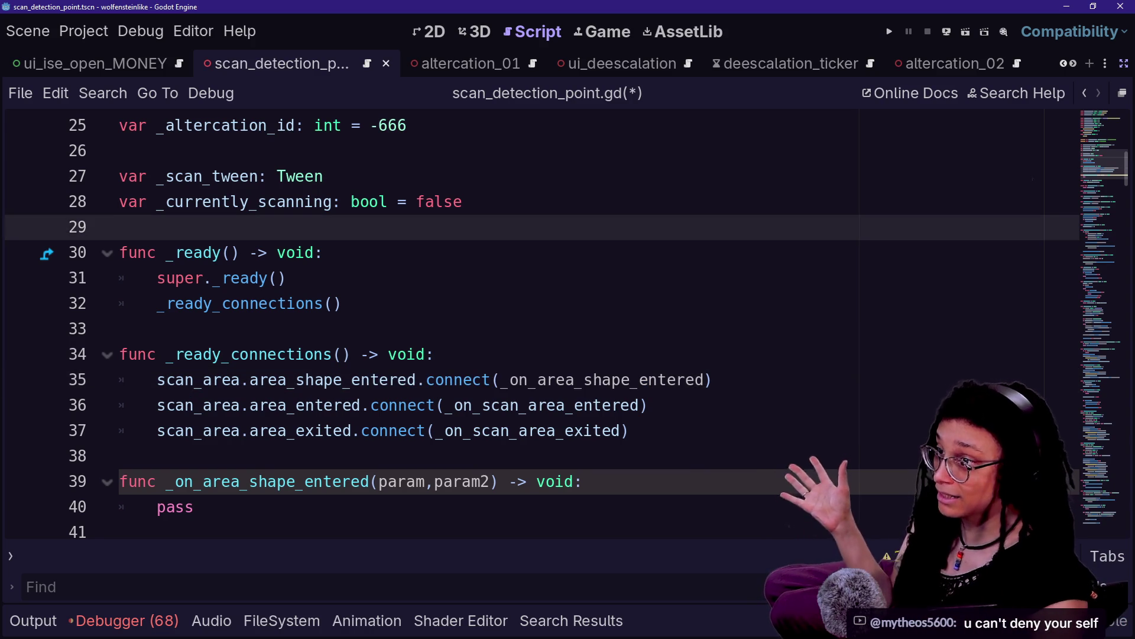
click(1124, 63)
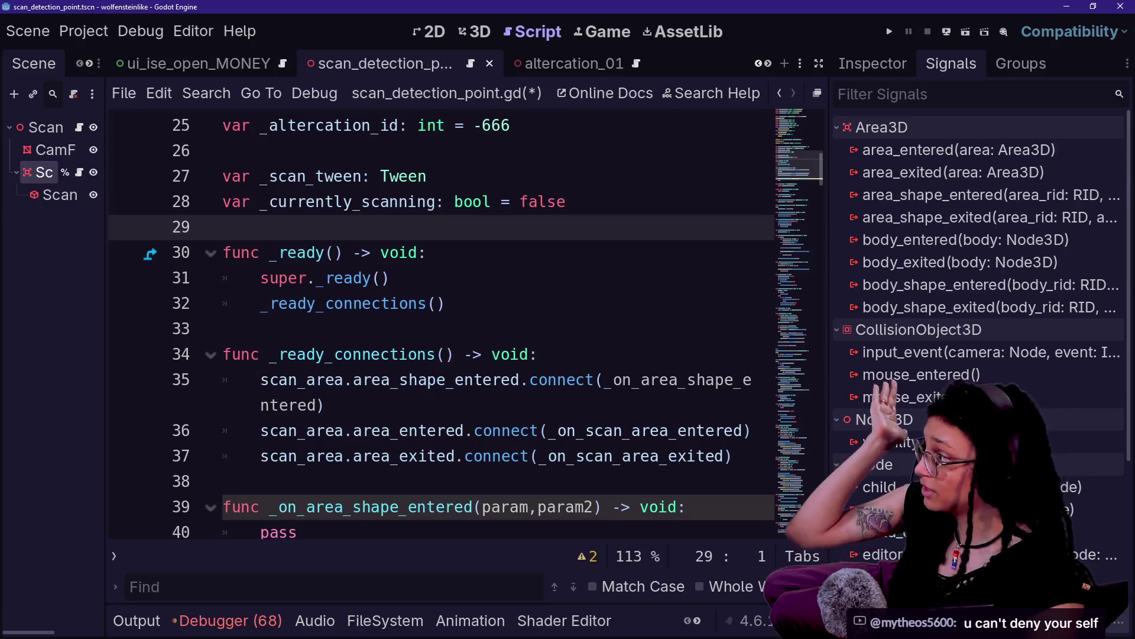
drag(105, 210, 244, 210)
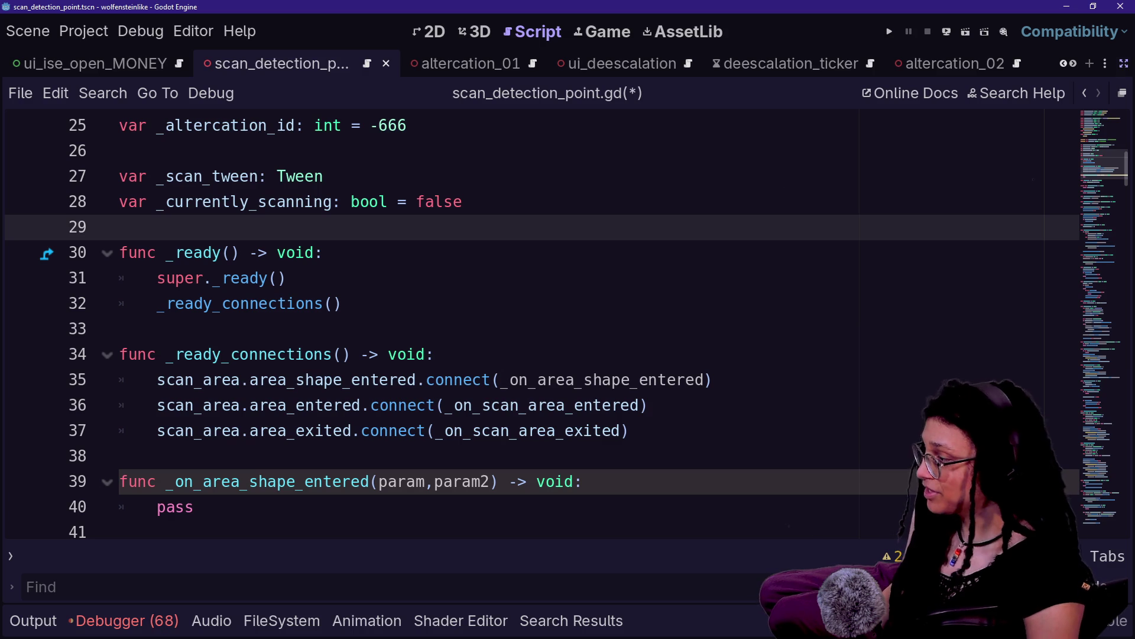
mouse_move(193, 507)
mouse_down()
mouse_move(350, 430)
mouse_move(123, 455)
mouse_up()
Delete the _on_area_shape_entered handler and its area_shape_entered connect line.
key(BackSpace)
key(BackSpace)
click(712, 380)
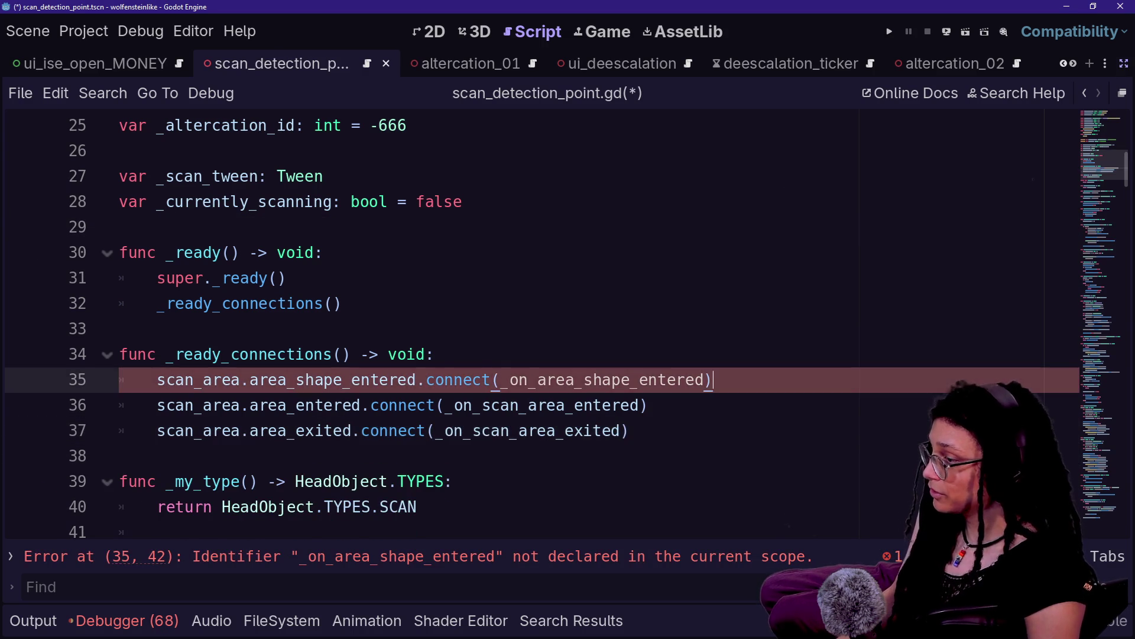
key(shift+Up)
key(BackSpace)
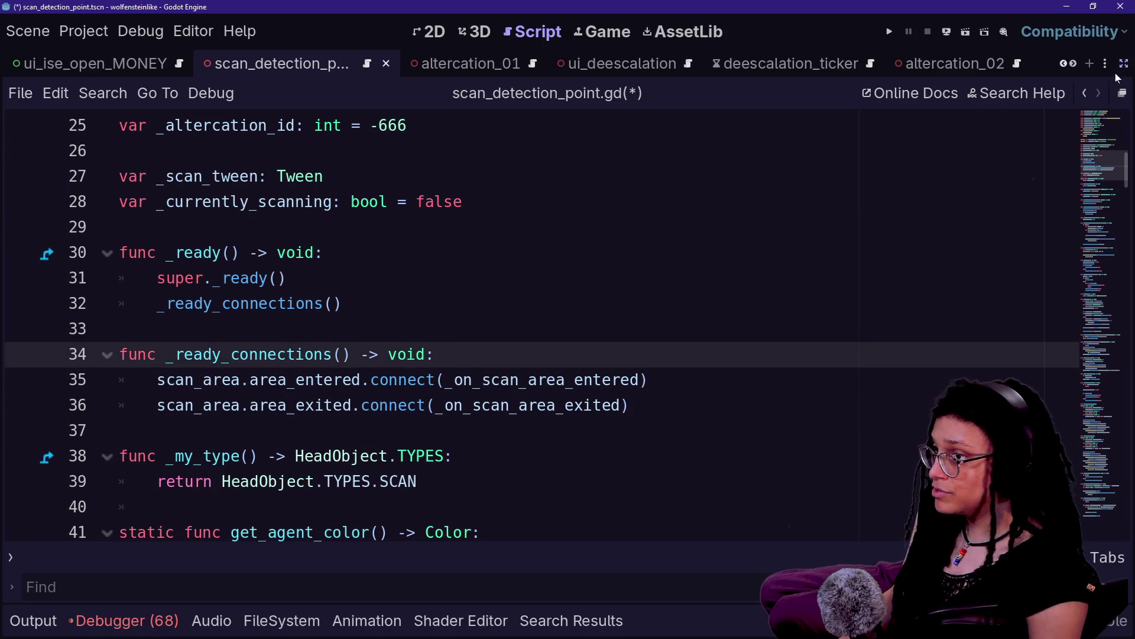
Restore the side docks and show Scan_Area's Area3D signals in the Node dock.
click(1119, 66)
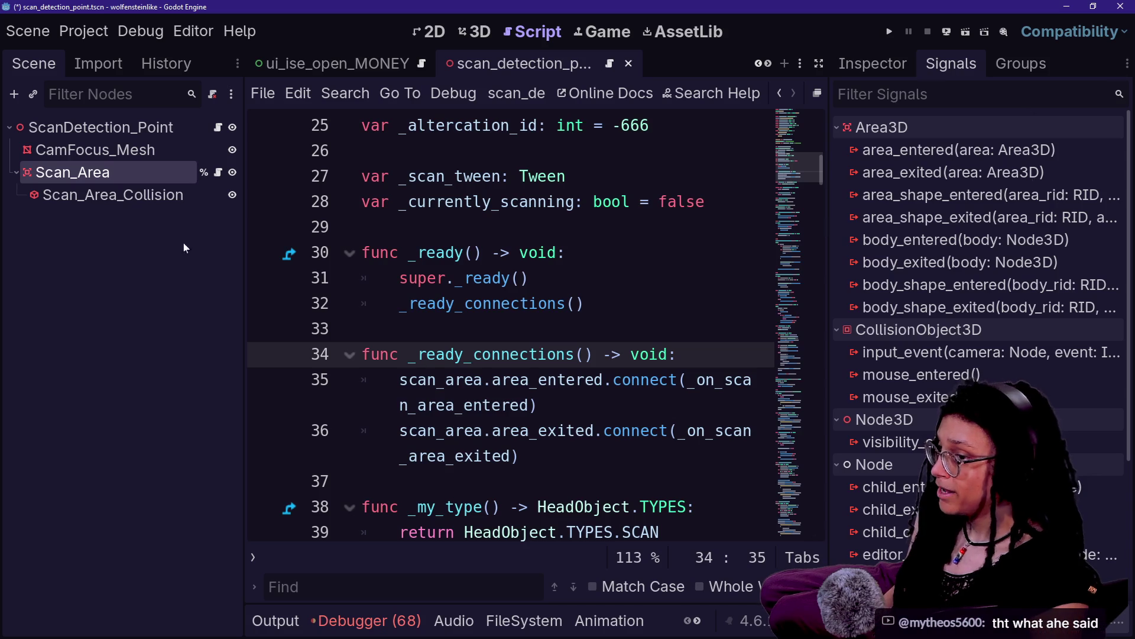
click(93, 229)
click(78, 177)
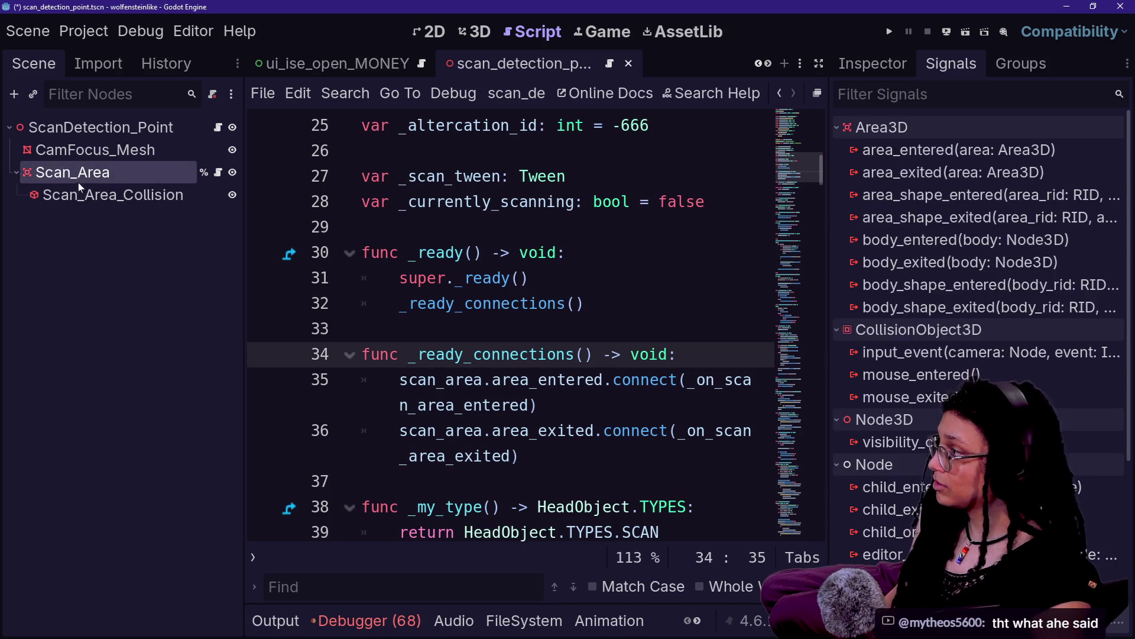
click(86, 196)
click(88, 173)
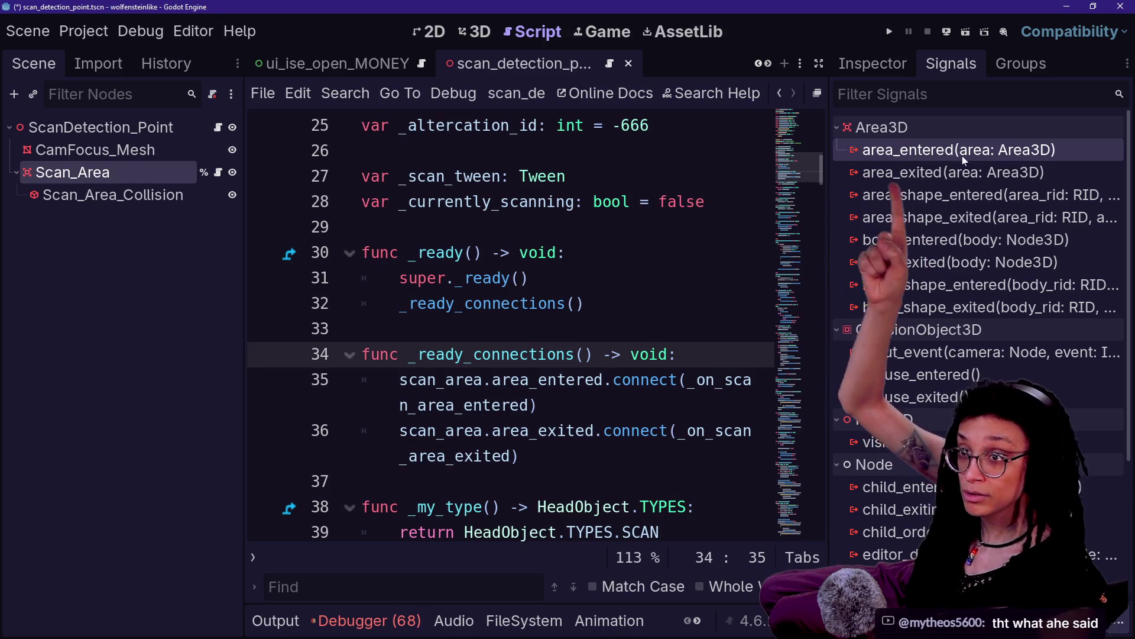
right_click(924, 154)
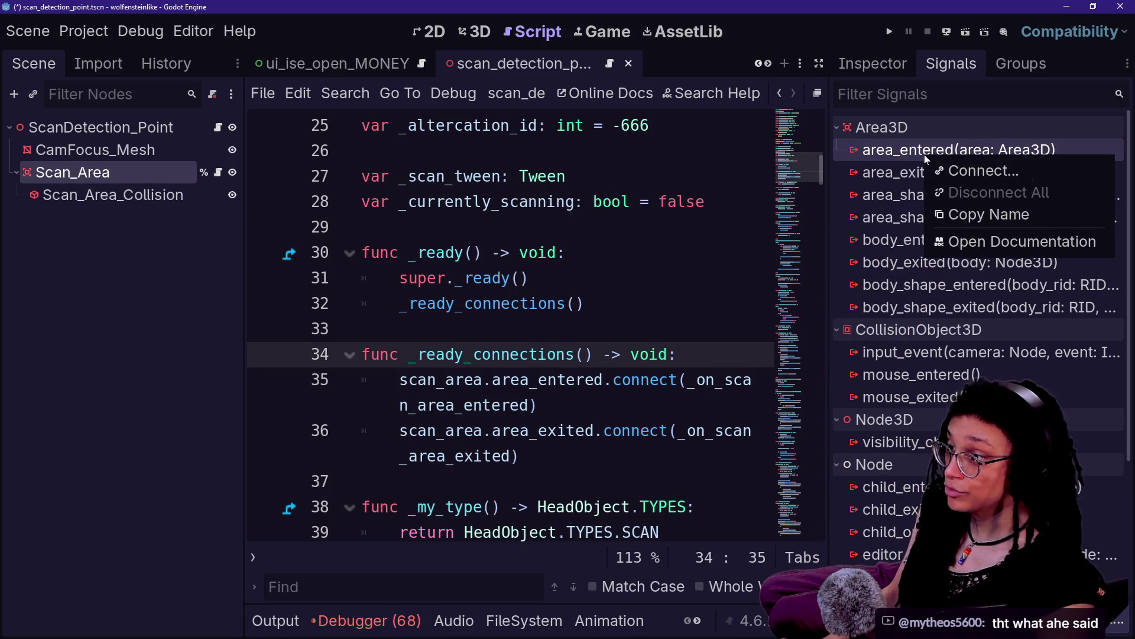
Connect area_entered to _on_area_entered on Scan_Area, then undo the generated stub in the script.
click(948, 173)
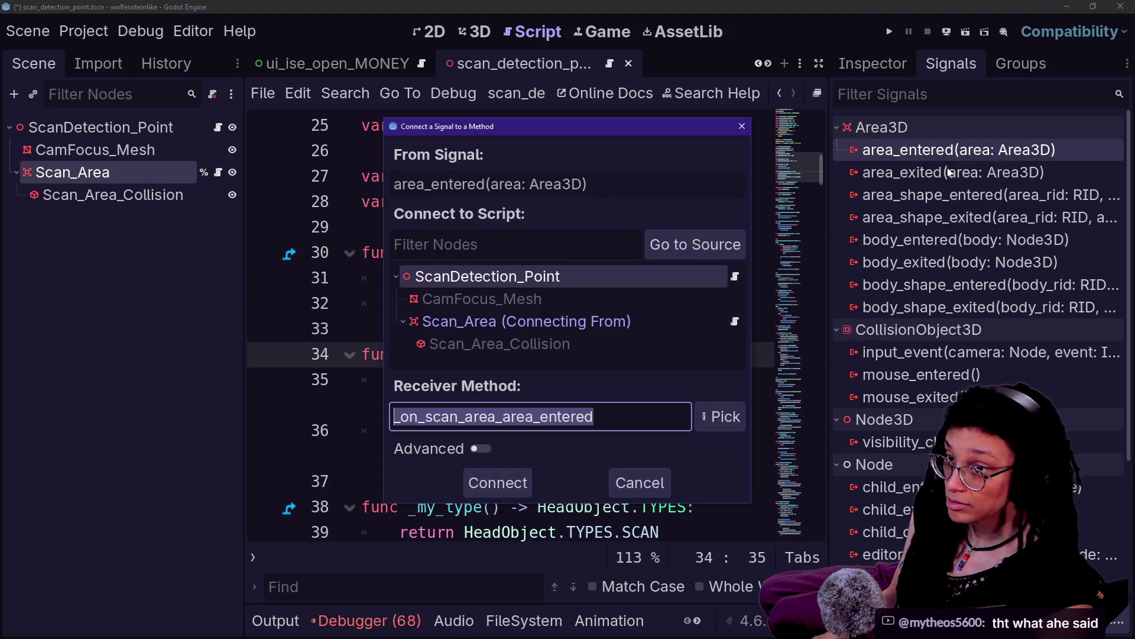
click(505, 321)
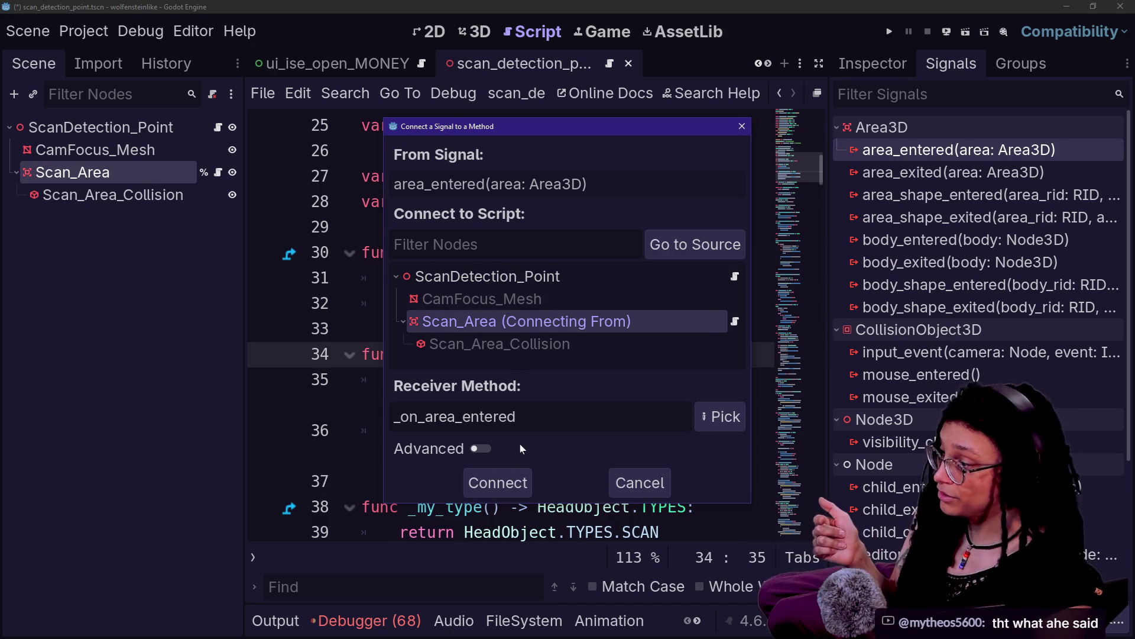
click(498, 483)
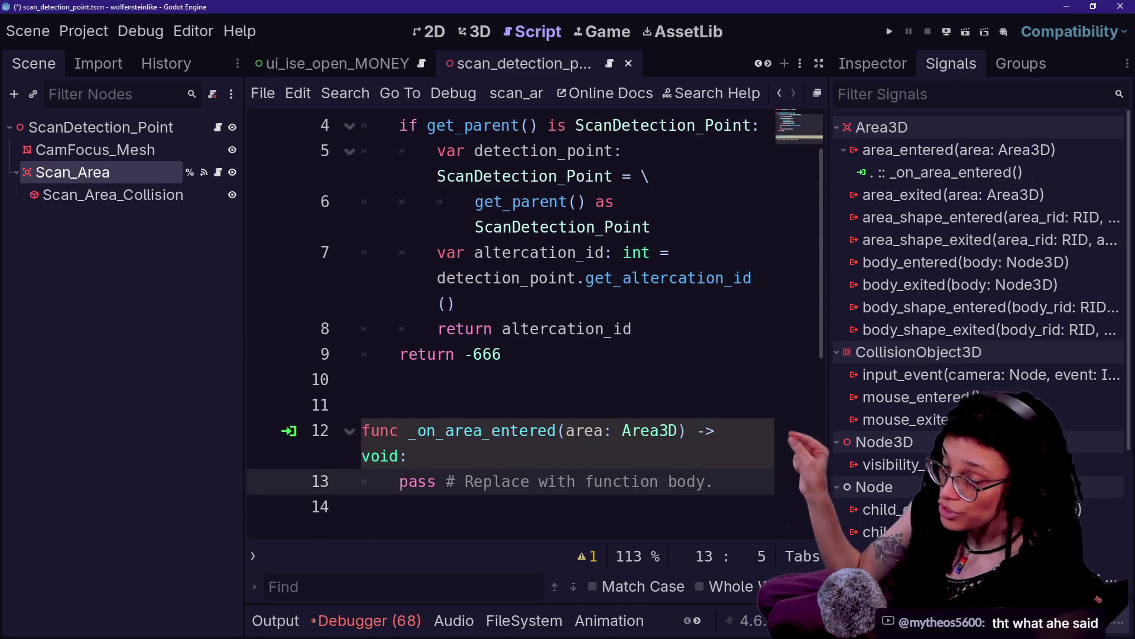
click(391, 431)
click(408, 456)
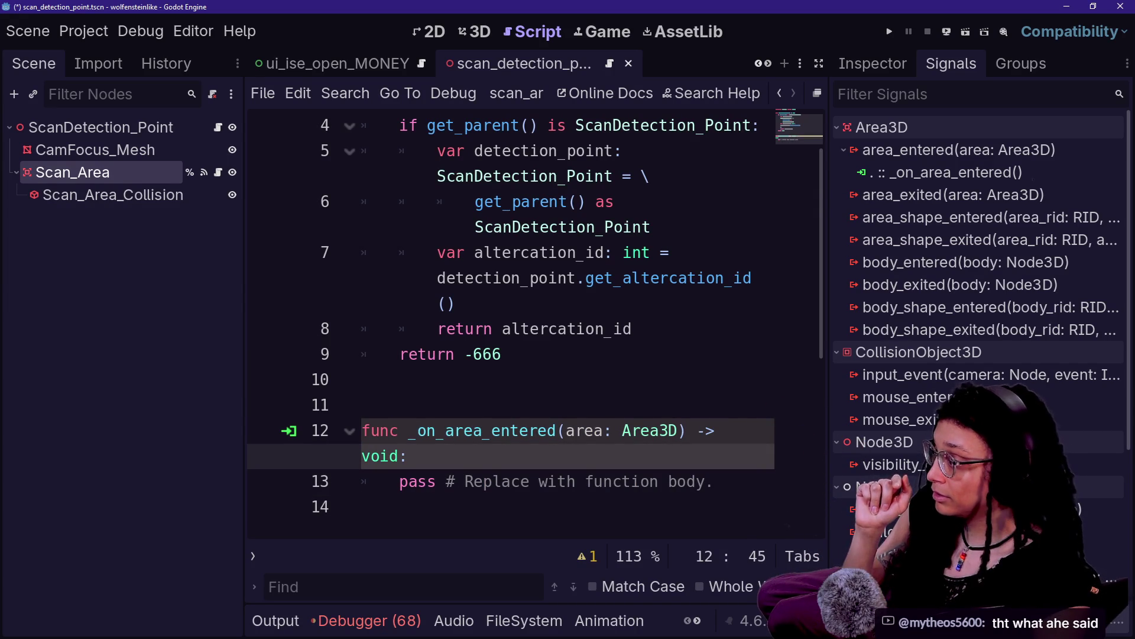
key(ctrl+z)
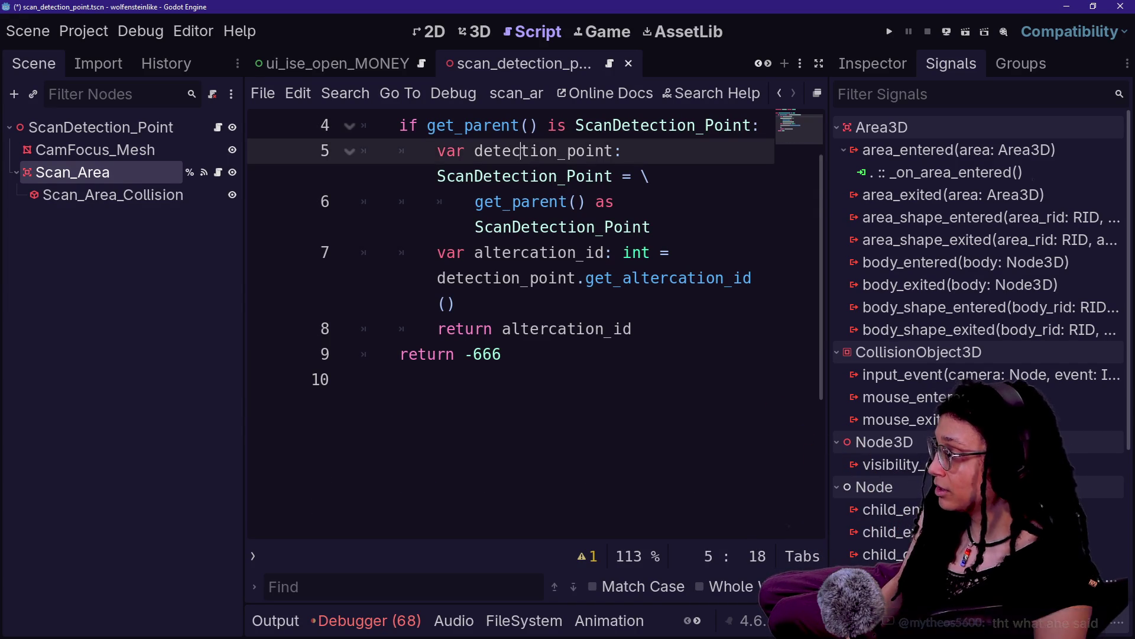
Disconnect the _on_area_entered connection from Scan_Area's area_entered signal.
click(947, 172)
right_click(946, 172)
click(980, 220)
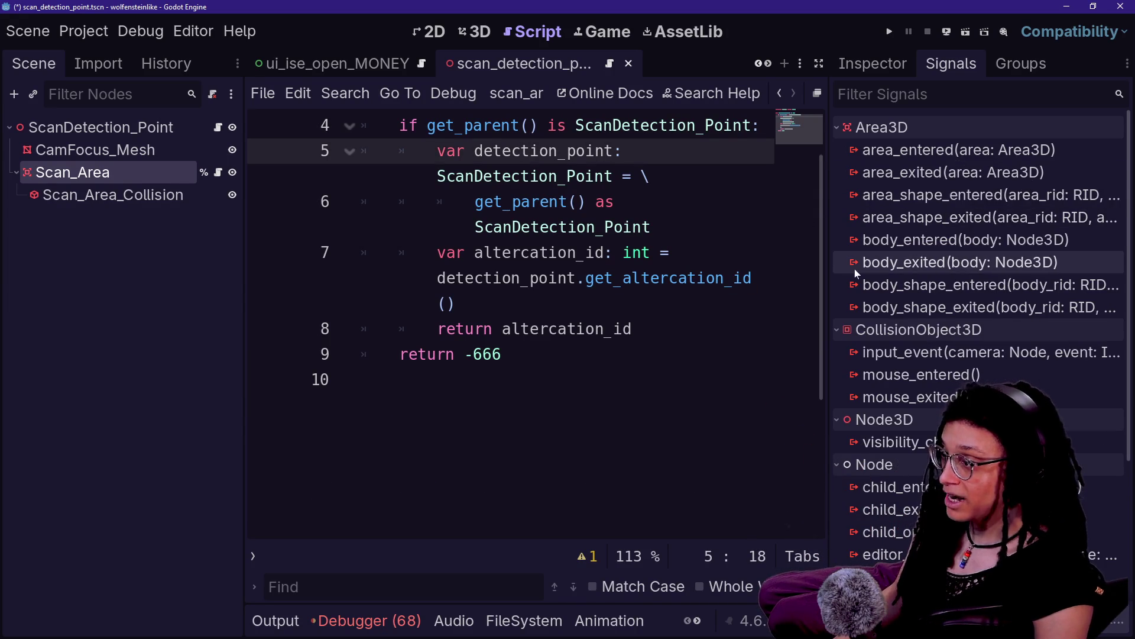
Connect area_shape_entered to a new _on_area_shape_entered stub on Scan_Area and inspect its parameters.
right_click(899, 201)
click(927, 222)
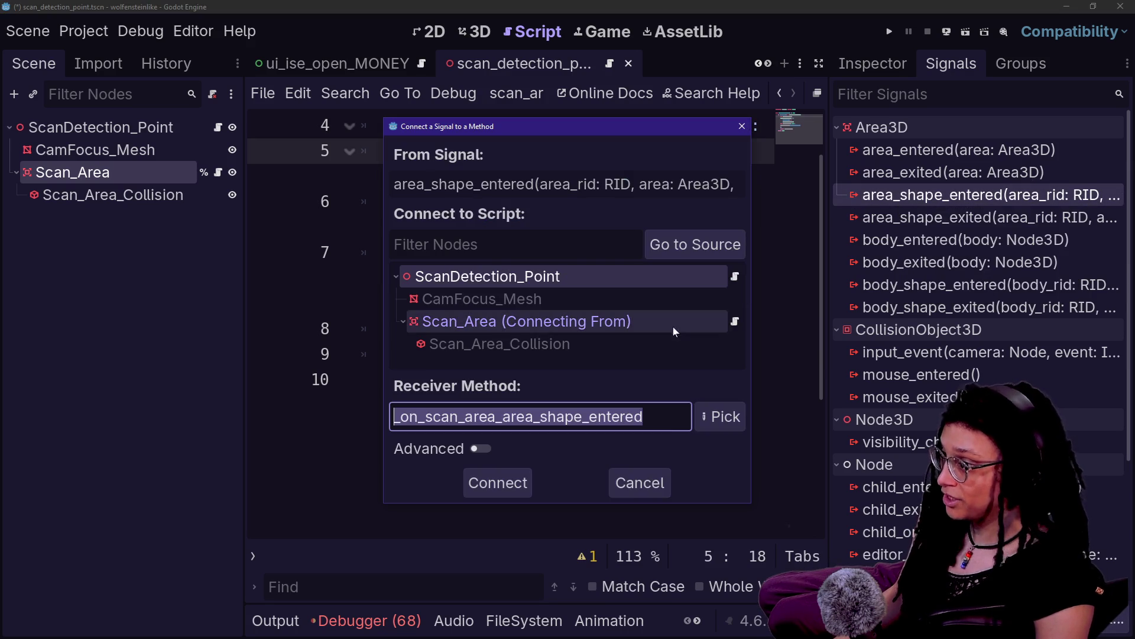
click(481, 324)
click(475, 485)
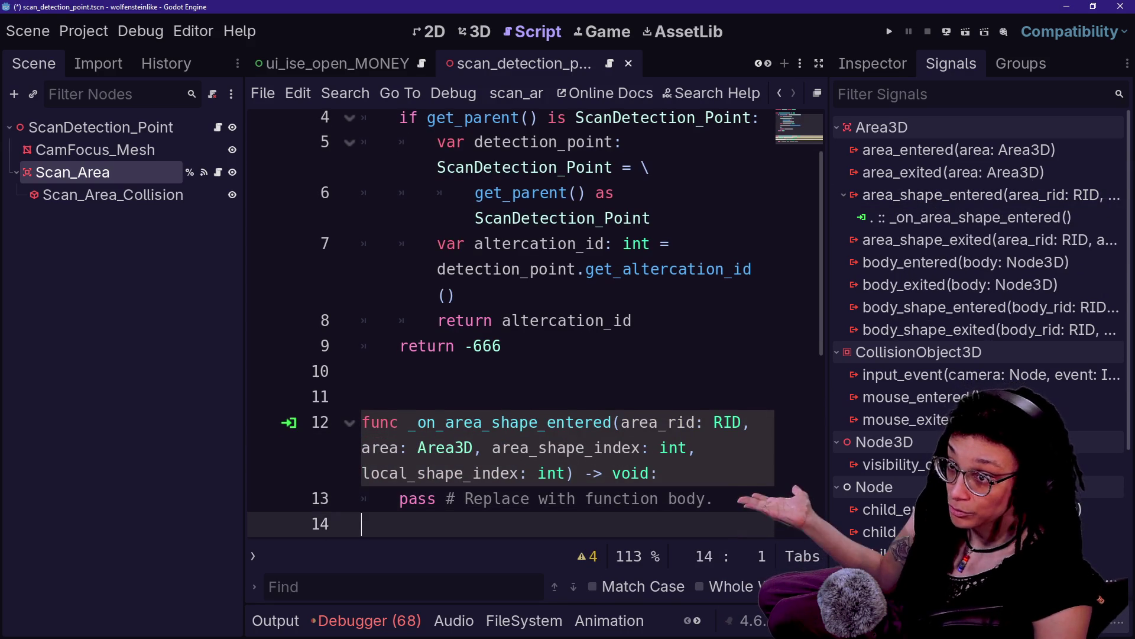
click(621, 448)
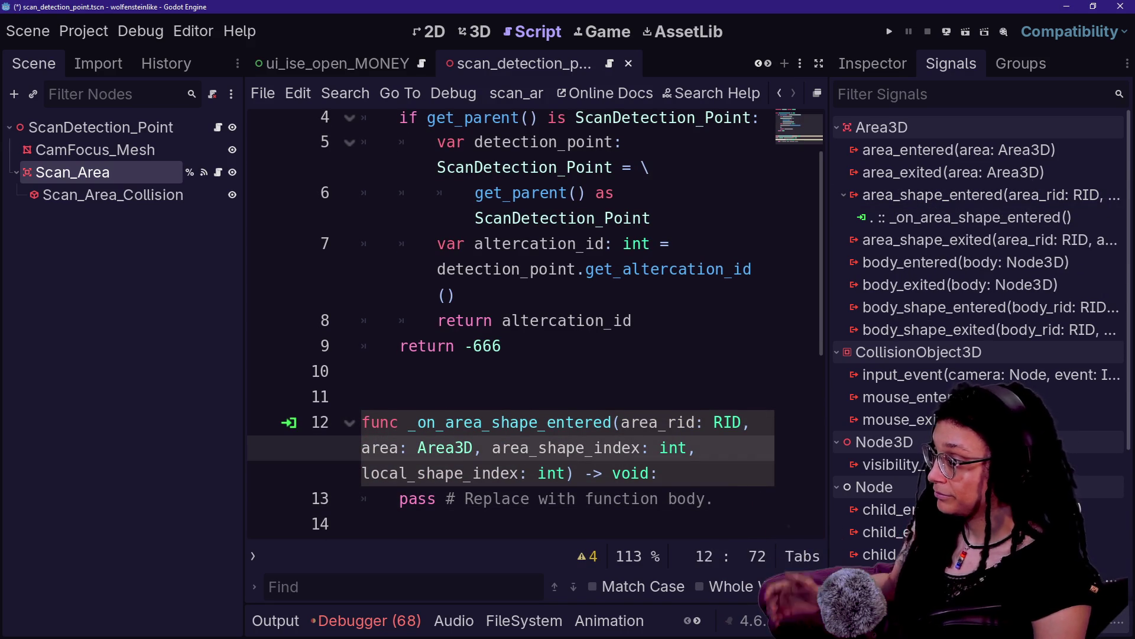
triple_click(558, 448)
click(557, 448)
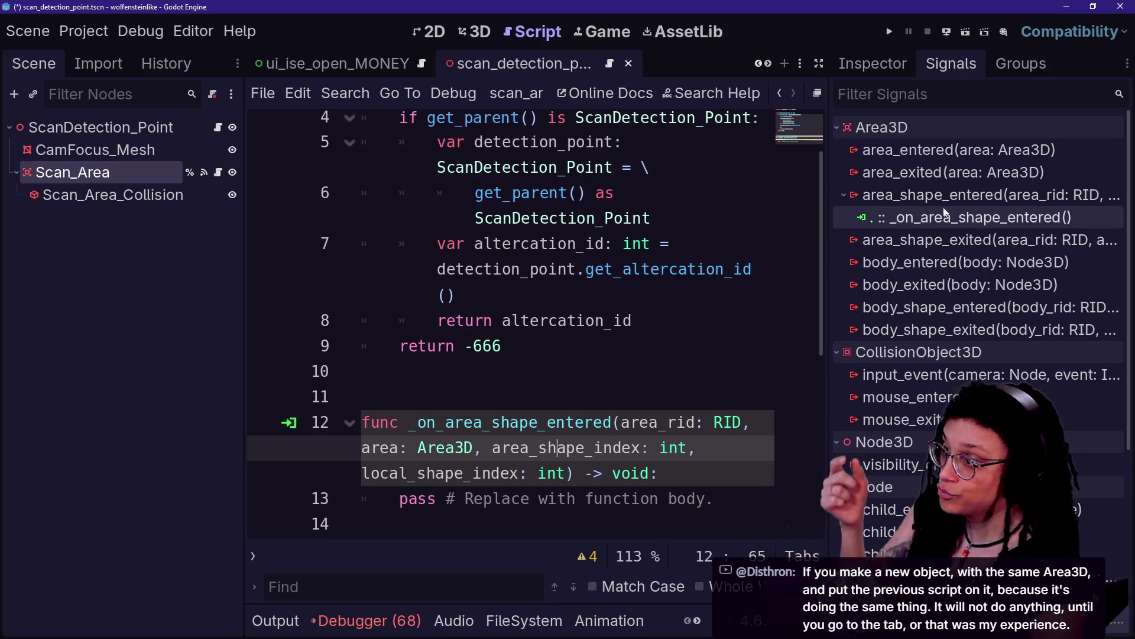
drag(362, 422, 712, 499)
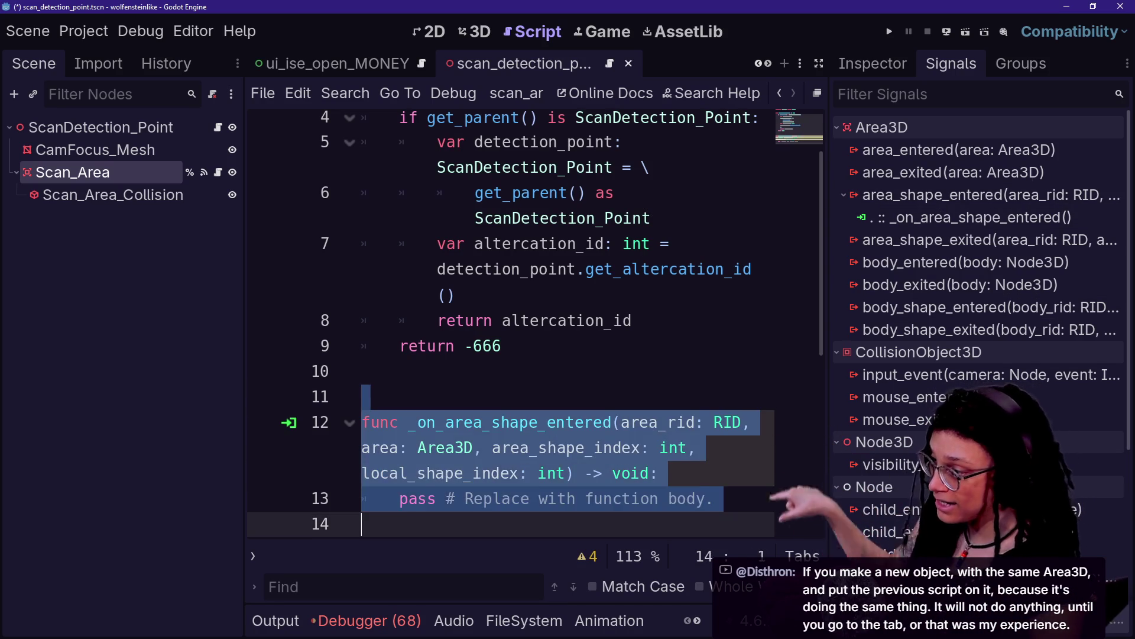
click(576, 498)
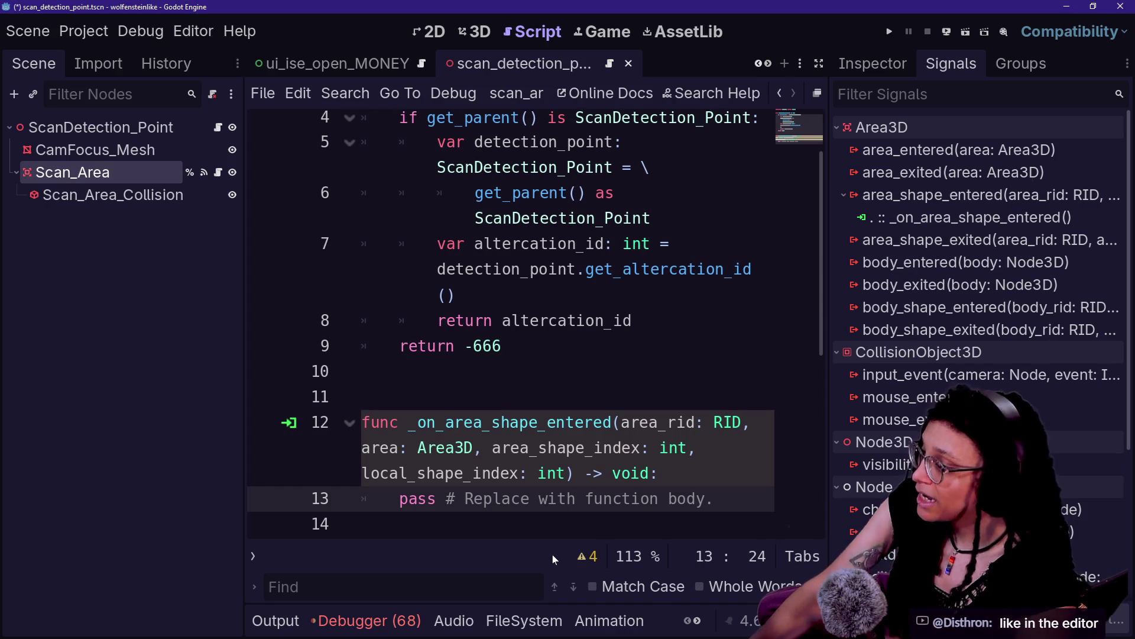
drag(623, 447, 618, 473)
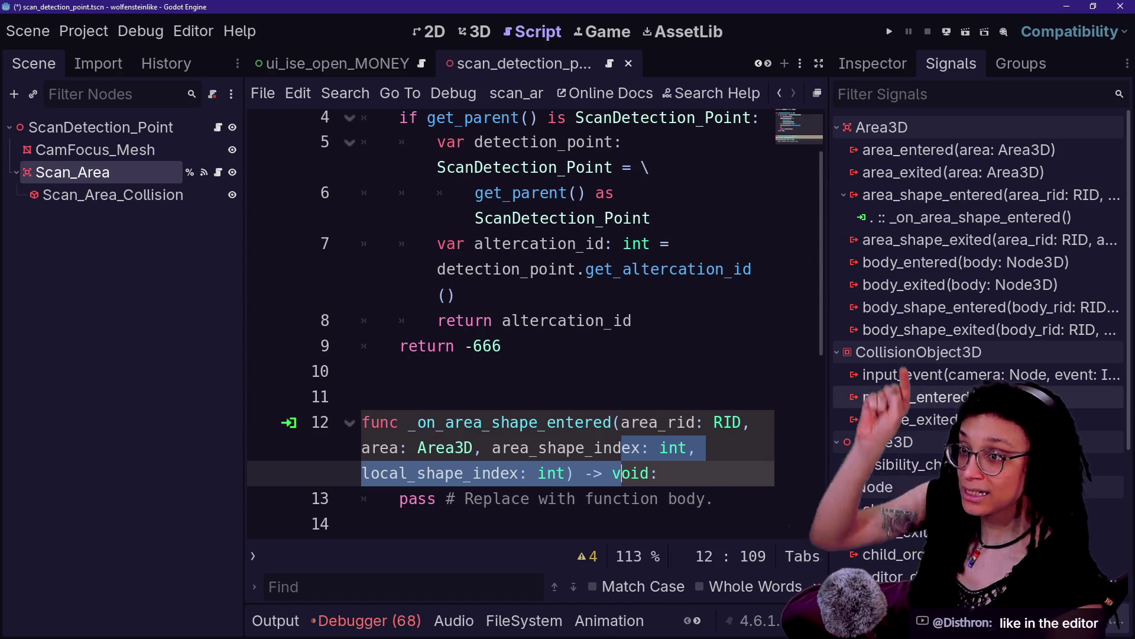
mouse_move(889, 392)
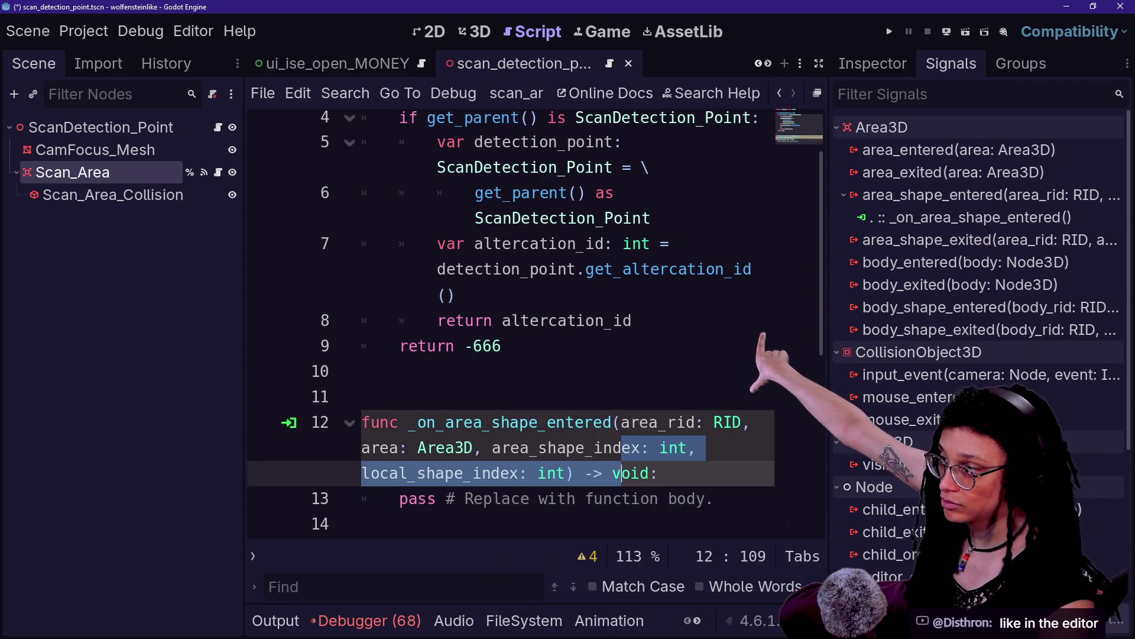
click(603, 269)
mouse_move(671, 269)
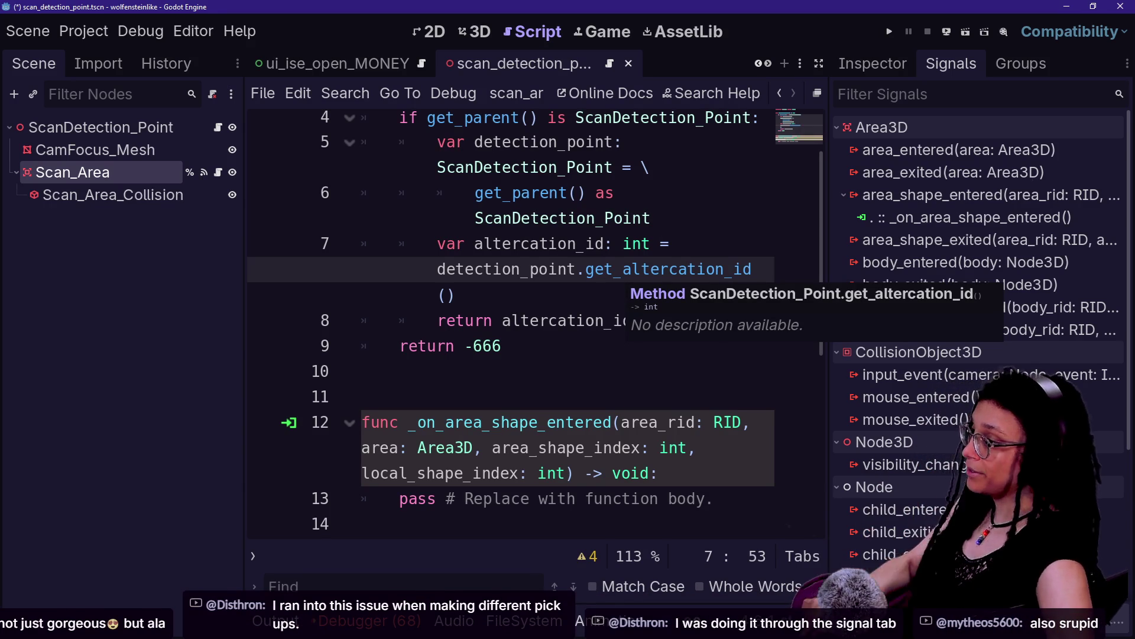
key(Up)
key(Down)
key(Down)
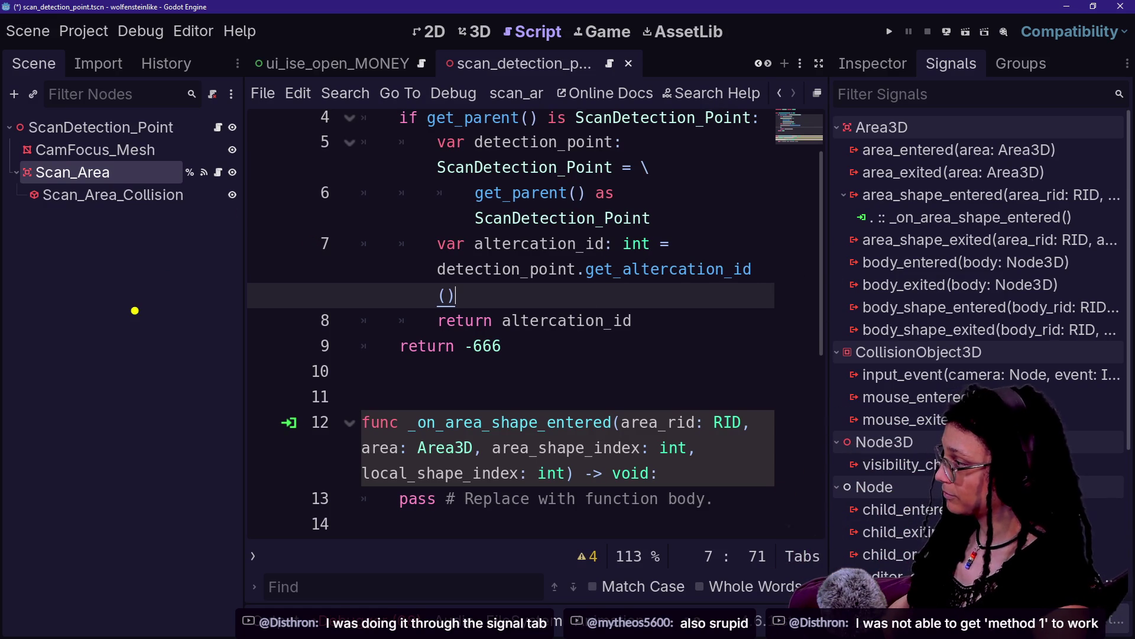
mouse_move(133, 295)
mouse_down()
mouse_move(195, 373)
mouse_move(107, 282)
mouse_up()
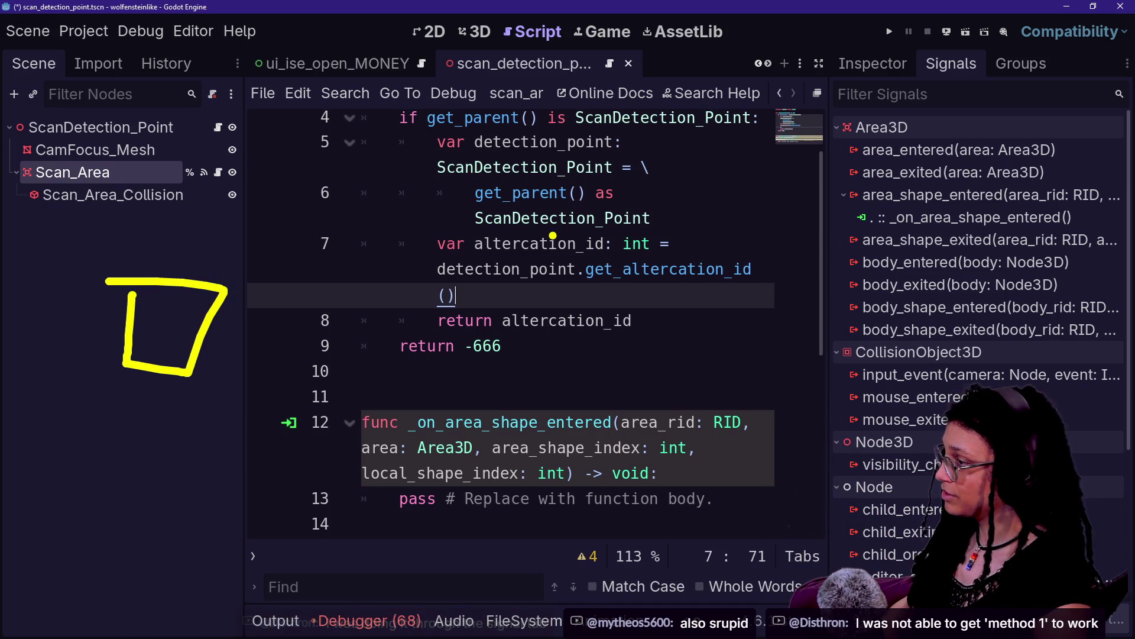
mouse_move(551, 265)
mouse_down()
mouse_move(666, 390)
mouse_move(500, 292)
mouse_up()
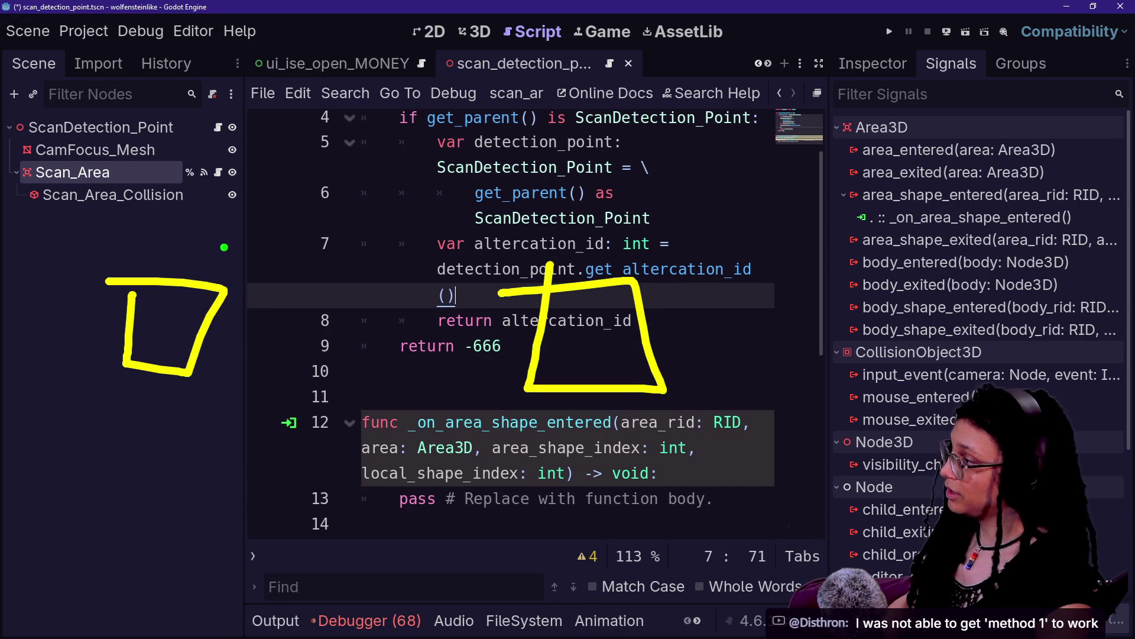
drag(221, 252, 234, 321)
drag(224, 227, 273, 341)
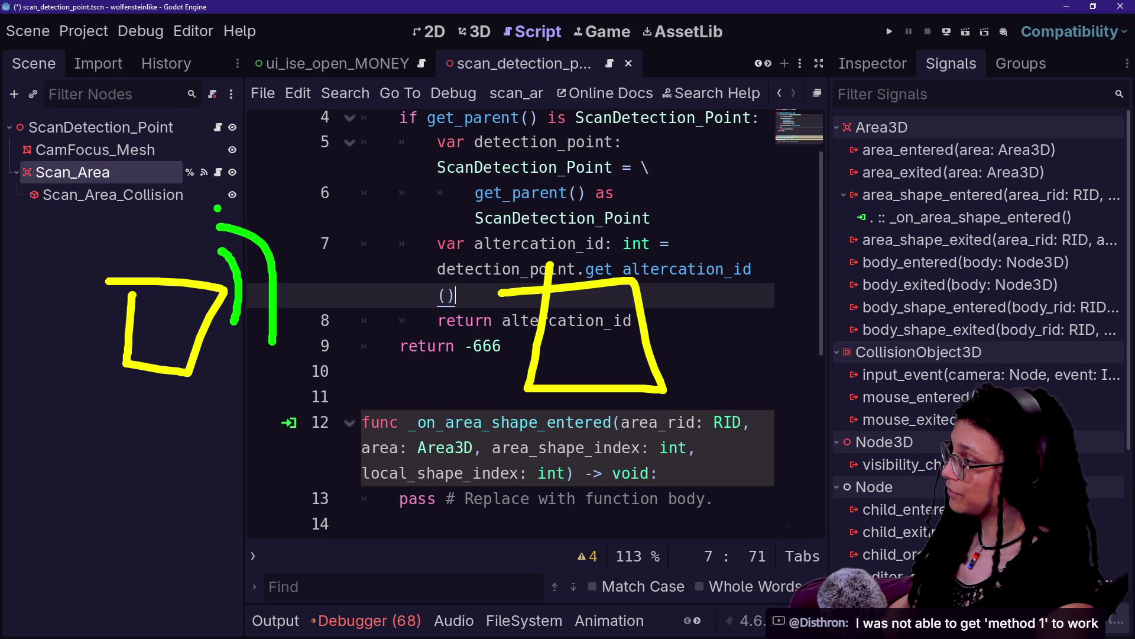
drag(216, 187, 320, 312)
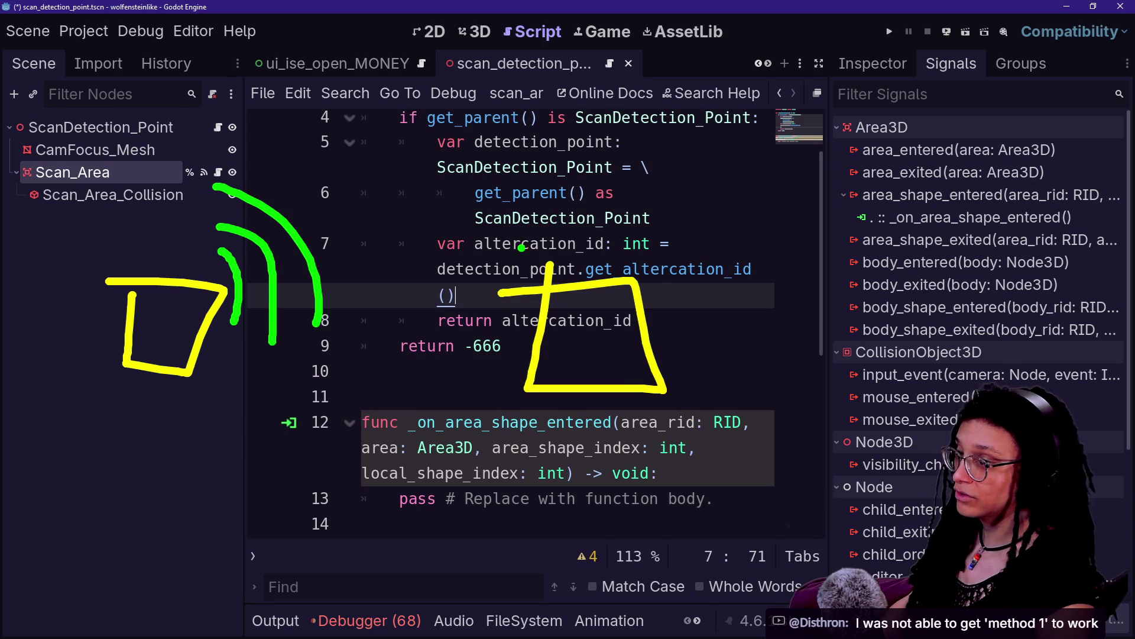
mouse_move(472, 235)
mouse_down()
mouse_move(524, 274)
mouse_move(518, 244)
mouse_up()
mouse_move(369, 134)
mouse_down()
mouse_move(375, 266)
mouse_move(584, 291)
mouse_up()
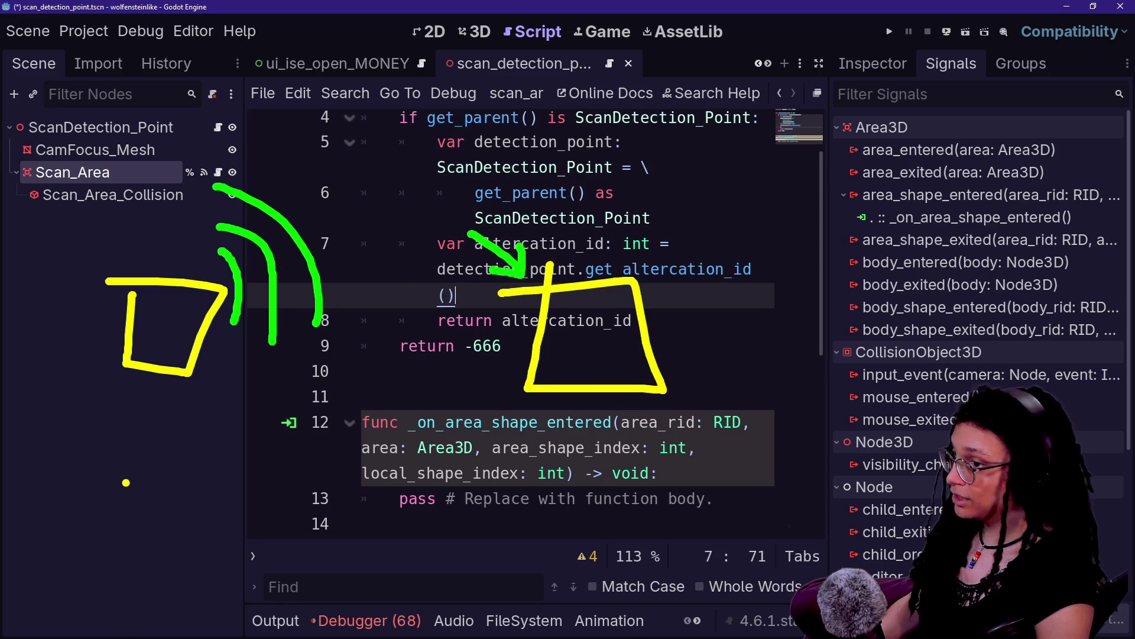
mouse_move(126, 485)
mouse_down()
mouse_move(96, 555)
mouse_move(168, 556)
mouse_move(93, 495)
mouse_up()
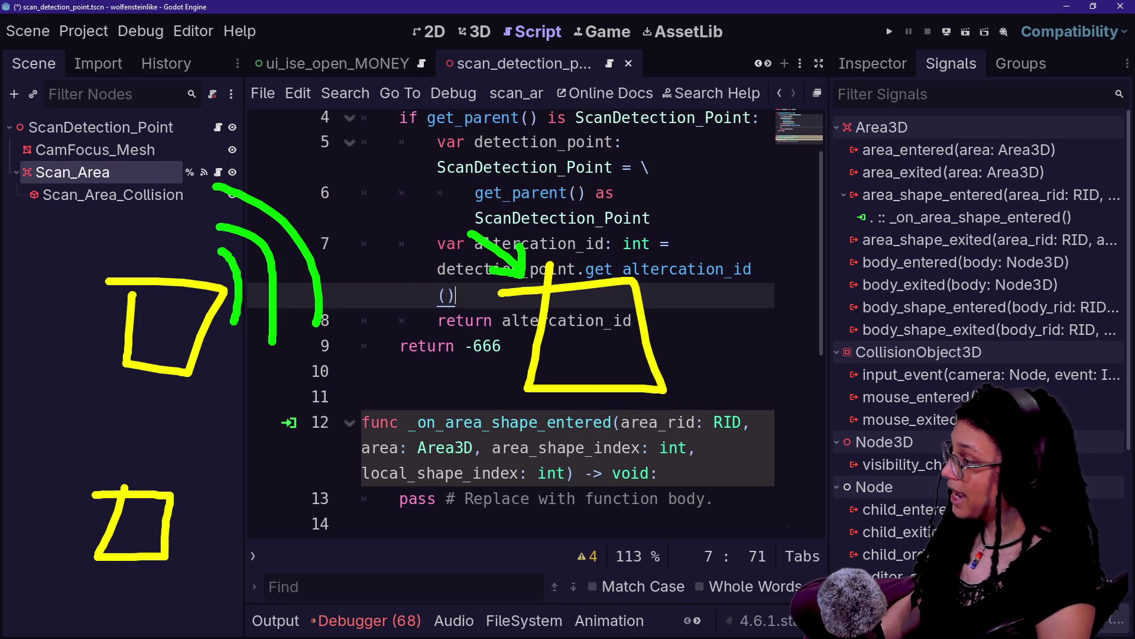
mouse_move(547, 493)
mouse_down()
mouse_move(528, 559)
mouse_move(638, 498)
mouse_move(539, 497)
mouse_up()
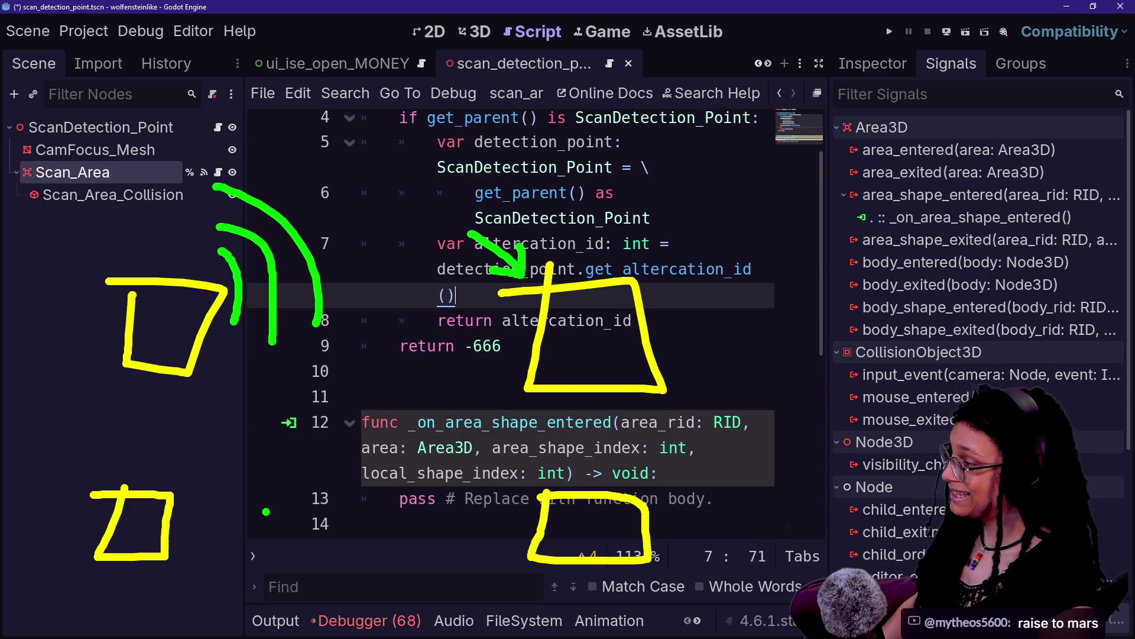
drag(183, 519, 540, 532)
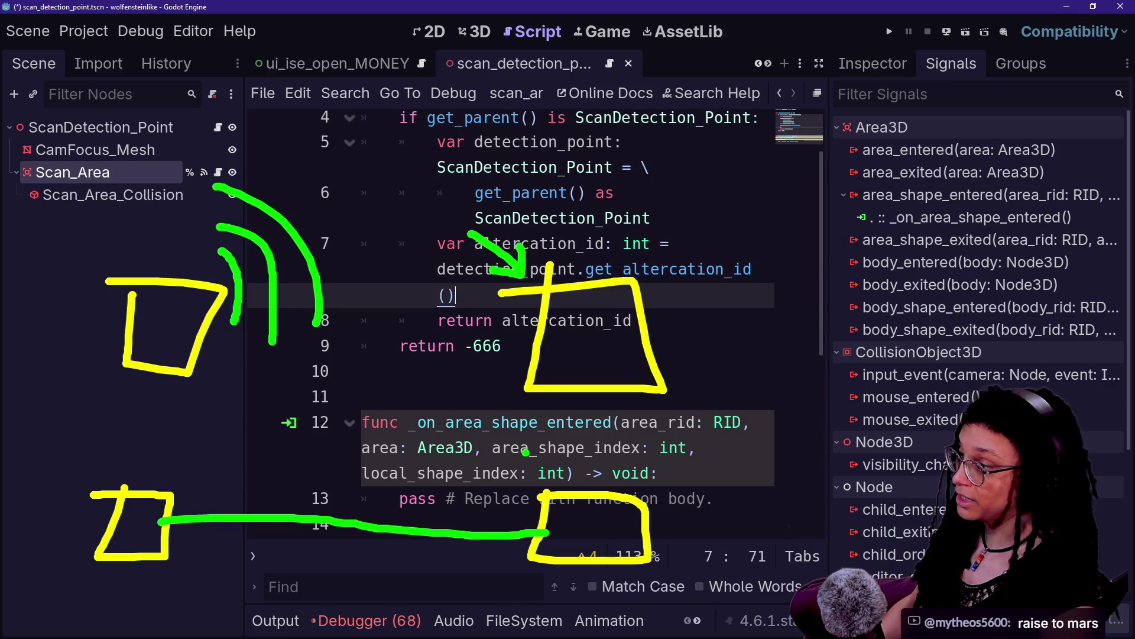
mouse_move(538, 199)
mouse_down()
mouse_move(414, 503)
mouse_move(816, 249)
mouse_move(331, 414)
mouse_up()
key(ctrl+z)
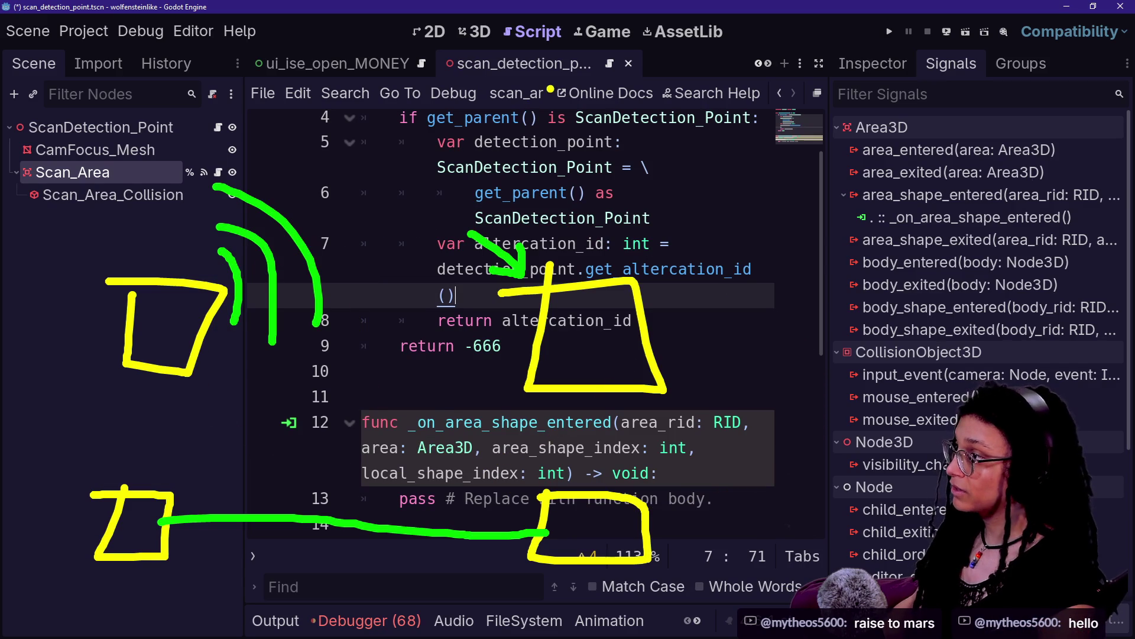
mouse_move(546, 80)
mouse_down()
mouse_move(543, 142)
mouse_move(646, 159)
mouse_move(532, 91)
mouse_up()
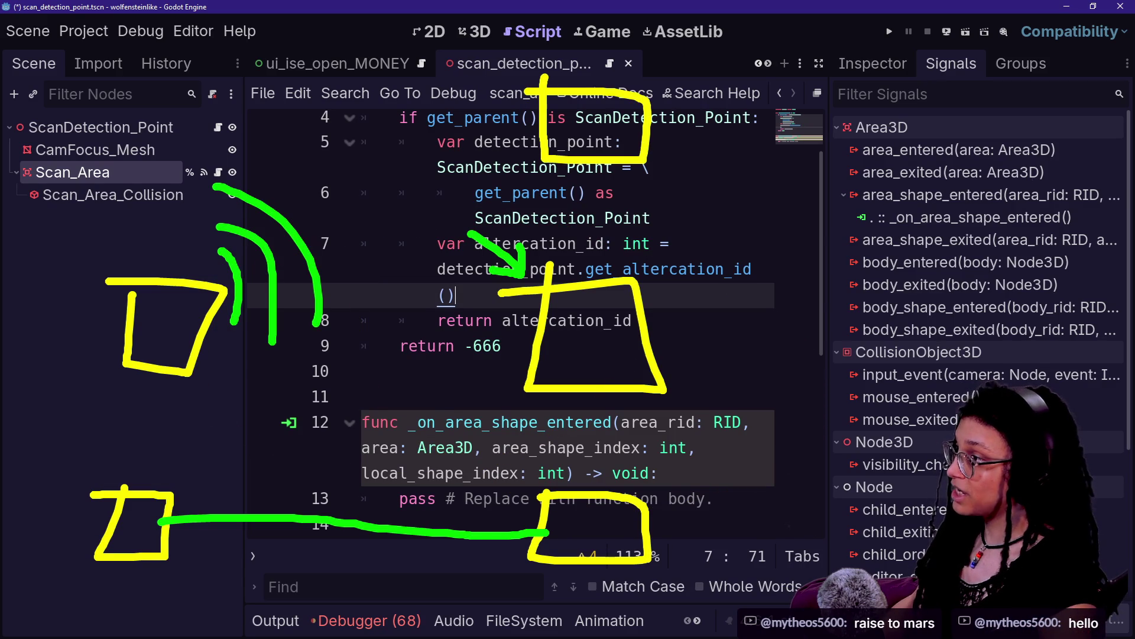
mouse_move(135, 79)
mouse_down()
mouse_move(291, 112)
mouse_move(155, 74)
mouse_up()
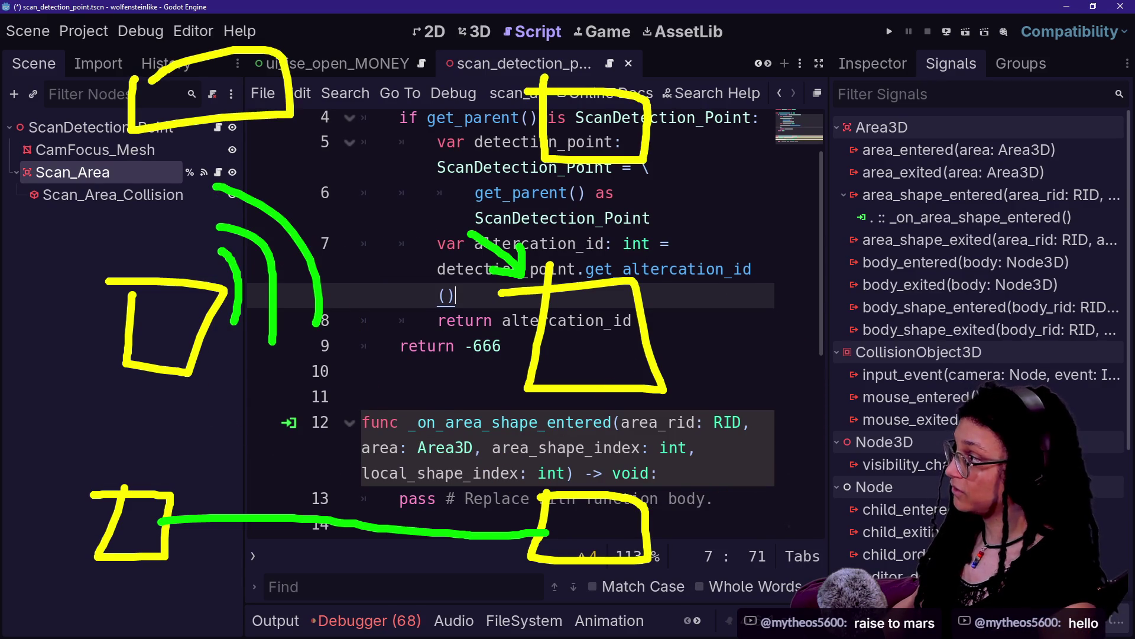
drag(275, 28, 303, 64)
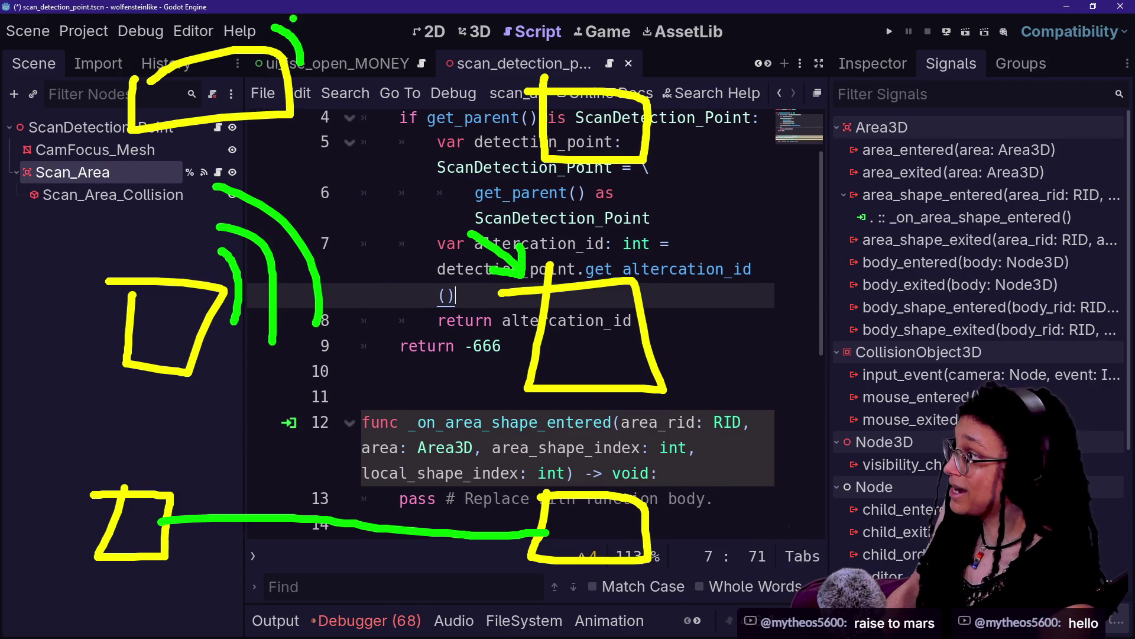
drag(290, 8, 343, 49)
drag(353, 5, 377, 35)
click(373, 49)
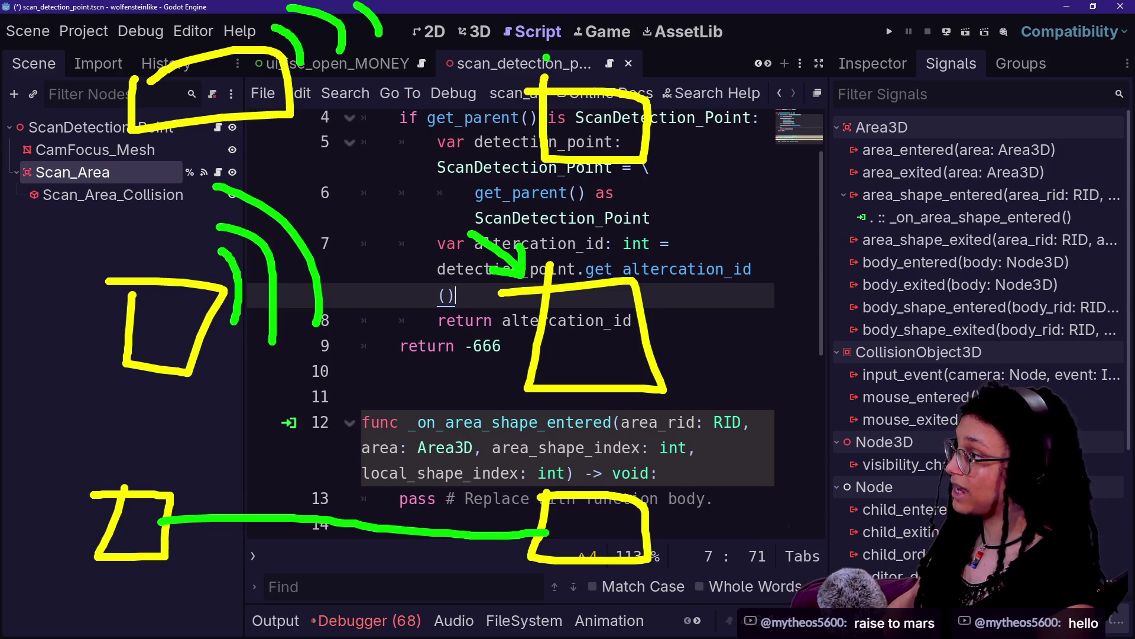
drag(192, 26, 503, 322)
key(ctrl+z)
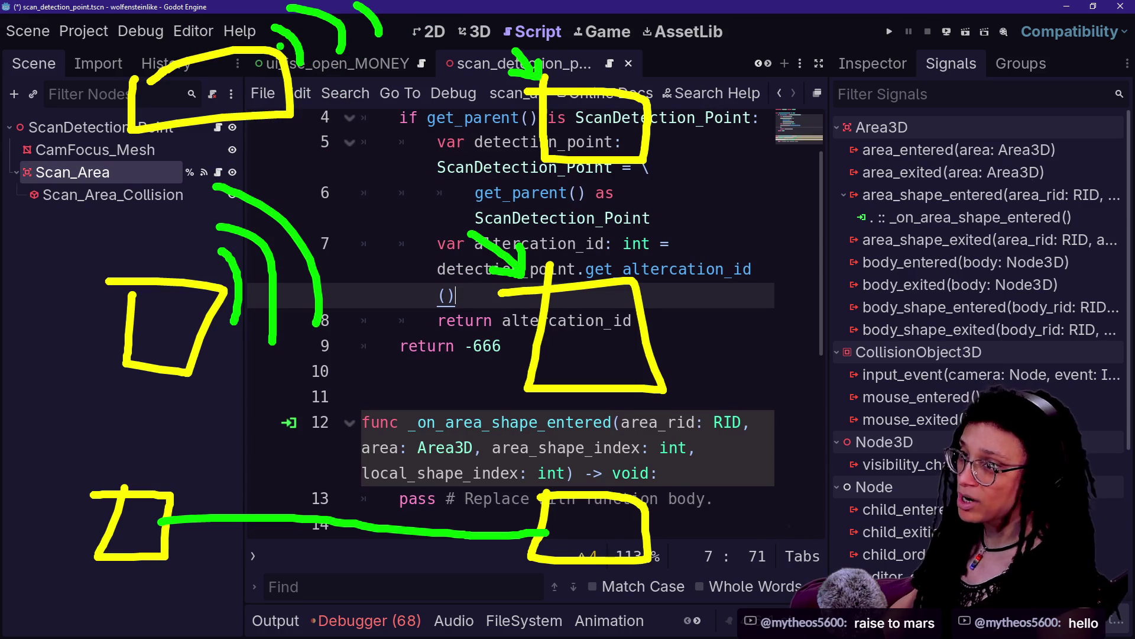
mouse_move(439, 33)
mouse_down()
mouse_move(414, 378)
mouse_move(385, 361)
mouse_move(319, 71)
mouse_move(508, 118)
mouse_up()
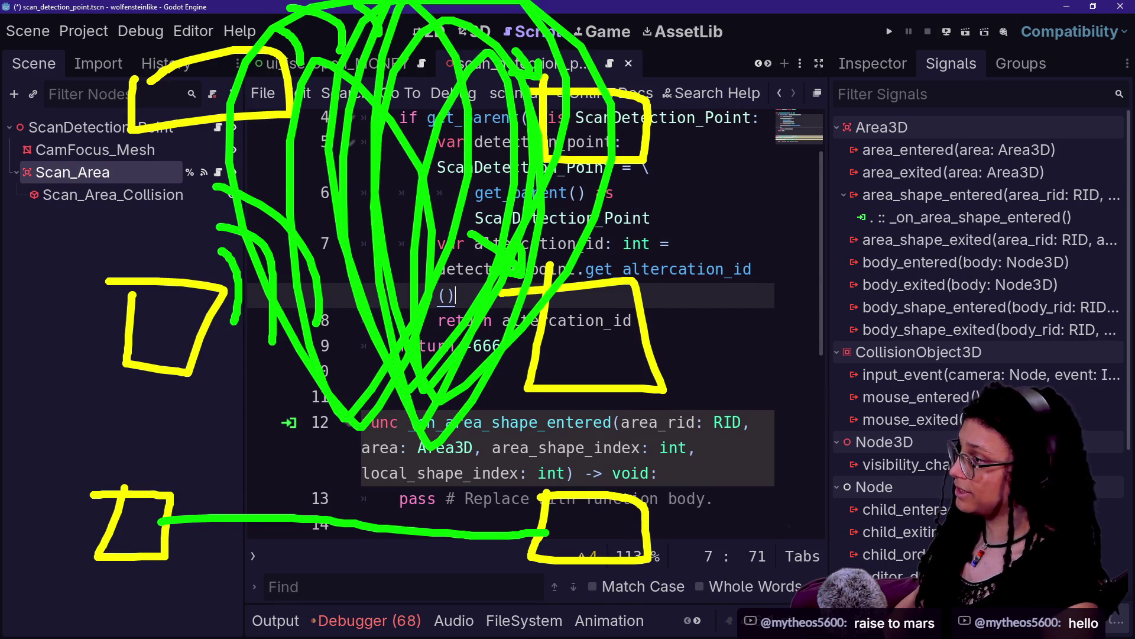
key(ctrl+z)
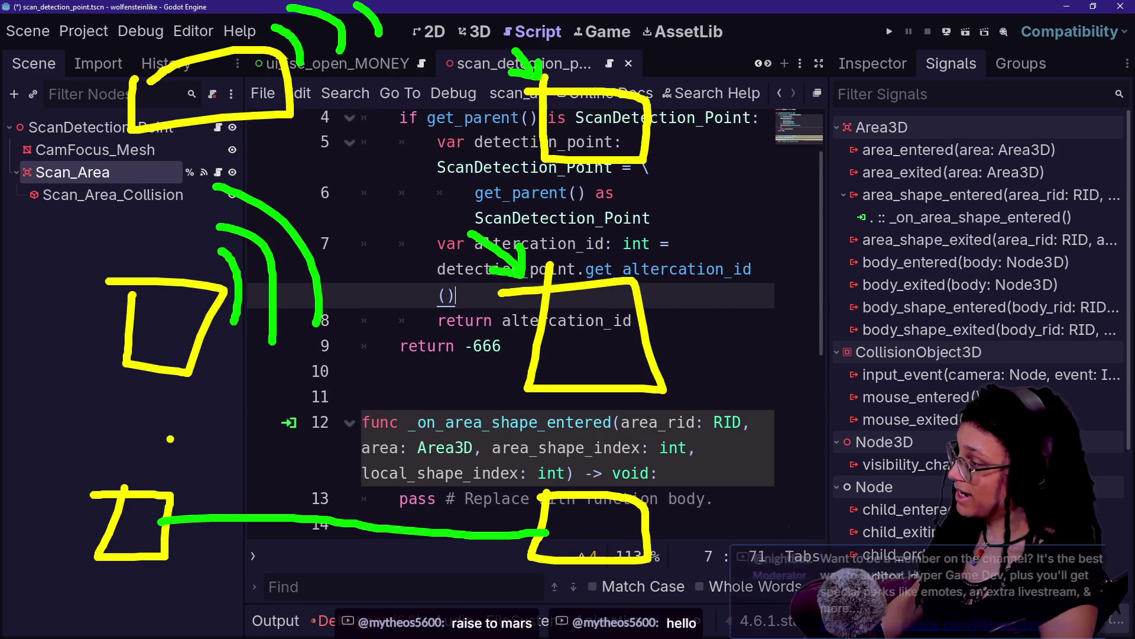
mouse_move(133, 408)
mouse_down()
mouse_move(127, 442)
mouse_move(159, 452)
mouse_move(125, 395)
mouse_up()
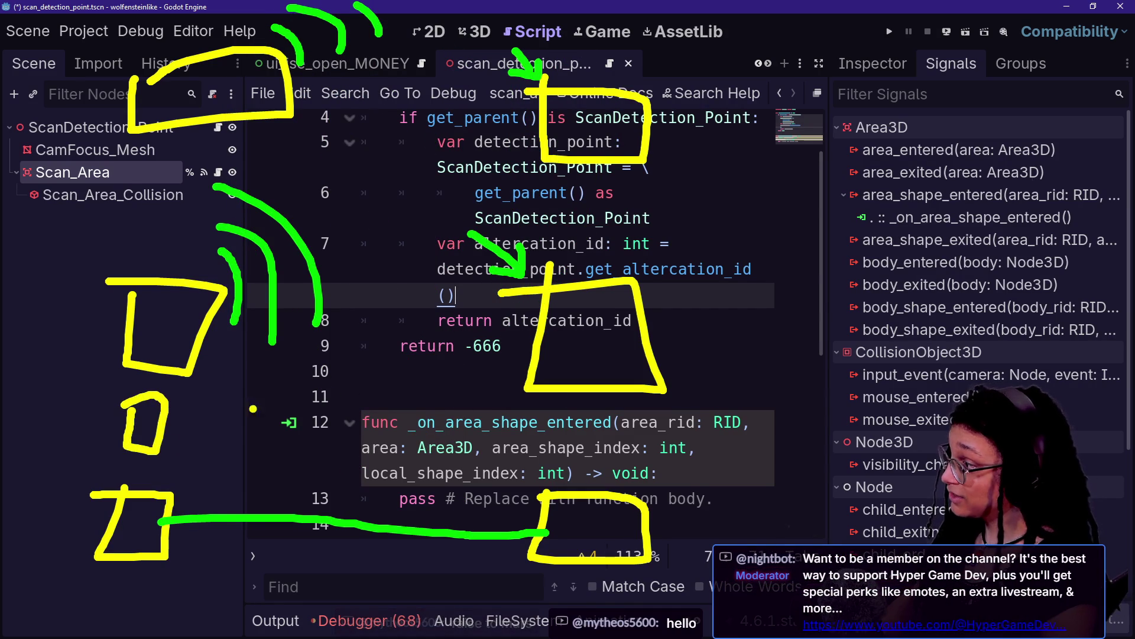
mouse_move(544, 419)
mouse_down()
mouse_move(542, 468)
mouse_move(612, 433)
mouse_move(541, 432)
mouse_up()
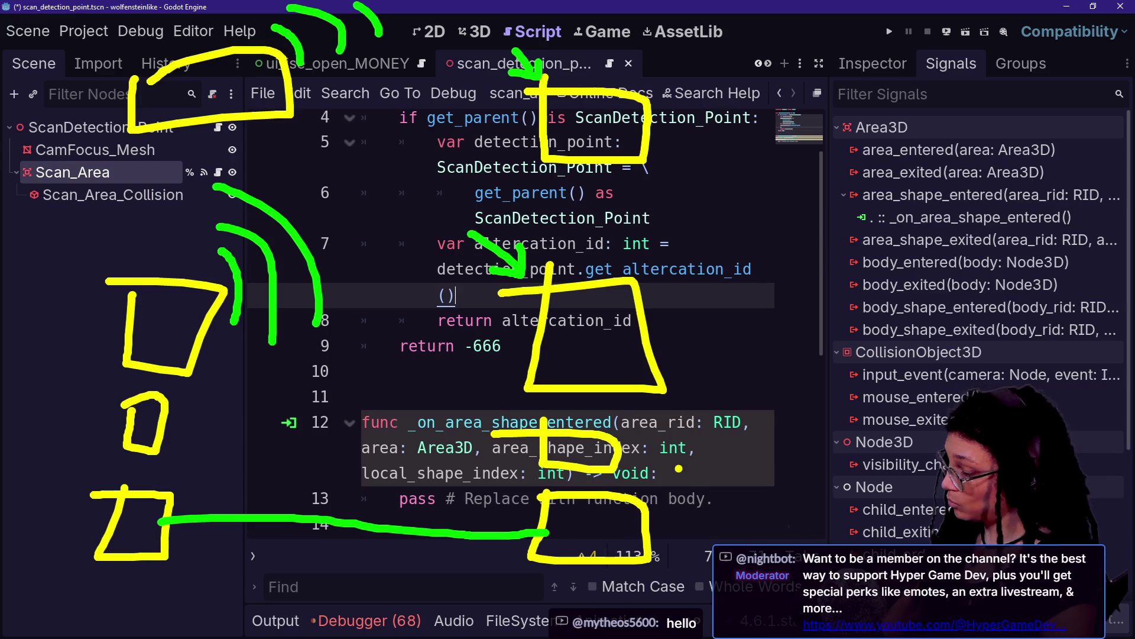
mouse_move(169, 427)
mouse_down()
mouse_move(399, 424)
mouse_move(543, 441)
mouse_up()
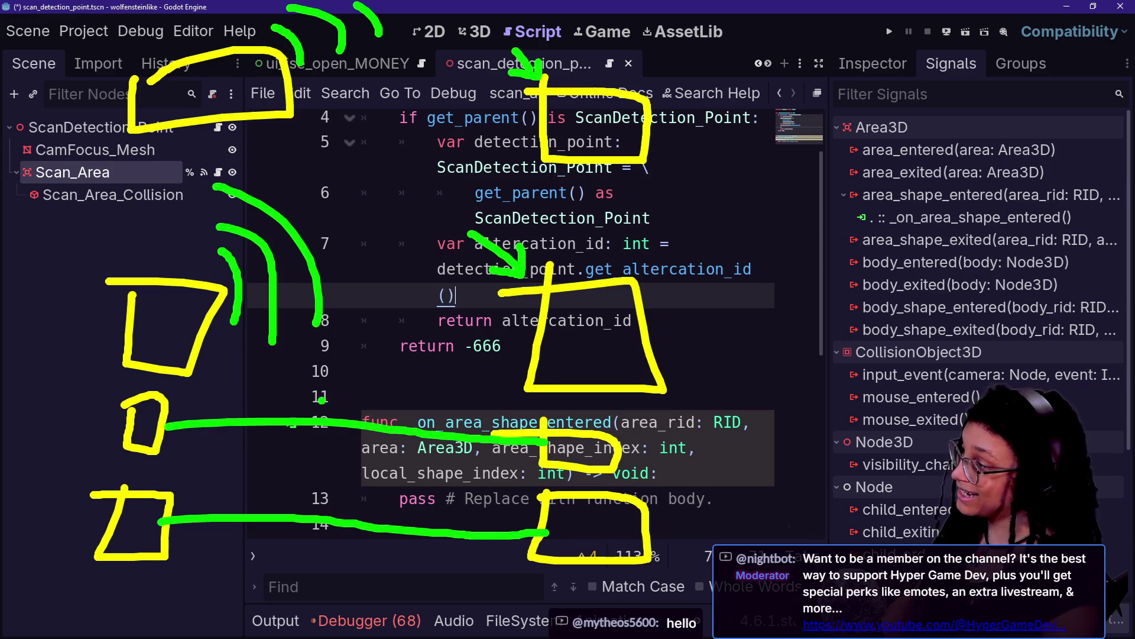
drag(299, 425, 304, 492)
mouse_move(271, 471)
mouse_down()
mouse_move(285, 485)
mouse_move(326, 488)
mouse_up()
key(ctrl+z)
key(ctrl+z)
key(ctrl+z)
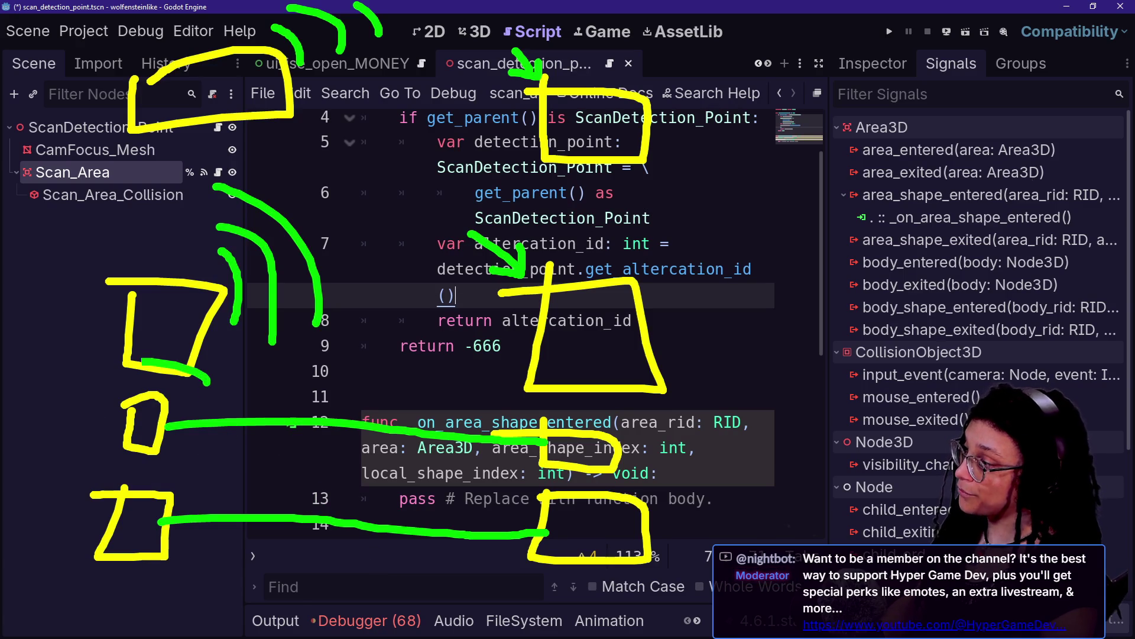
key(Escape)
click(592, 269)
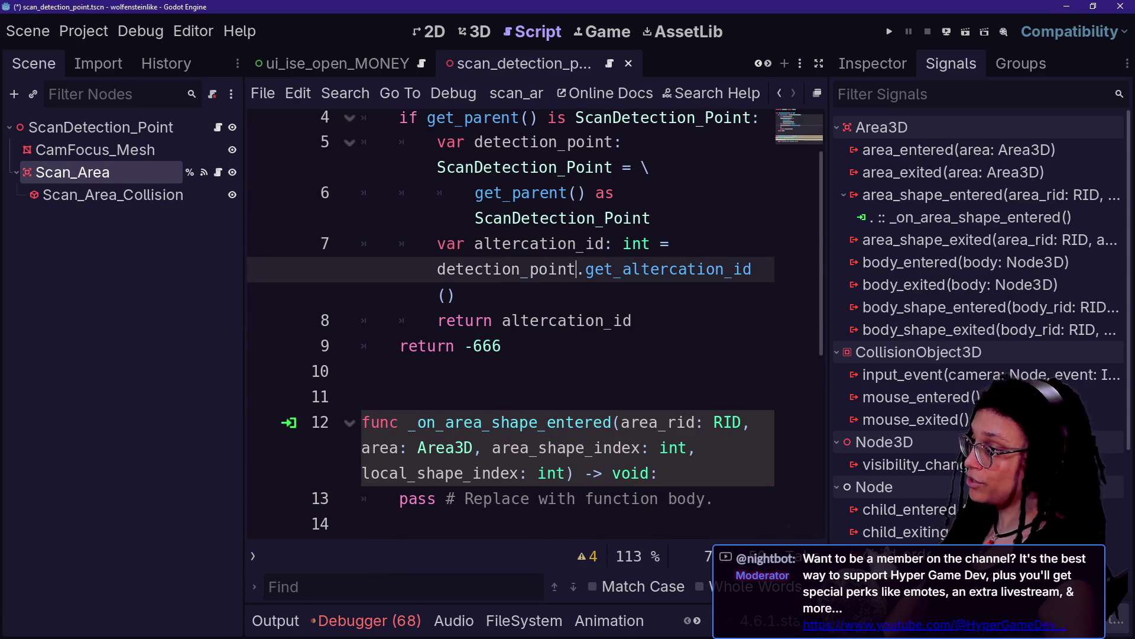
Disconnect All on area_shape_entered, delete its empty handler, save, and open scan_detection_point.gd.
right_click(942, 196)
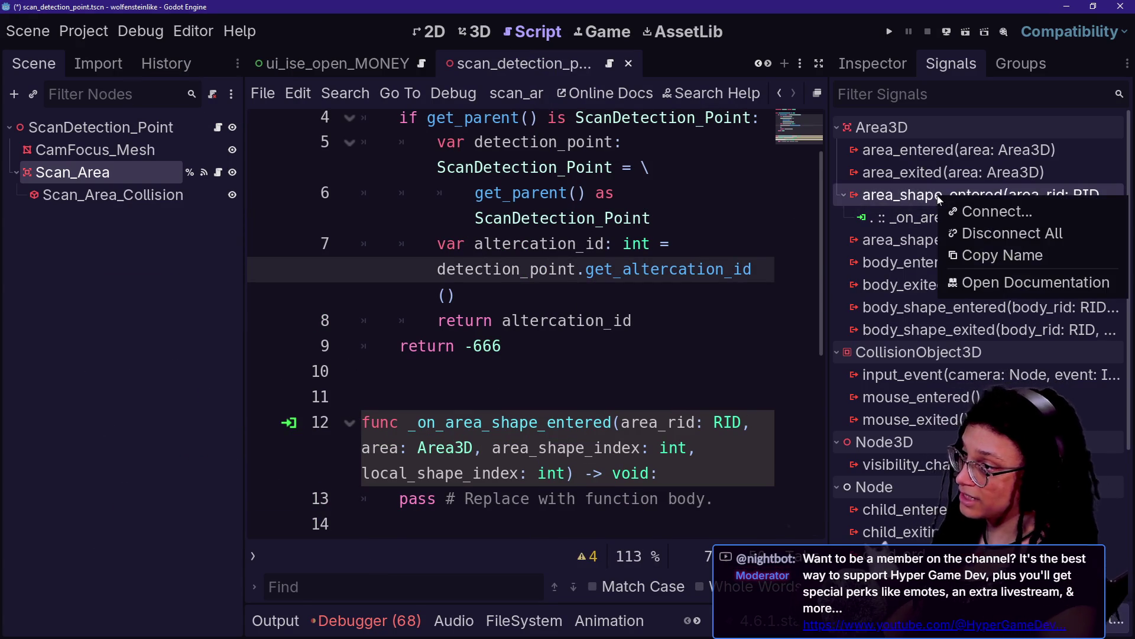
click(958, 233)
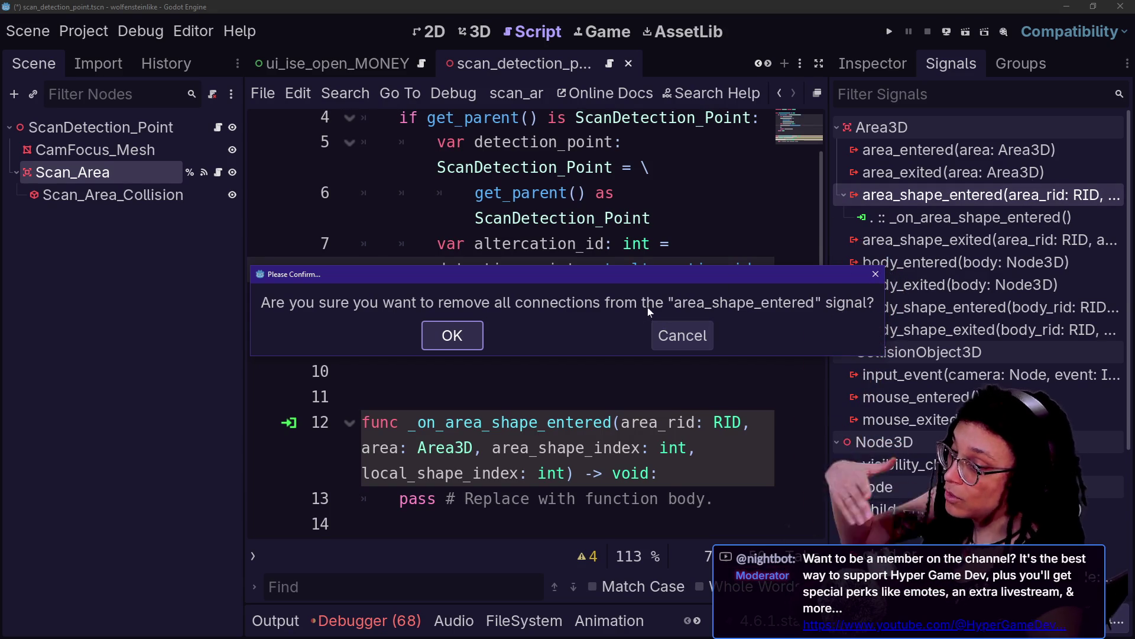
key(Return)
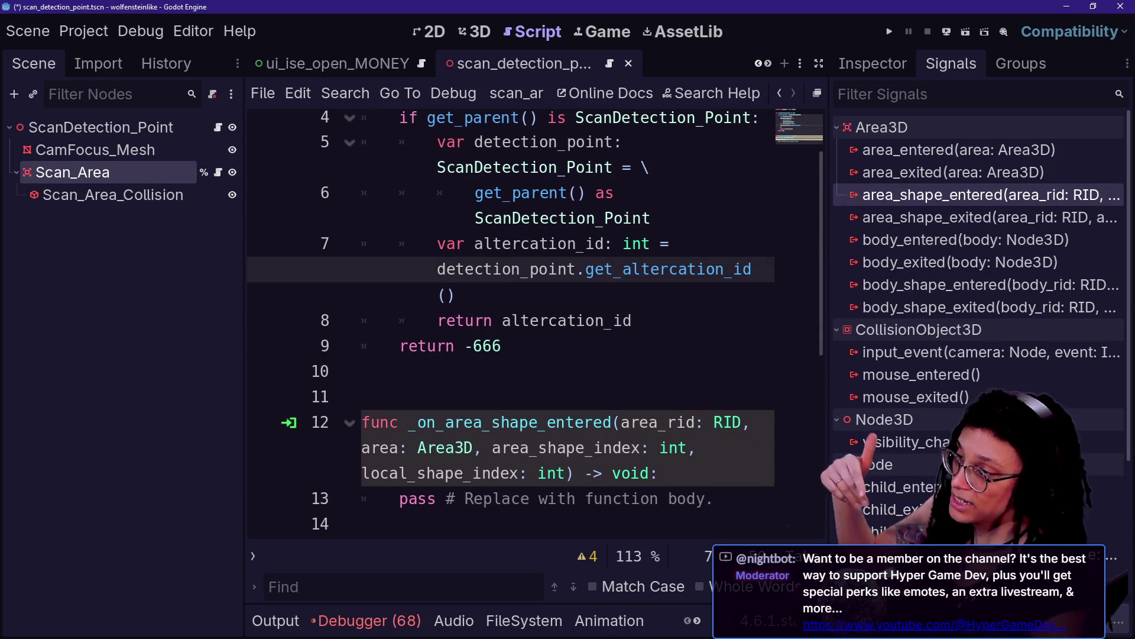
key(ctrl+z)
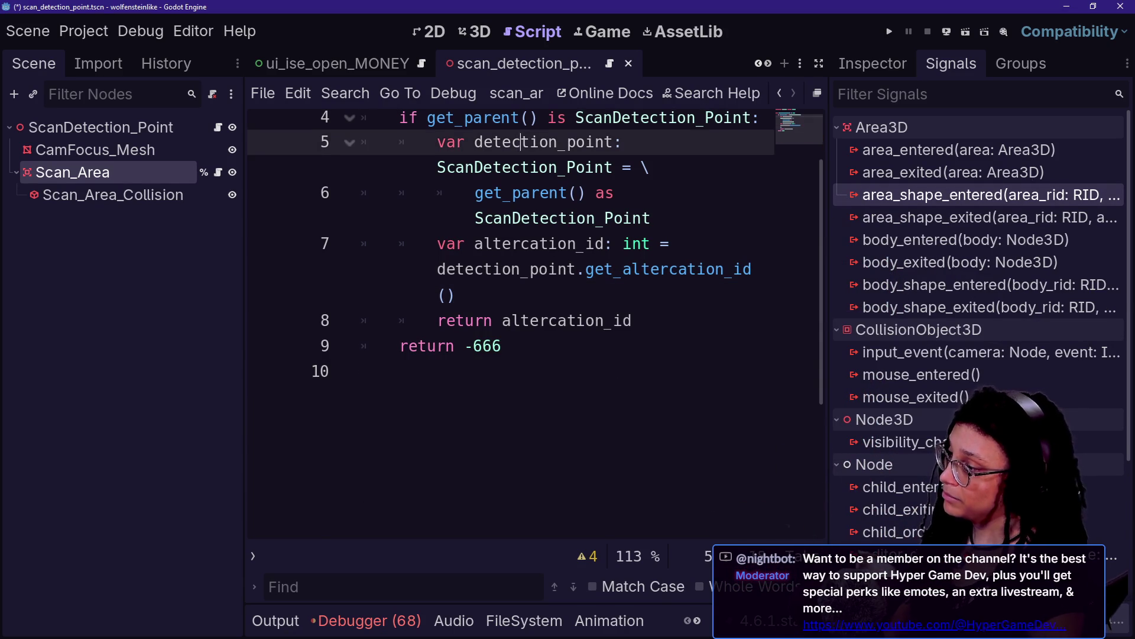
key(ctrl+s)
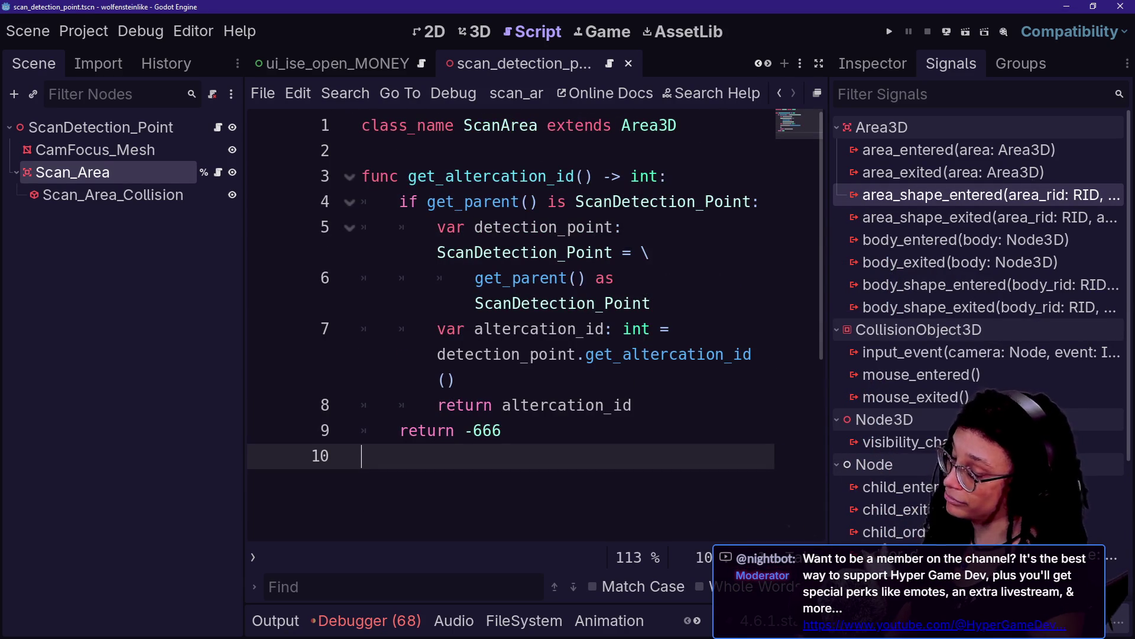
click(578, 303)
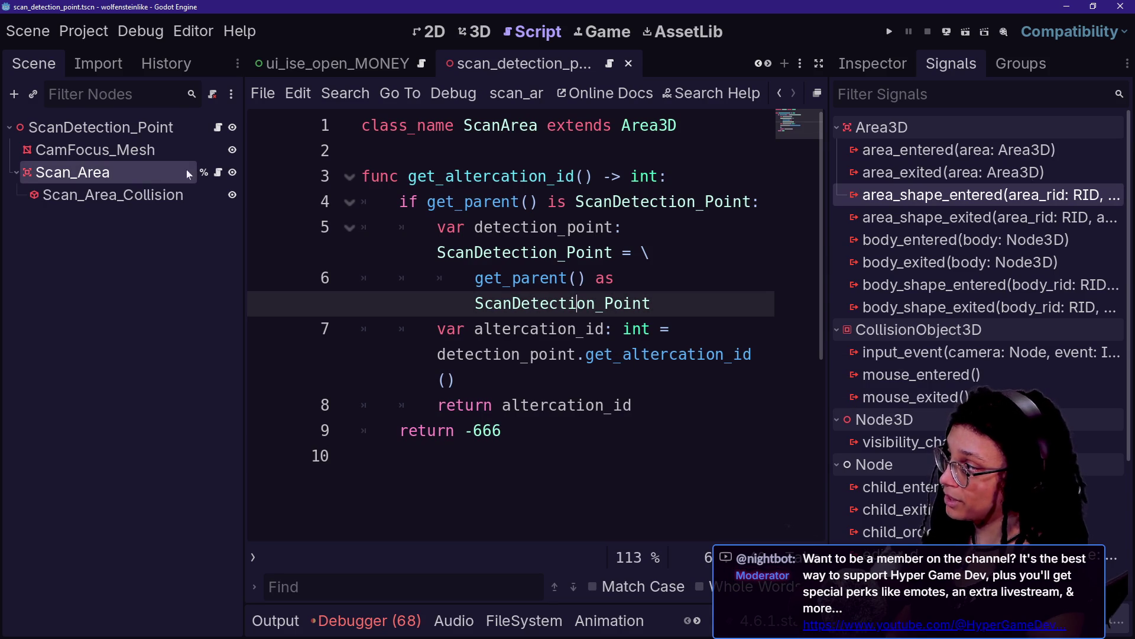
click(218, 127)
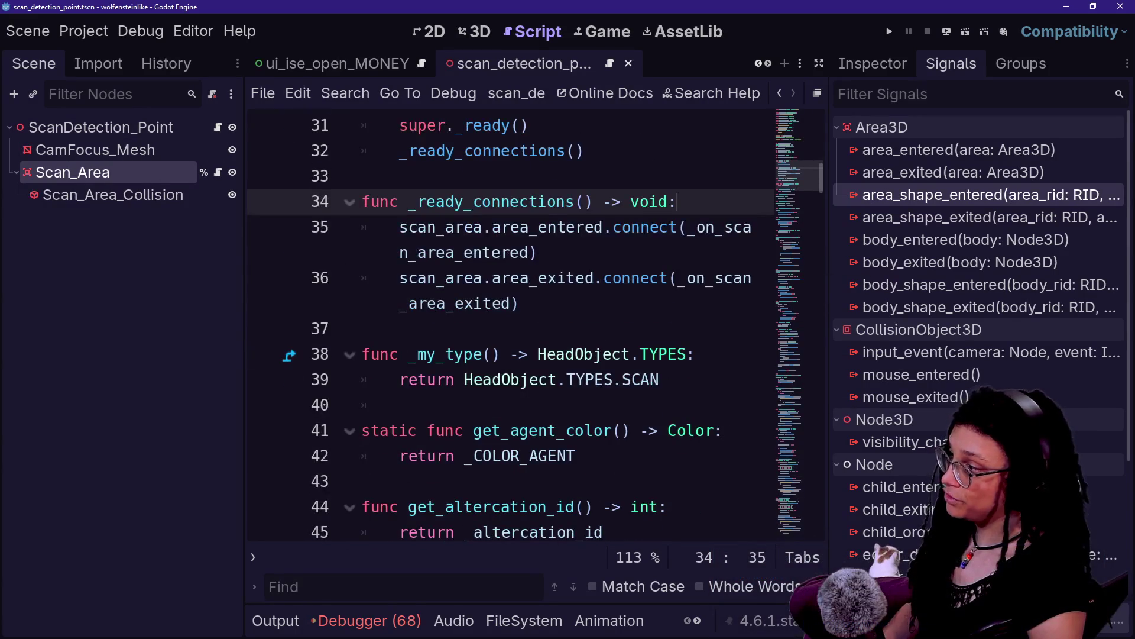
Select lines 34–35 in scan_detection_point.gd, then return the caret to line 35's end.
key(Down)
key(Home)
key(shift+End)
key(End)
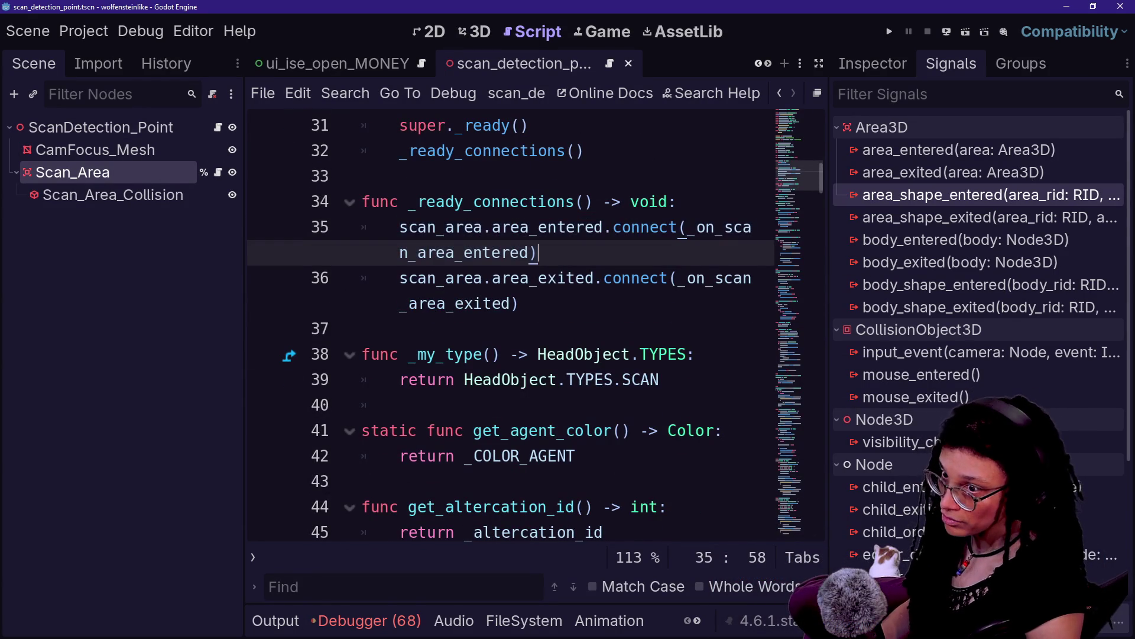
key(shift+Up)
key(shift+Home)
key(Right)
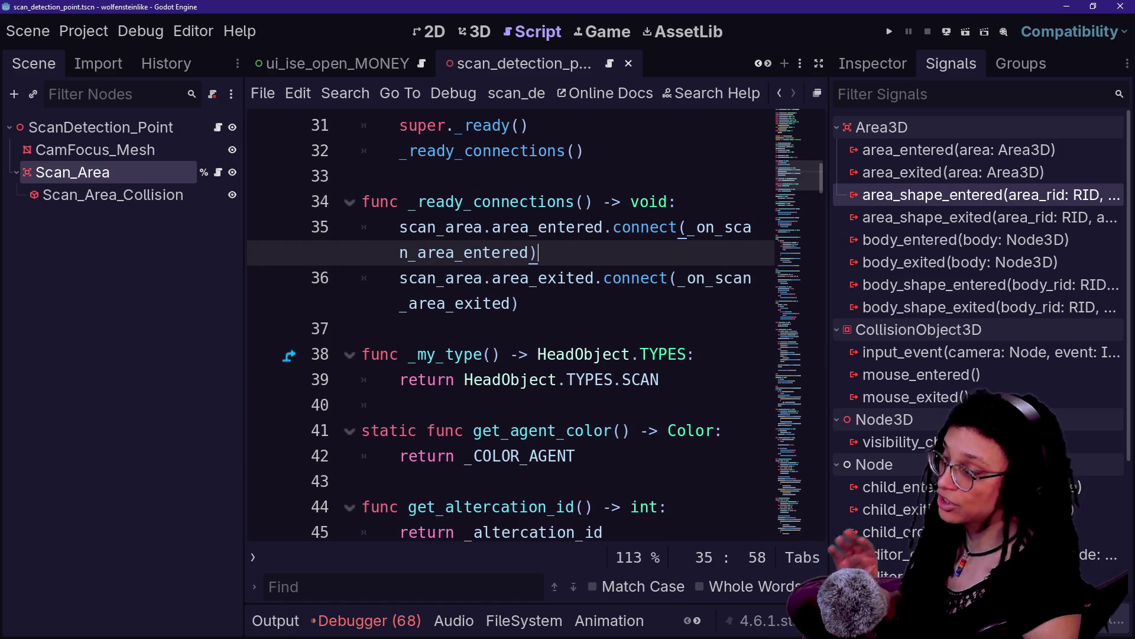
Switch to distraction-free full-width code view and bring up the Quick Open recent file list.
key(ctrl+shift+F11)
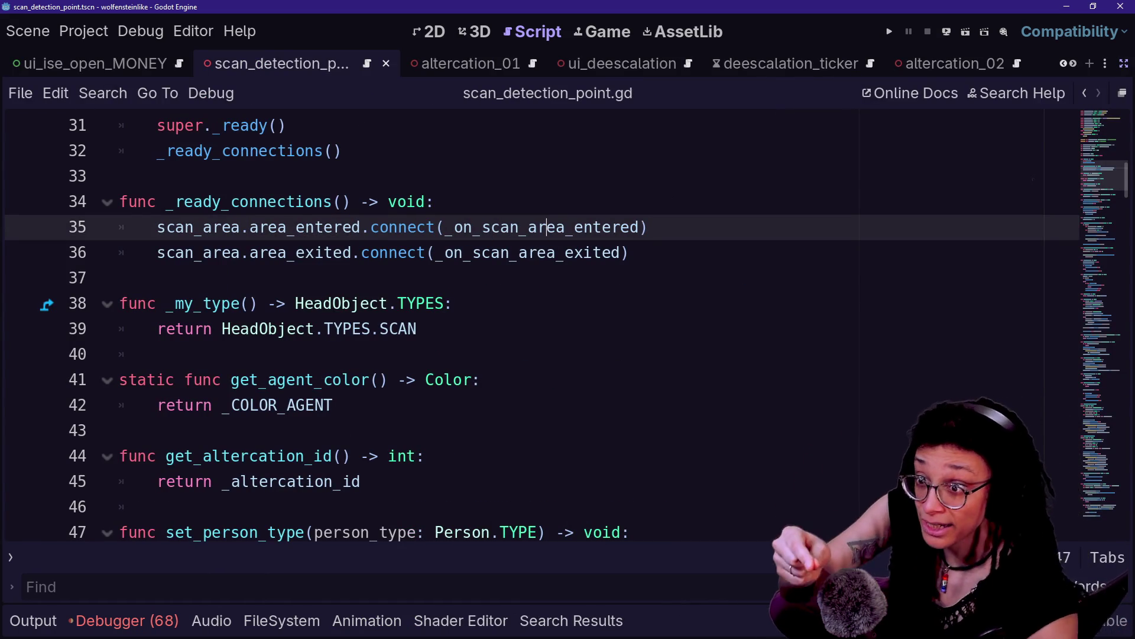
mouse_move(346, 251)
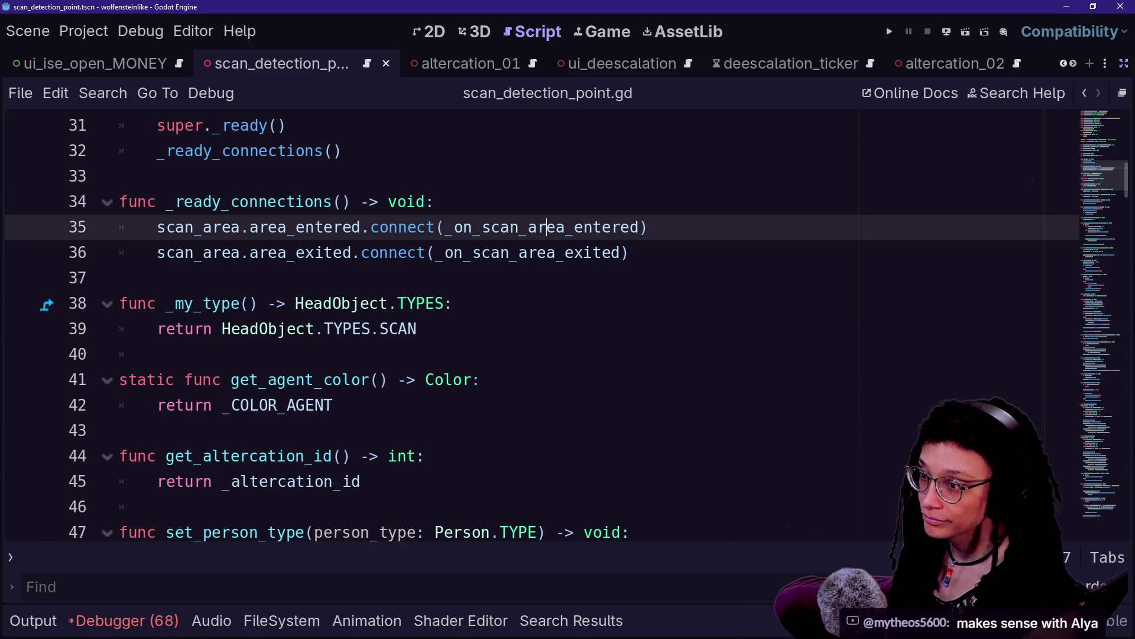
drag(119, 202, 157, 353)
click(157, 354)
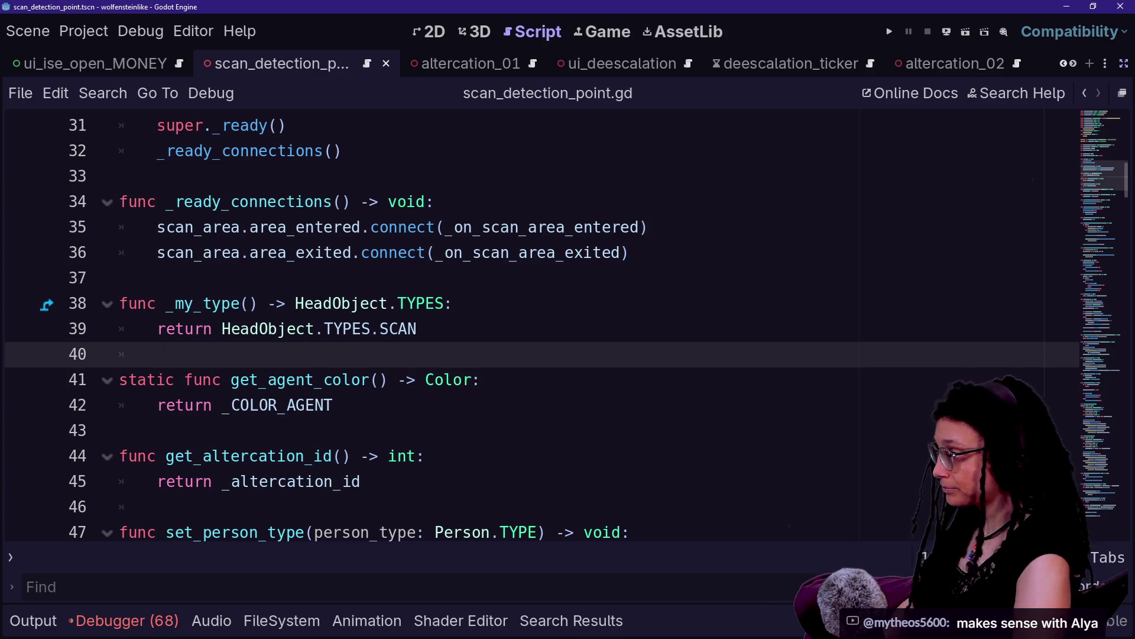
key(shift+alt+o)
key(Down)
key(Down)
key(Up)
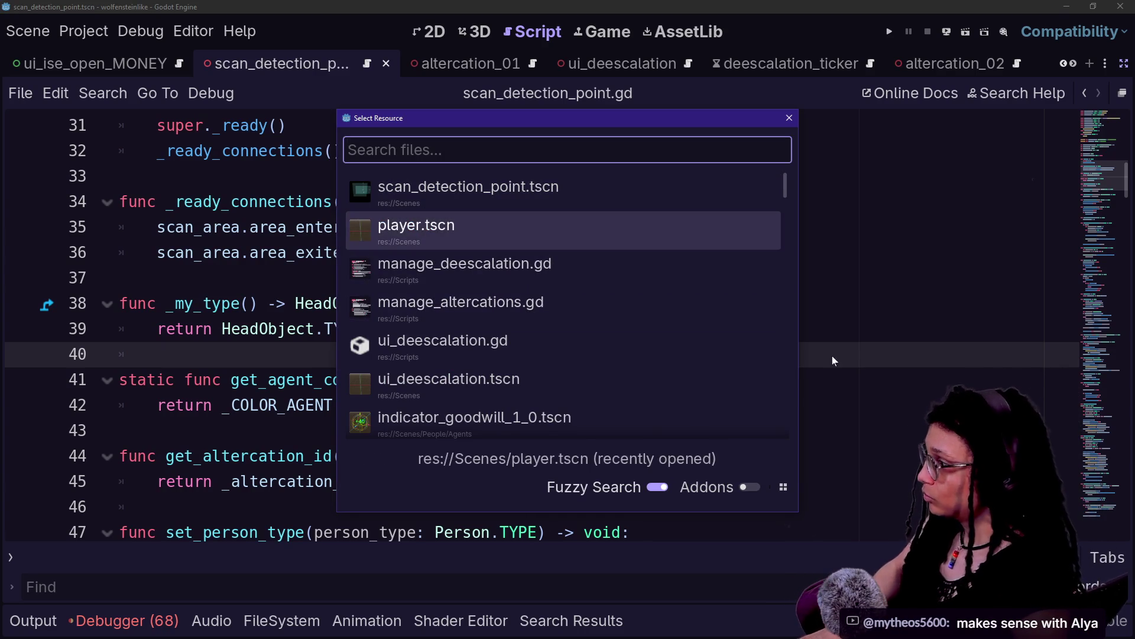
Open manage_deescalation.gd, then ui_deescalation.gd, through Quick Open.
key(Down)
key(Return)
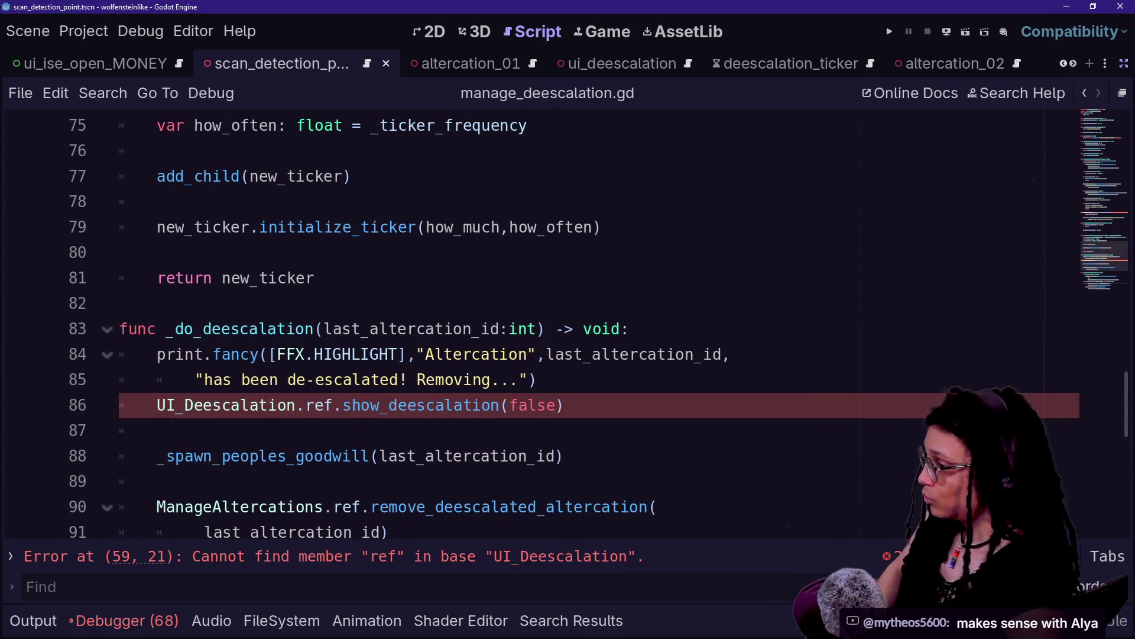
key(shift+alt+o)
key(Down)
key(Down)
key(Down)
key(Down)
key(Return)
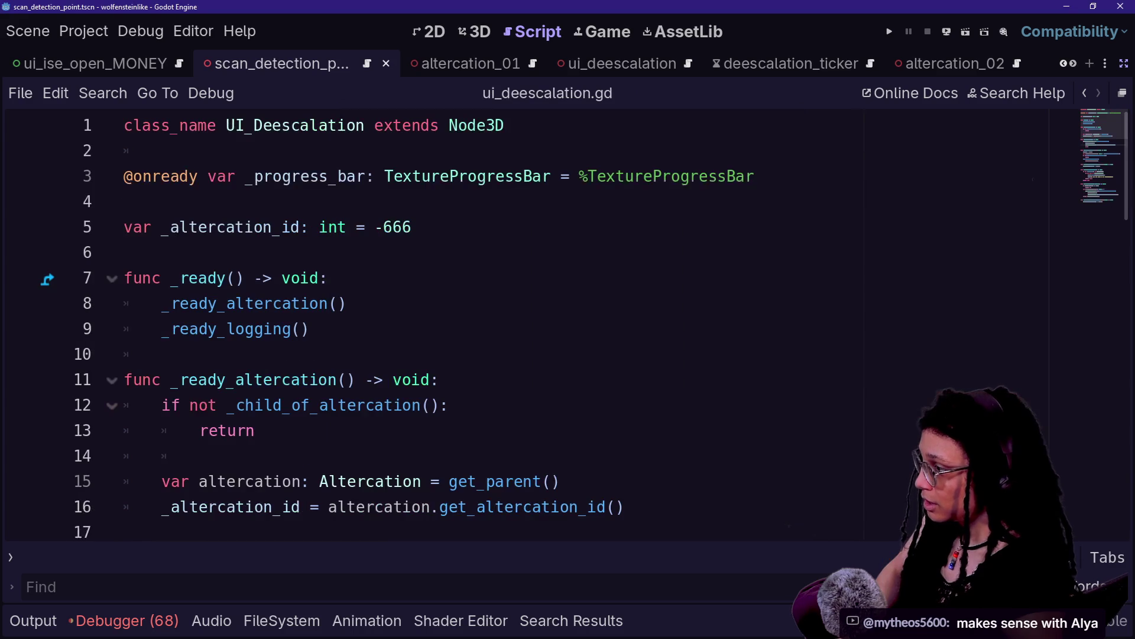
Jump to _ready_logging in ui_deescalation.gd, inspect its ALTERCATION_PROGRESS line, and reopen Quick Open.
click(331, 379)
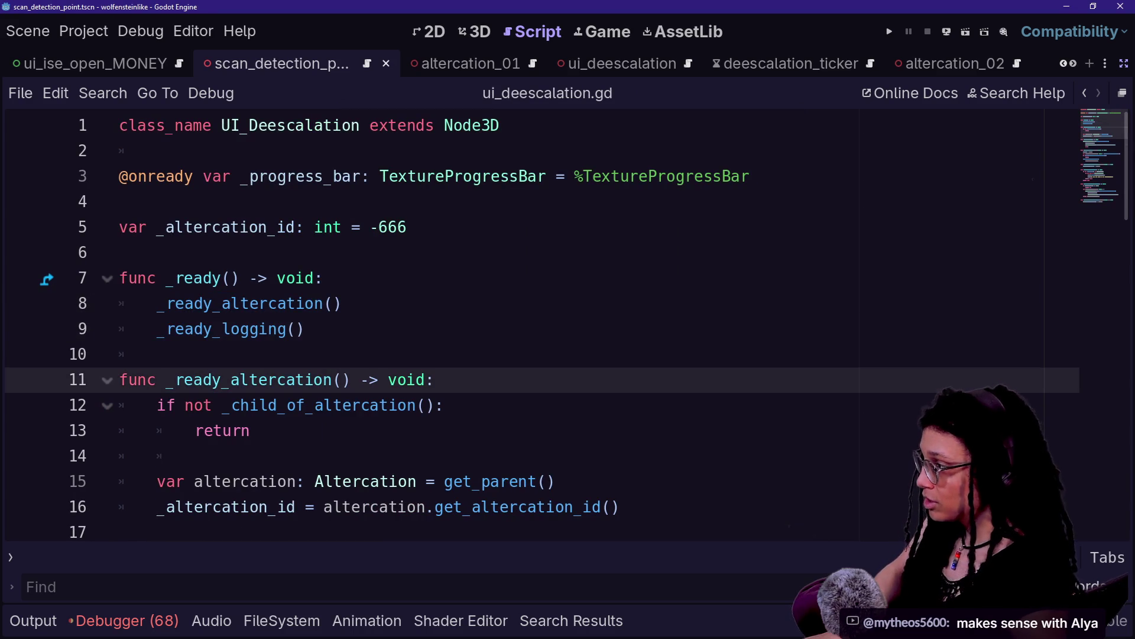
ctrl+click(239, 329)
mouse_move(239, 329)
mouse_down()
mouse_move(242, 431)
mouse_move(239, 329)
mouse_up()
click(242, 431)
drag(242, 430, 204, 354)
click(119, 456)
click(548, 405)
click(177, 329)
click(548, 405)
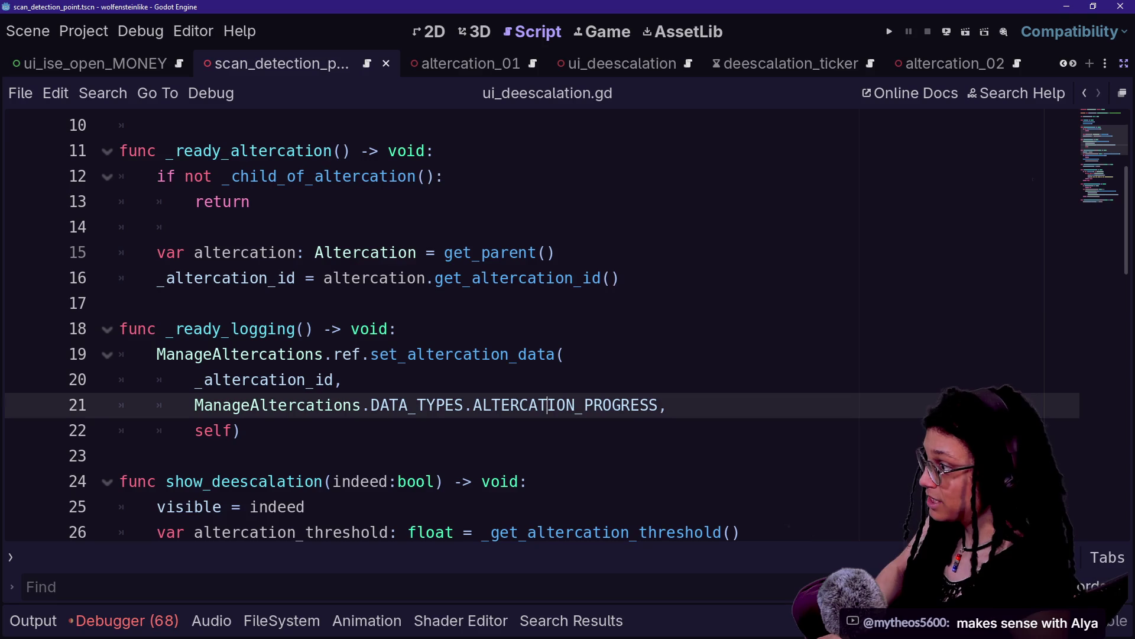
key(shift+alt+o)
key(Down)
key(Down)
key(Down)
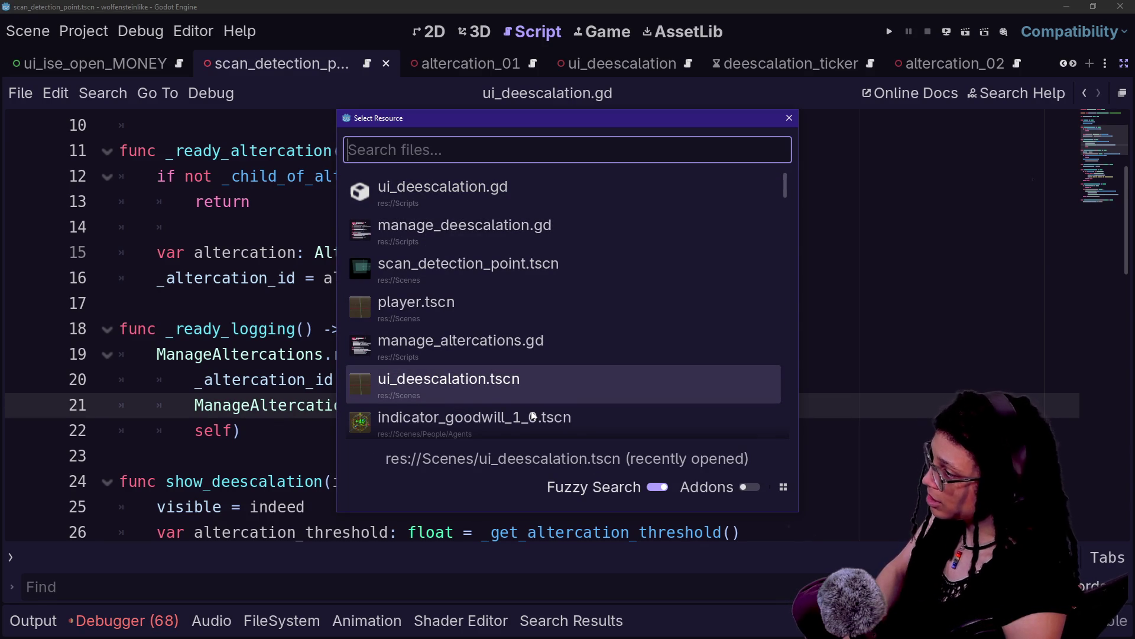
Quick-open scan_detect_box.gd, place the cursor on line 2, and restore the scene and inspector docks.
key(Up)
key(Up)
key(Up)
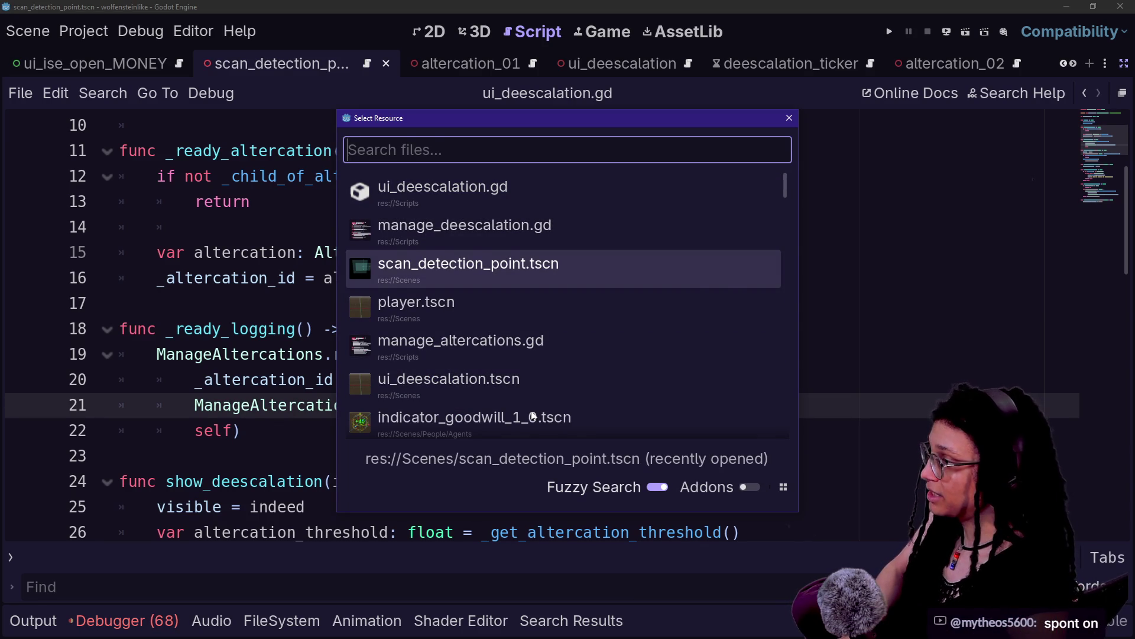
key(Return)
key(shift+alt+o)
key(Down)
key(Down)
text(scan_detect)
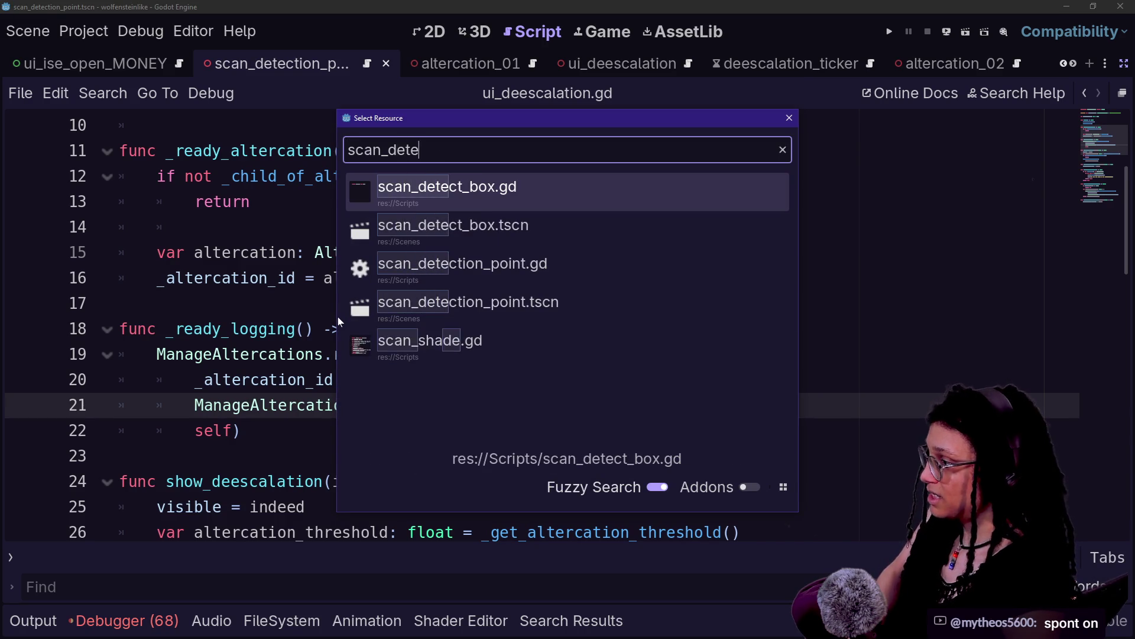
key(Return)
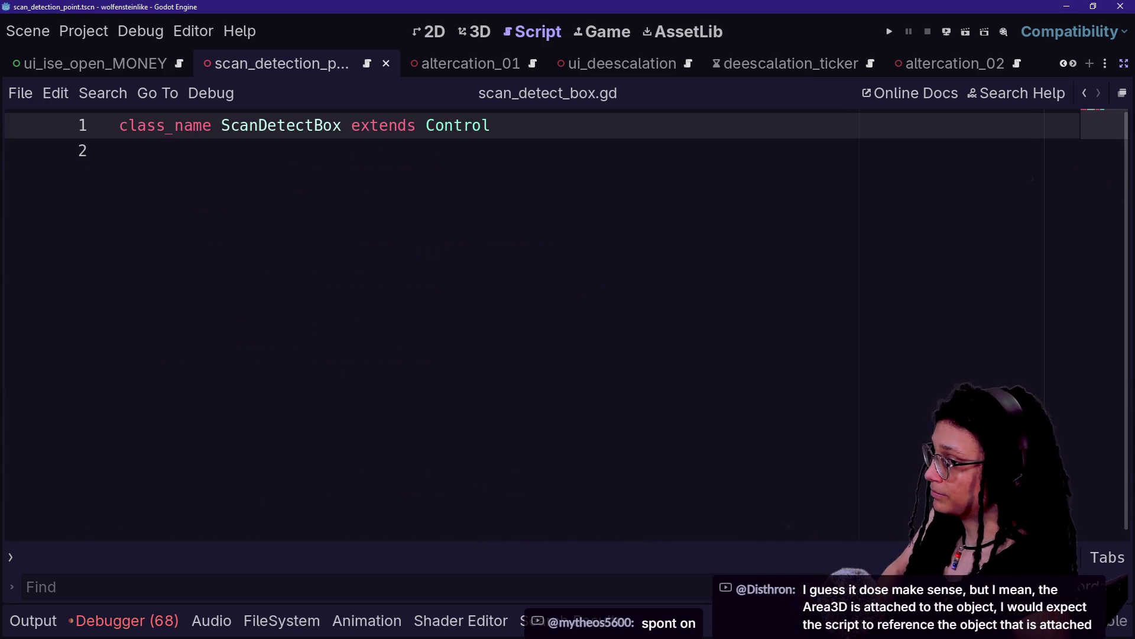
click(120, 151)
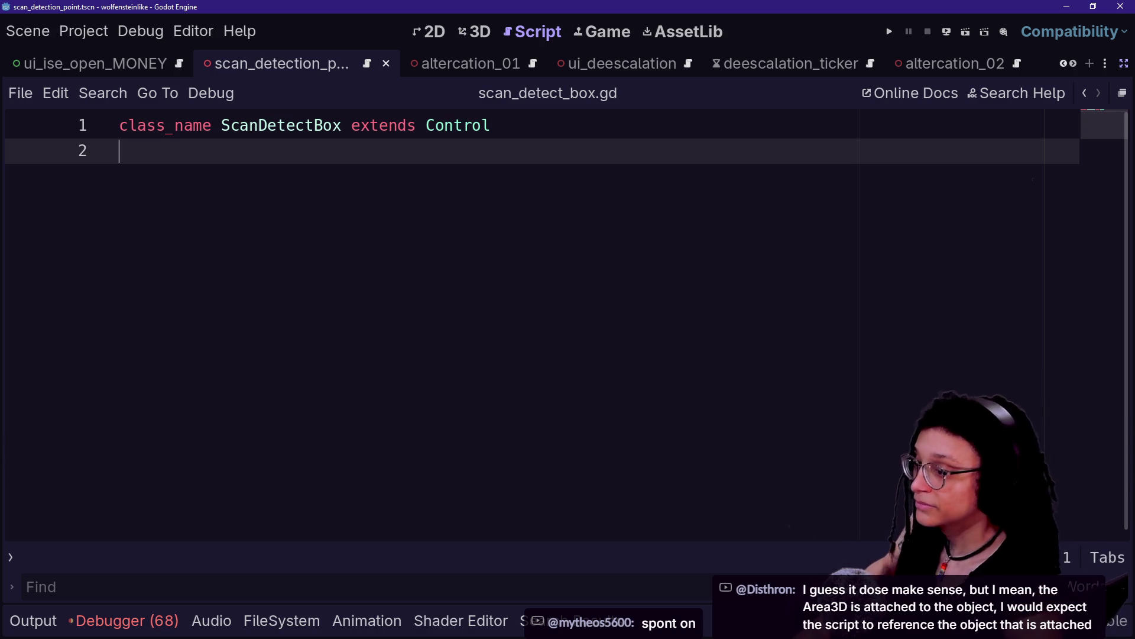
click(1124, 63)
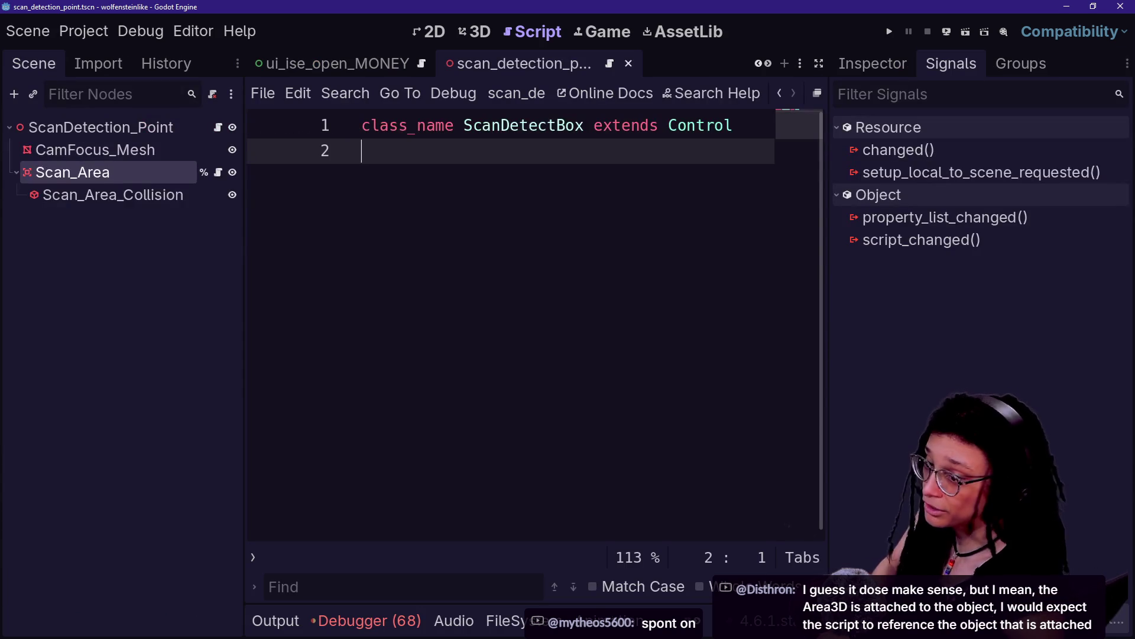
Delete the empty line 2, leaving only 'class_name ScanDetectBox extends Control'.
click(414, 125)
key(Down)
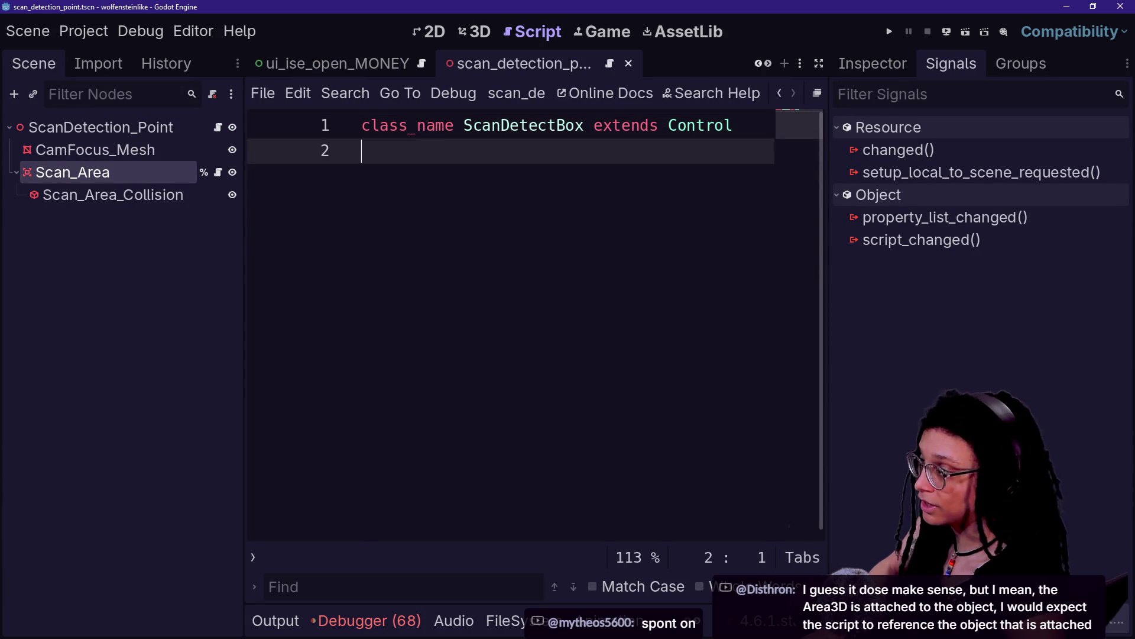
key(BackSpace)
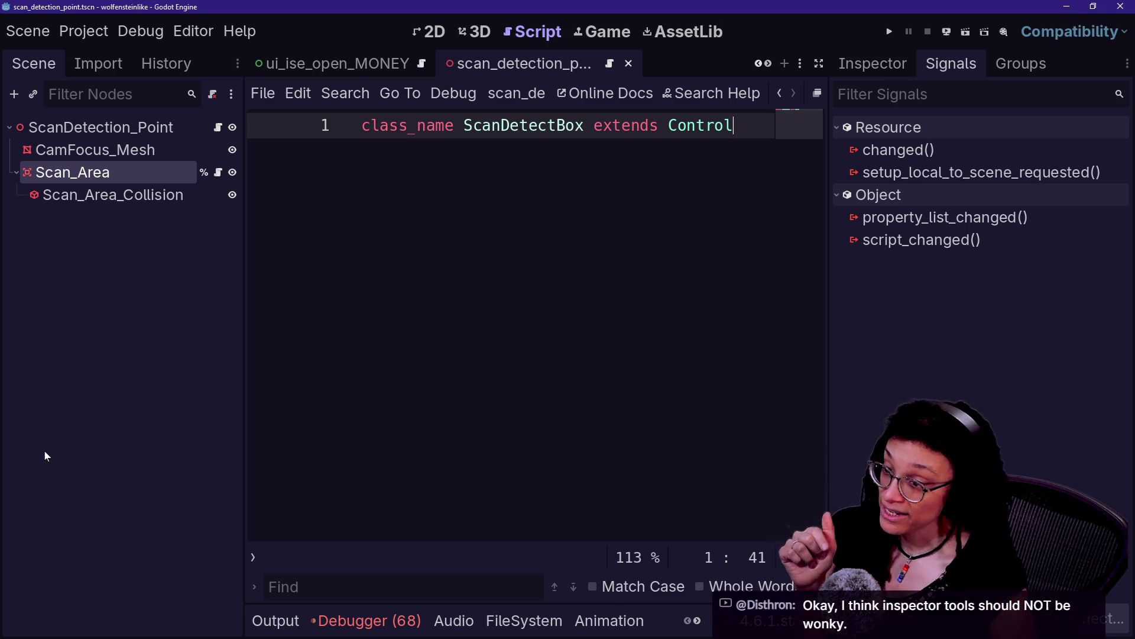
Review the signals of CamFocus_Mesh, Scan_Area and Scan_Area_Collision, then open ScanDetection_Point's child_entered_tree signal options.
click(116, 247)
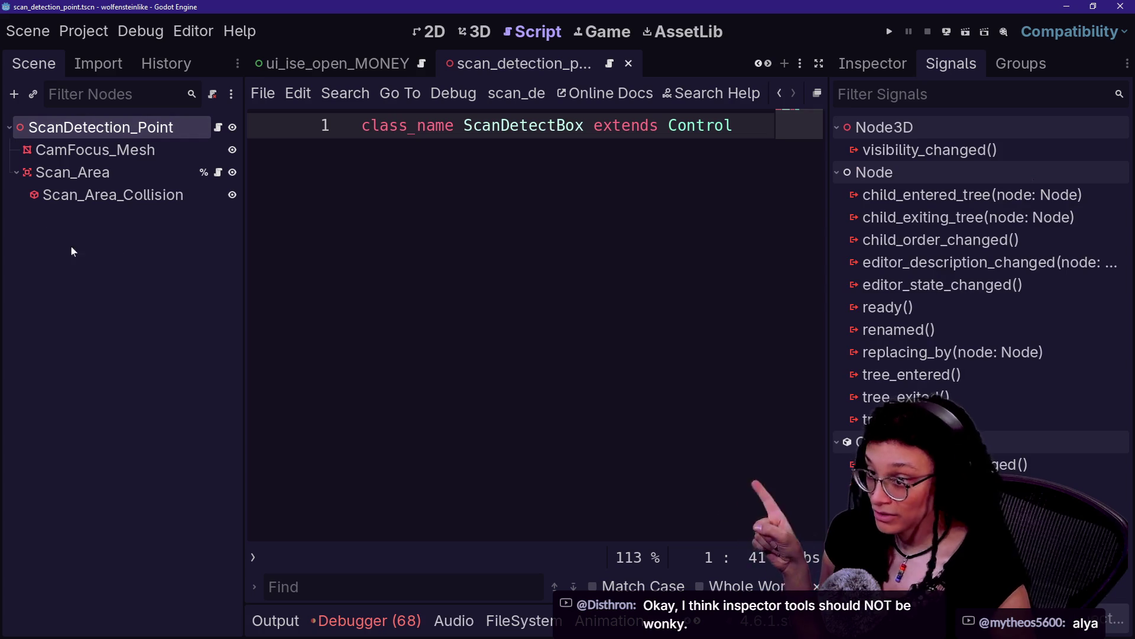
ctrl+click(121, 142)
ctrl+click(121, 141)
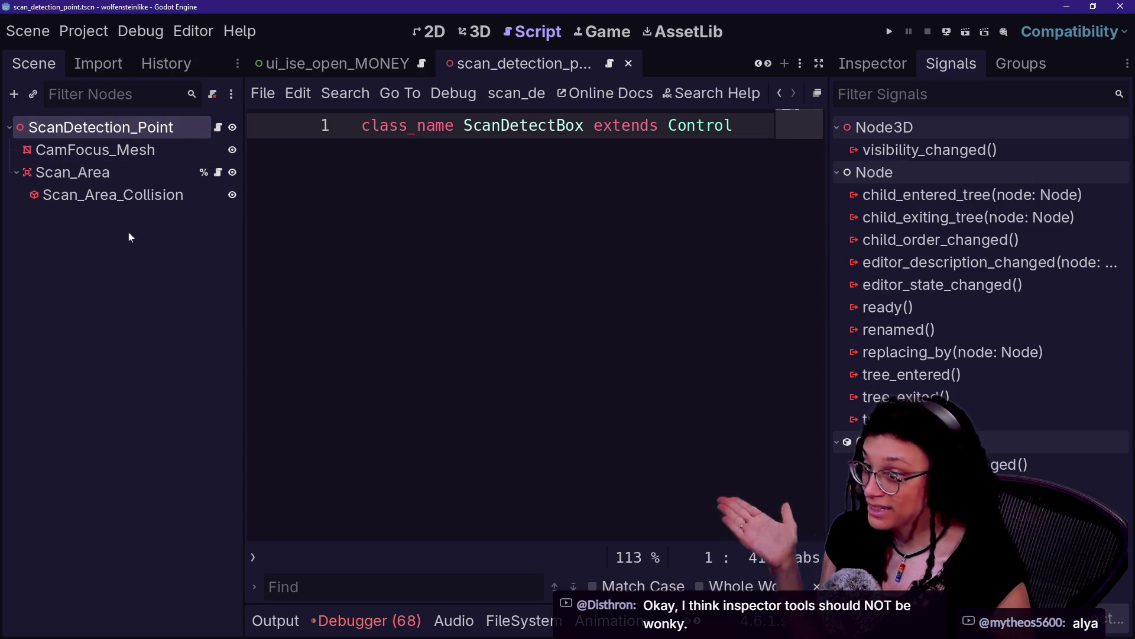
click(106, 150)
click(112, 172)
click(114, 195)
click(108, 113)
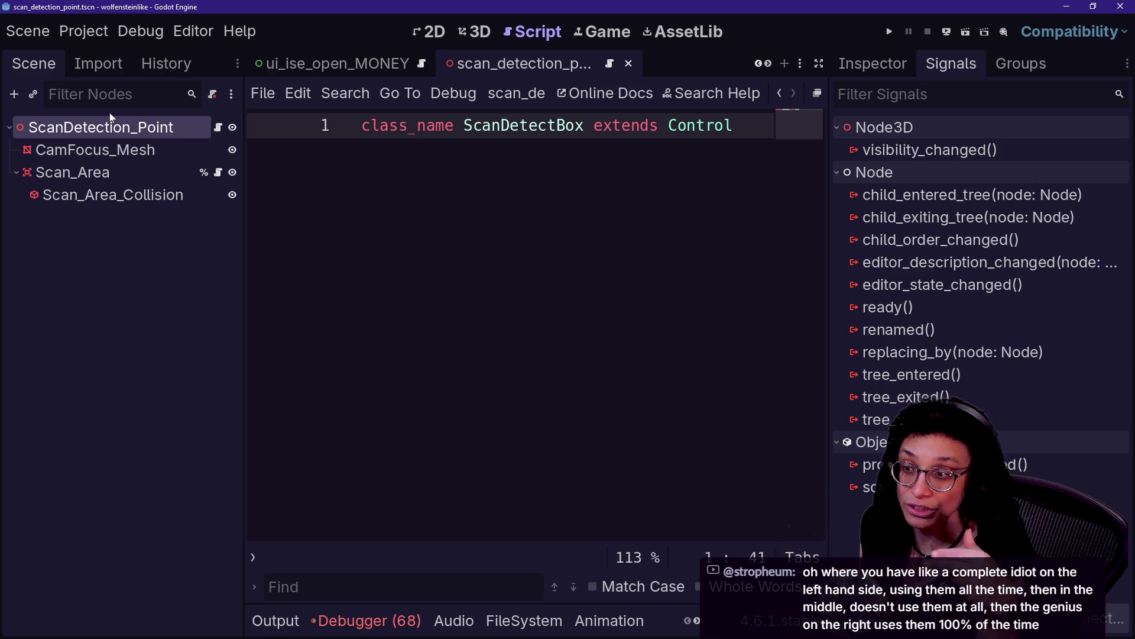
right_click(863, 198)
click(895, 172)
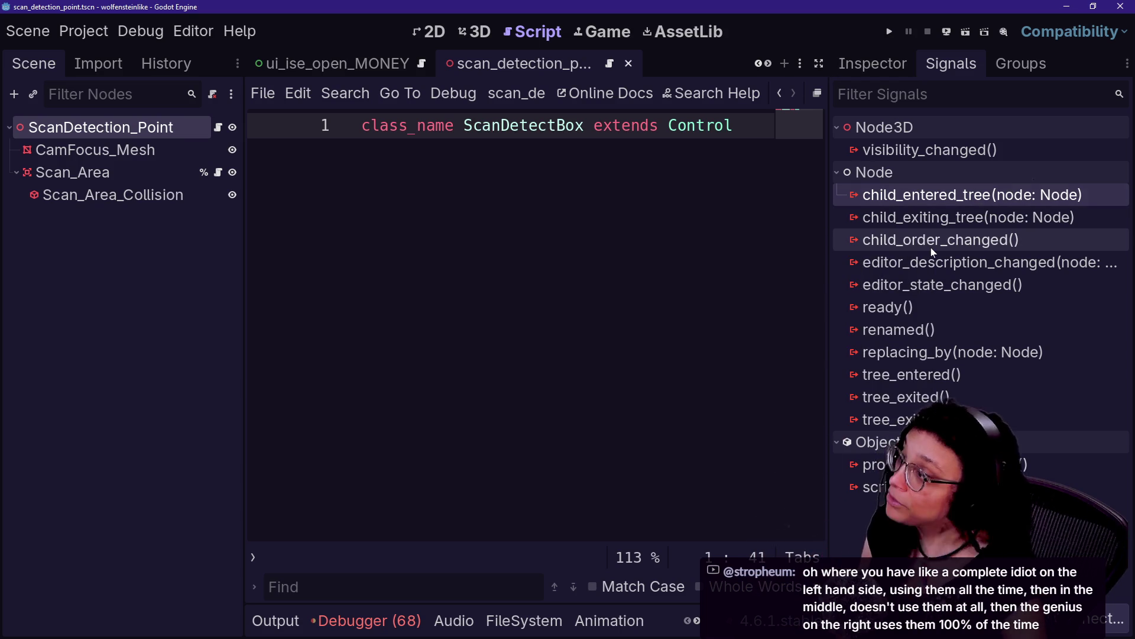
mouse_move(931, 248)
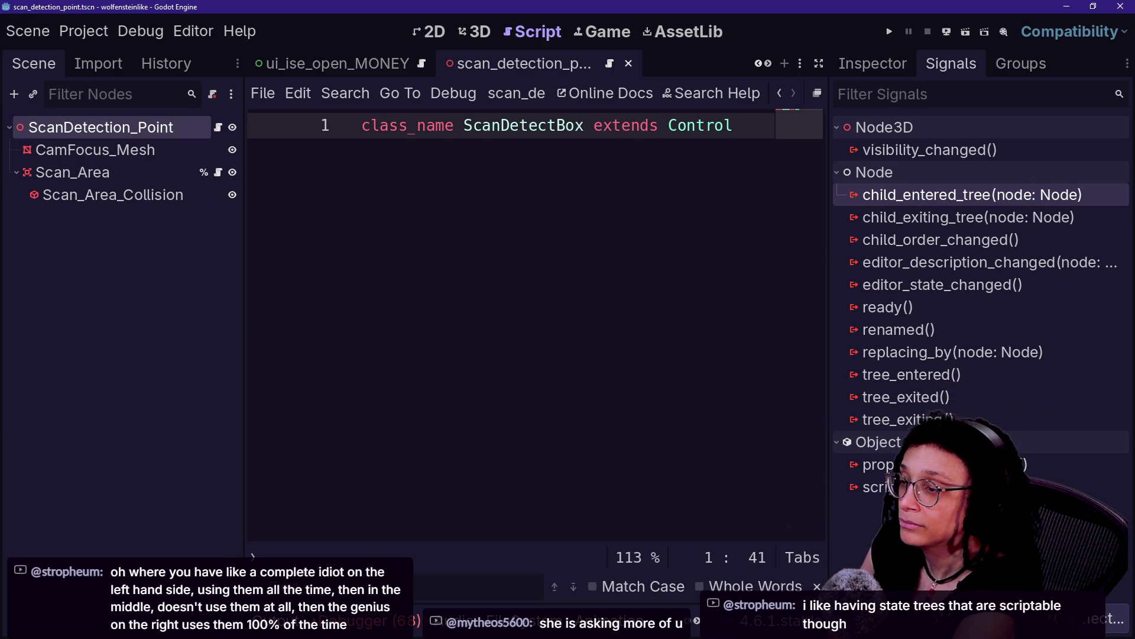
mouse_move(978, 378)
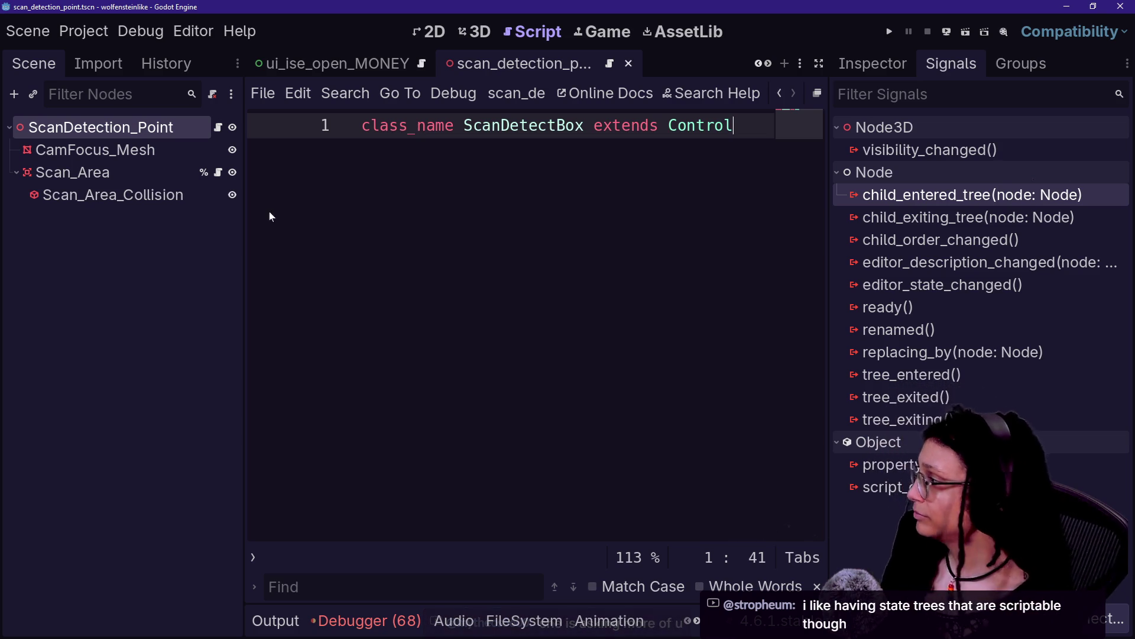
click(602, 125)
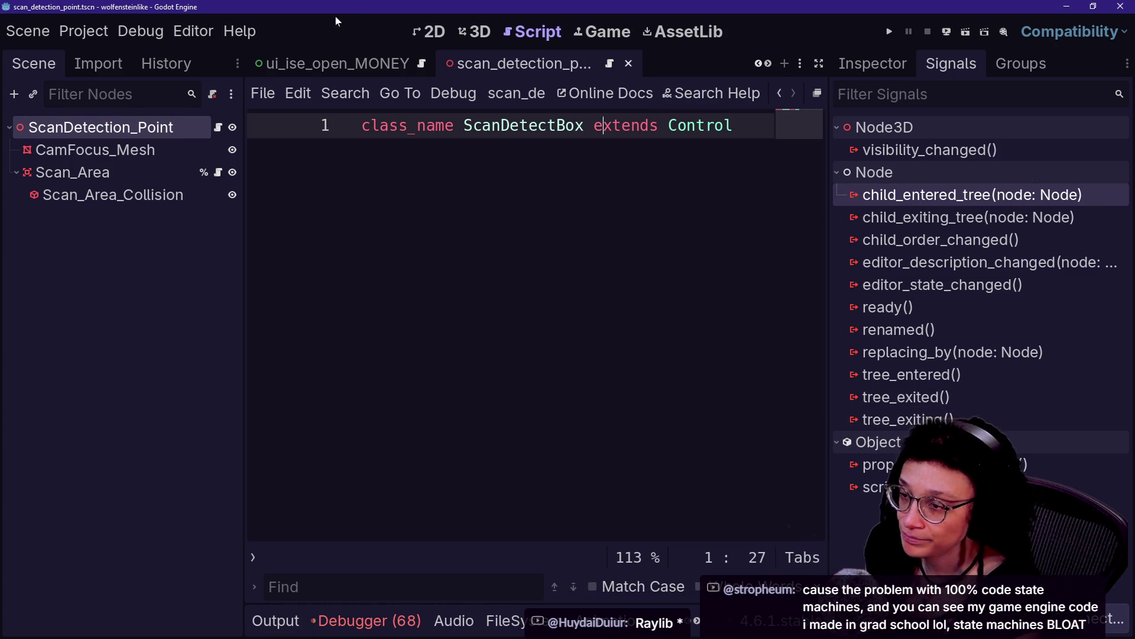
click(734, 125)
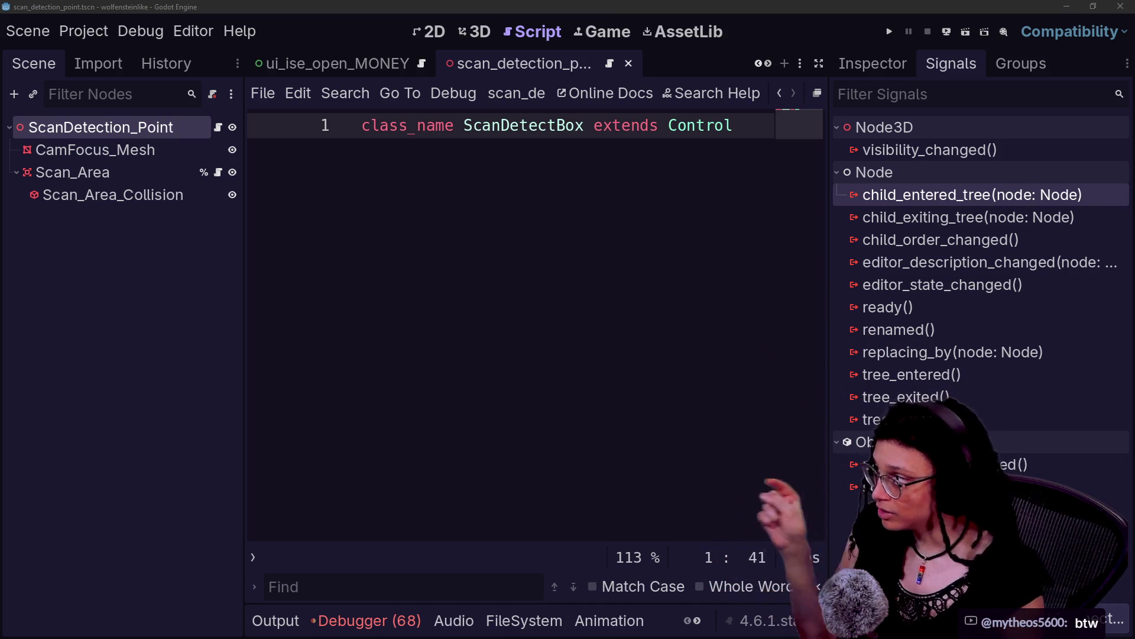
click(611, 25)
Switch to the player scene and quick-open person_00.blend, then cancel the imported-scene prompt.
scroll(355, 63, up, 4)
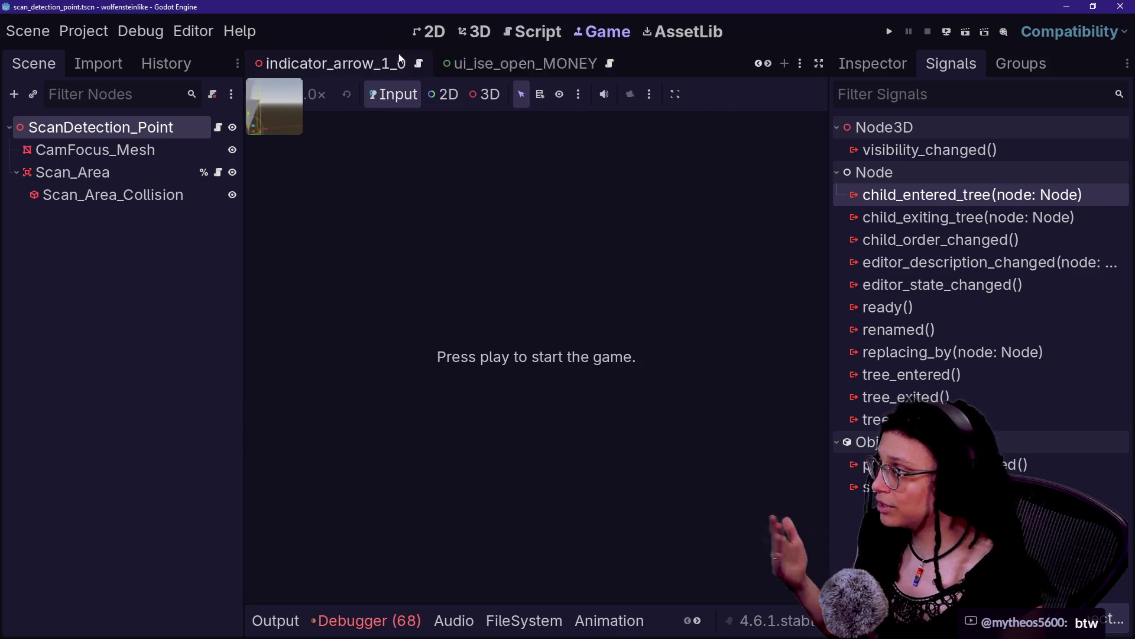
click(349, 64)
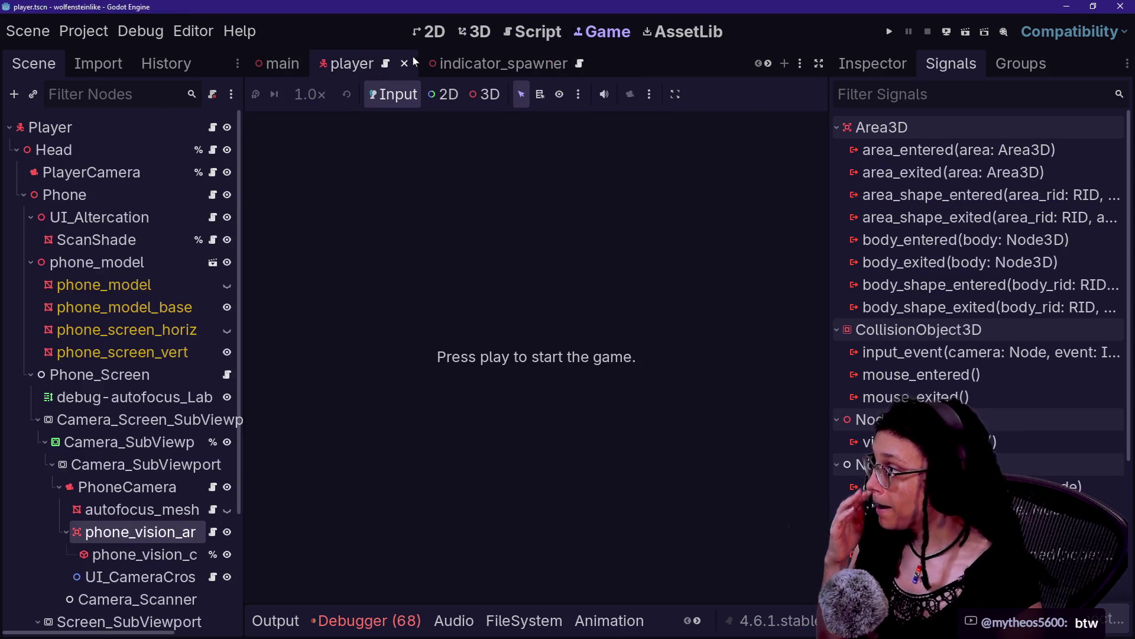
scroll(502, 59, down, 4)
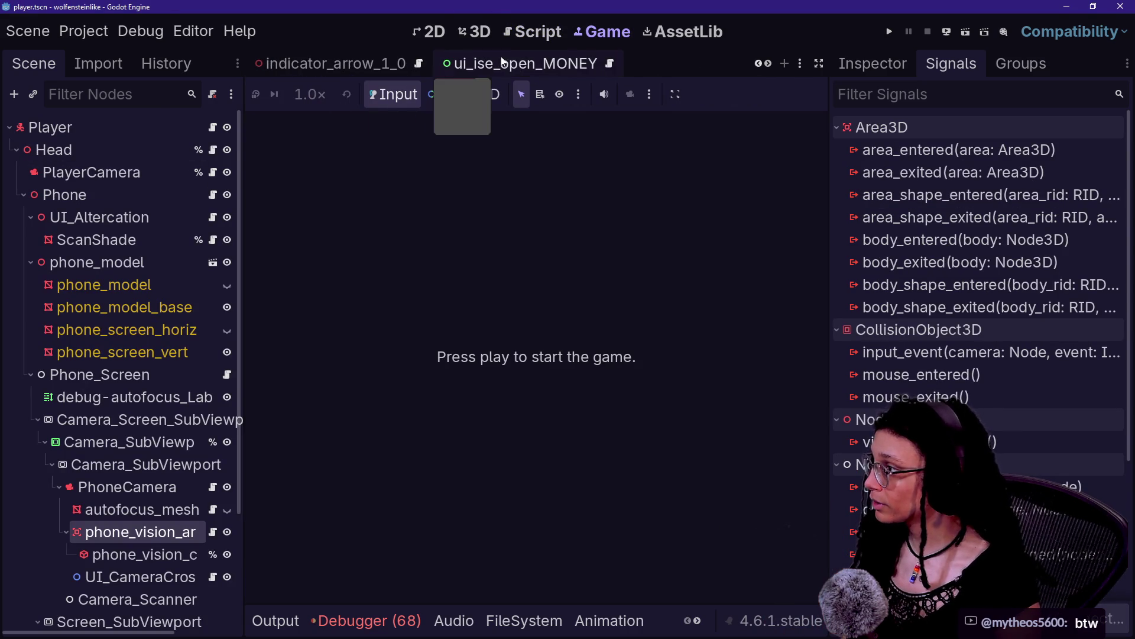
key(shift+alt+o)
text(person)
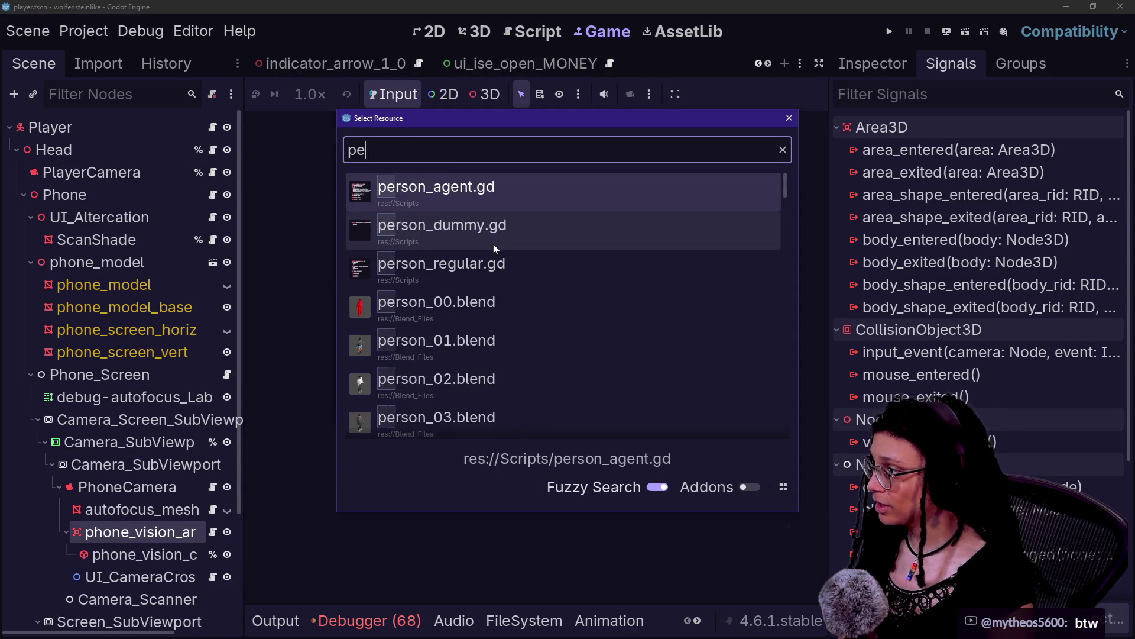
key(Down)
key(Down)
key(Down)
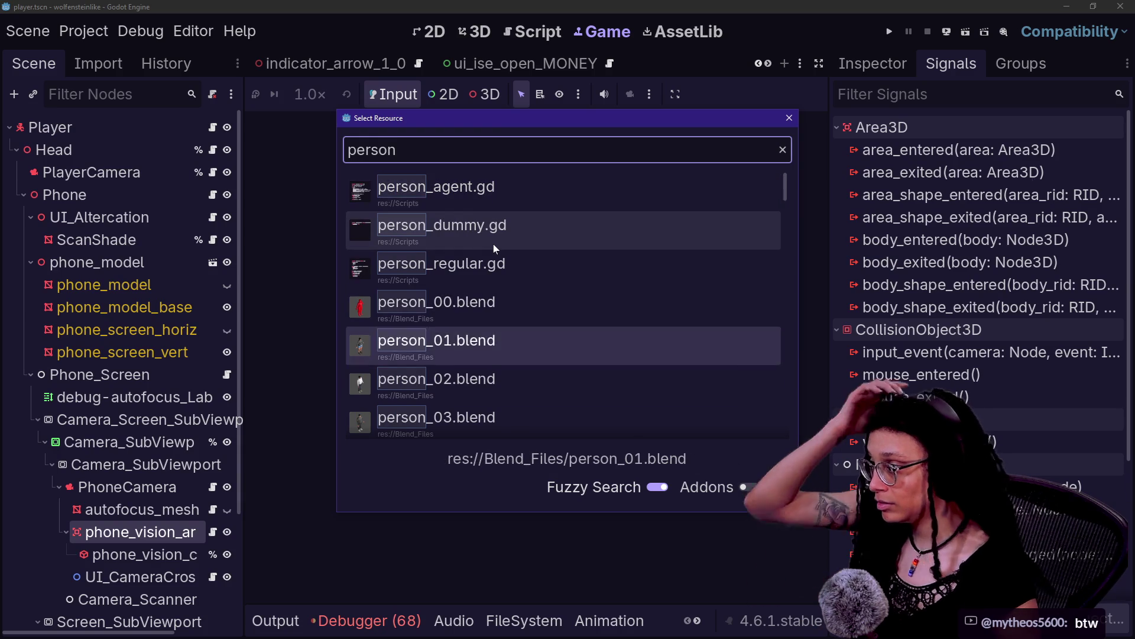
key(Up)
key(Up)
key(Return)
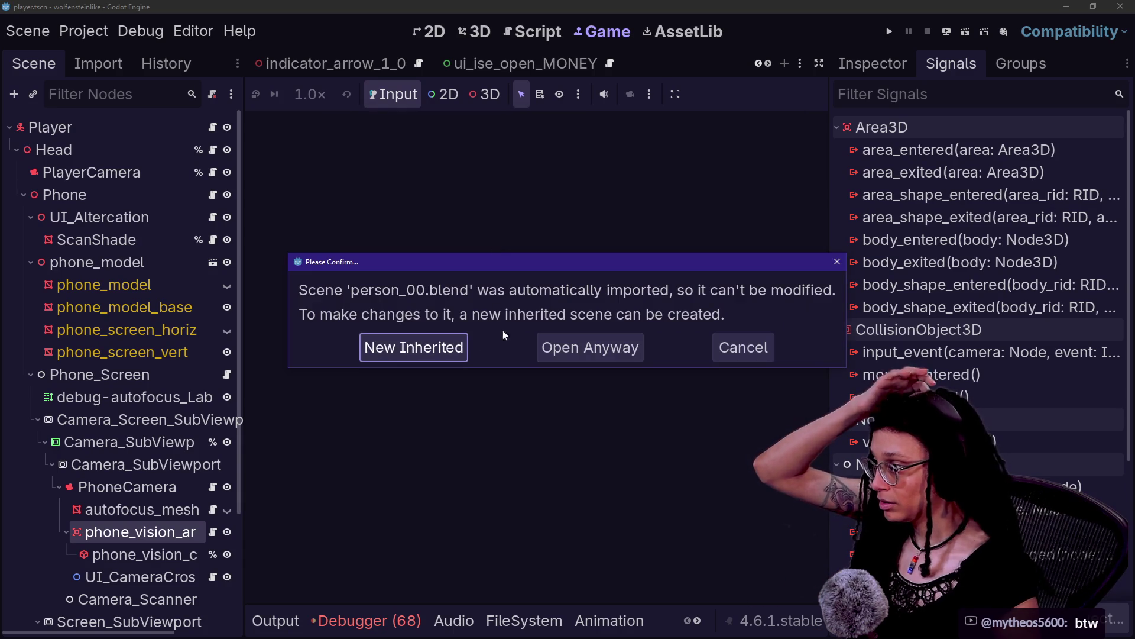
click(730, 344)
Quick-open person_00.tscn and view it in the 3D editor.
key(alt+shift+o)
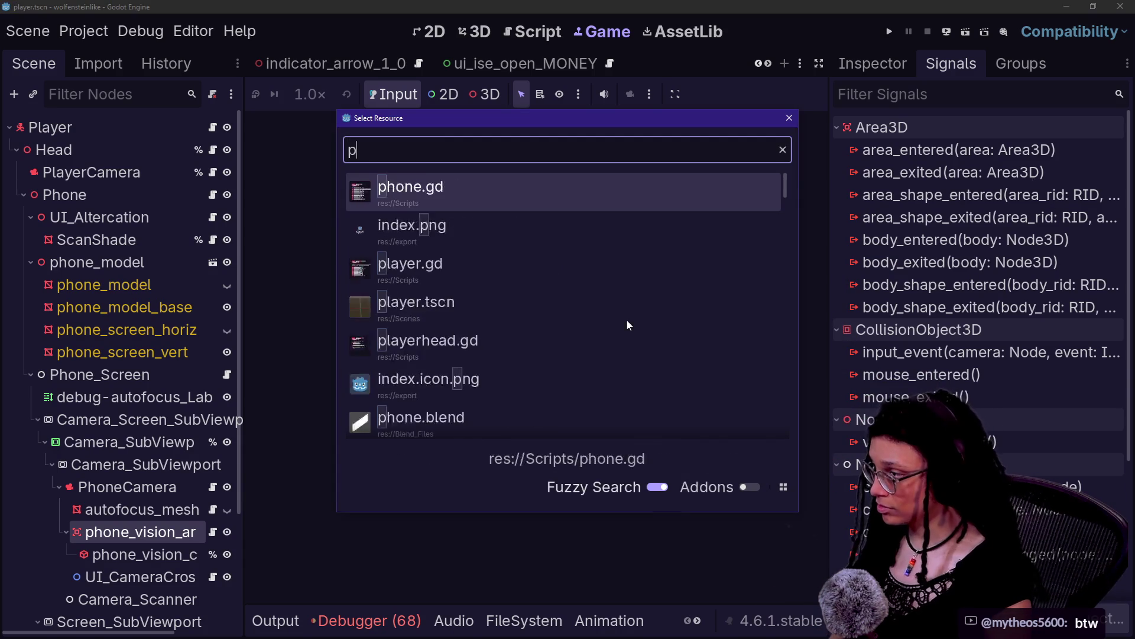
text(person_099)
key(BackSpace)
scroll(552, 337, down, 5)
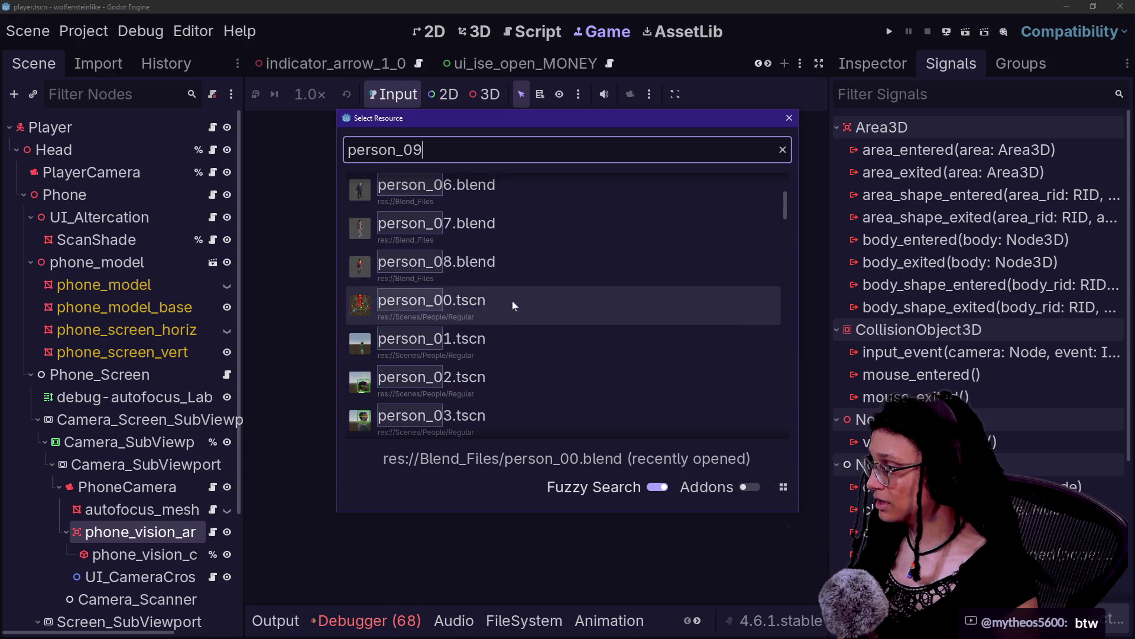
click(512, 301)
click(467, 29)
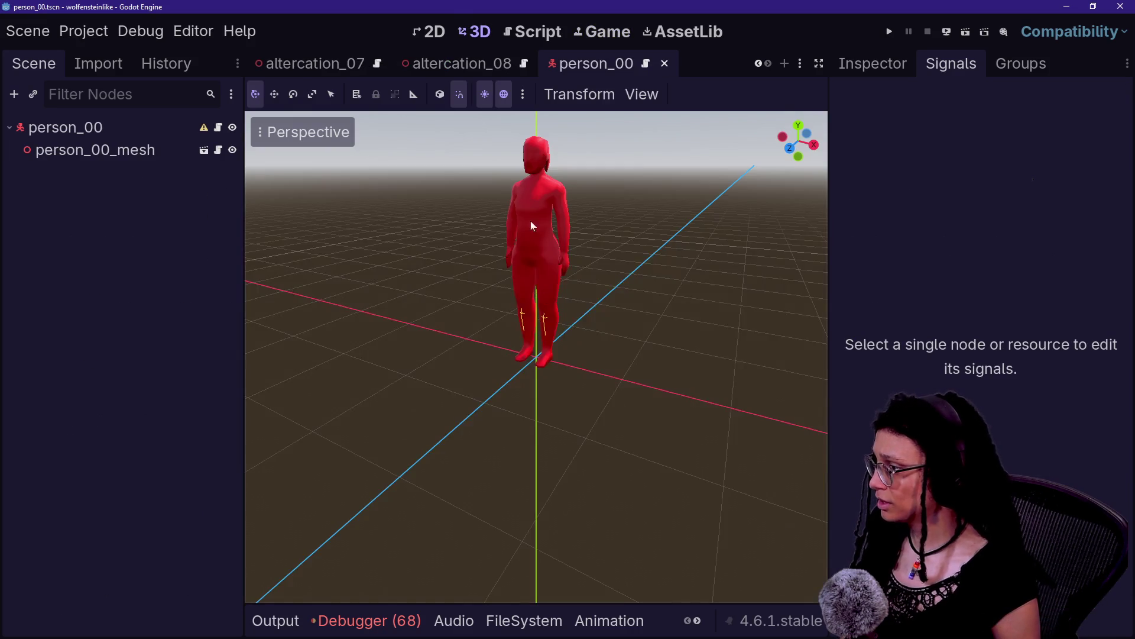
Filter FileSystem by 'animation', add person_animationtree.tscn under person_00, then delete it.
click(68, 127)
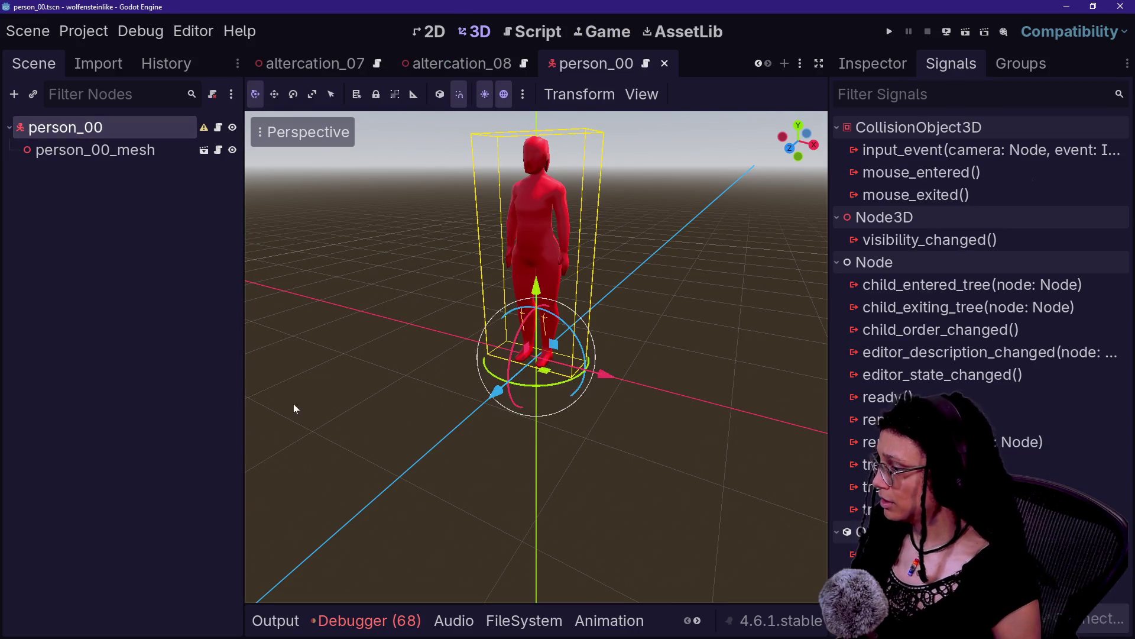
click(524, 620)
double_click(572, 500)
text(animation)
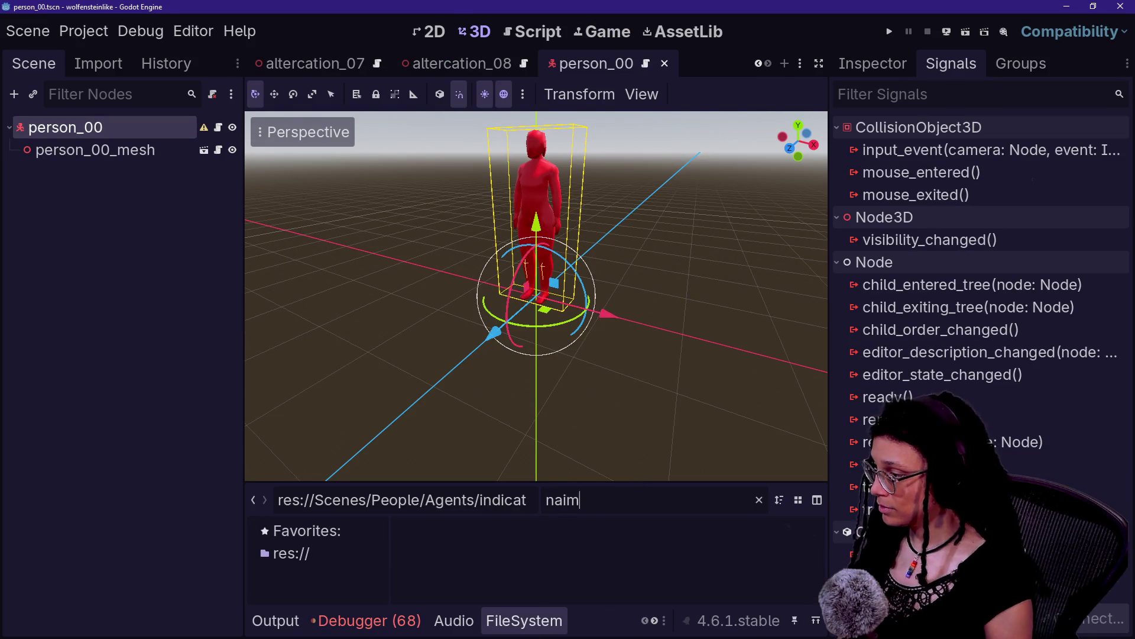
key(BackSpace)
key(BackSpace)
key(BackSpace)
text(nimation)
mouse_move(501, 551)
mouse_down()
mouse_move(216, 334)
mouse_move(112, 132)
mouse_up()
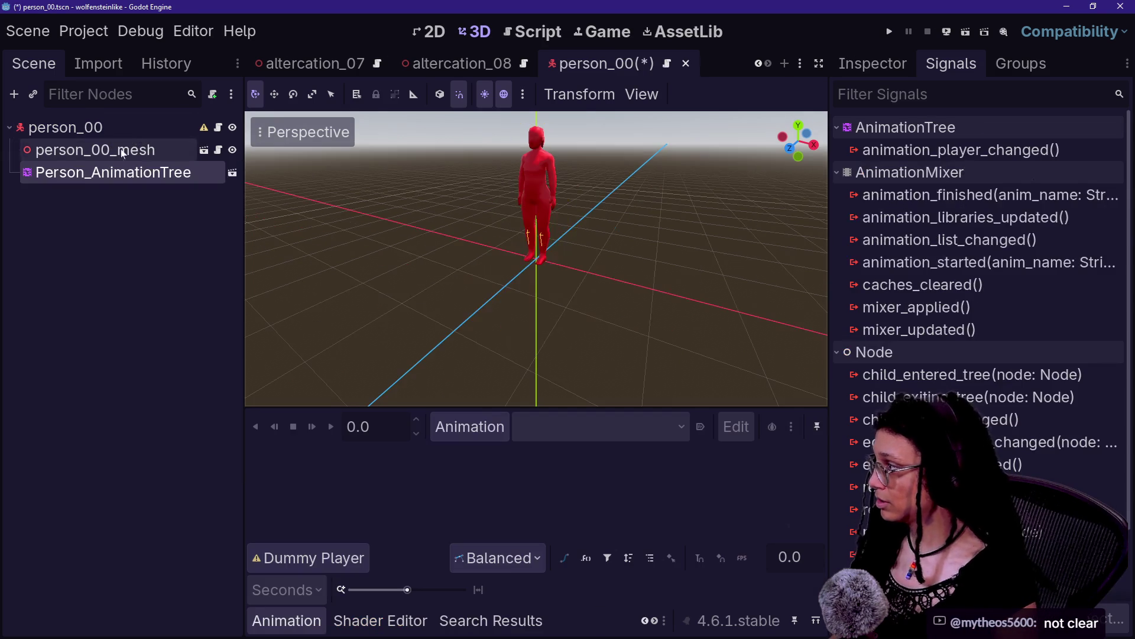
click(865, 71)
key(Delete)
key(Return)
Open person_00_mesh, fail twice to instance the animation tree there, then add it under person_00.
click(204, 149)
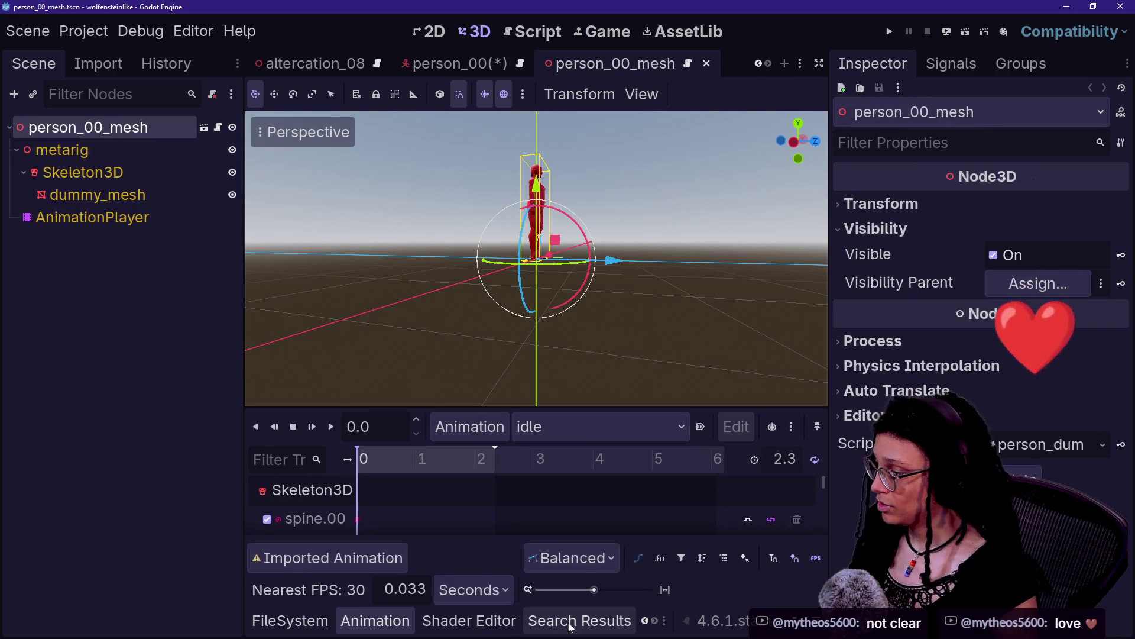
click(289, 619)
mouse_move(528, 551)
mouse_down()
mouse_move(391, 399)
mouse_move(157, 207)
mouse_move(116, 117)
mouse_move(107, 127)
mouse_up()
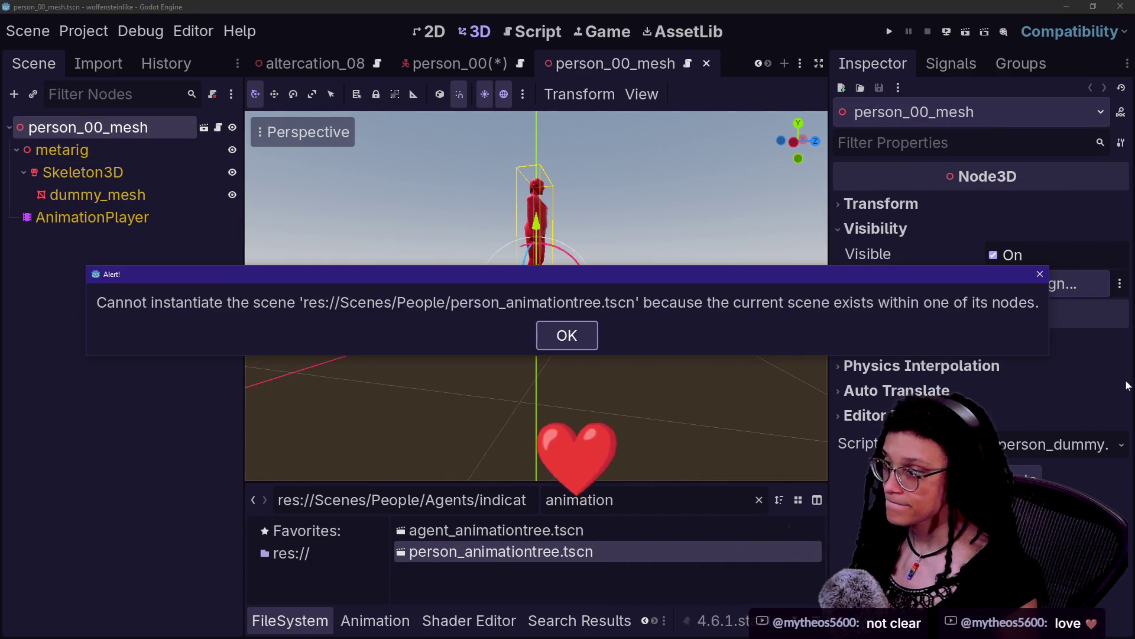
click(566, 335)
mouse_move(512, 556)
mouse_down()
mouse_move(290, 365)
mouse_move(115, 241)
mouse_move(133, 158)
mouse_move(164, 145)
mouse_move(152, 128)
mouse_up()
key(Return)
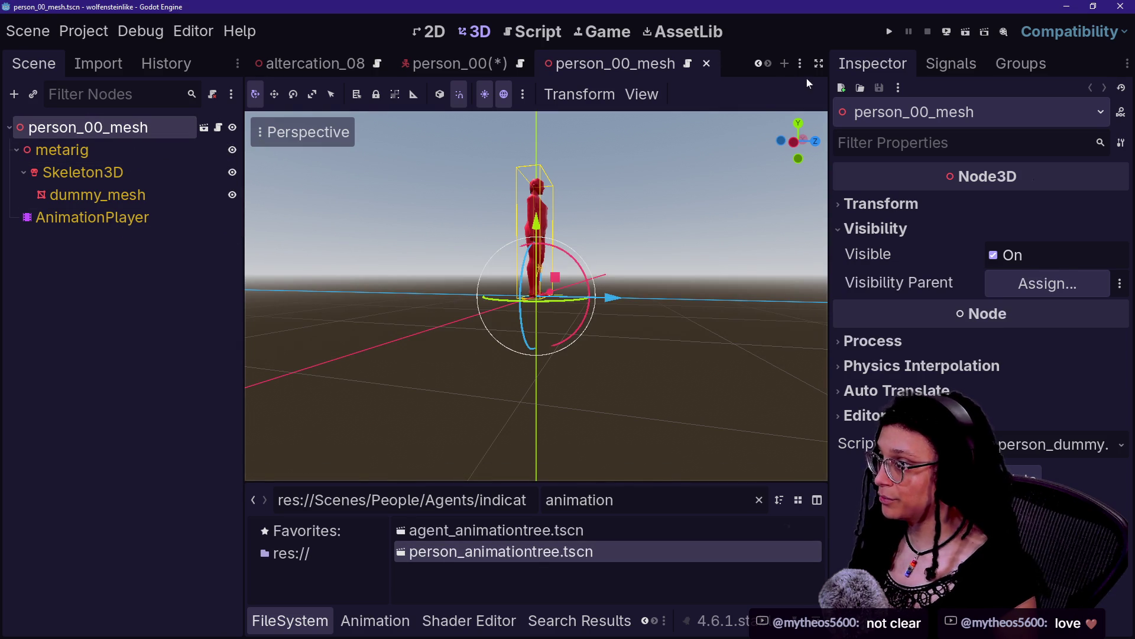
click(455, 64)
drag(464, 553, 112, 128)
Make person_00_mesh's children editable and set Person_AnimationTree's animation player to AnimationPlayer.
right_click(119, 151)
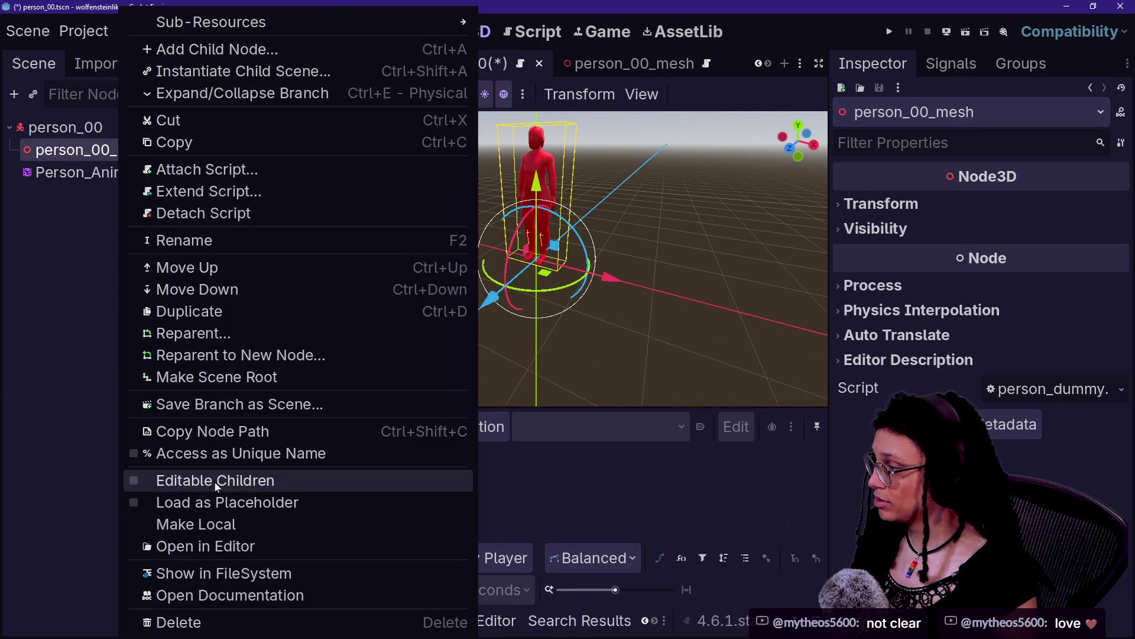
click(214, 482)
click(113, 262)
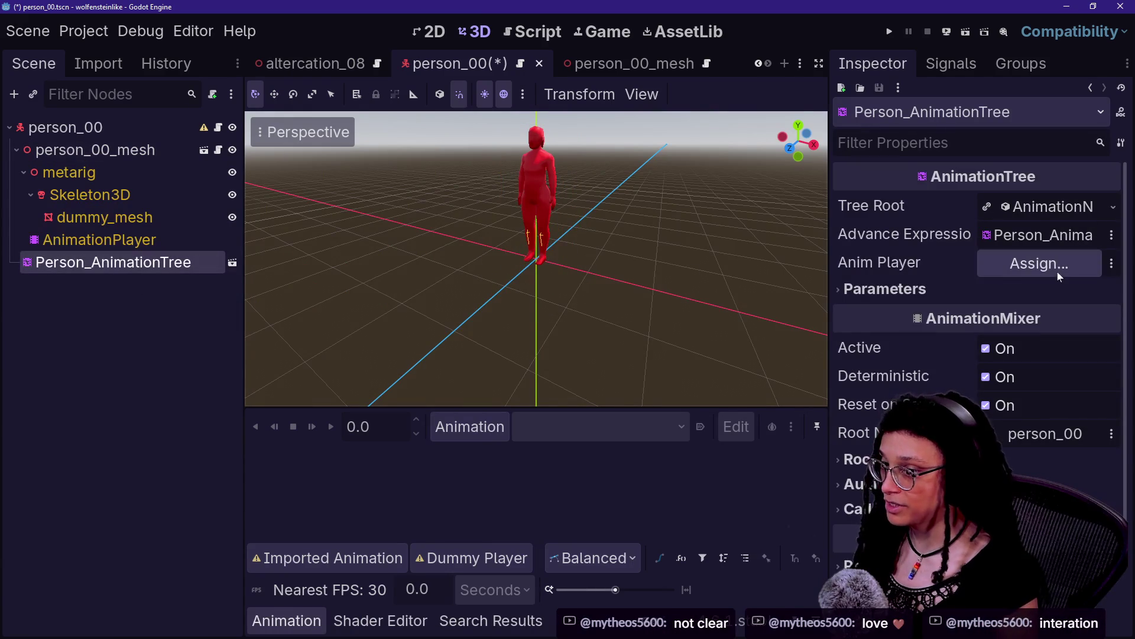
click(1058, 271)
double_click(563, 242)
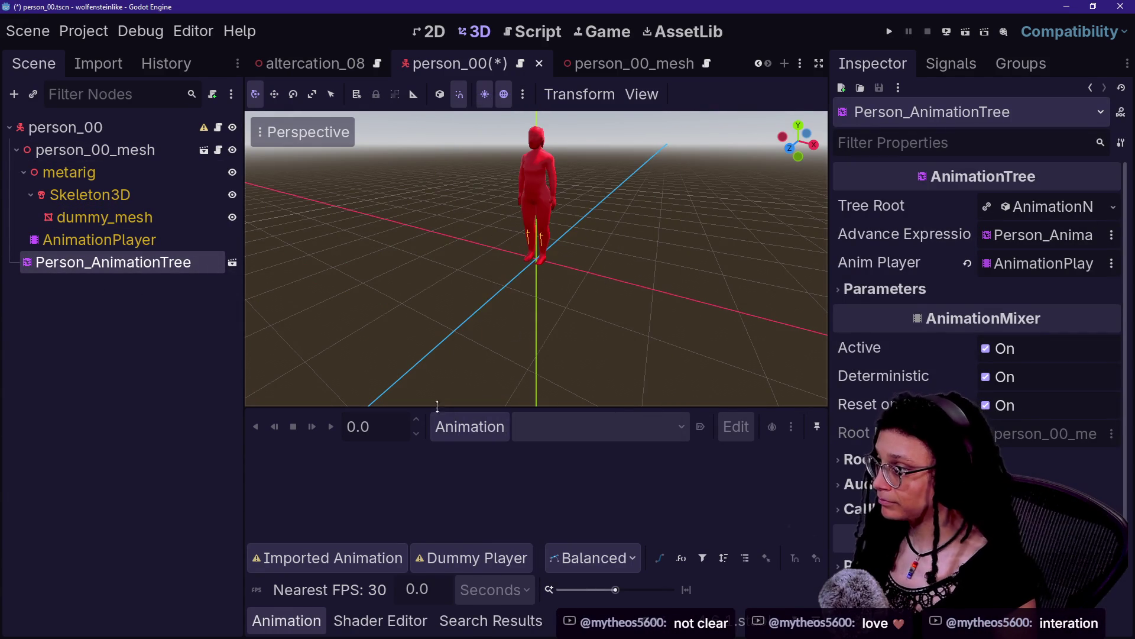
Inspect the AnimationPlayer, then open Person_AnimationTree's blend graph, enlarge it, and select the Transition node.
click(97, 239)
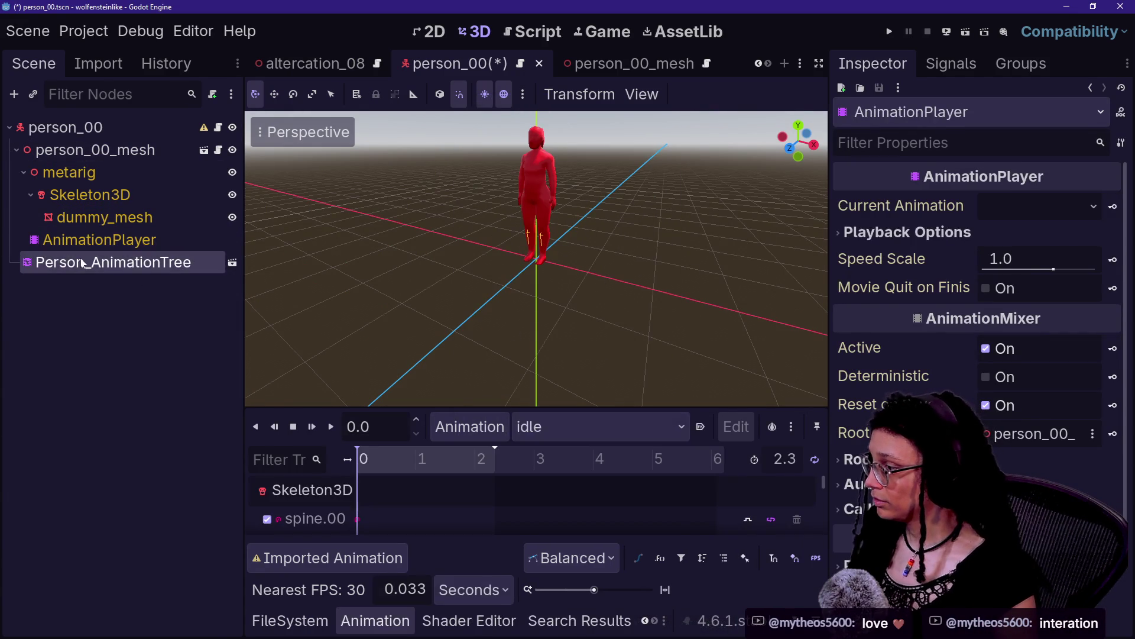
right_click(83, 263)
key(Escape)
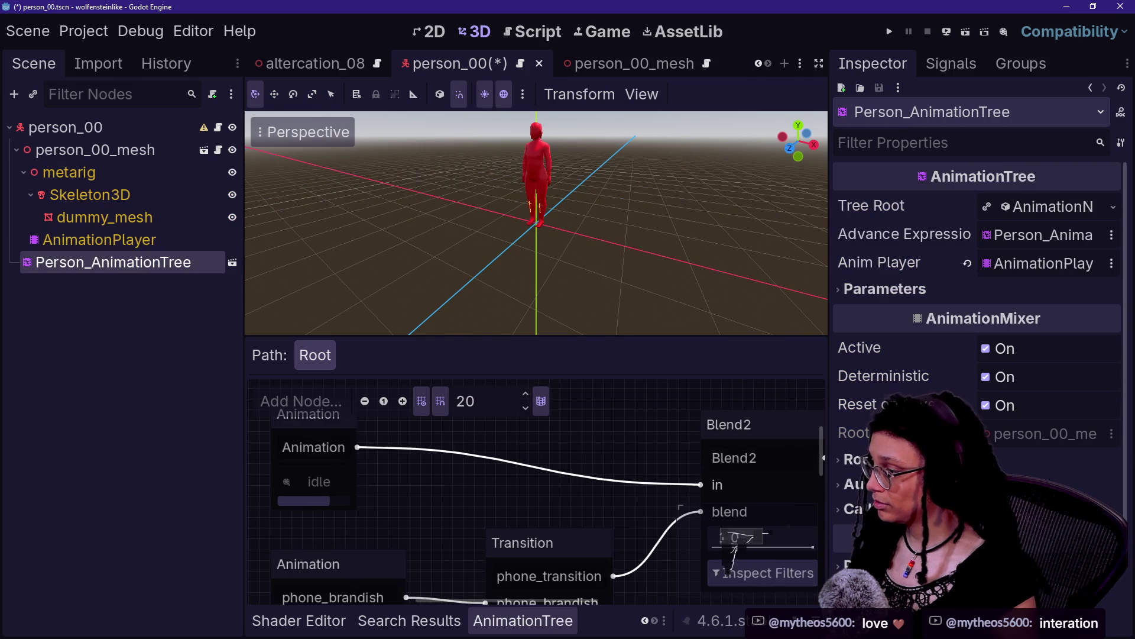
drag(664, 560, 573, 498)
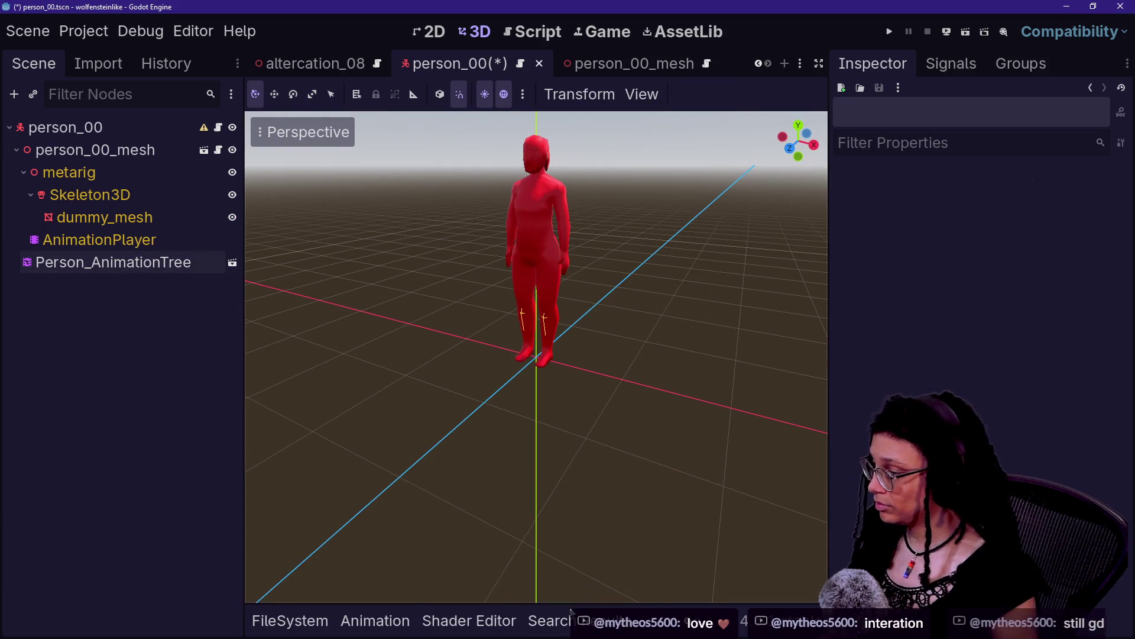
click(101, 271)
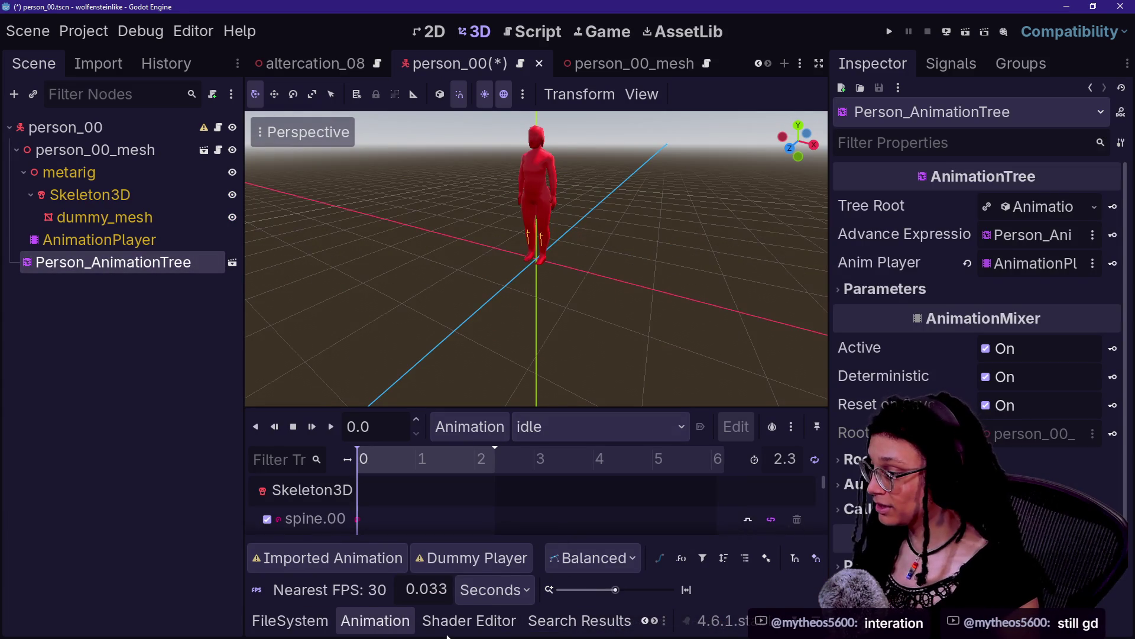
click(508, 621)
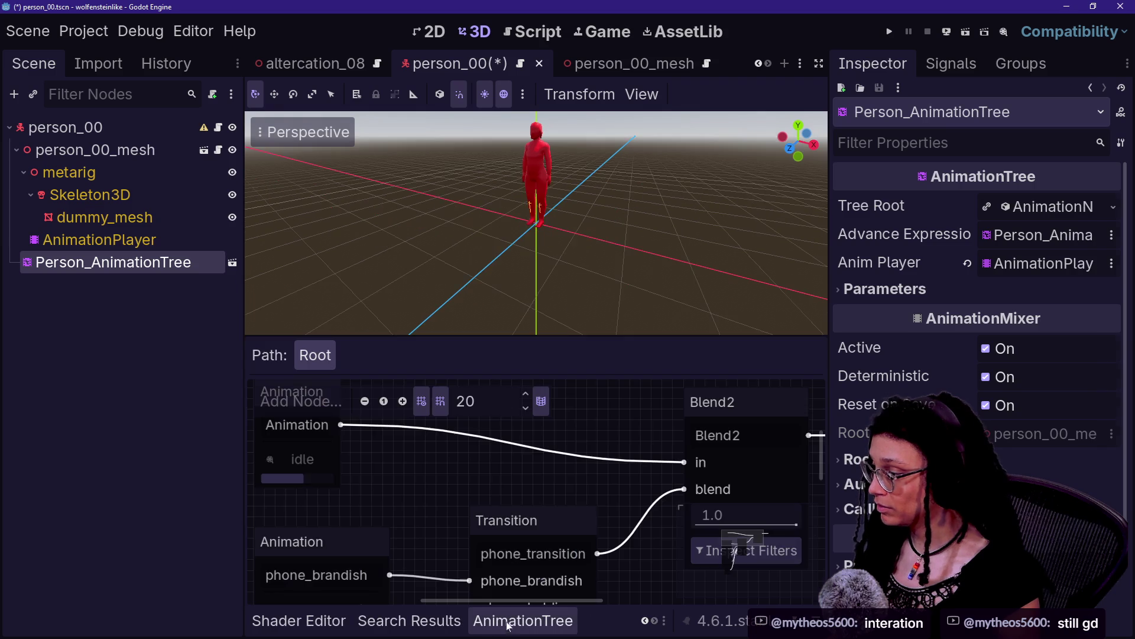
drag(569, 345, 598, 131)
click(544, 502)
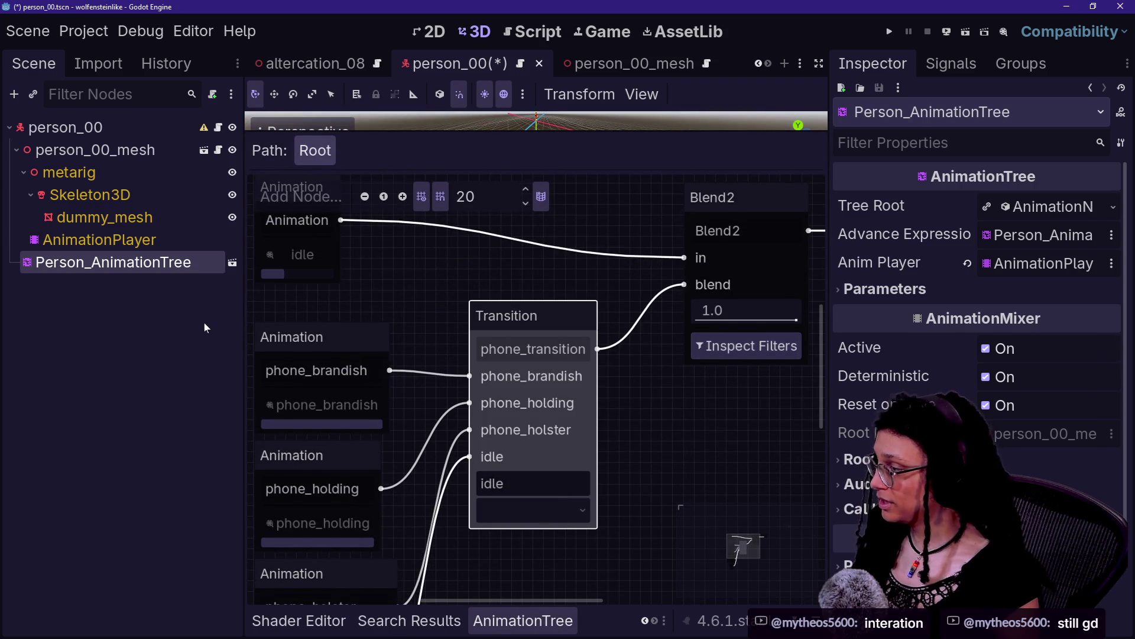
Enable Editable Children on Person_AnimationTree and inspect its nested metarig and person_00 nodes.
right_click(205, 324)
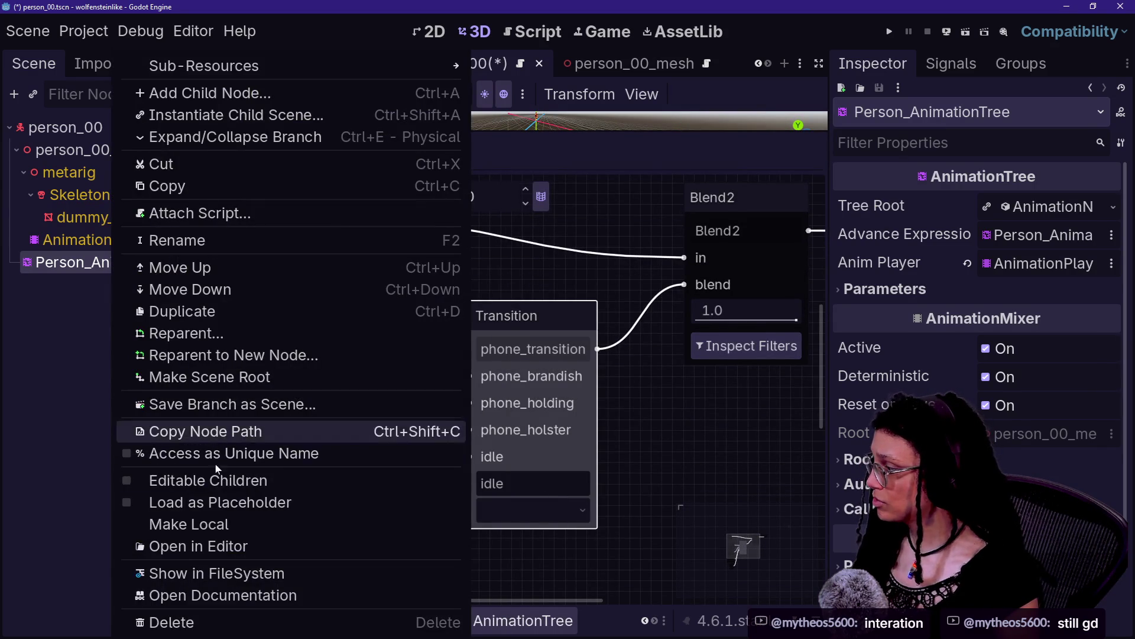
click(235, 517)
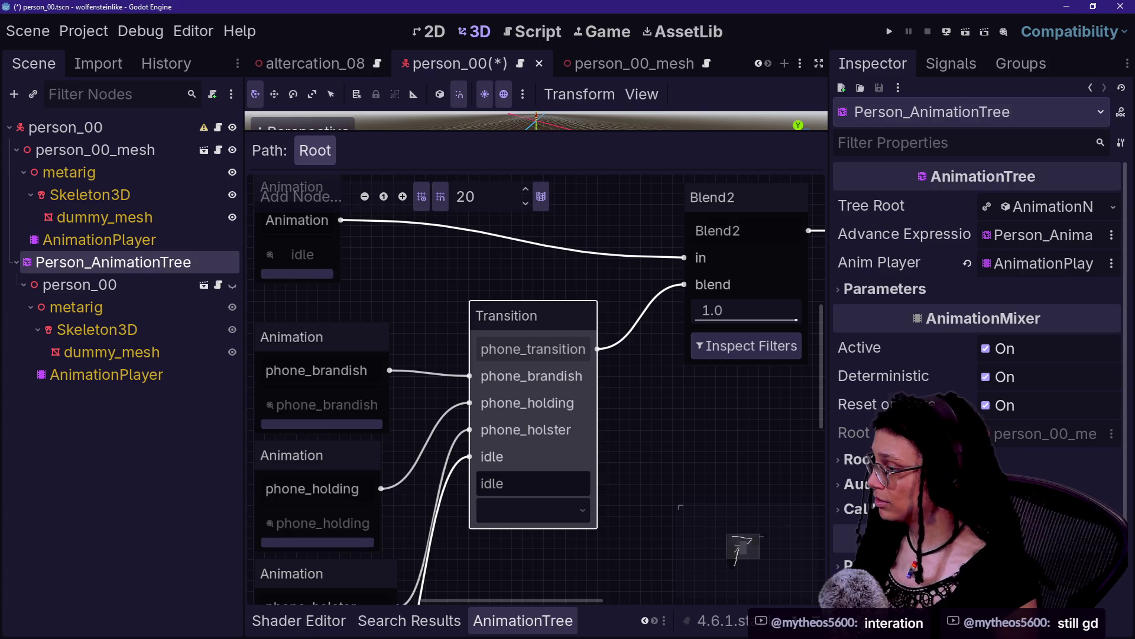
click(38, 303)
click(154, 265)
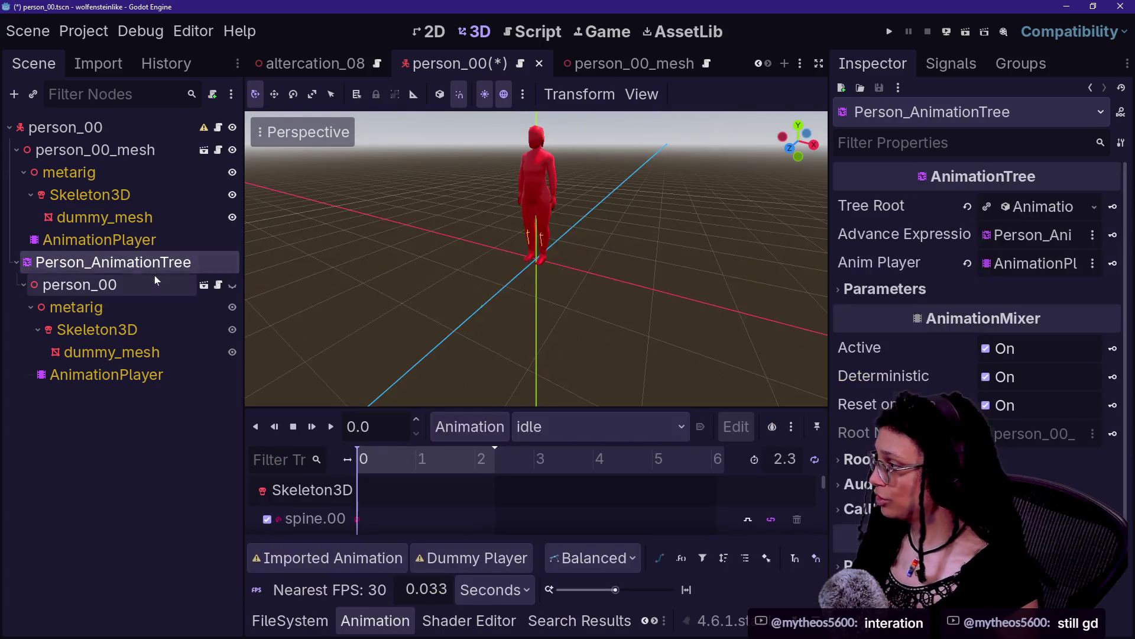
click(154, 275)
click(137, 267)
click(141, 290)
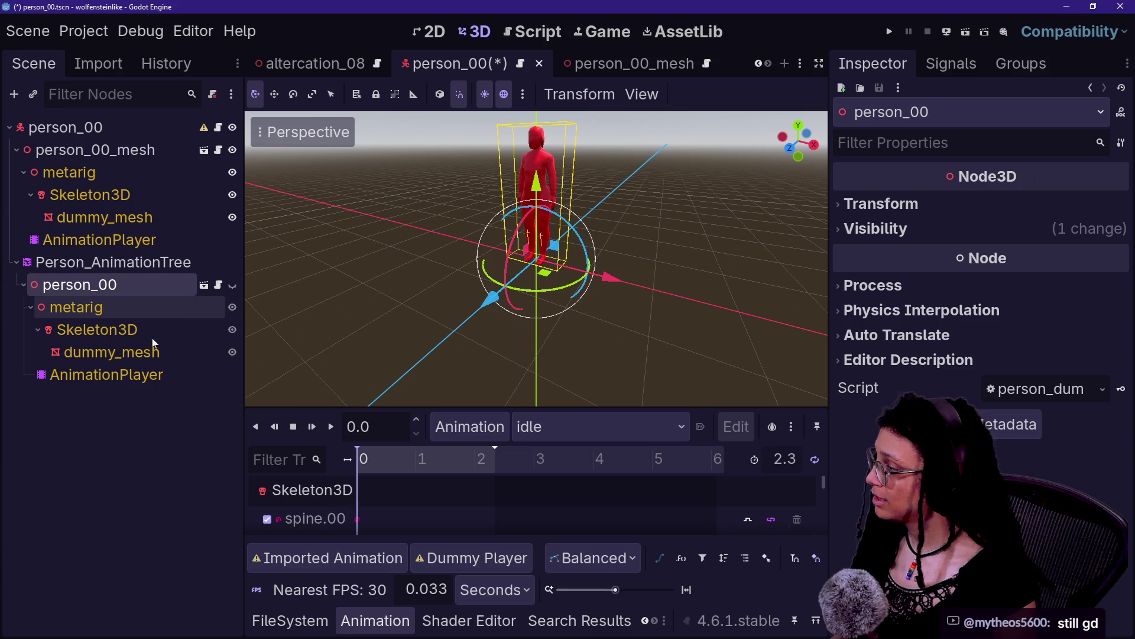
Compare person_00_mesh with the nested person_00 node, ending with Person_AnimationTree selected.
click(161, 262)
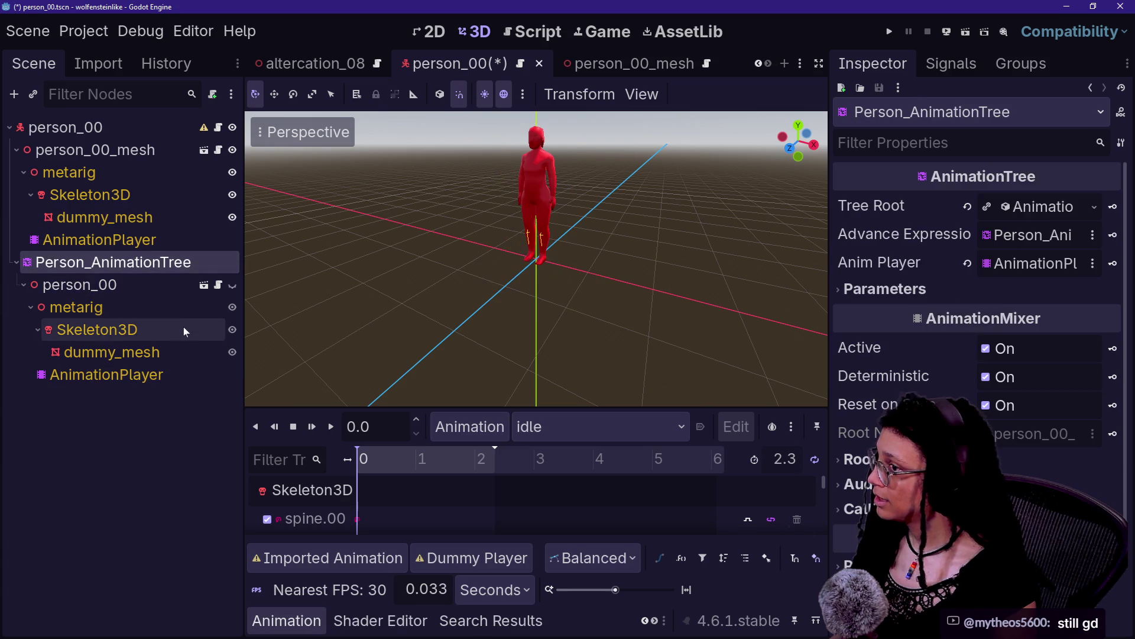
click(89, 149)
click(114, 281)
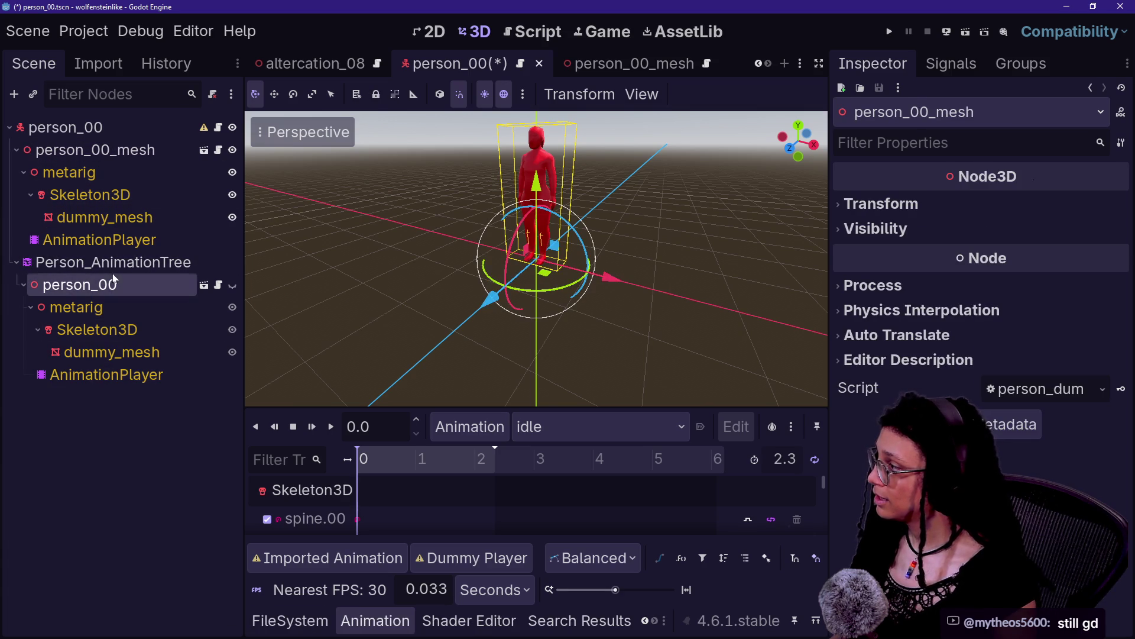
click(148, 261)
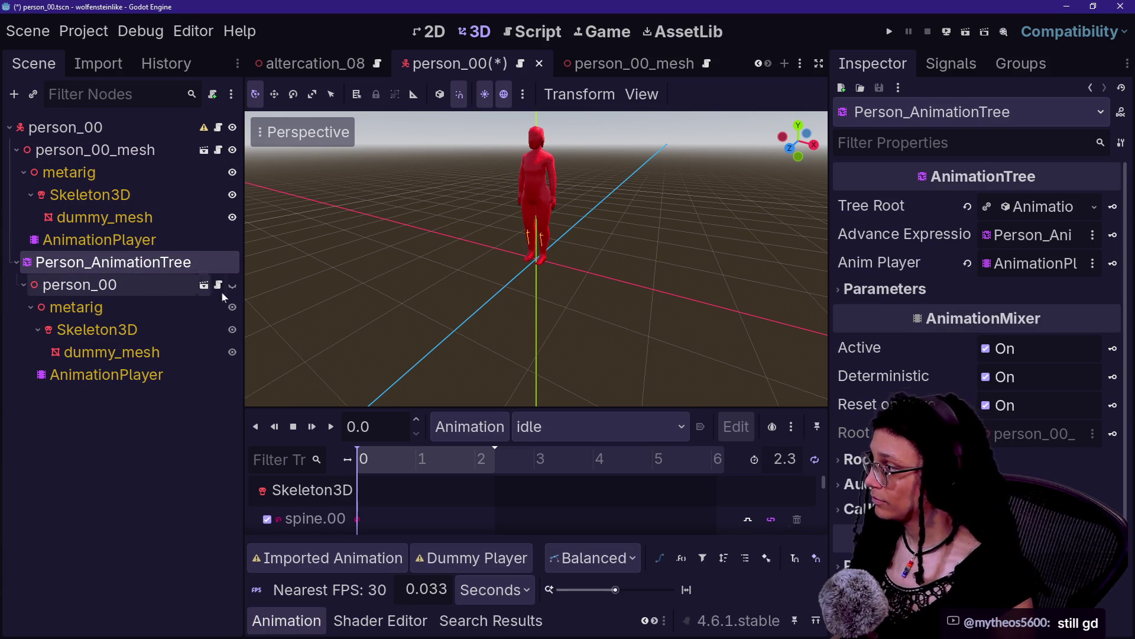
click(107, 149)
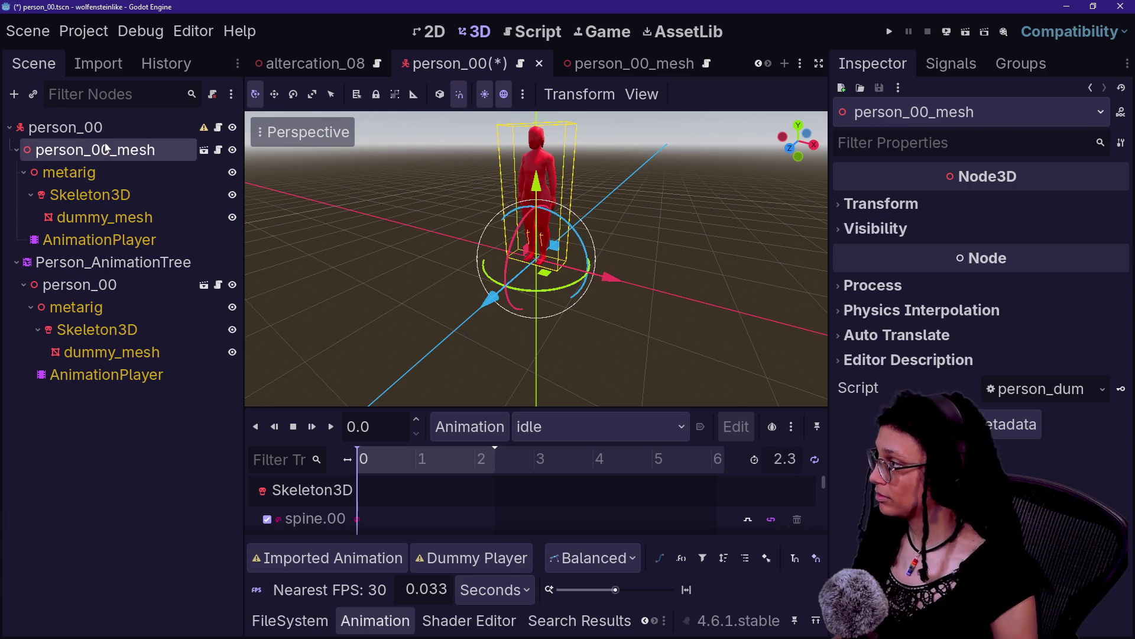
click(160, 267)
Remove Person_AnimationTree from person_00 with Ctrl+Z and dismiss the Find in Files search.
key(ctrl+z)
key(ctrl+z)
key(ctrl+z)
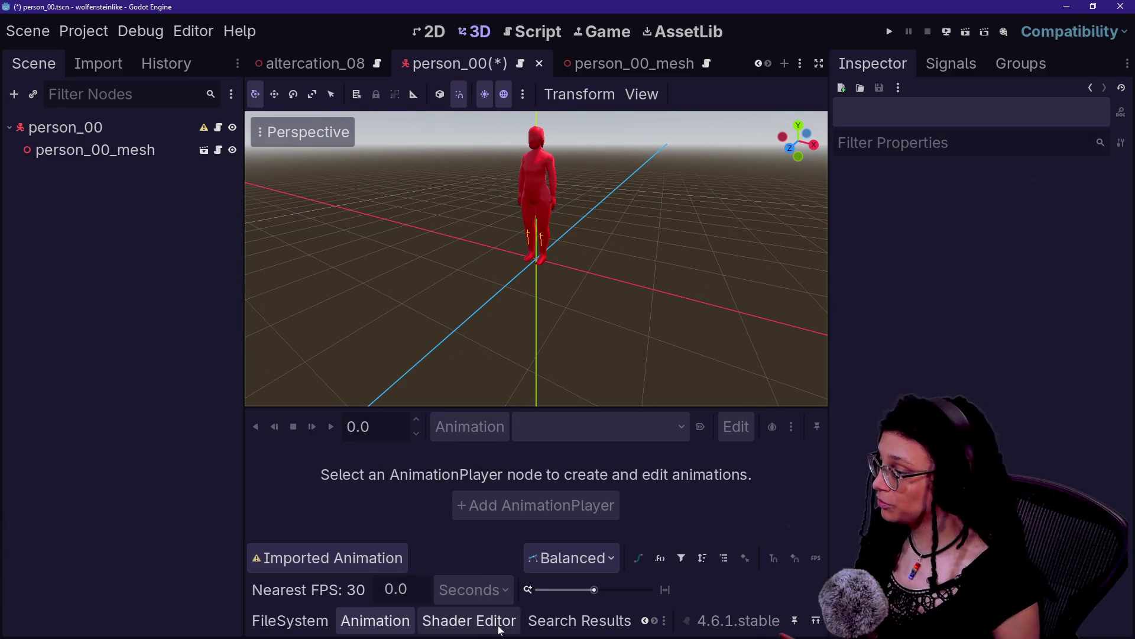
key(ctrl+shift+f)
key(Escape)
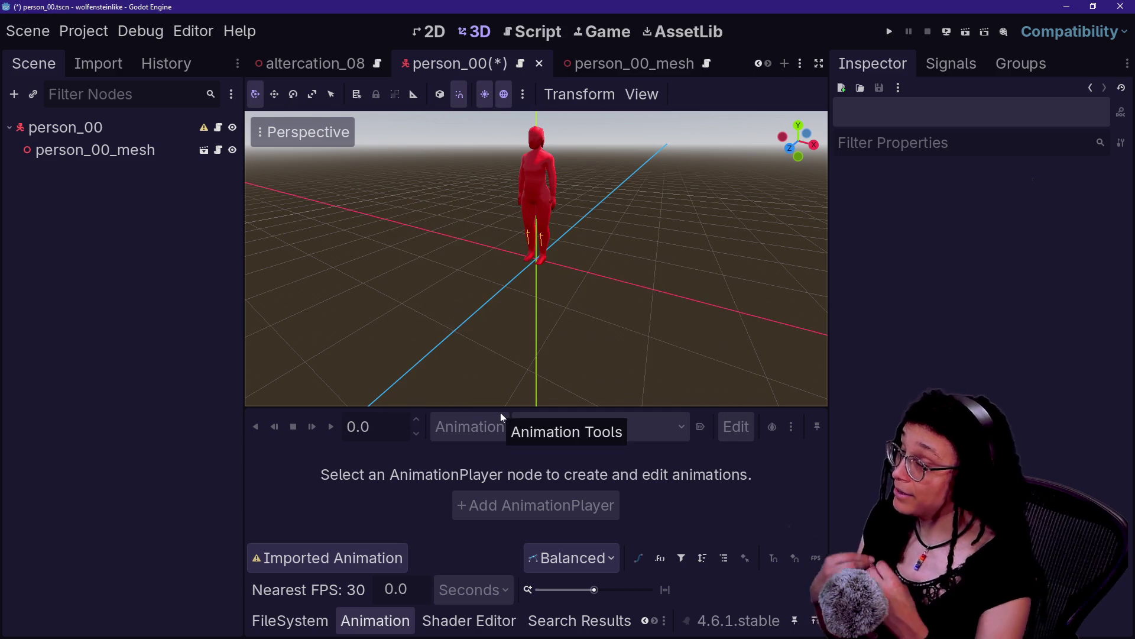
Search quick open for 'animat' and open person_animationtree.tscn.
key(alt+shift+o)
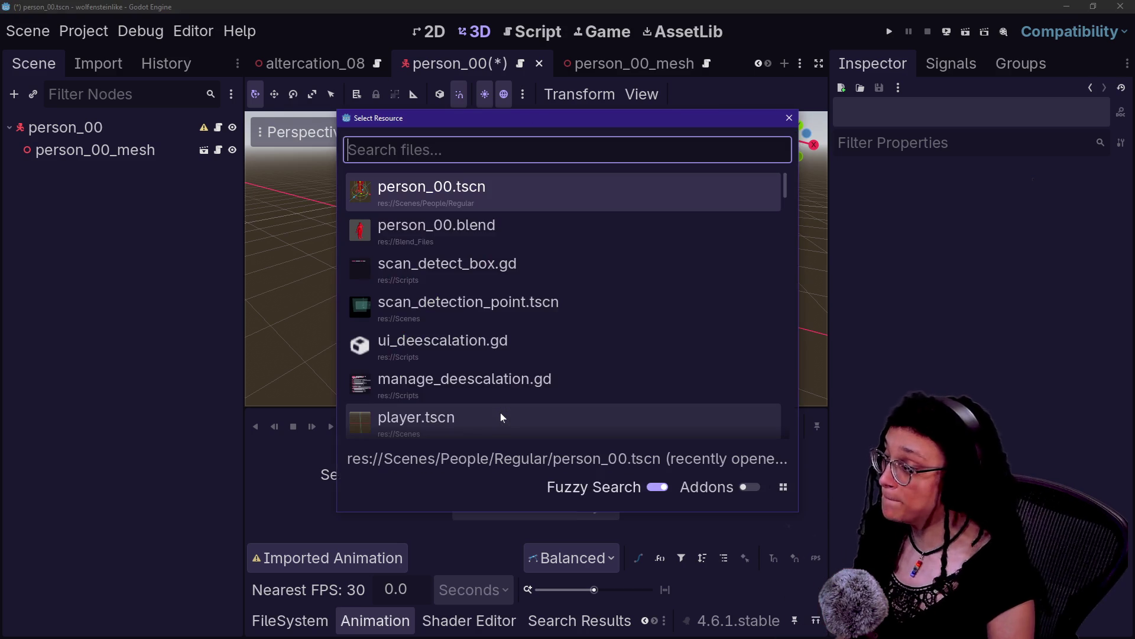
text(animat)
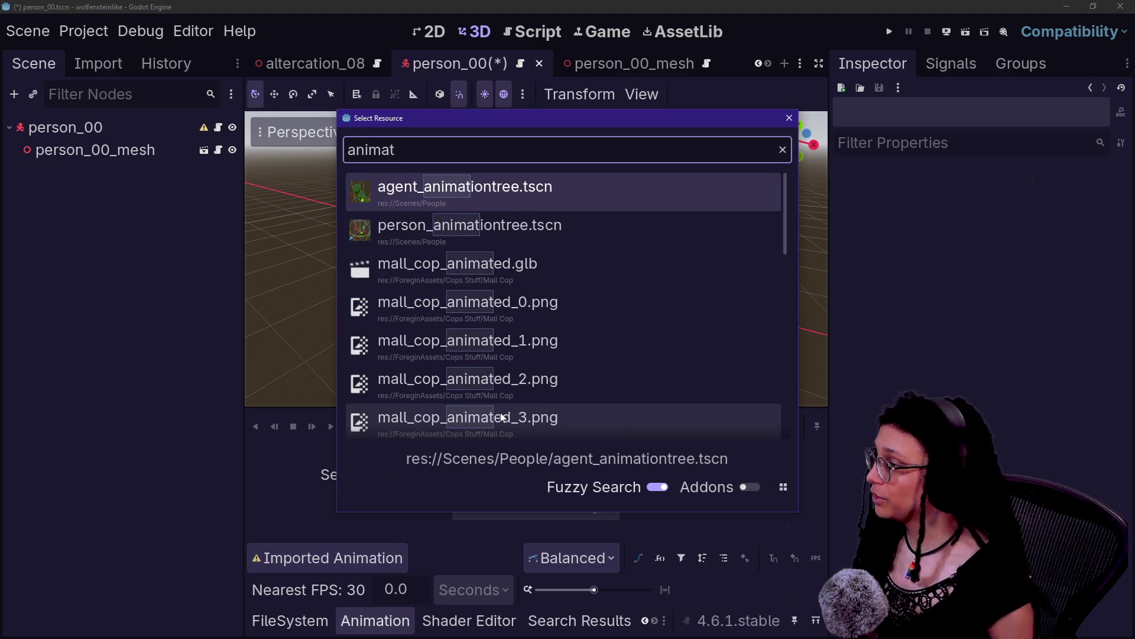
key(Down)
key(Return)
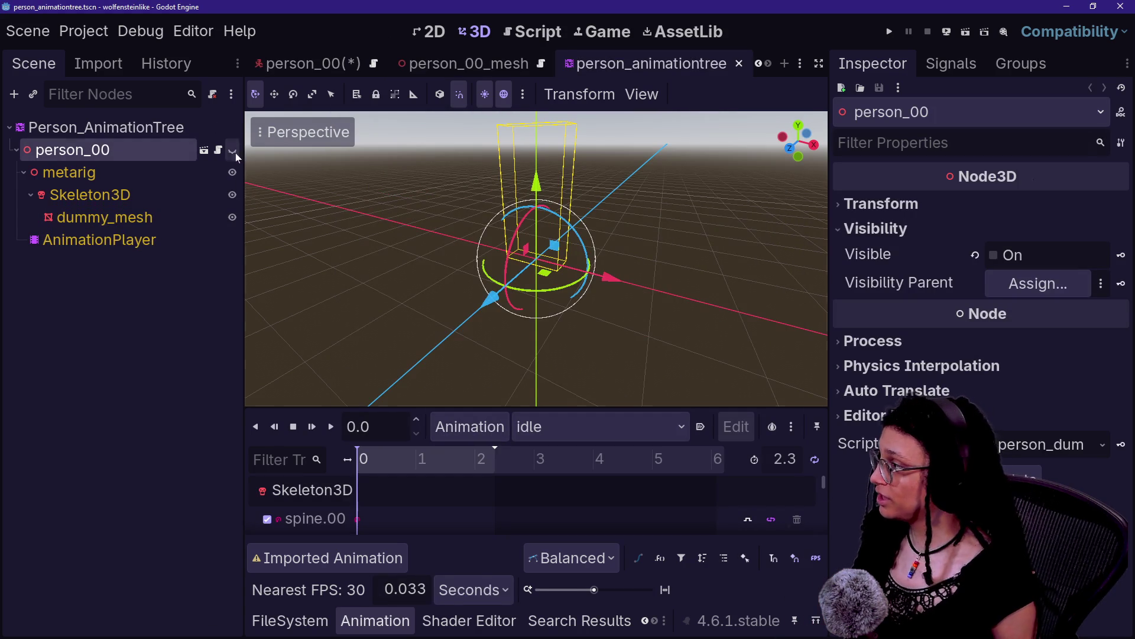
Show person_00, check Person_AnimationTree's transition inputs, then close the person_animationtree scene tab.
click(232, 150)
click(107, 127)
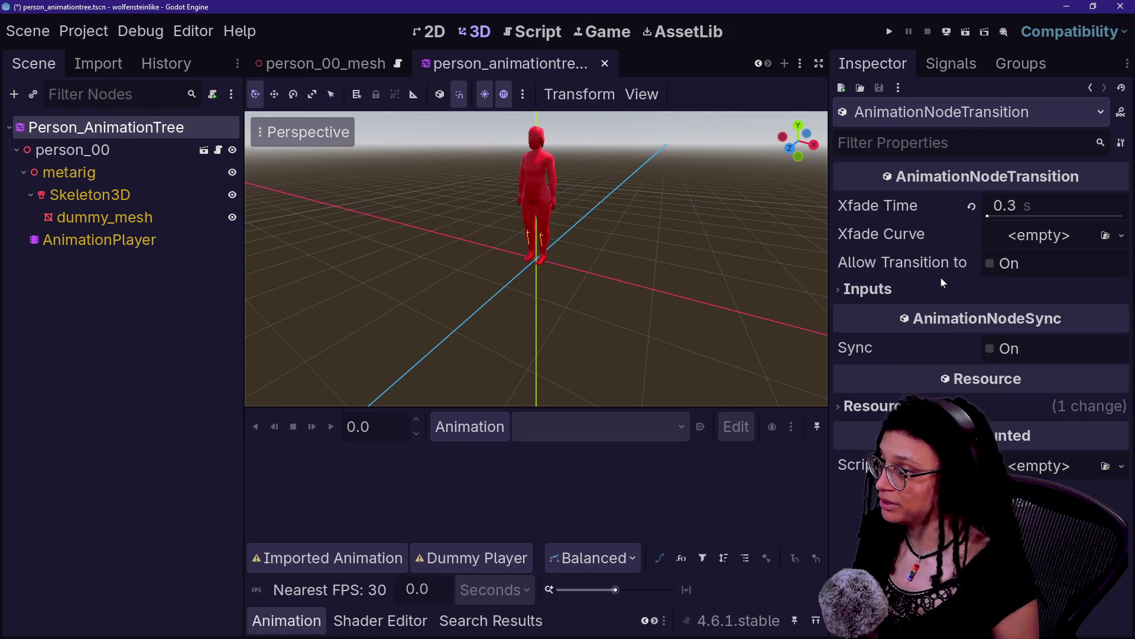
click(69, 172)
click(93, 126)
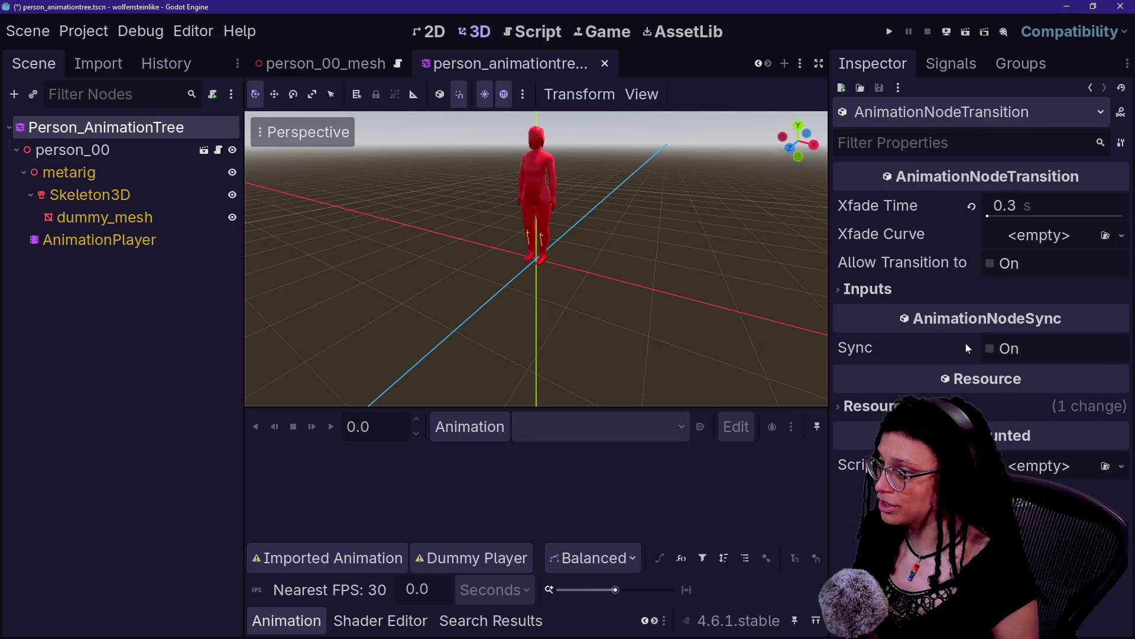
click(868, 288)
click(869, 288)
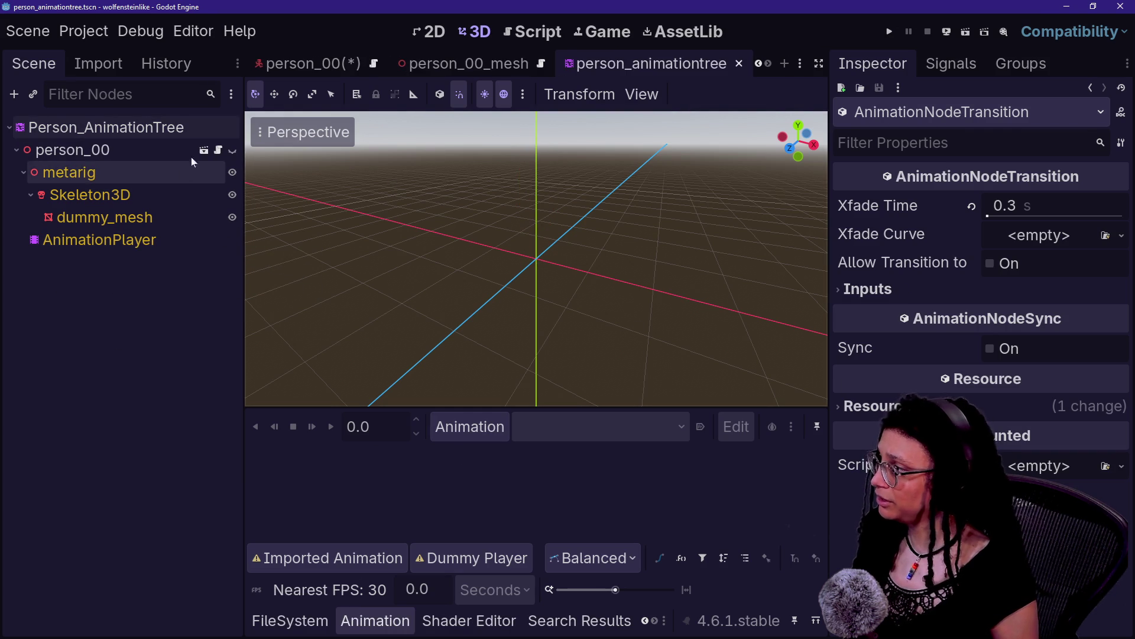
click(739, 64)
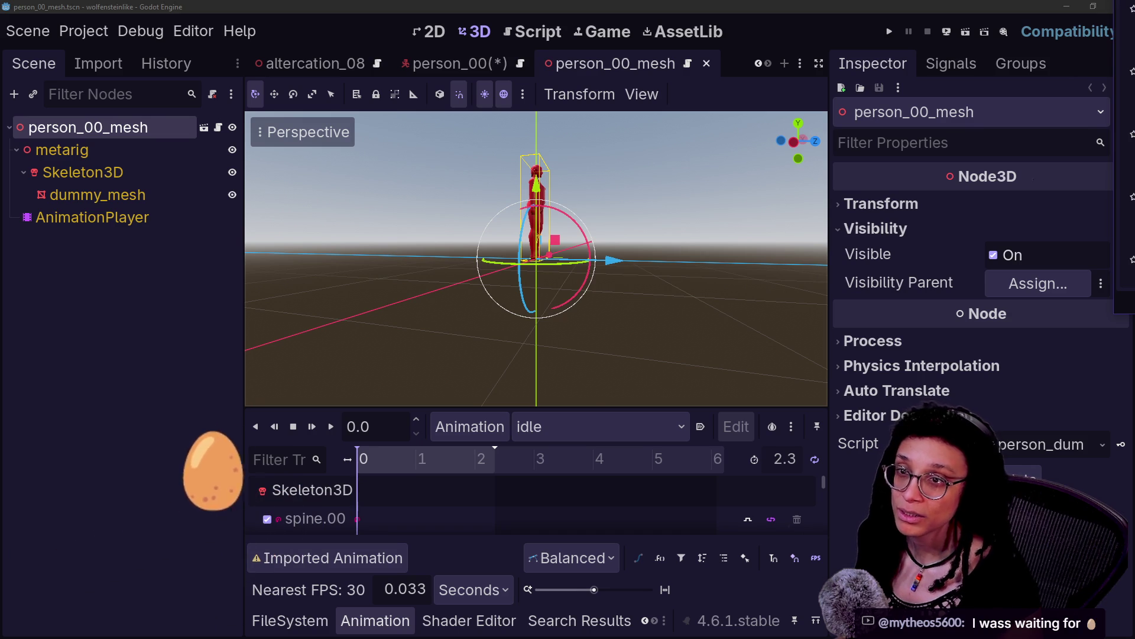
Switch to the Godot Project Manager window and drag it into view over the editor.
key(alt+Tab)
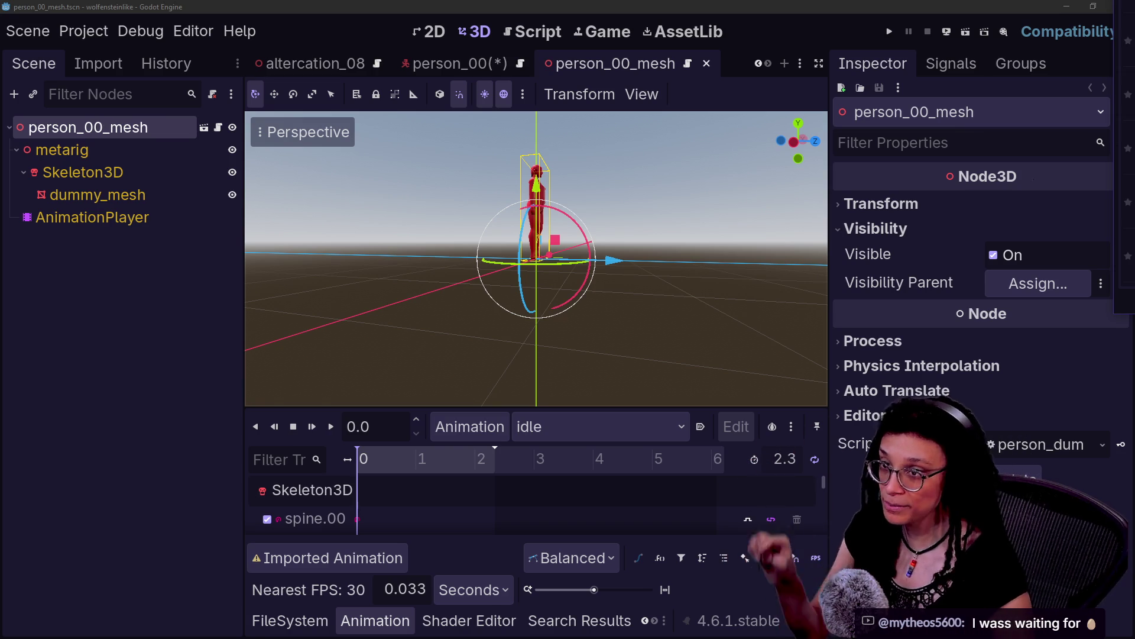
drag(1134, 32, 667, 34)
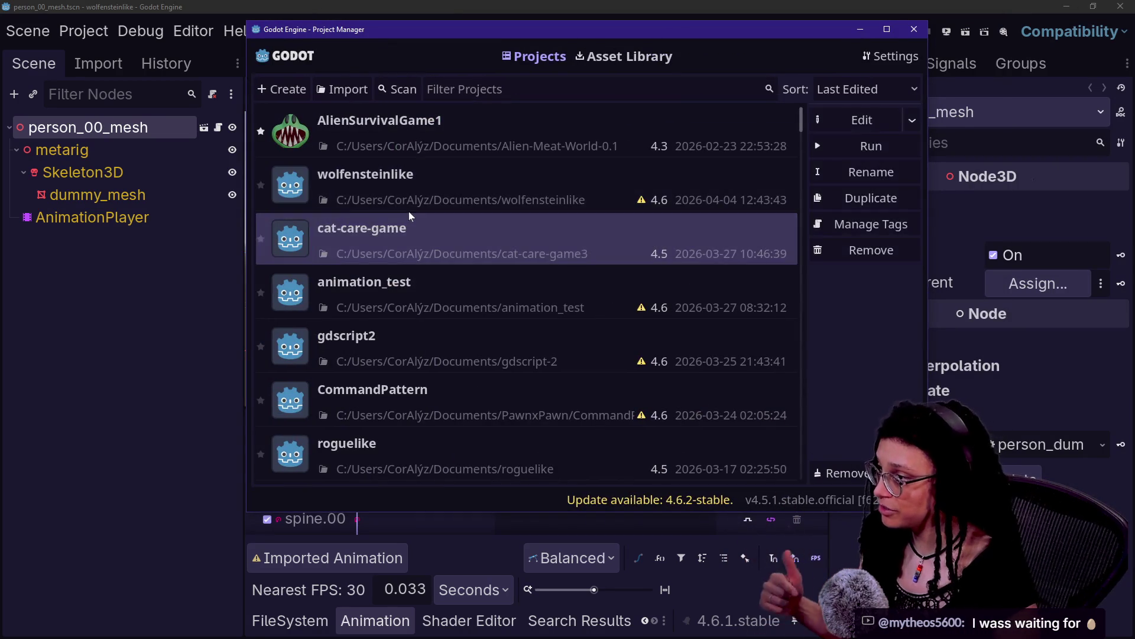
Launch cat-care-game from the project list, bringing up its cat_model scene and #TODO script.
double_click(409, 214)
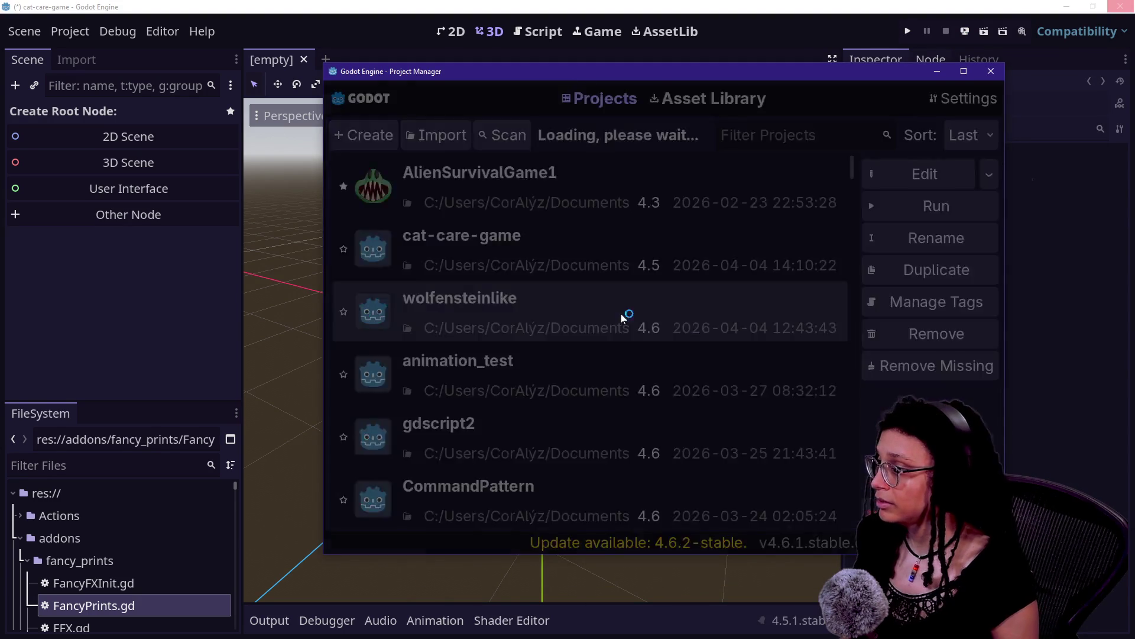
double_click(620, 314)
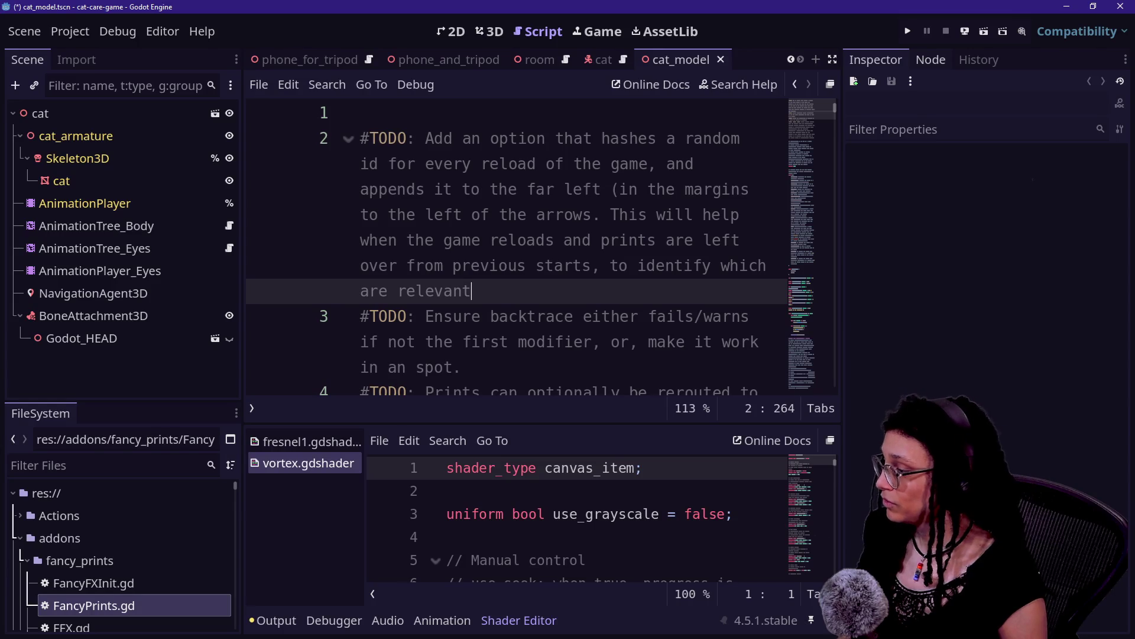
Switch to the cat scene in 3D, leaving the Timer_Sandbox node's name unchanged.
click(583, 240)
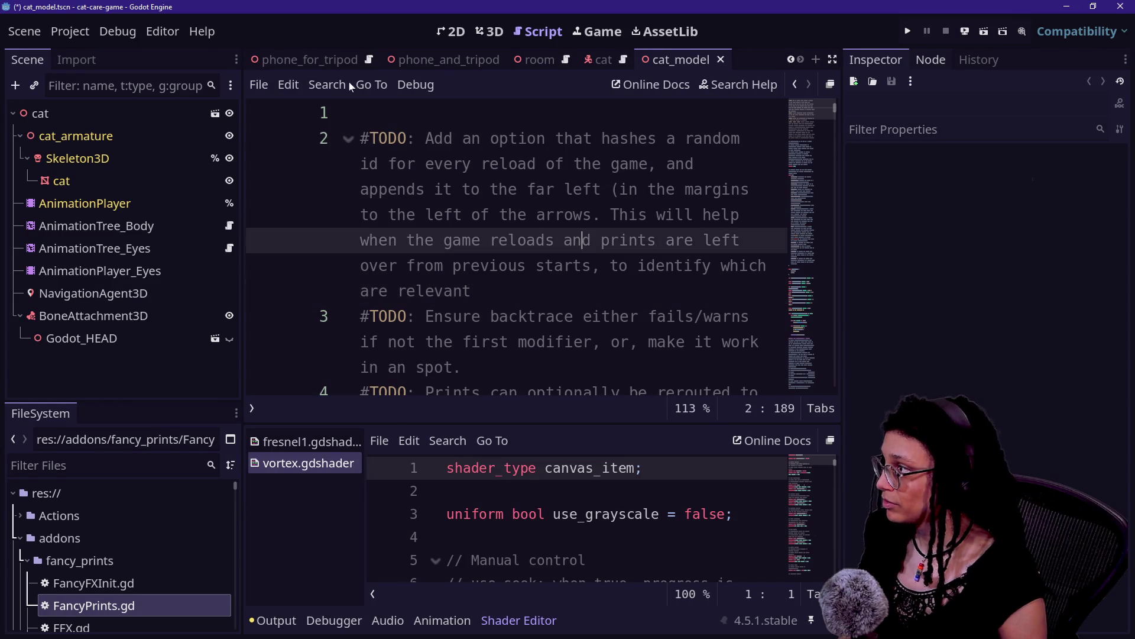
click(608, 57)
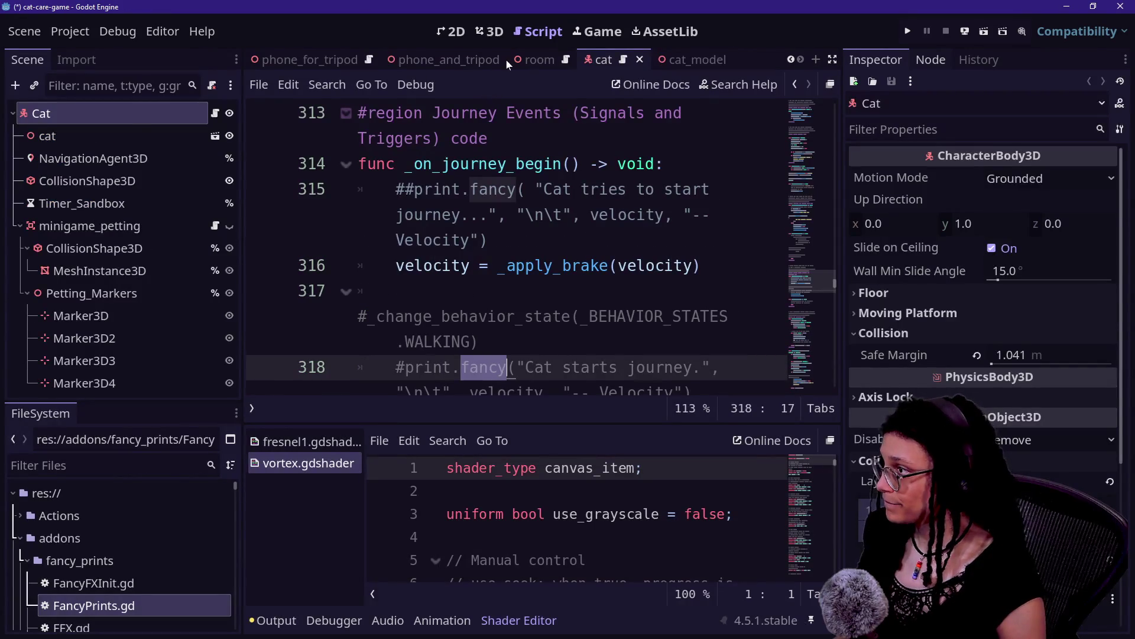
key(ctrl+n)
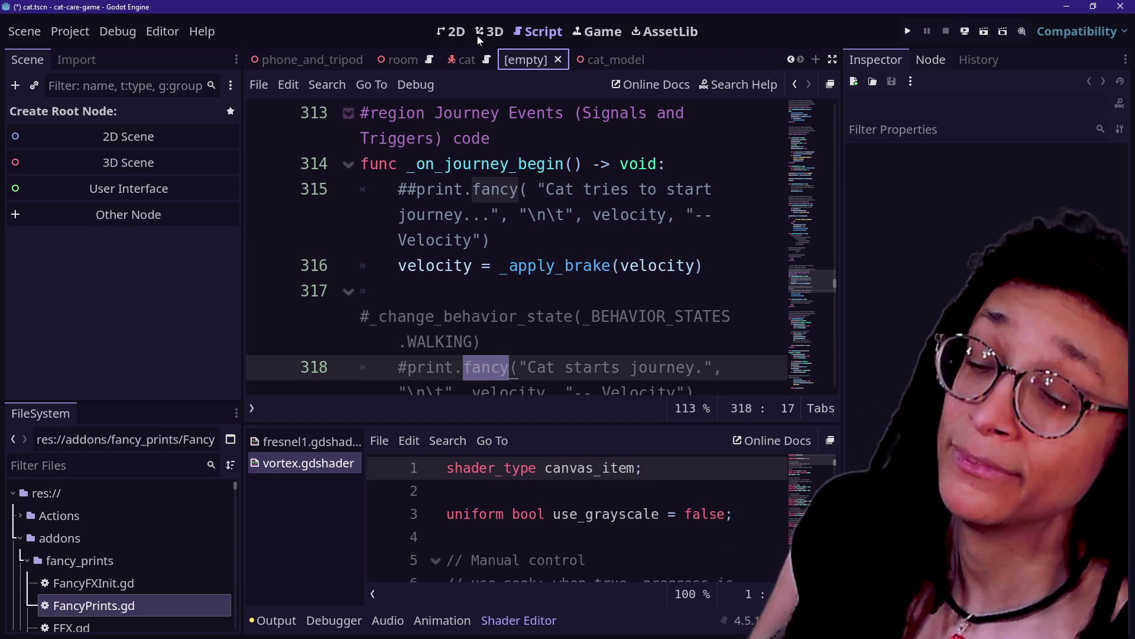
click(476, 35)
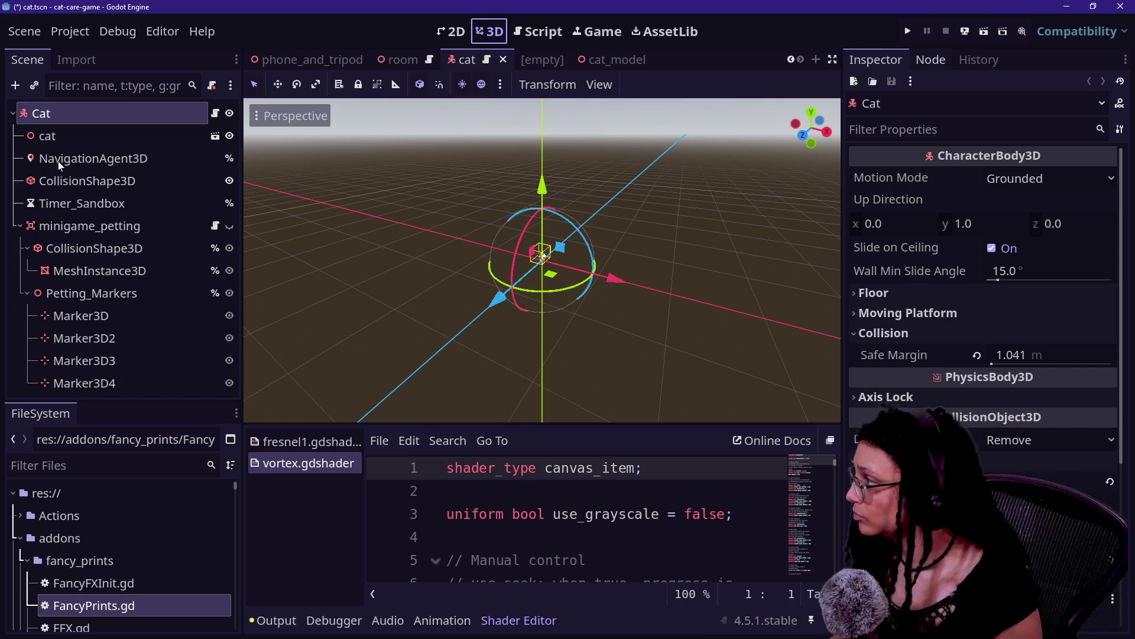
double_click(116, 213)
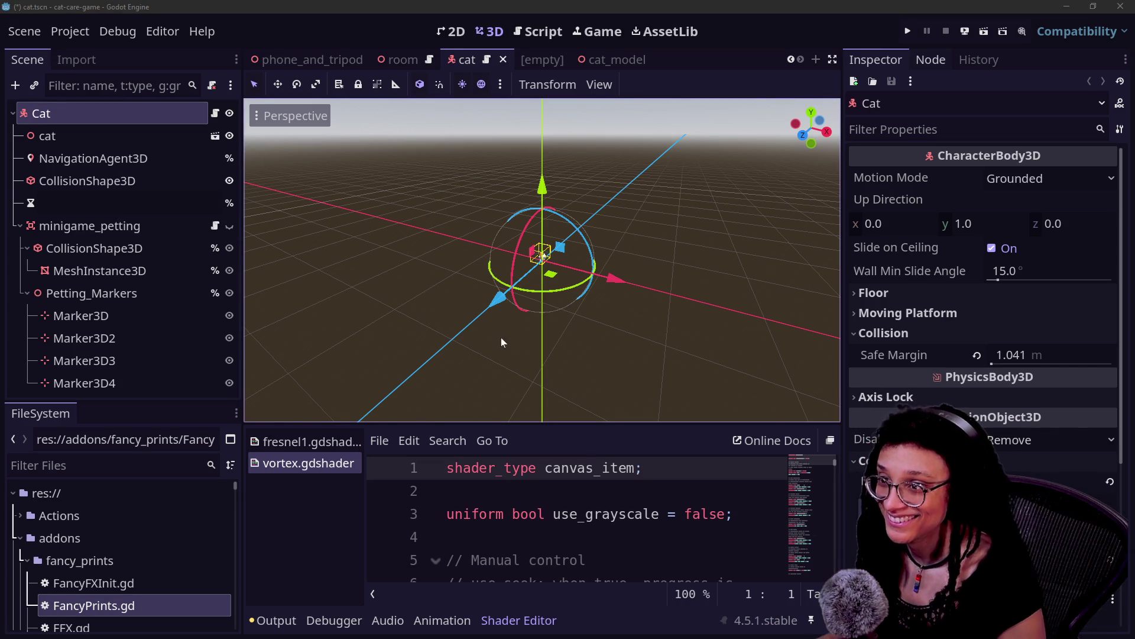
key(Return)
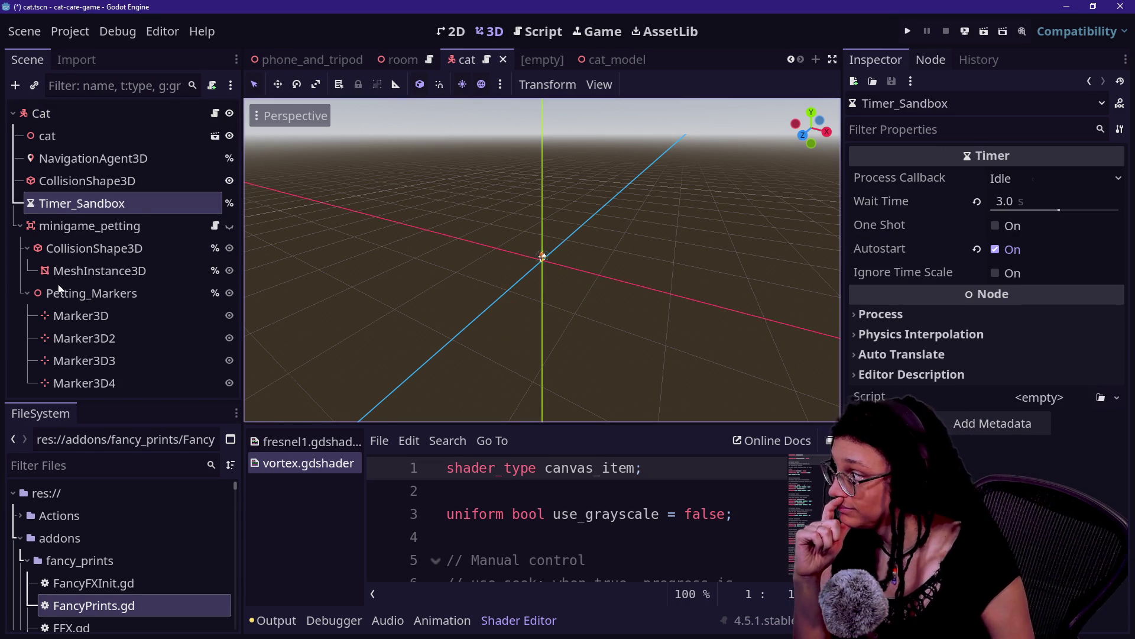
Inspect the Petting_Markers, Cat and petting collision nodes, then move via room to cat_model.
key(Down)
key(Down)
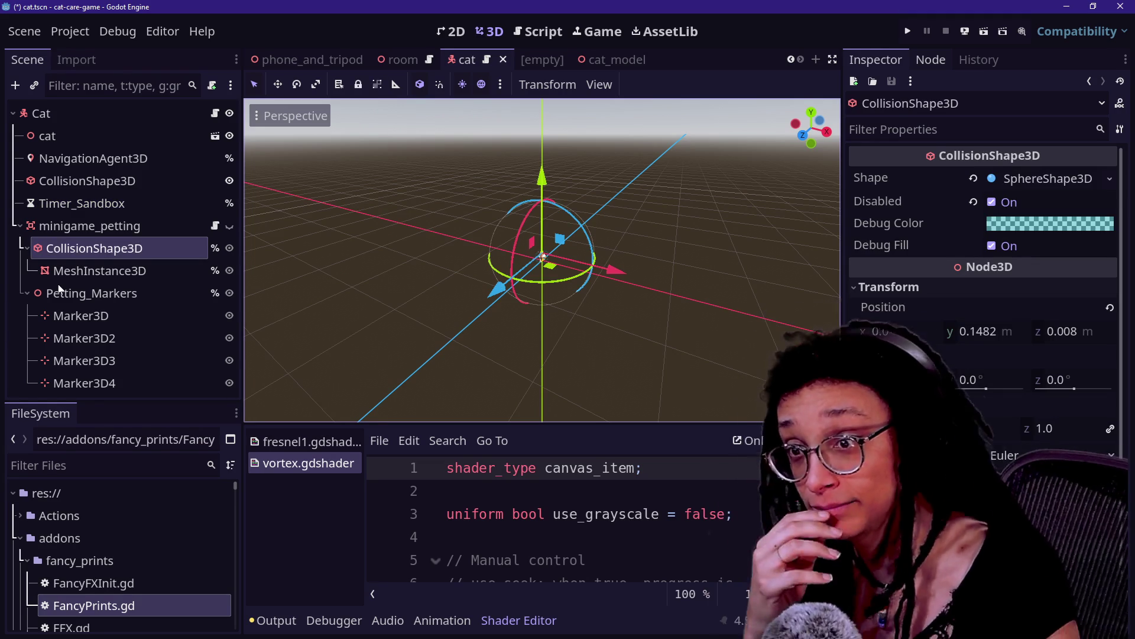
click(59, 292)
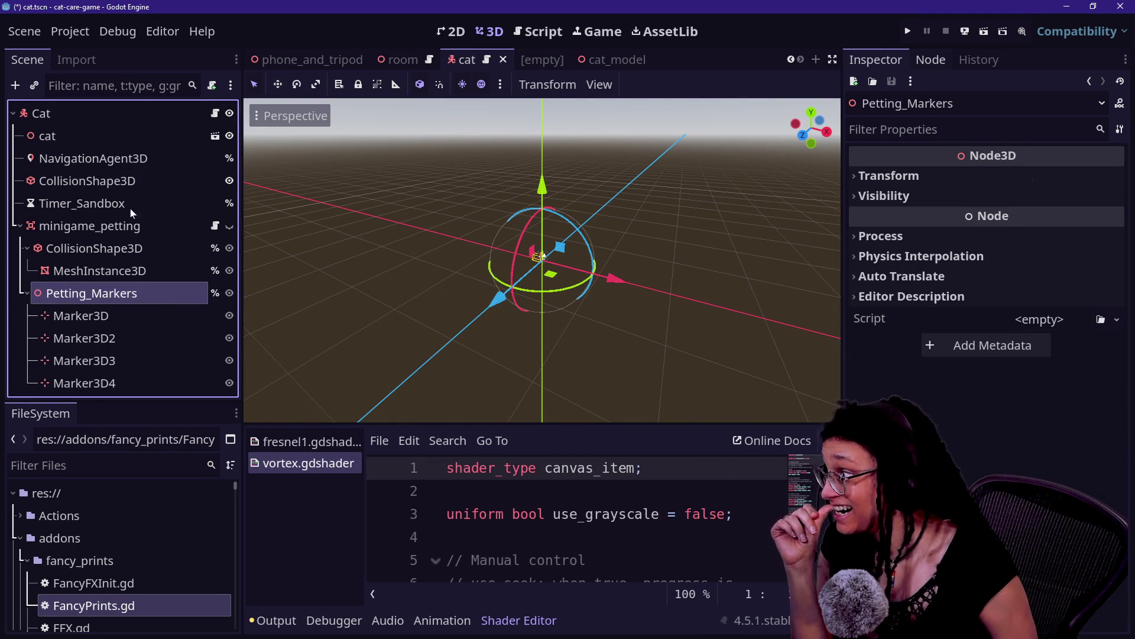
click(27, 113)
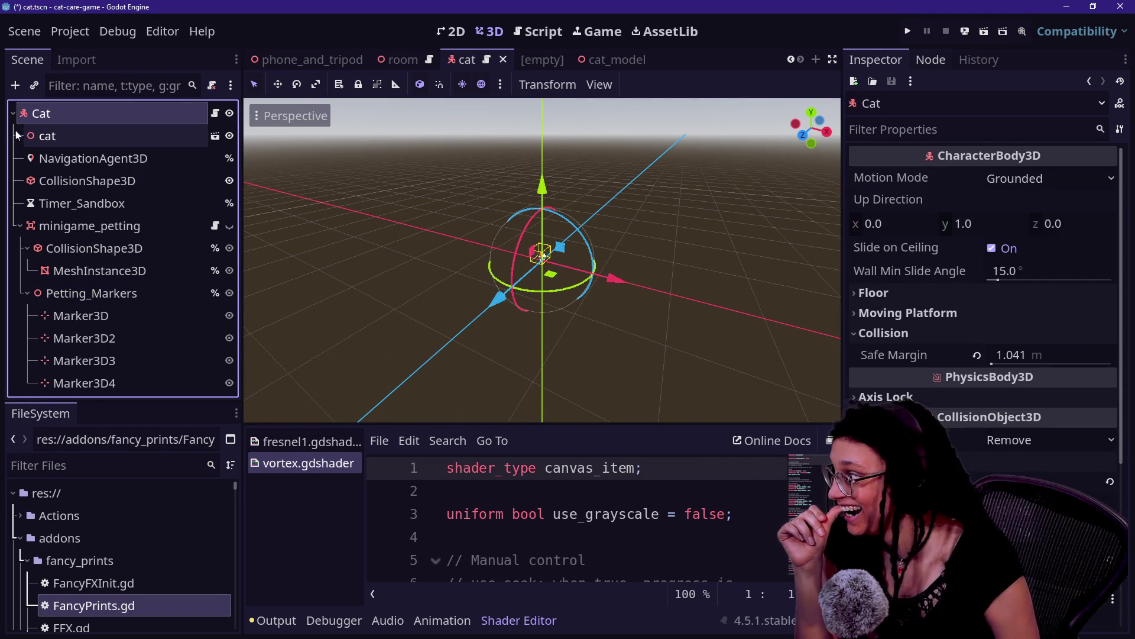
click(94, 248)
click(396, 84)
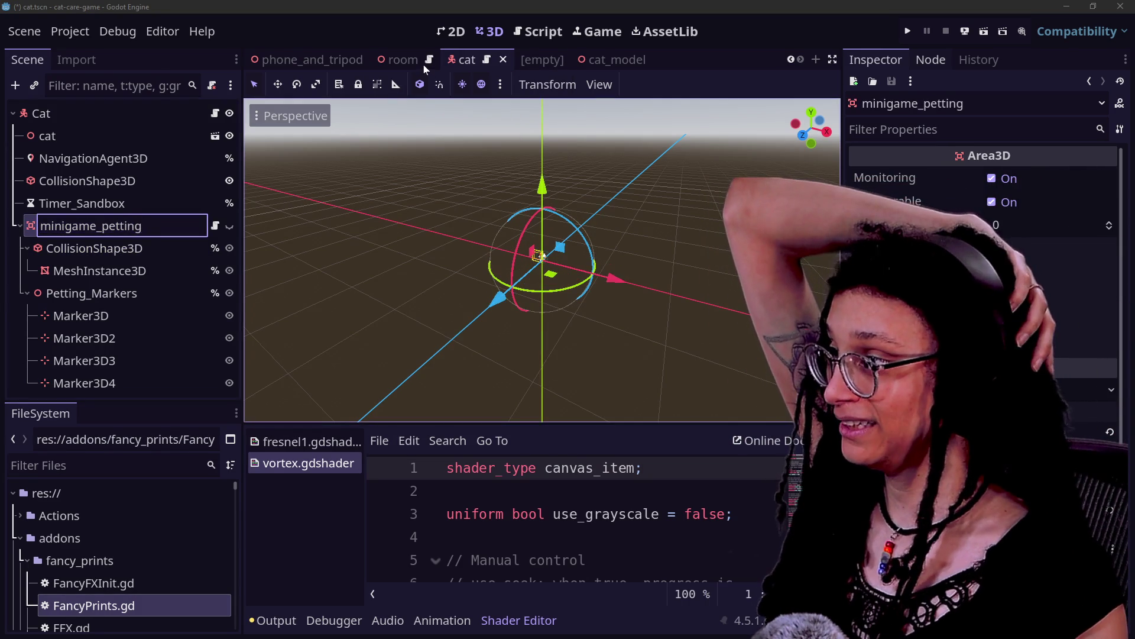
click(439, 67)
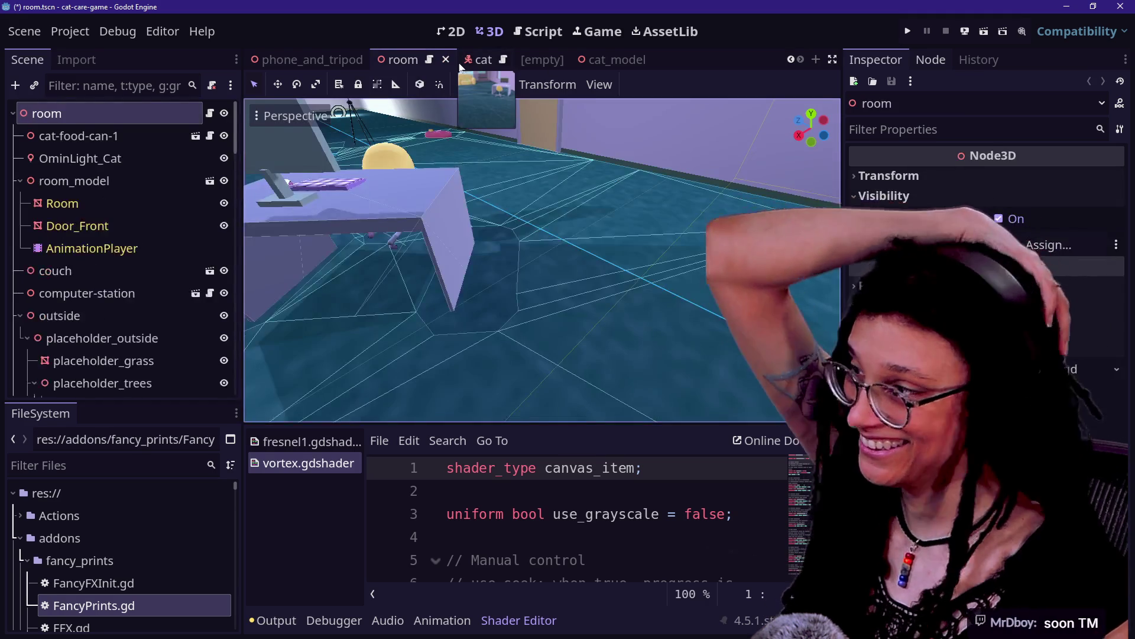
click(492, 59)
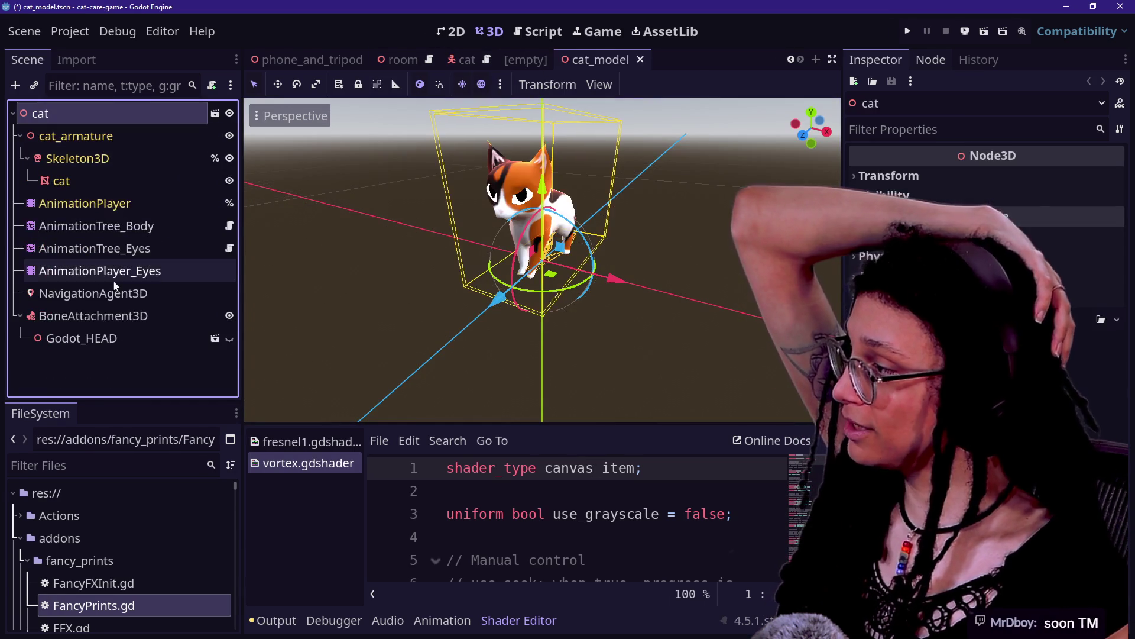
Select AnimationTree_Body and enlarge its graph by raising the bottom panel and narrowing the Scene dock.
click(85, 203)
click(93, 293)
click(93, 254)
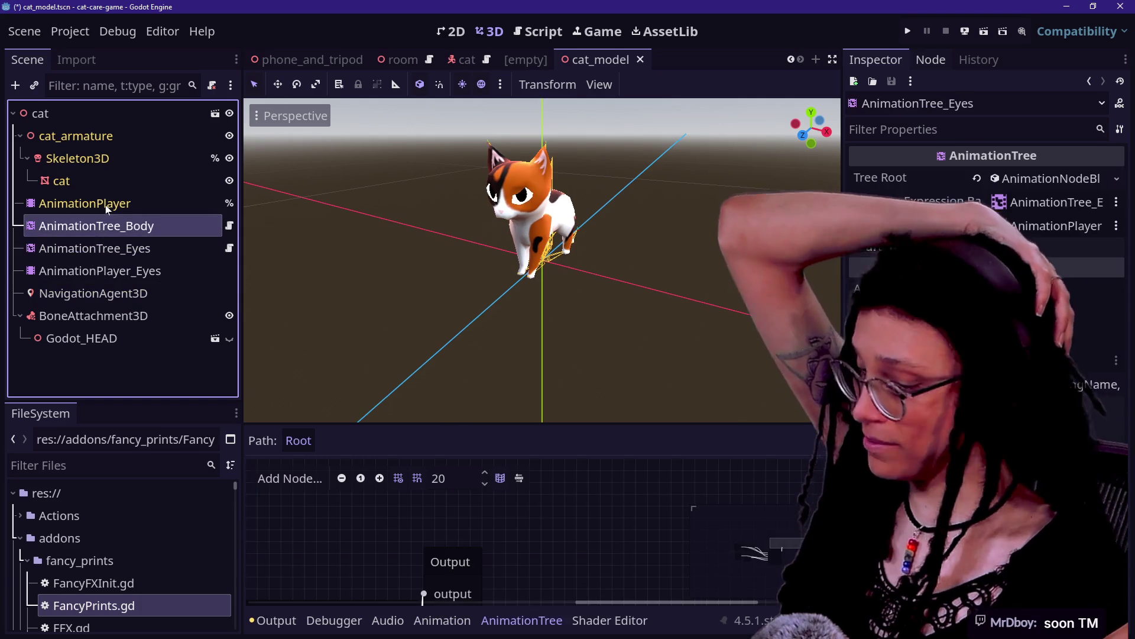
click(88, 226)
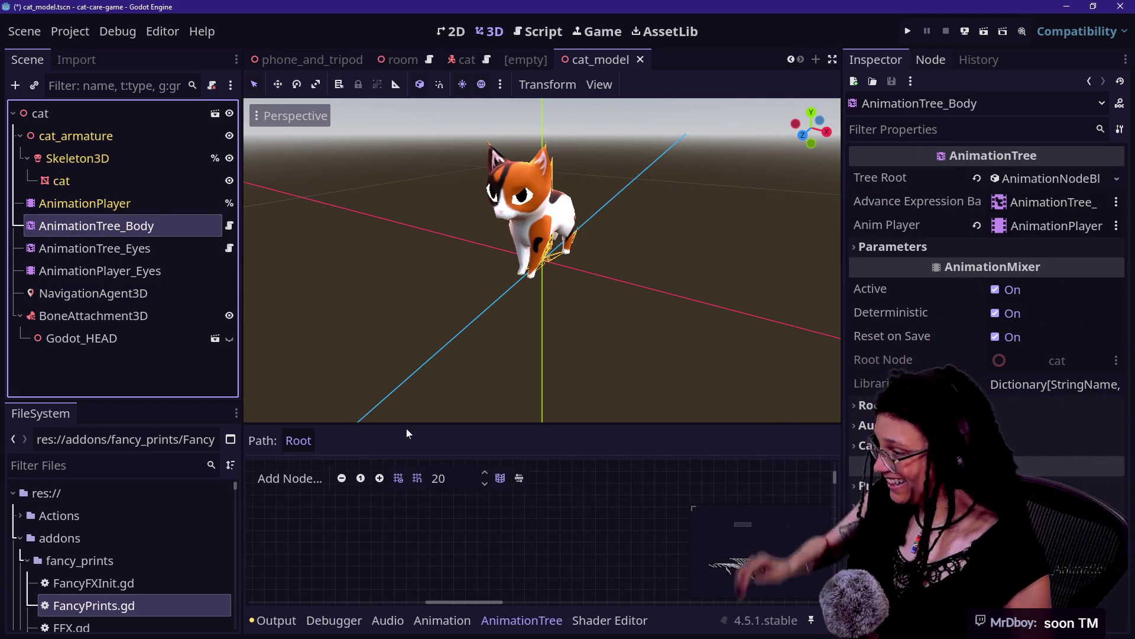
drag(406, 425, 406, 254)
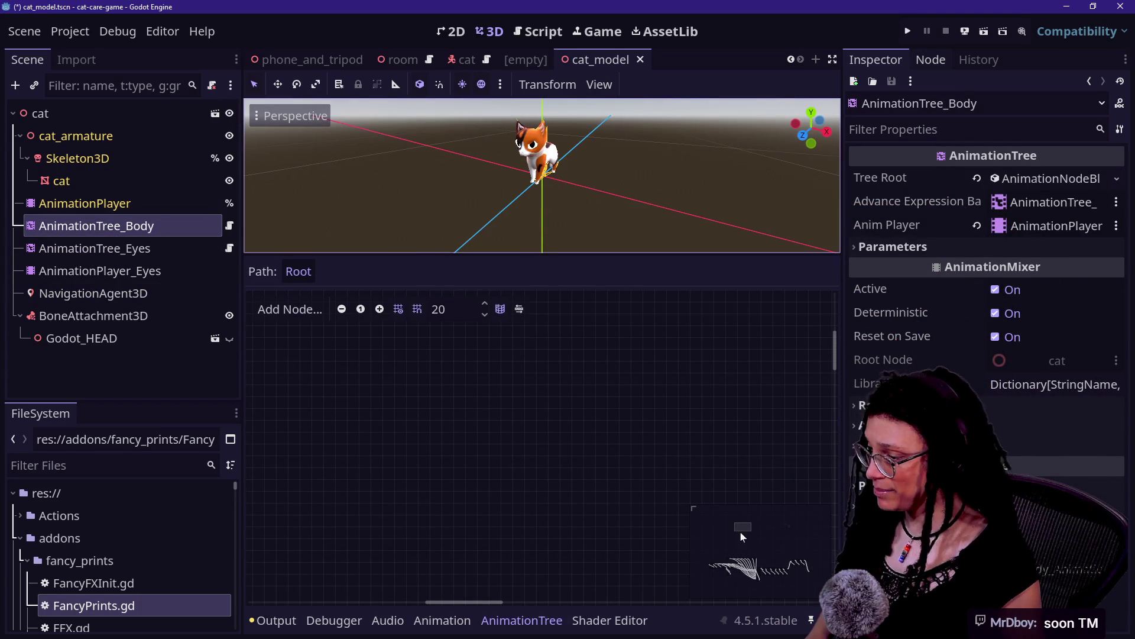
click(772, 576)
drag(773, 574, 775, 575)
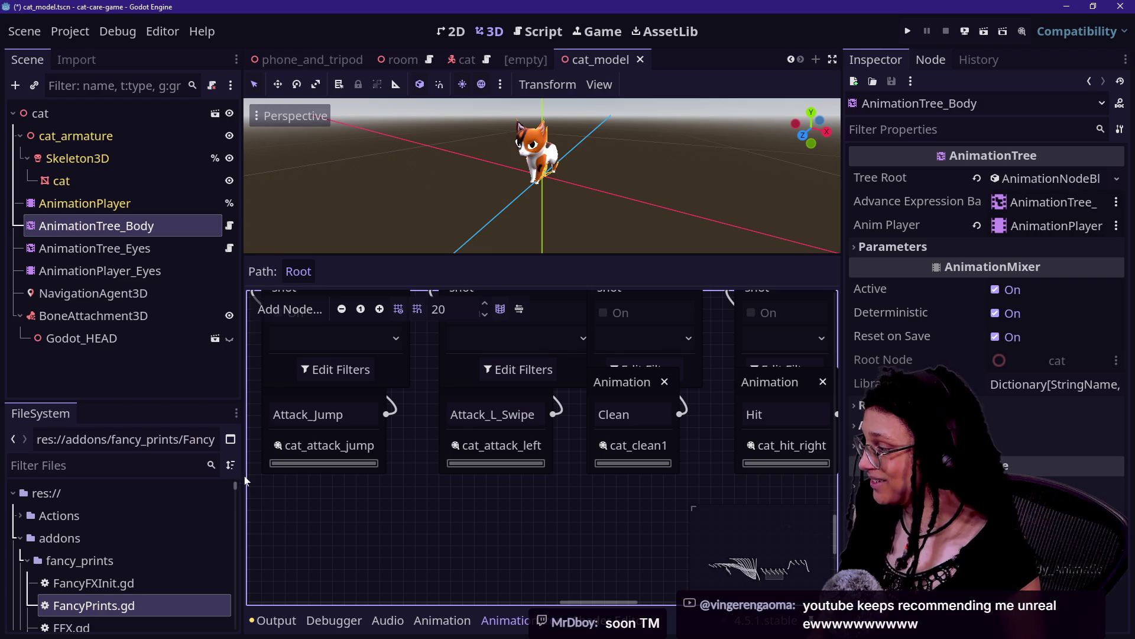
drag(241, 482, 106, 482)
Pan and zoom the graph onto Cat_LookYaw_Blend, Cat_LookPitch_Blend and Mouth_Blend.
scroll(383, 510, up, 5)
scroll(460, 566, right, 10)
scroll(168, 388, right, 7)
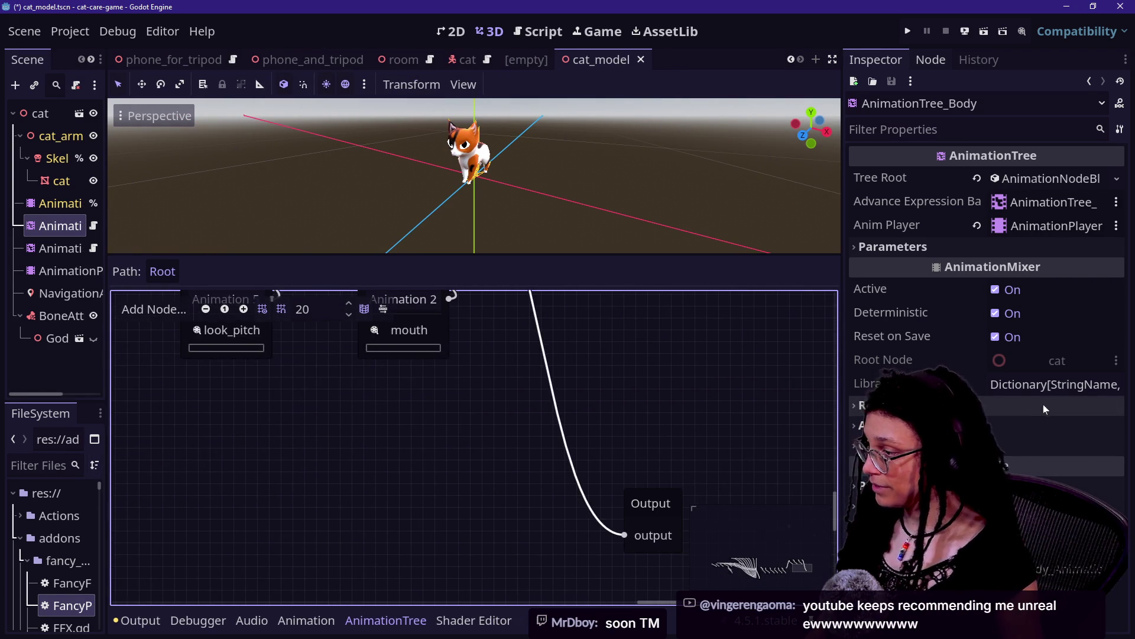
scroll(671, 370, up, 5)
scroll(672, 370, left, 4)
scroll(551, 305, right, 5)
scroll(552, 305, down, 8)
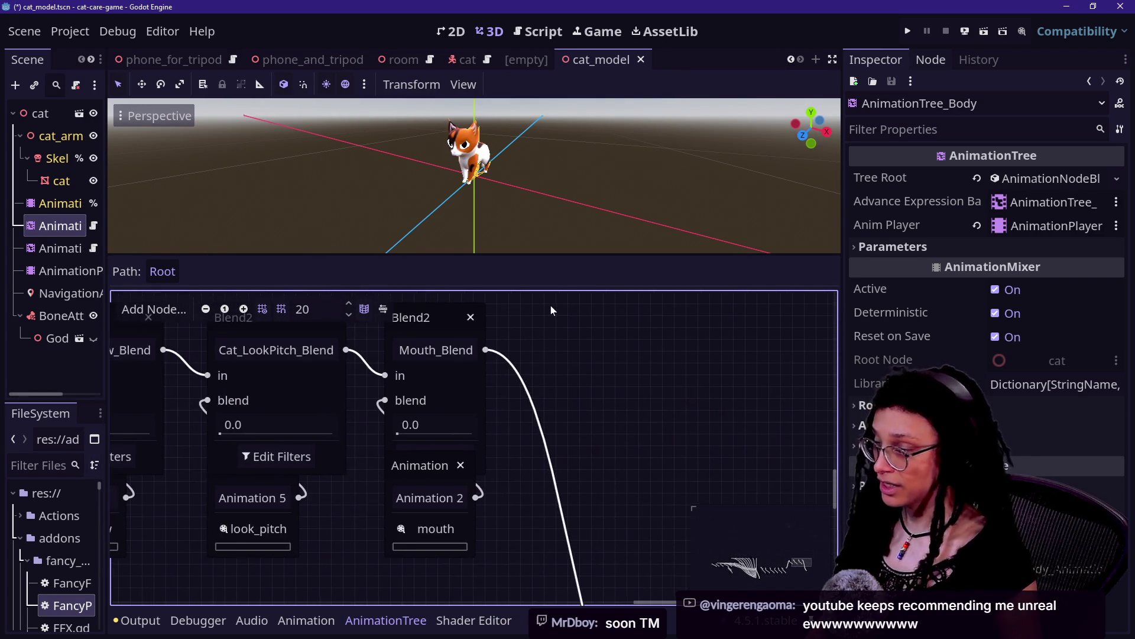
ctrl+scroll(551, 305, down, 2)
scroll(551, 308, up, 10)
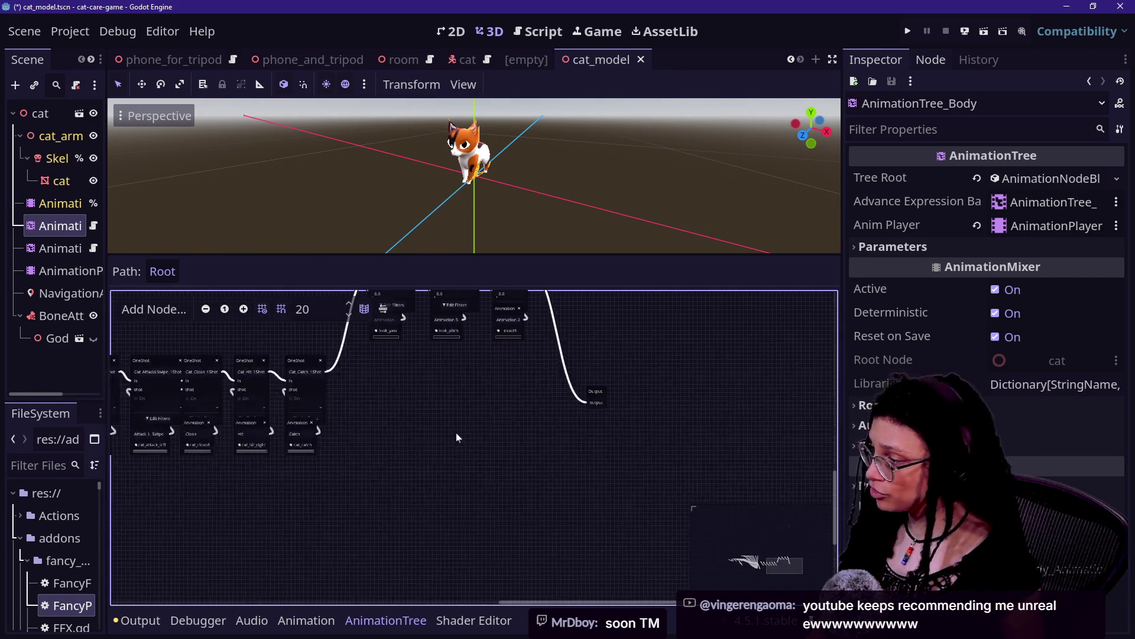
scroll(317, 388, left, 4)
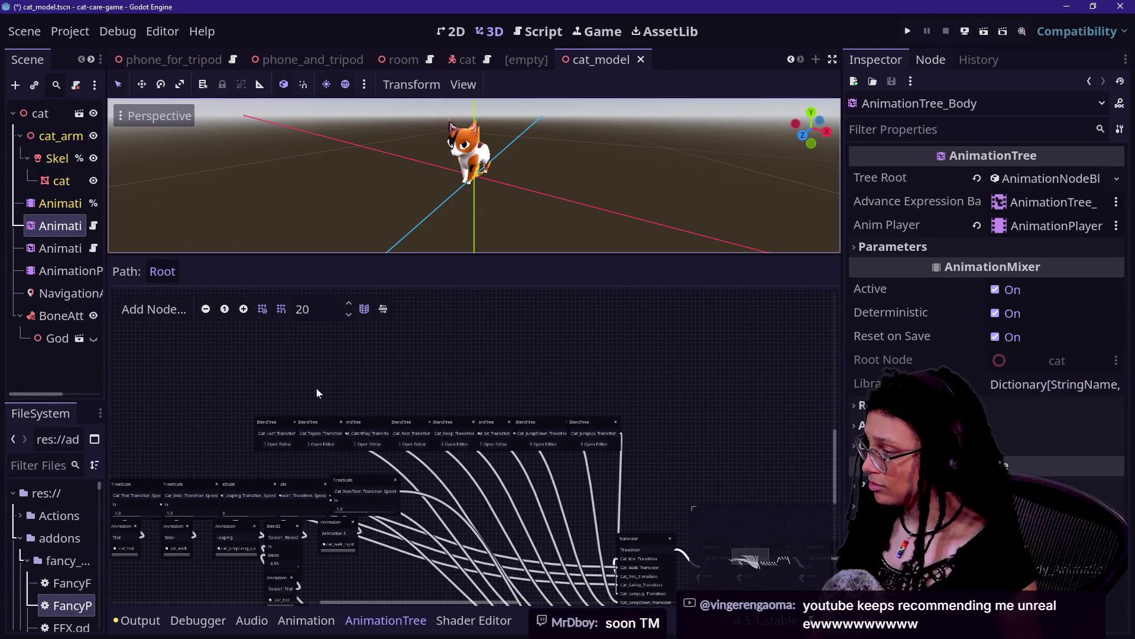
scroll(578, 375, left, 5)
scroll(435, 307, right, 5)
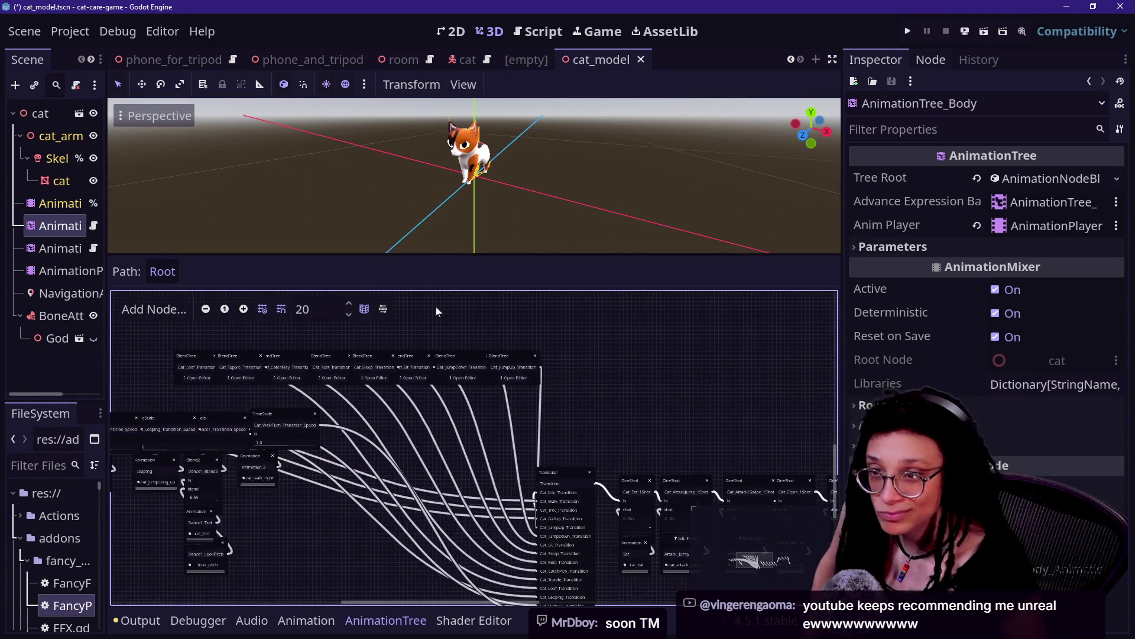
scroll(416, 296, down, 3)
scroll(651, 580, left, 5)
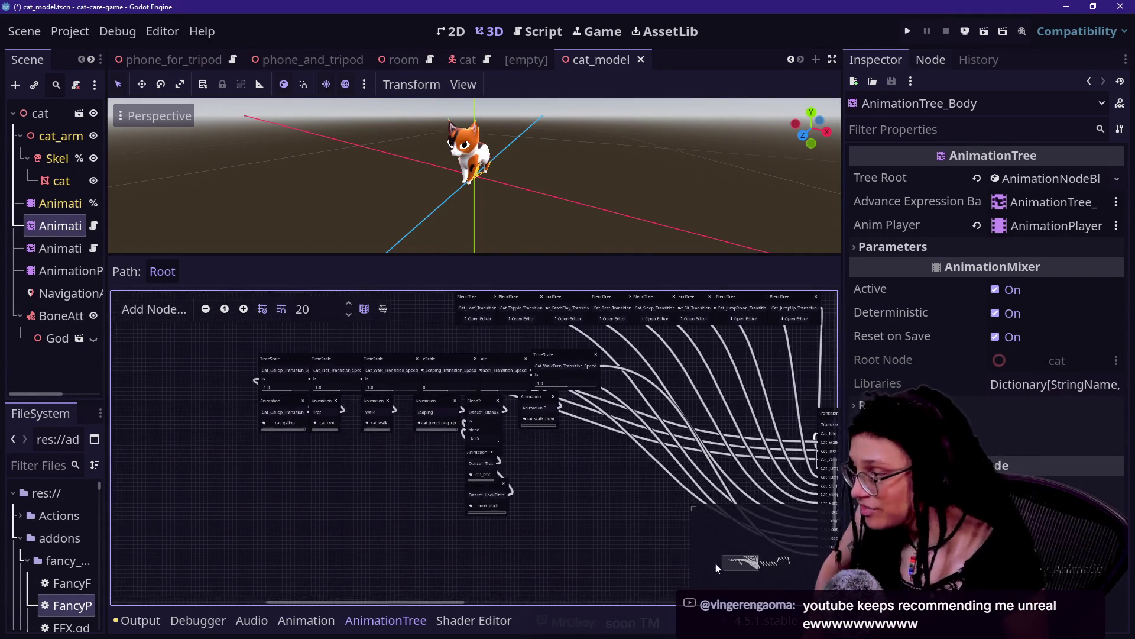
scroll(272, 531, right, 8)
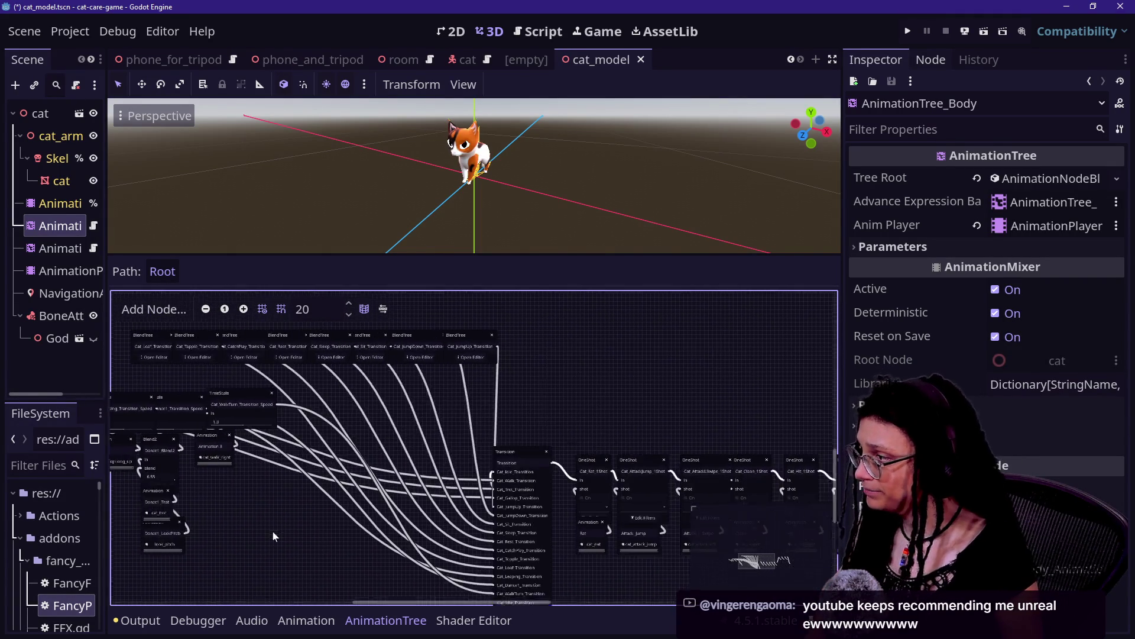
scroll(577, 405, up, 5)
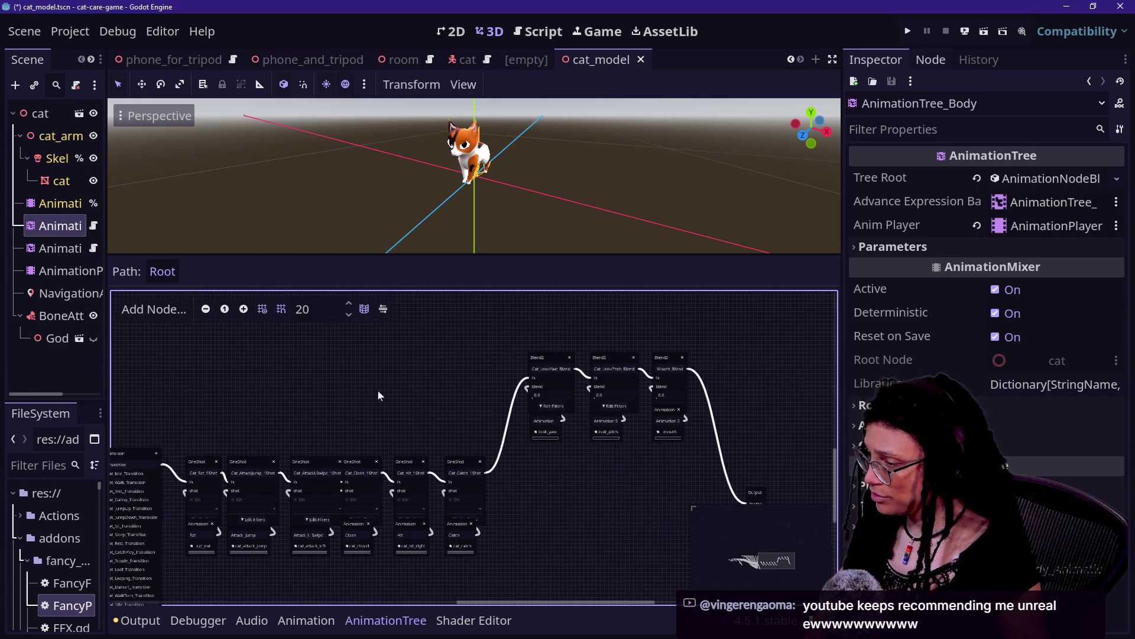
scroll(597, 398, up, 3)
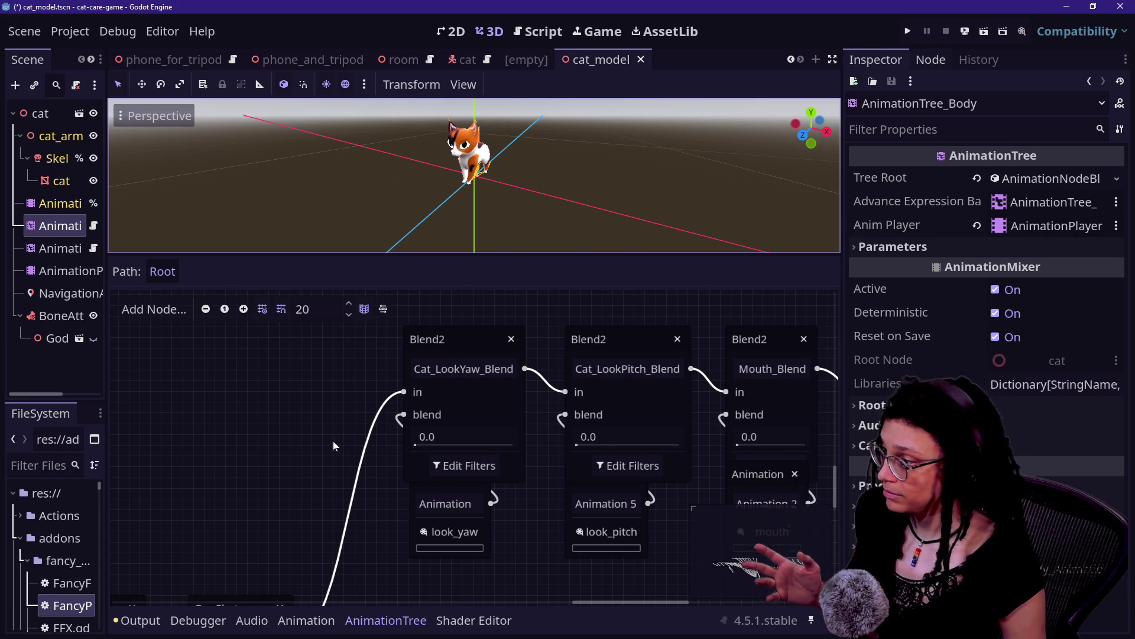
click(456, 468)
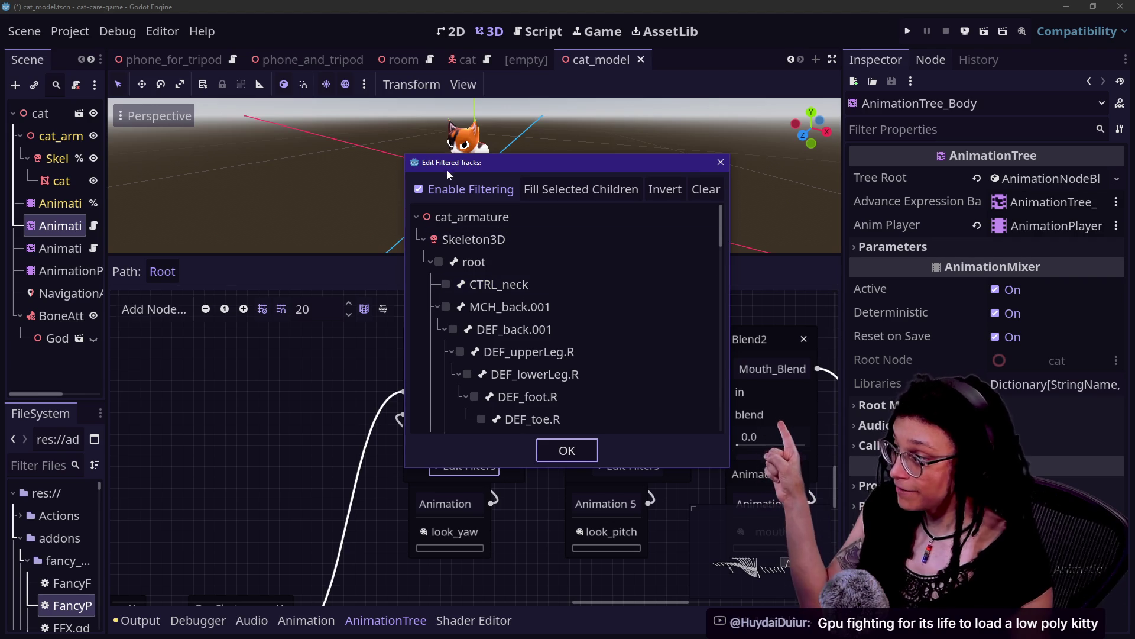
scroll(487, 268, down, 5)
scroll(487, 268, down, 5)
click(558, 258)
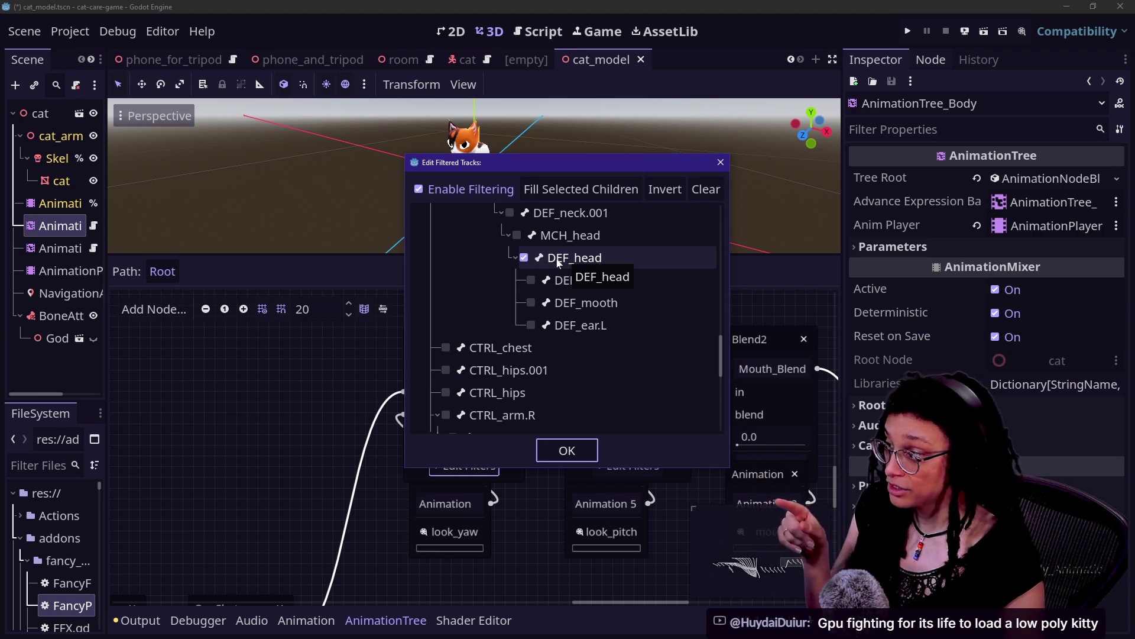
scroll(562, 258, up, 5)
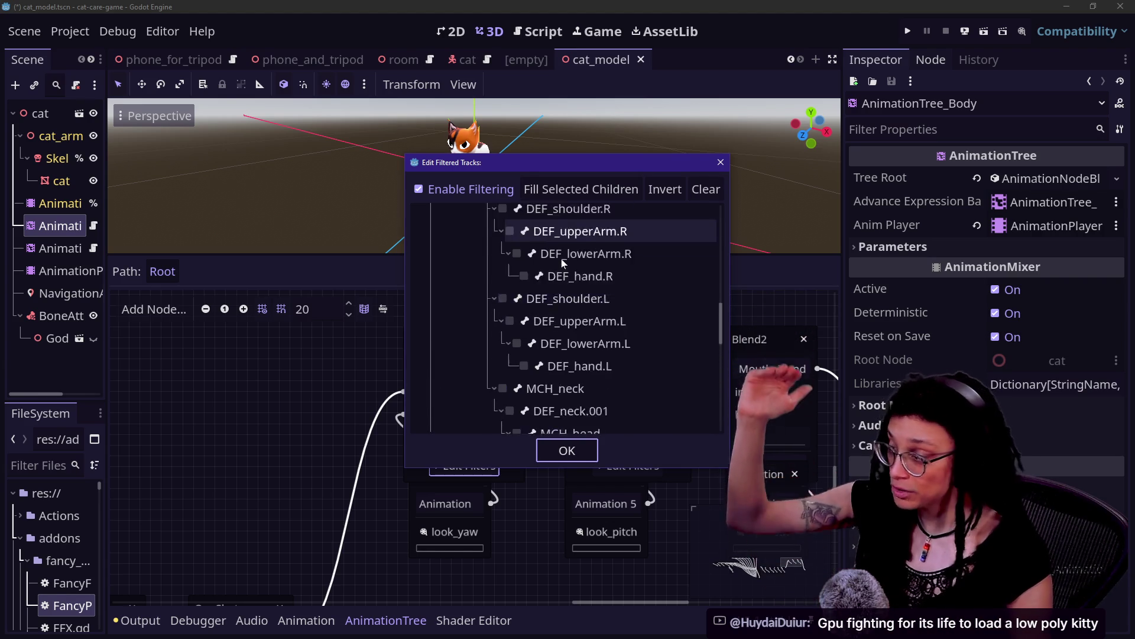
scroll(562, 296, down, 2)
click(565, 450)
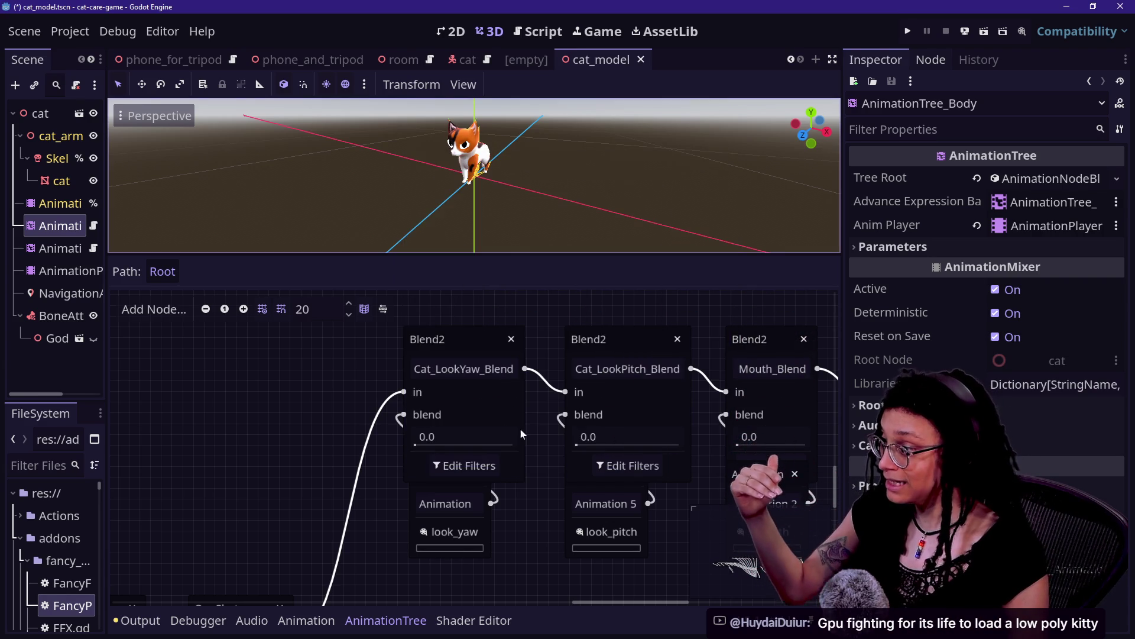
Sweep the Cat_LookYaw_Blend slider to preview the cat turning its head.
drag(427, 437, 468, 437)
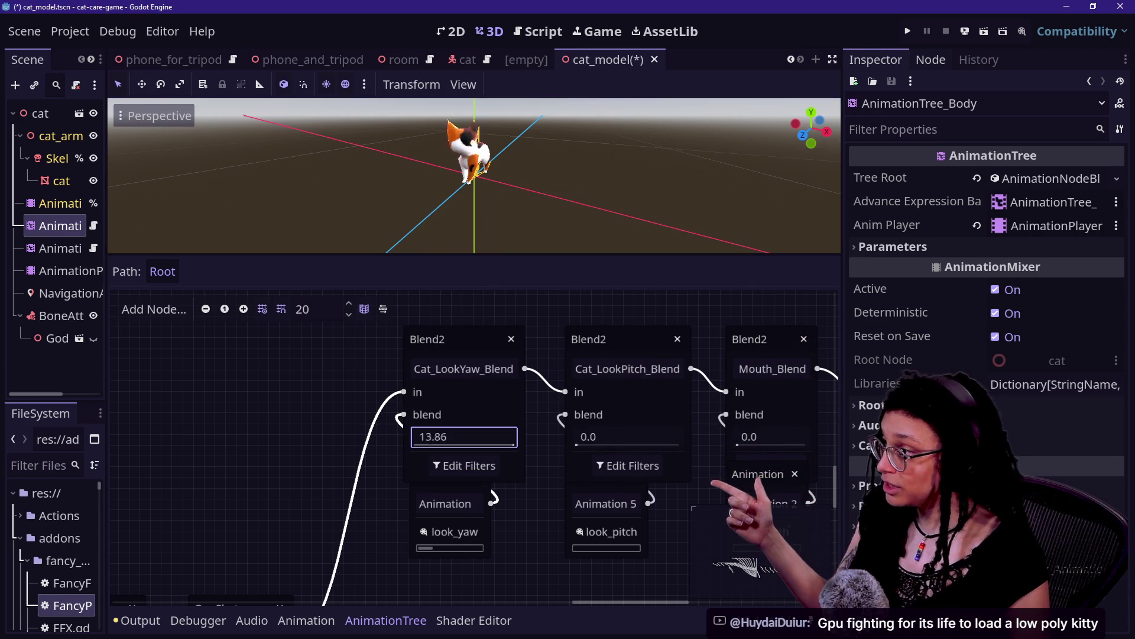
scroll(473, 178, up, 5)
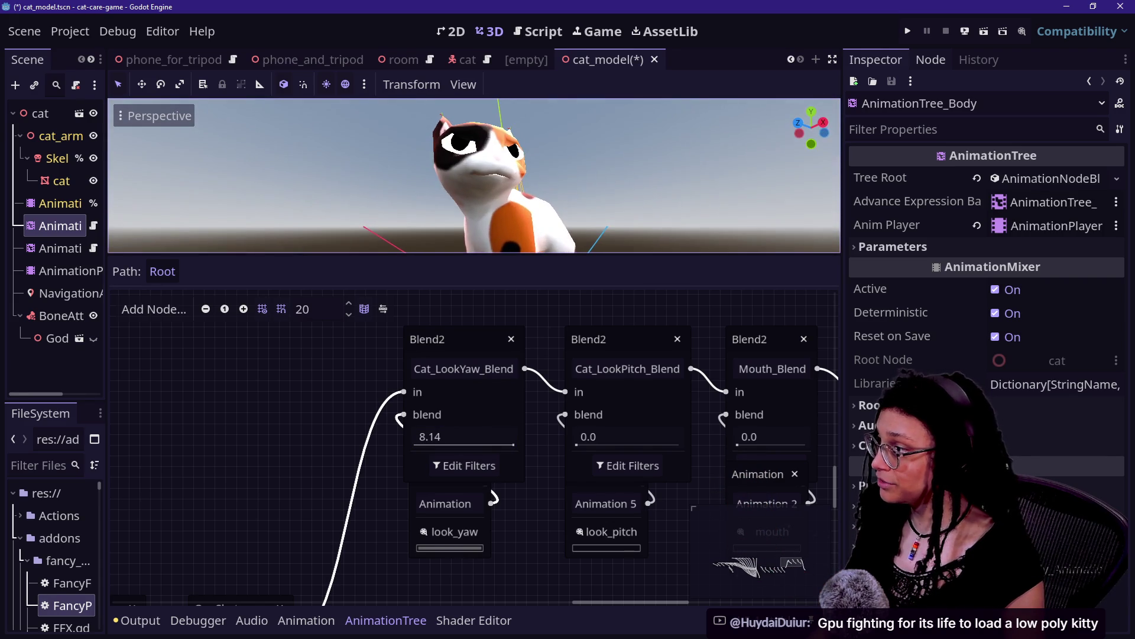
mouse_move(515, 445)
mouse_down()
mouse_move(414, 447)
mouse_move(508, 457)
mouse_move(402, 455)
mouse_move(520, 453)
mouse_move(391, 458)
mouse_move(515, 447)
mouse_move(411, 447)
mouse_move(473, 444)
mouse_up()
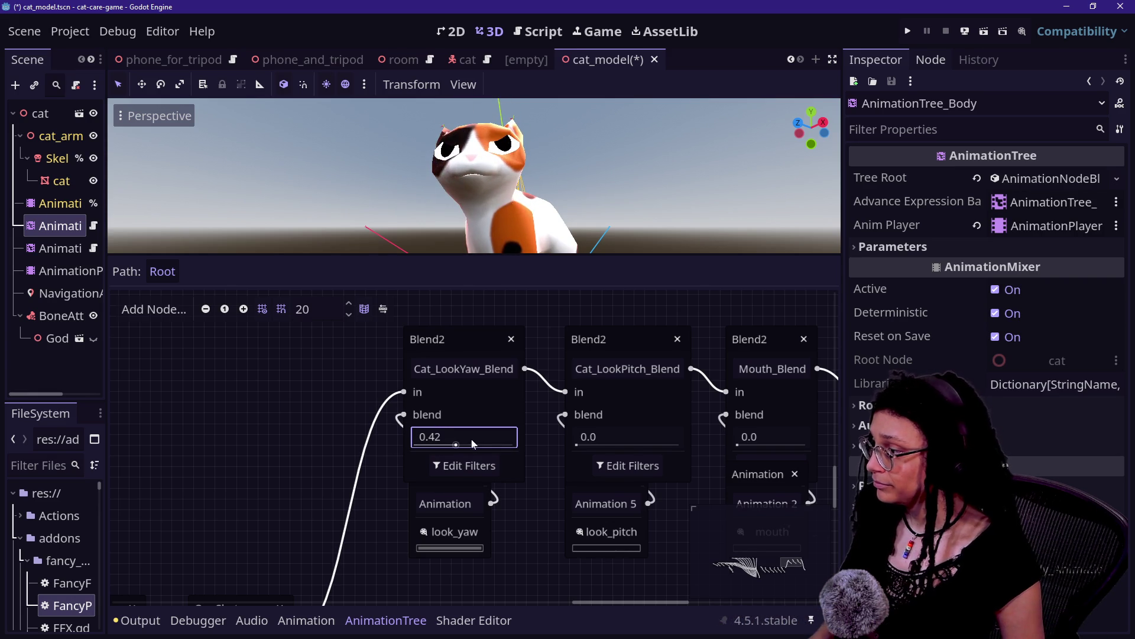
Set Cat_LookYaw_Blend back to 0.0, then raise Cat_LookPitch_Blend to tilt the head down.
key(BackSpace)
text(0)
key(Return)
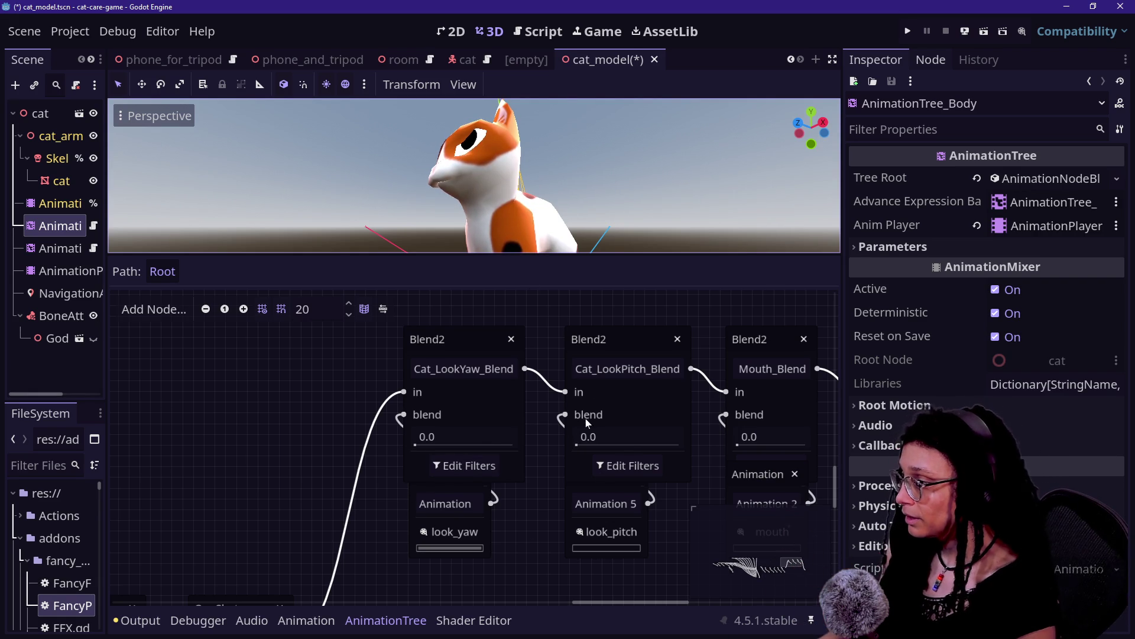
mouse_move(577, 437)
mouse_down()
mouse_move(597, 436)
mouse_move(509, 438)
mouse_up()
Preview Cat_Sit_Transition on the Transition node, then deselect so only the 3D view remains.
scroll(509, 438, down, 5)
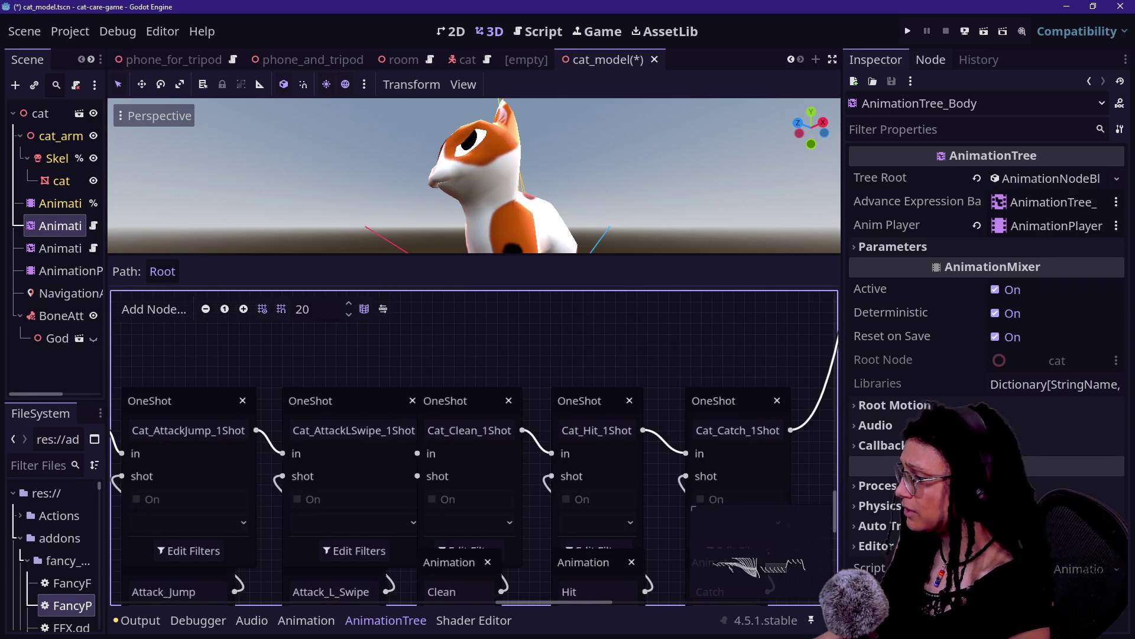
scroll(482, 472, down, 5)
scroll(482, 472, left, 5)
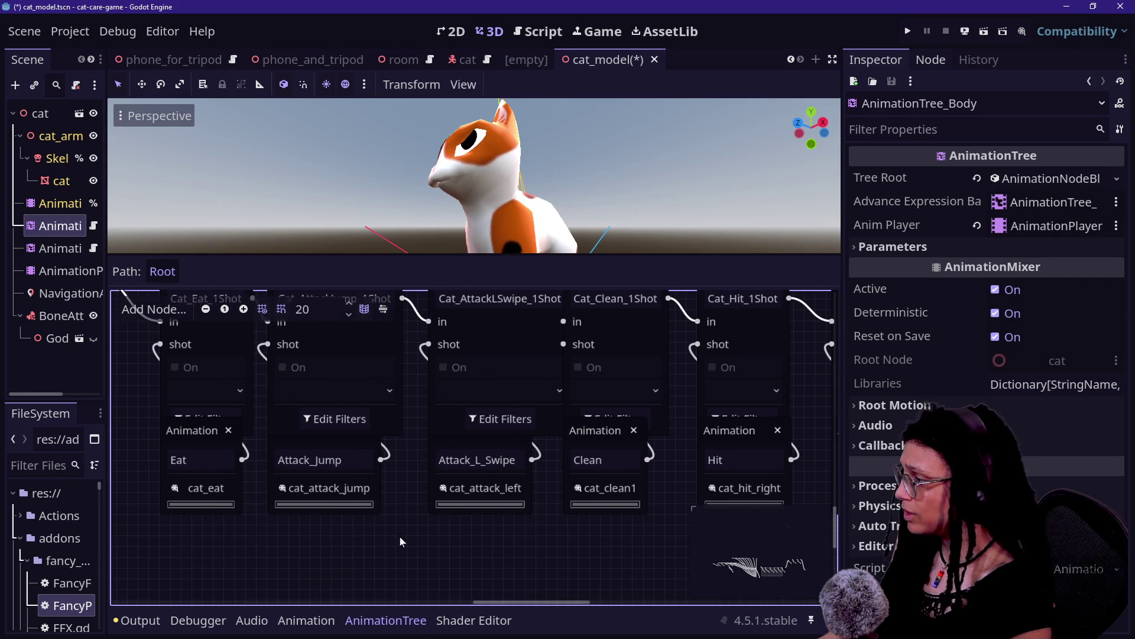
scroll(400, 542, left, 12)
scroll(414, 539, down, 5)
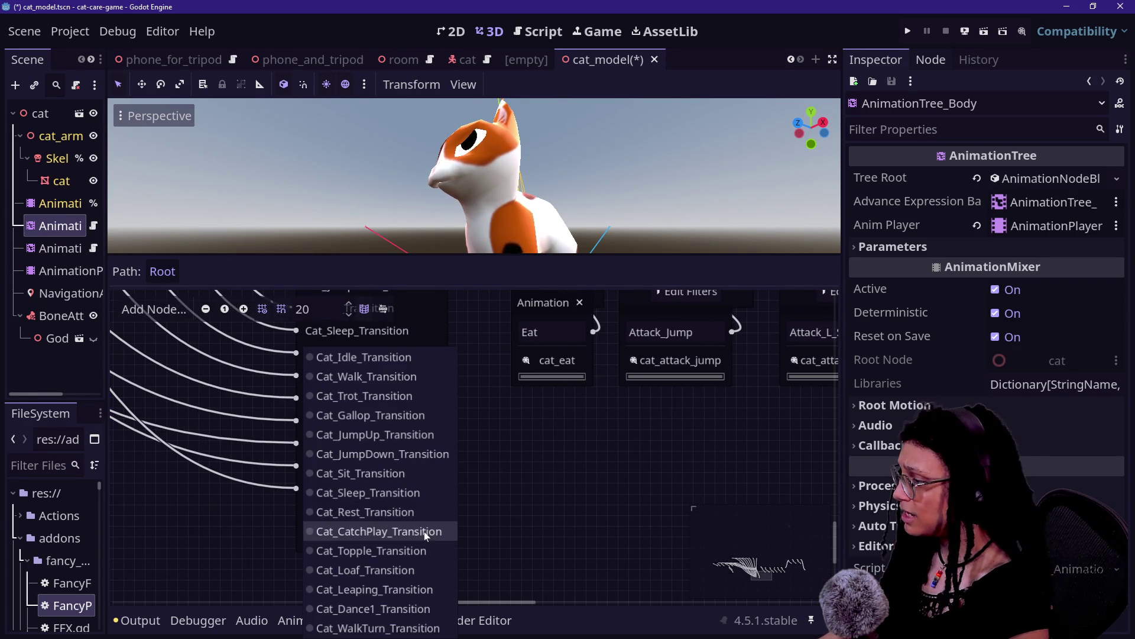
click(379, 474)
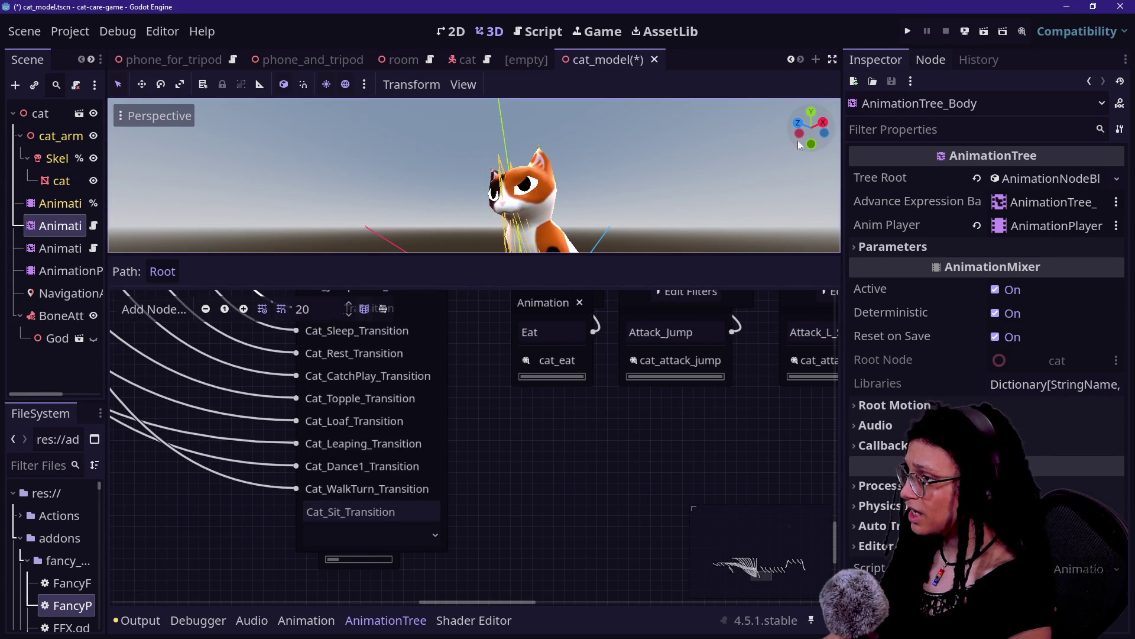
click(723, 172)
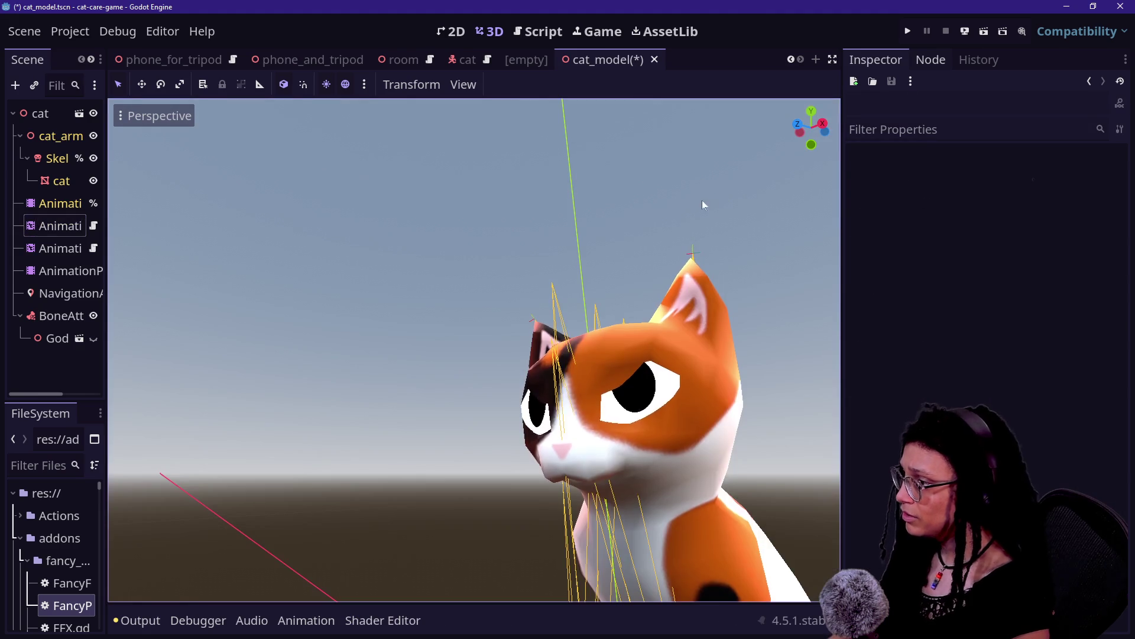
click(306, 620)
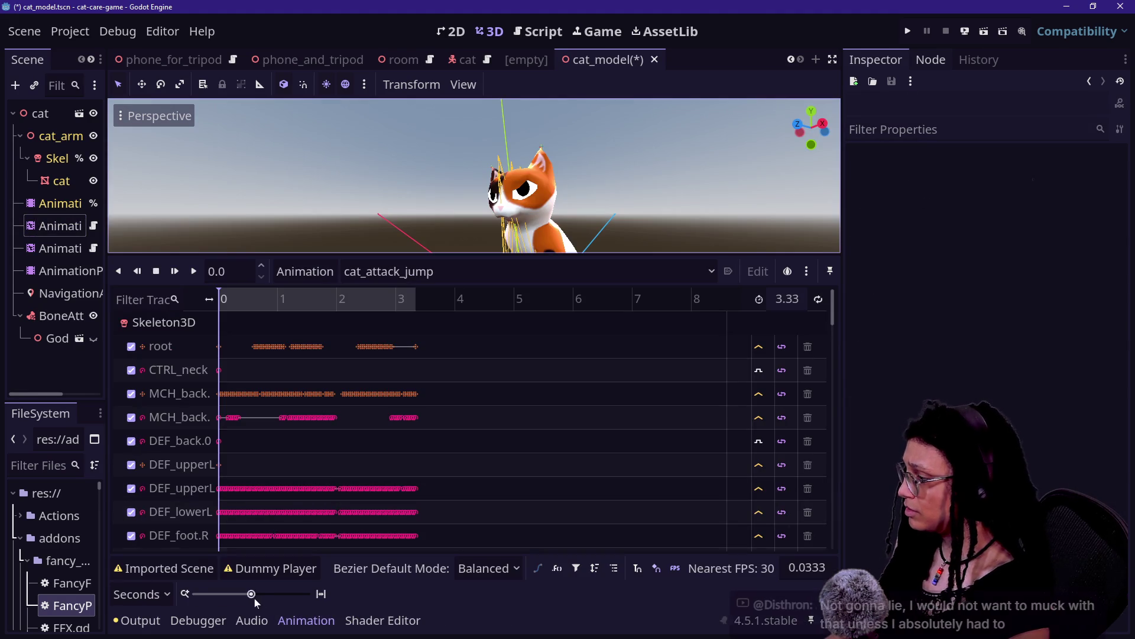
click(64, 249)
click(59, 264)
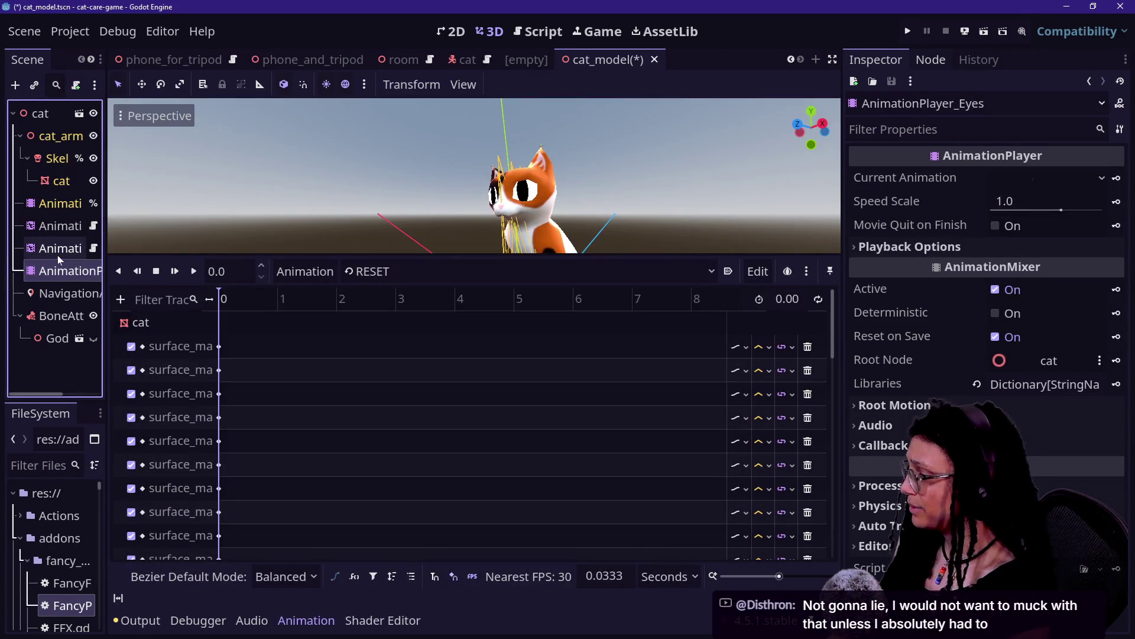
click(71, 249)
click(446, 509)
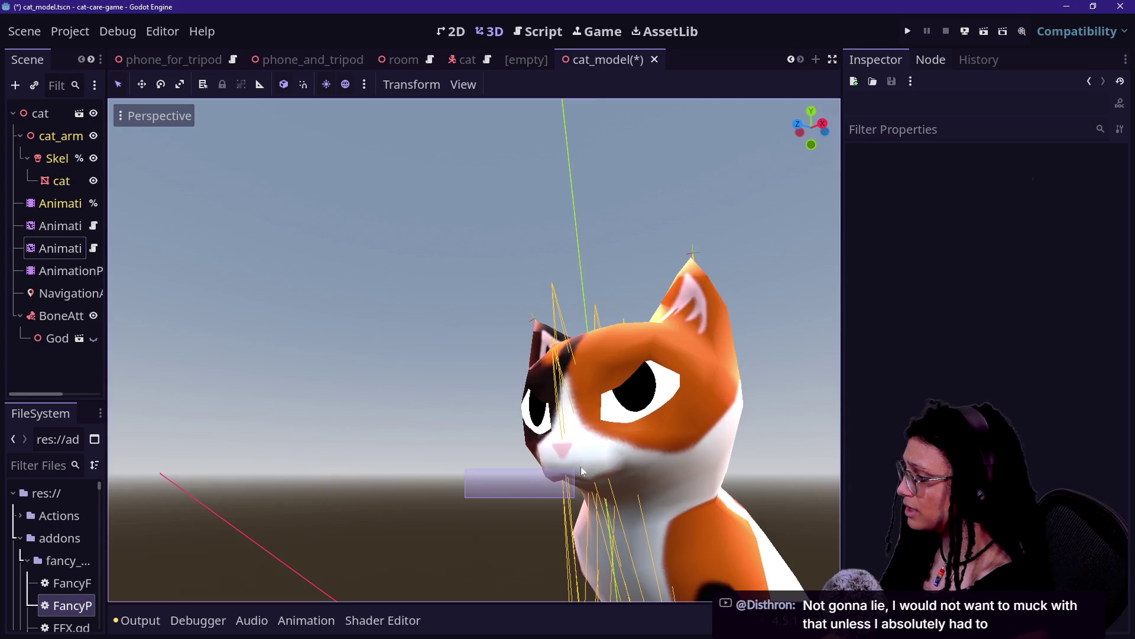
click(59, 248)
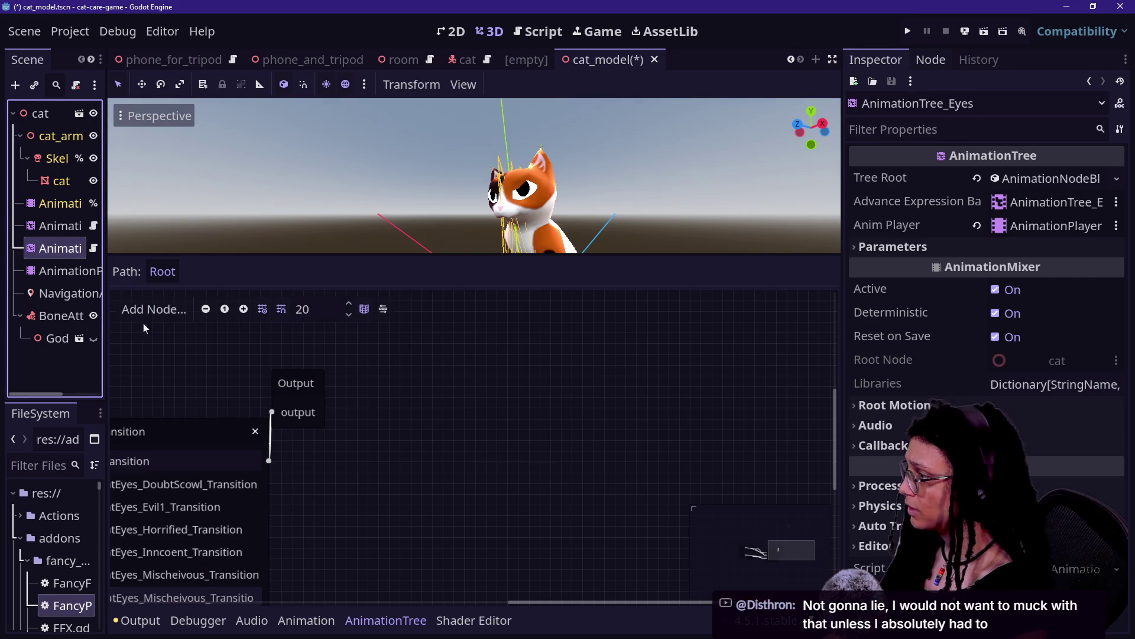
right_click(479, 455)
click(541, 492)
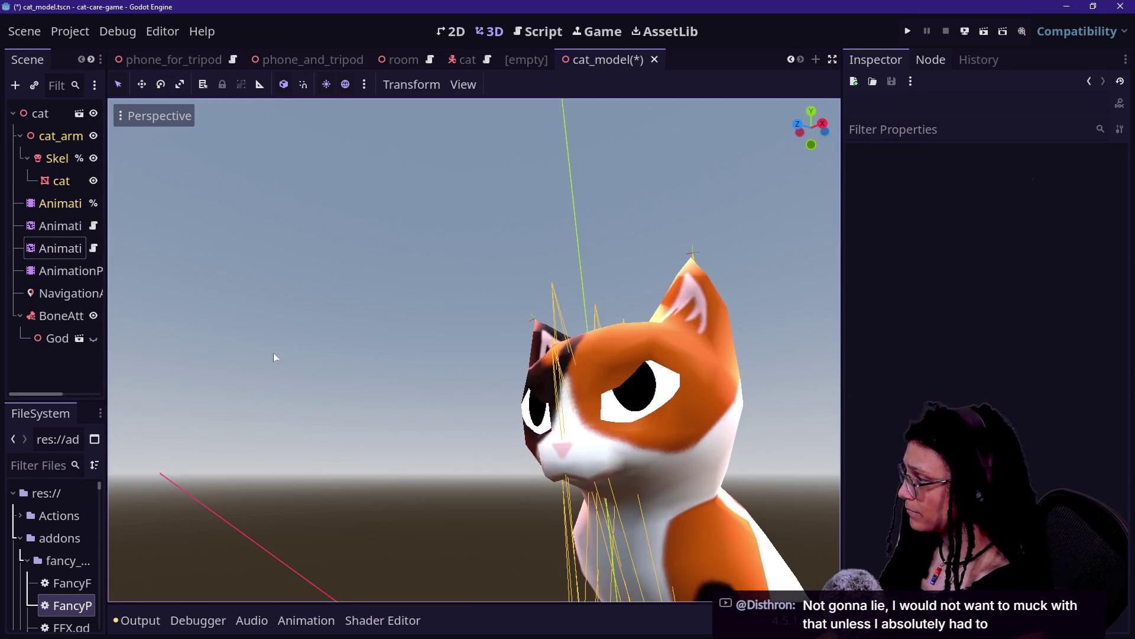
click(65, 246)
Bring the eyes graph's Transition node into view, glancing at the add-node menu without adding anything.
drag(735, 570, 766, 555)
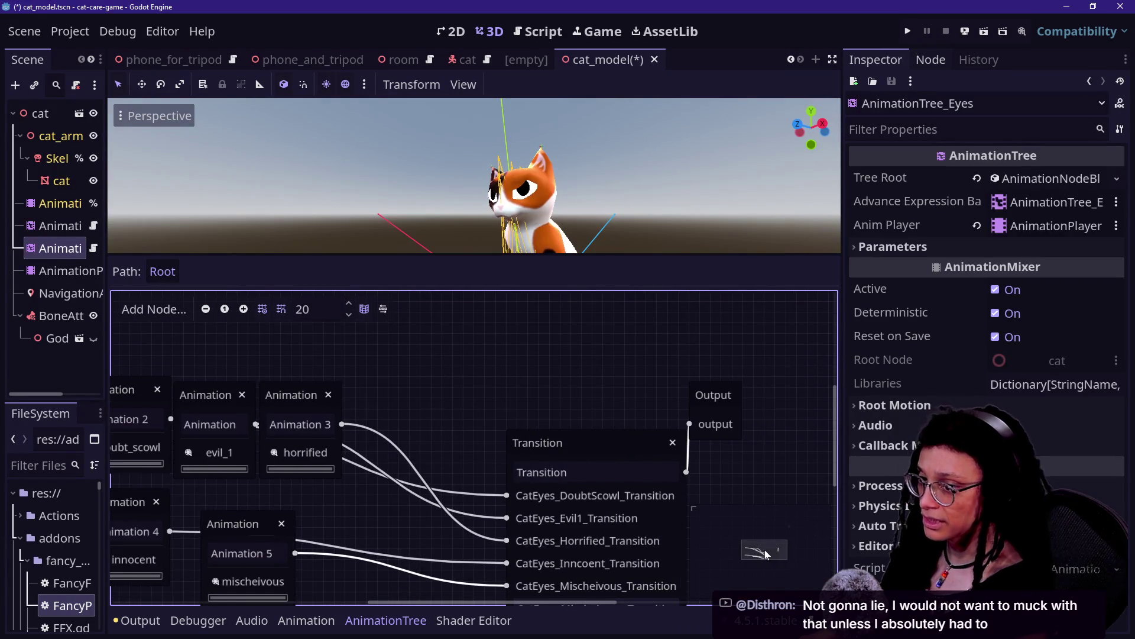
right_click(389, 432)
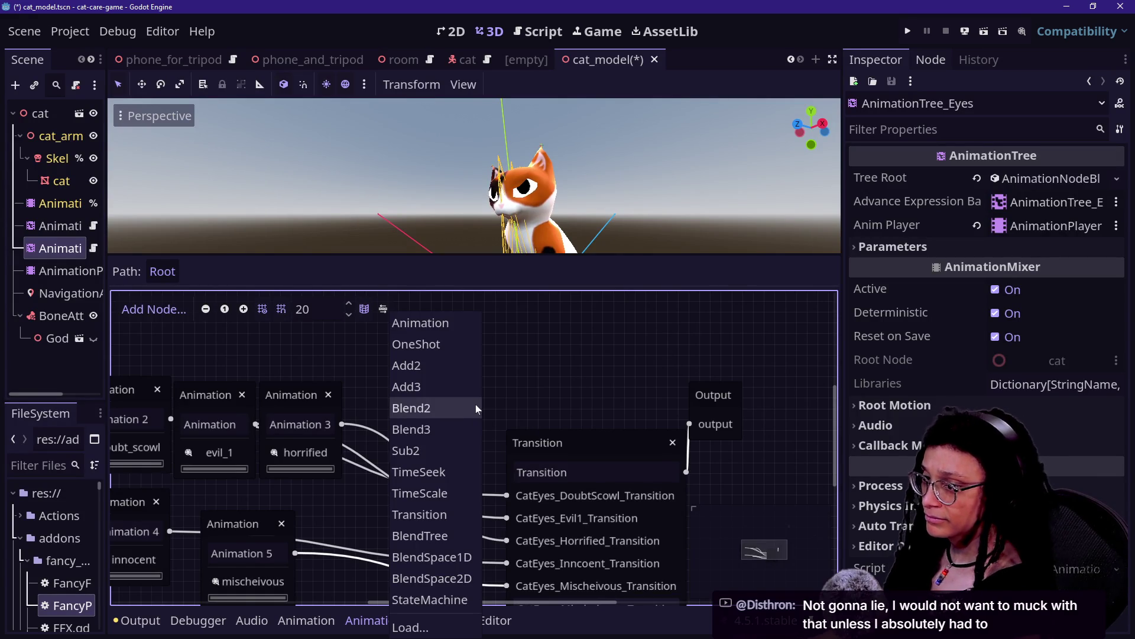
click(549, 387)
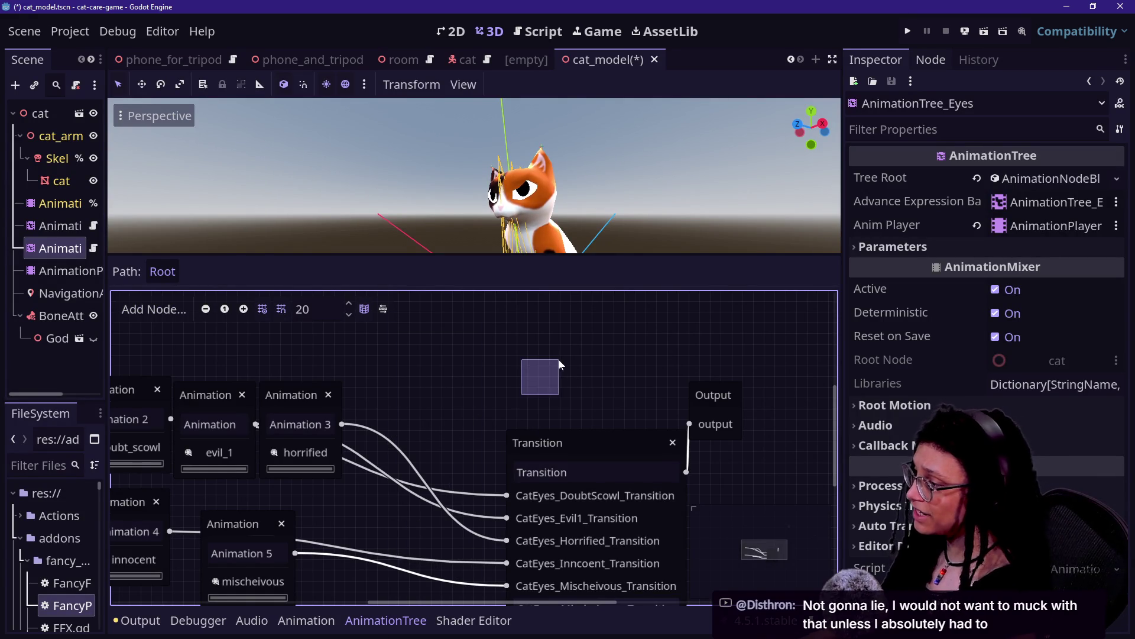
mouse_move(421, 429)
mouse_down()
mouse_move(552, 341)
mouse_move(568, 361)
mouse_up()
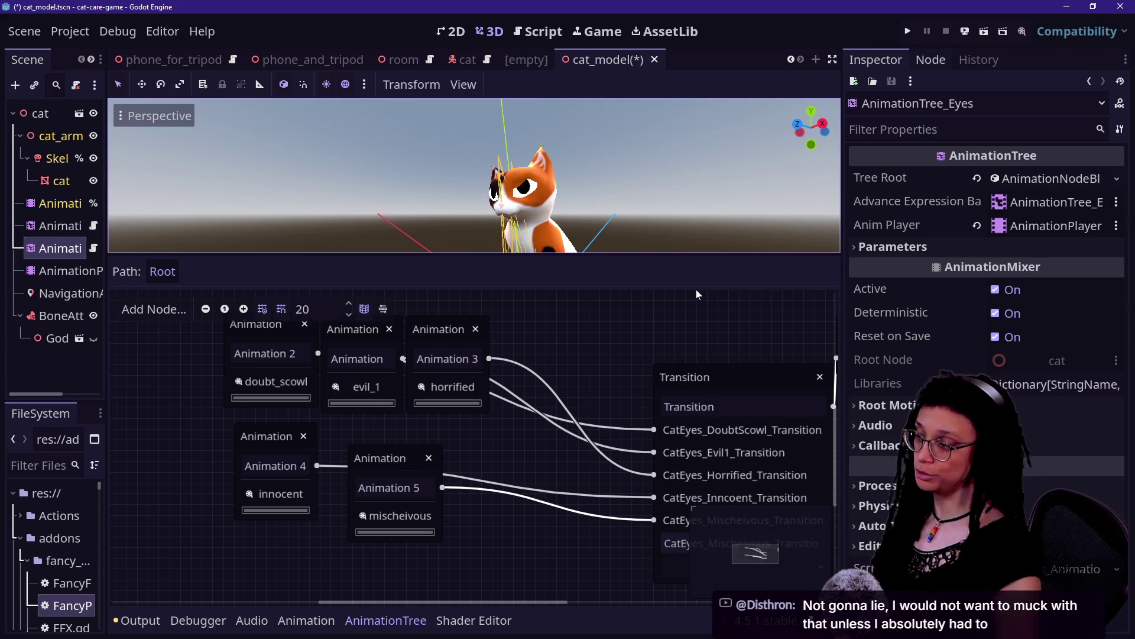
drag(534, 601, 609, 602)
Preview the horrified, doubt-scowl and innocent eye expressions through the Transition's current state.
click(573, 571)
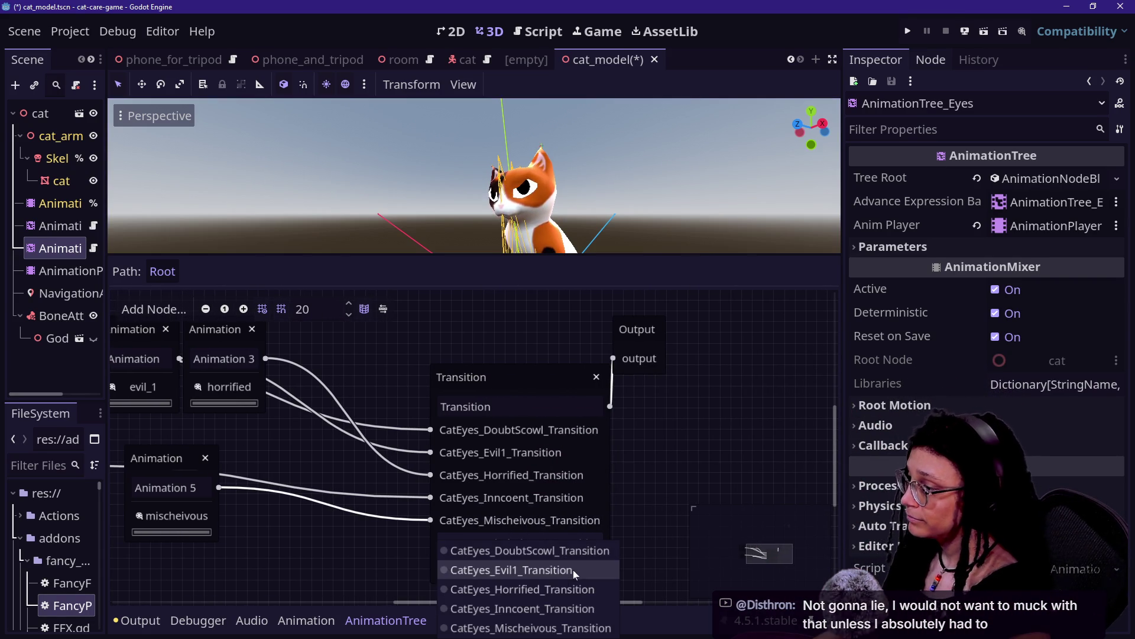
click(582, 588)
click(577, 572)
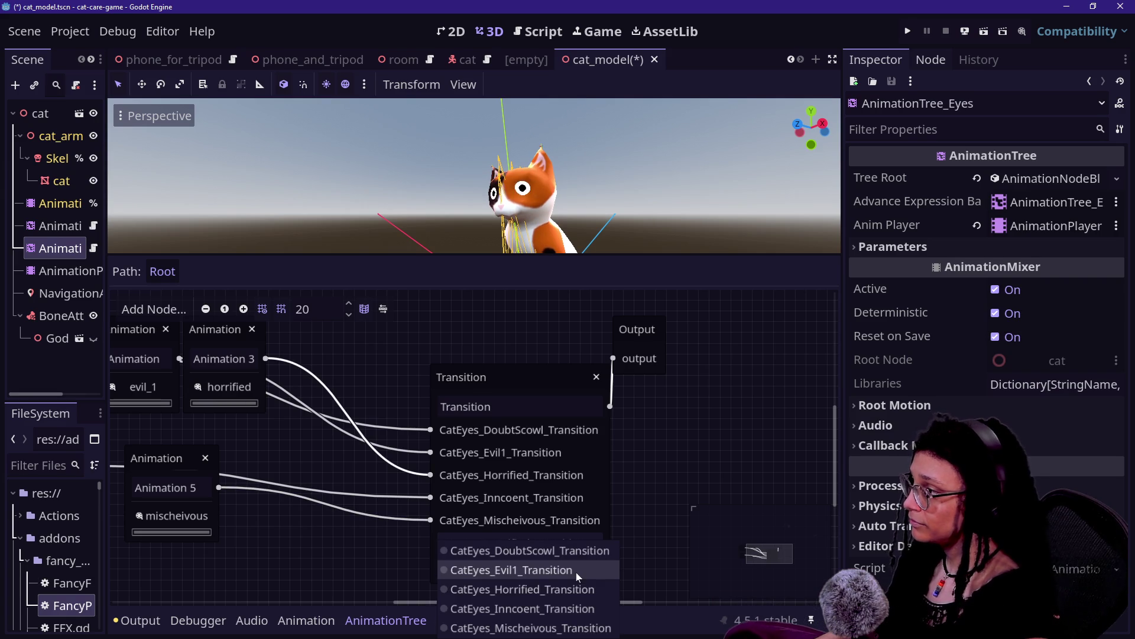
click(574, 548)
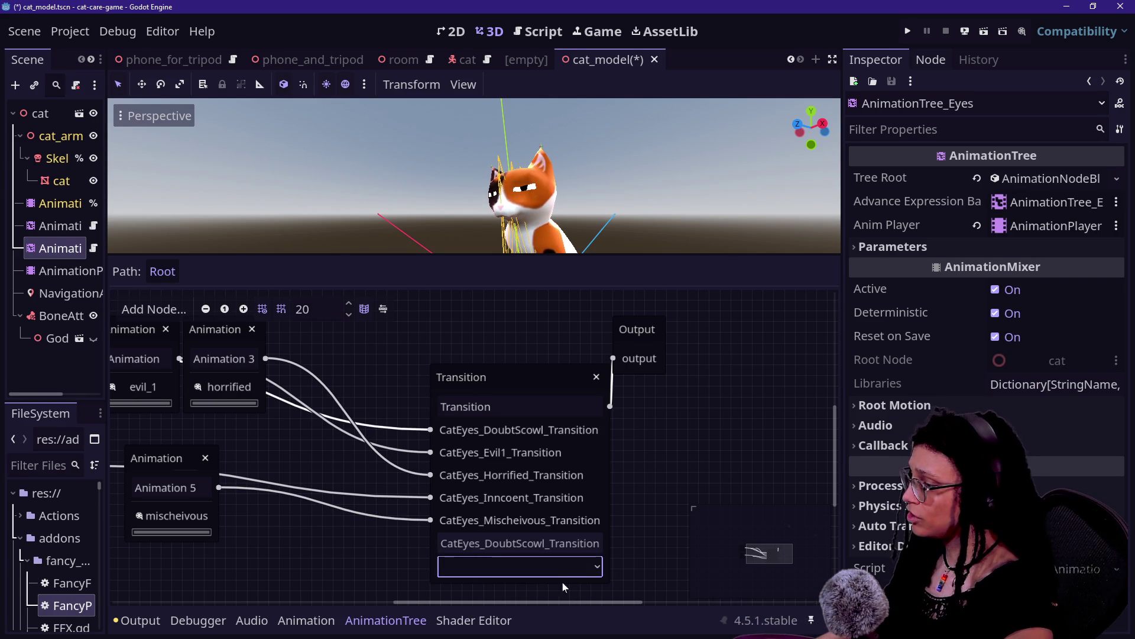
click(569, 567)
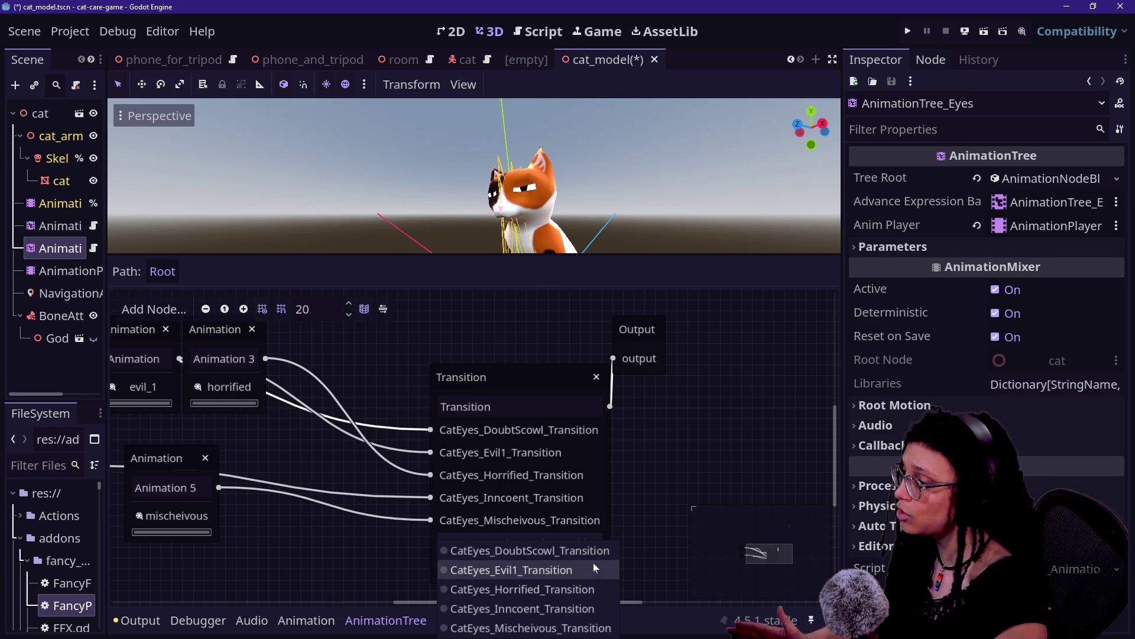
click(590, 609)
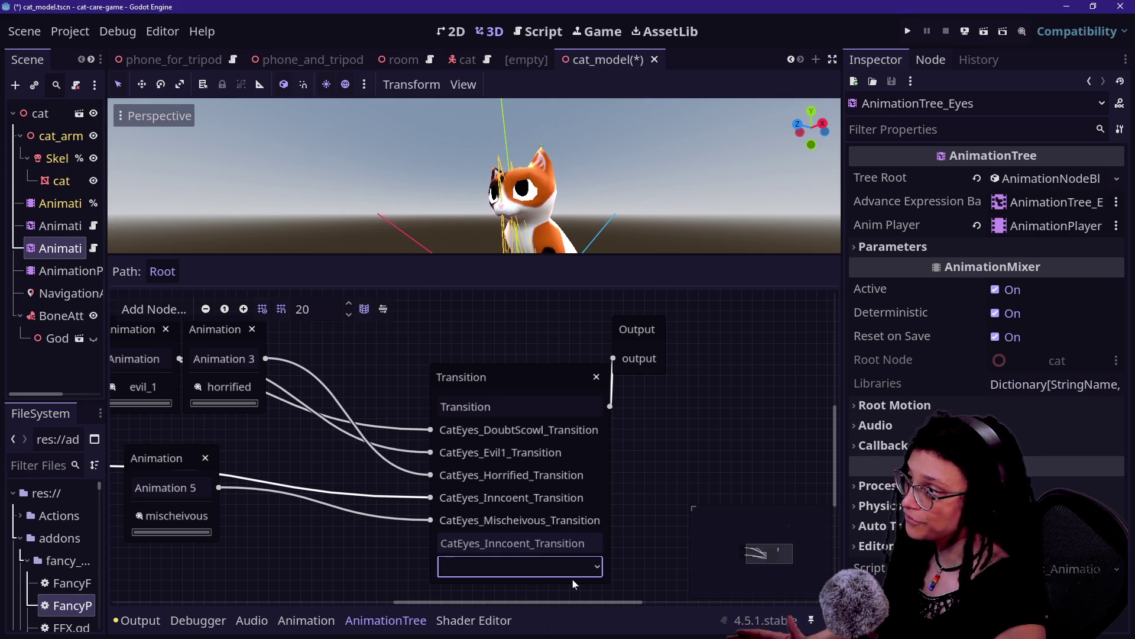
click(568, 542)
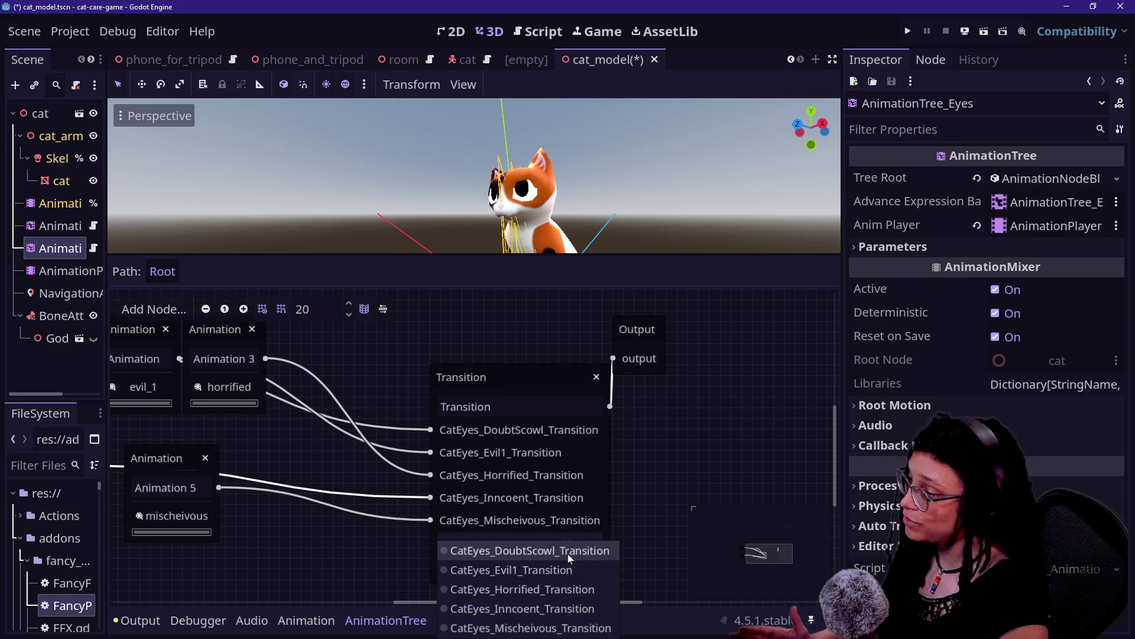
Leave the eyes Transition on CatEyes_Evil1_Transition and select AnimationTree_Body.
click(516, 570)
click(530, 566)
click(699, 483)
mouse_move(779, 563)
mouse_down()
mouse_move(769, 555)
mouse_move(793, 552)
mouse_move(765, 543)
mouse_up()
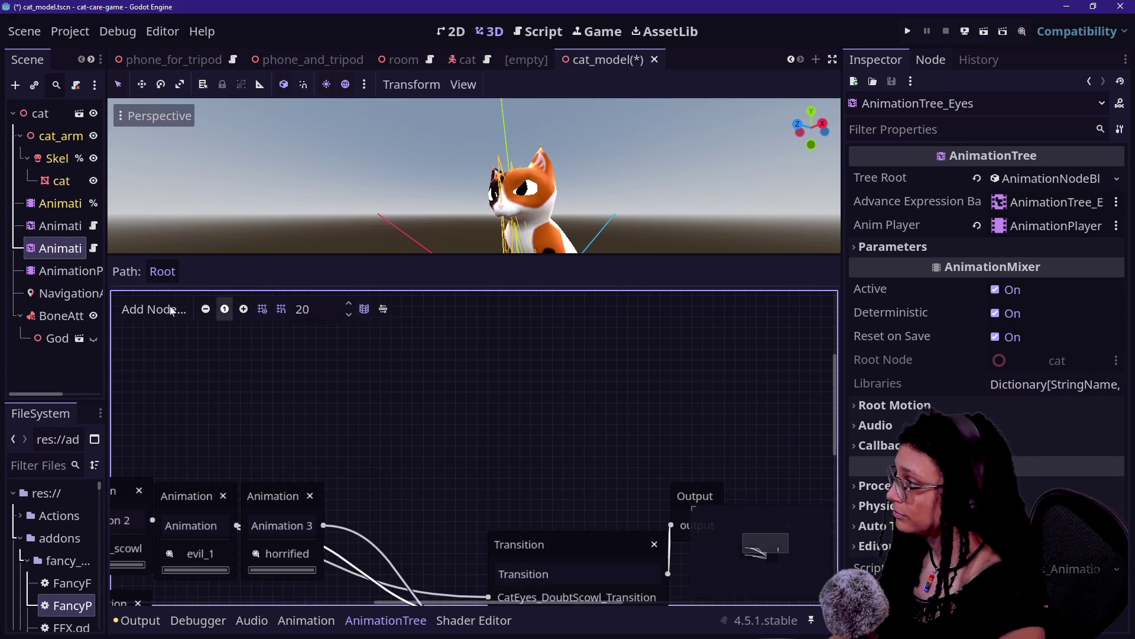
click(56, 225)
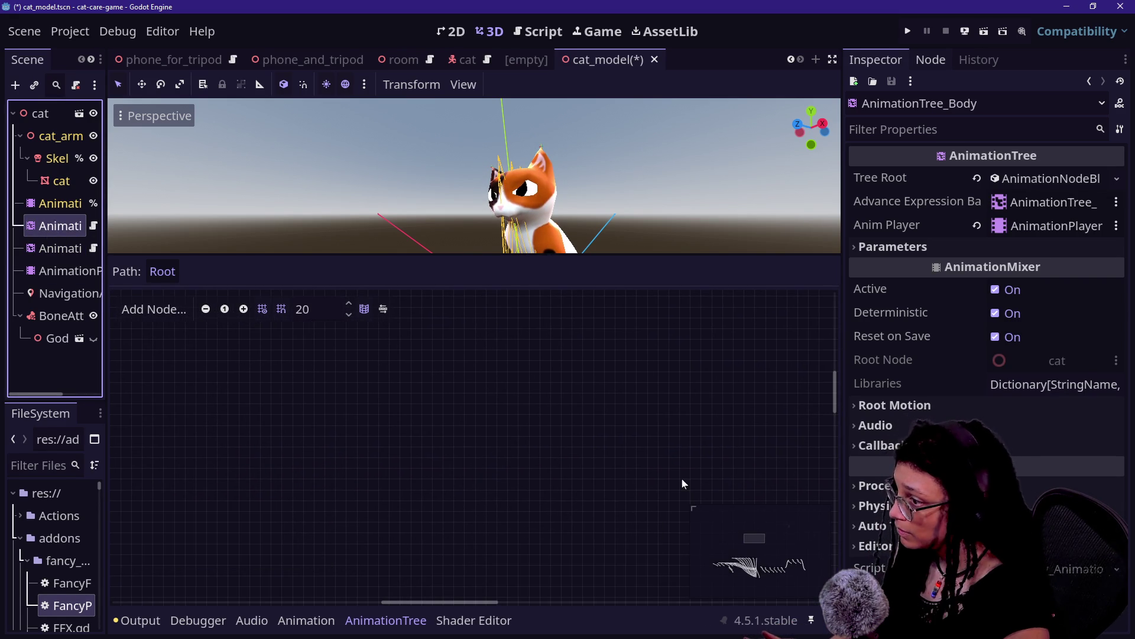
Preview the body Transition's Cat_JumpDown, gallop and trot states on the cat.
drag(748, 568, 760, 575)
click(398, 514)
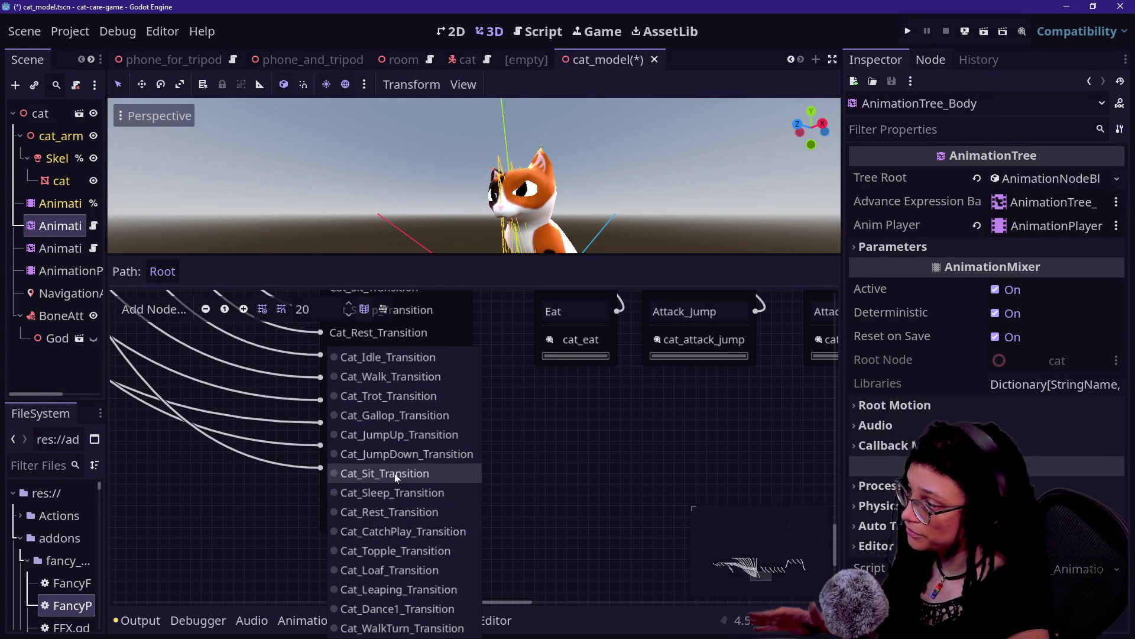
click(405, 455)
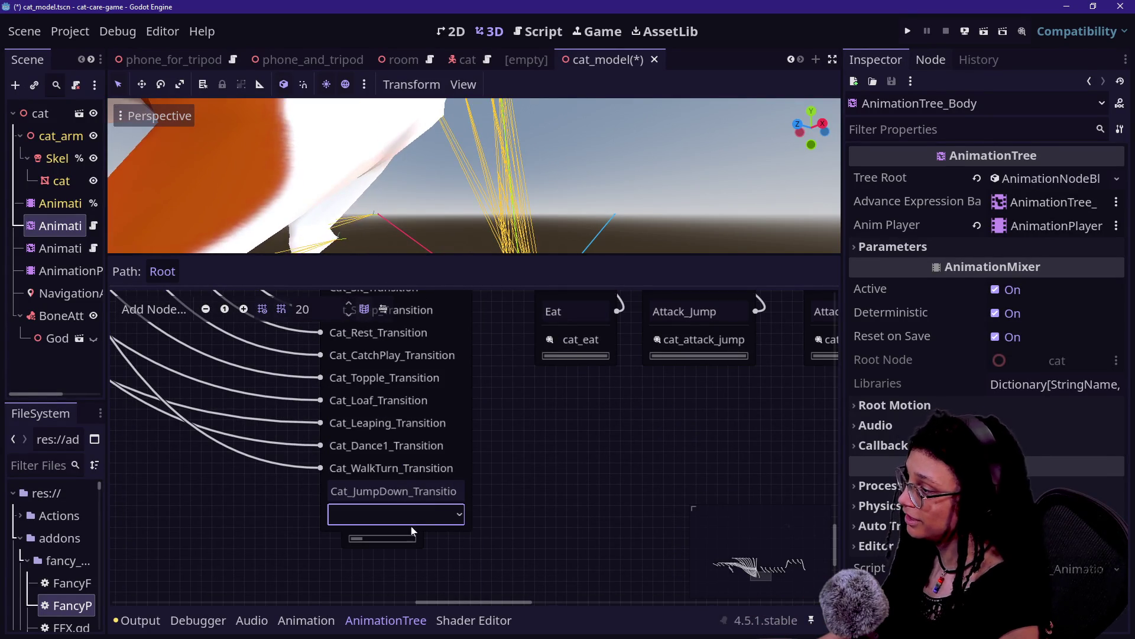
click(416, 514)
click(430, 424)
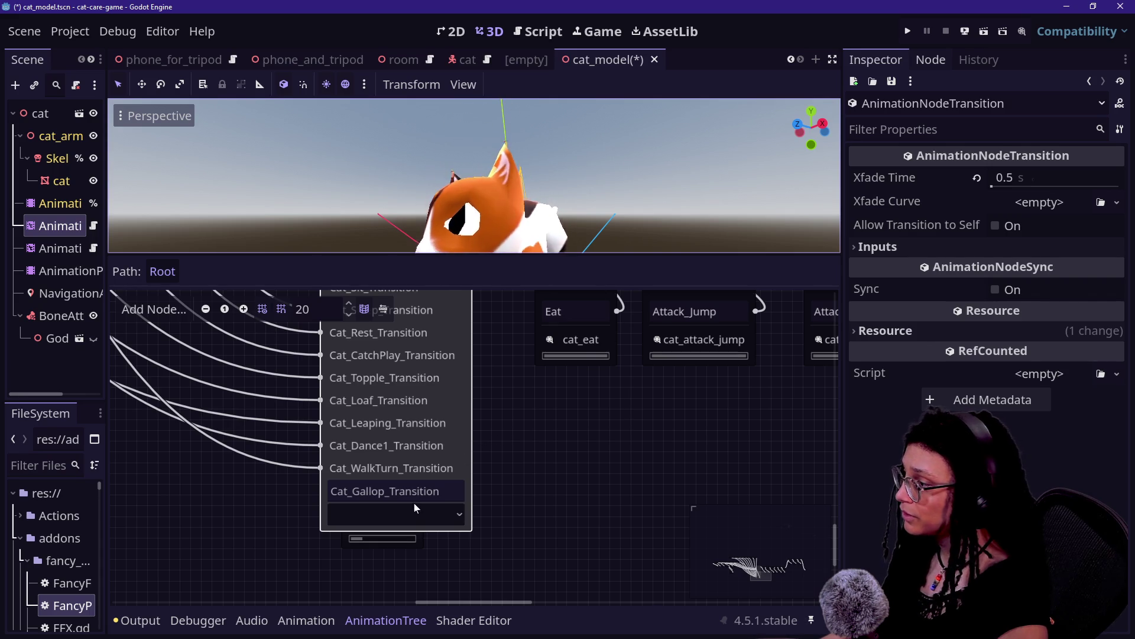
click(410, 520)
click(435, 396)
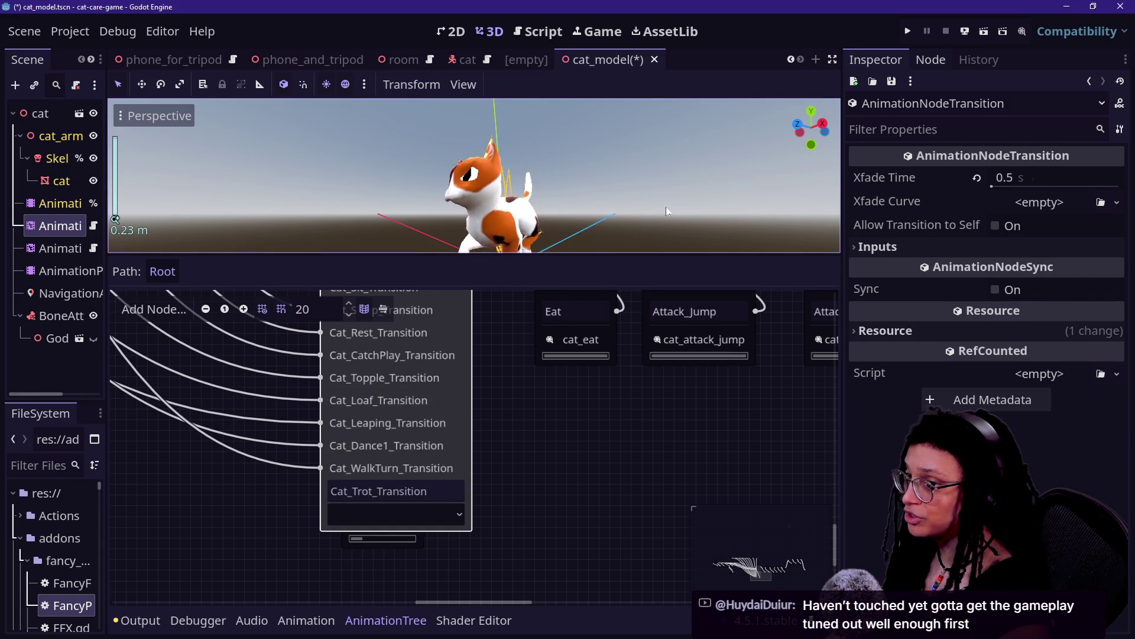
click(384, 510)
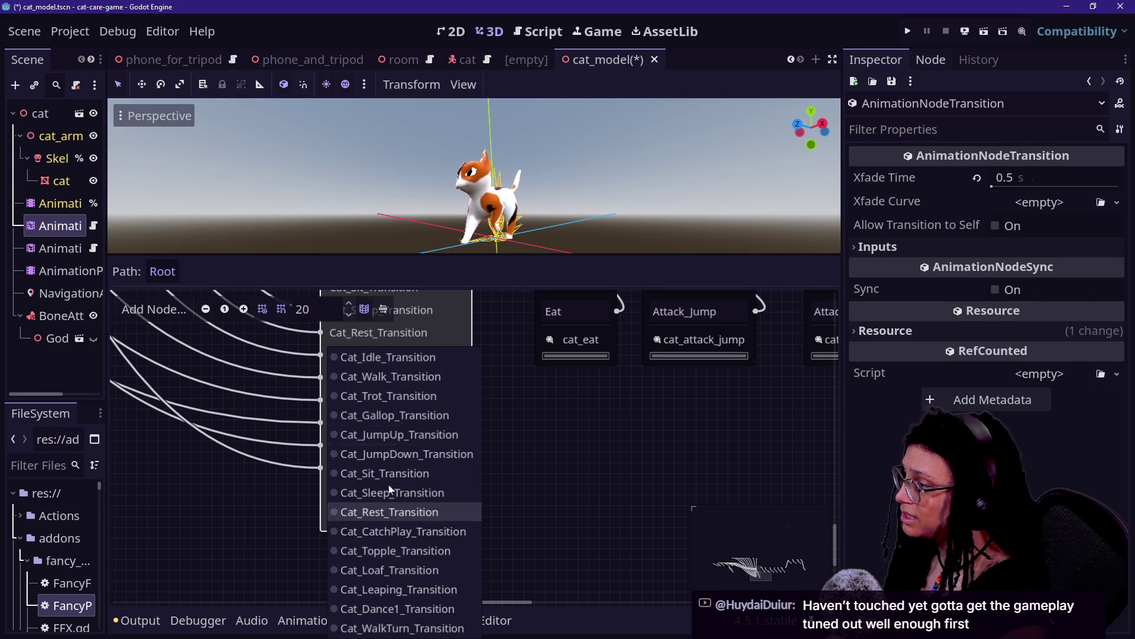
click(406, 416)
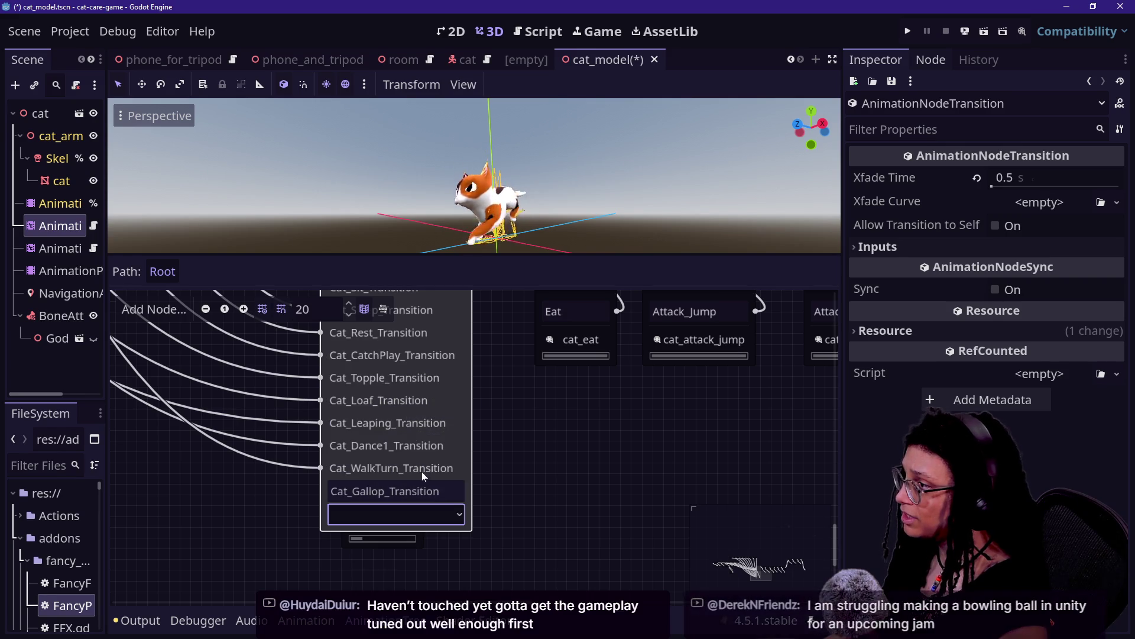
click(428, 520)
click(409, 395)
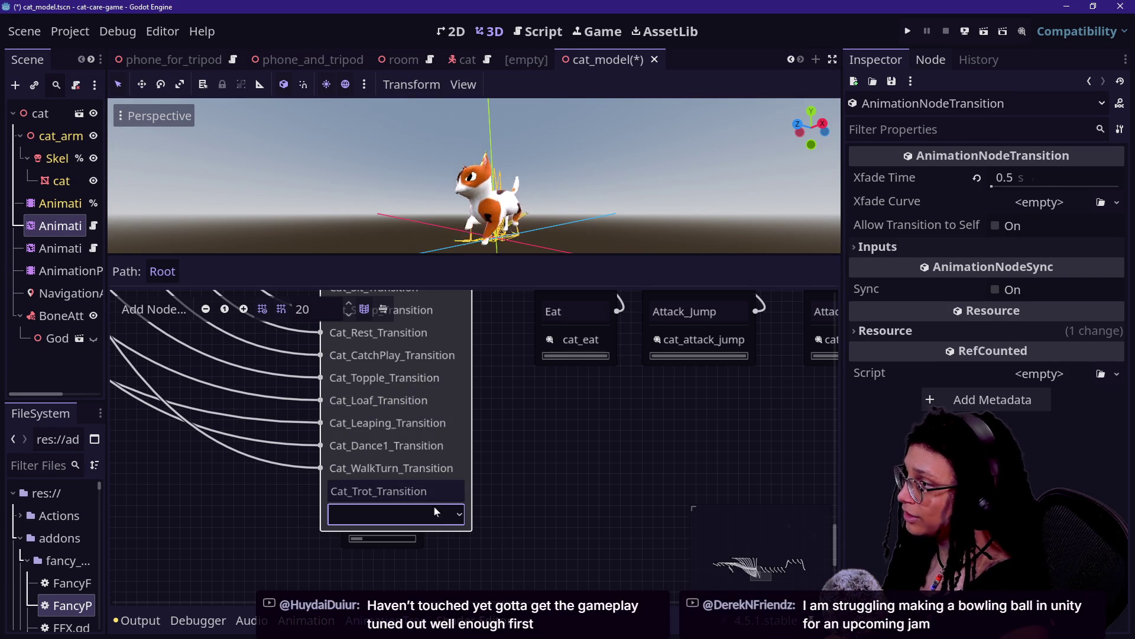
click(435, 513)
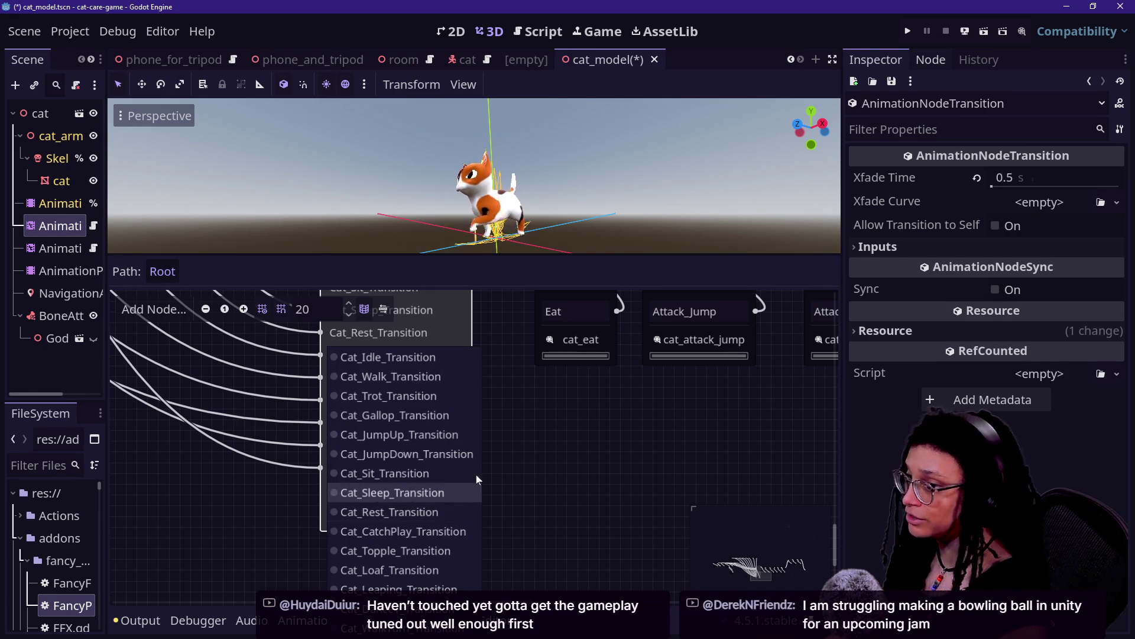
click(420, 399)
click(441, 514)
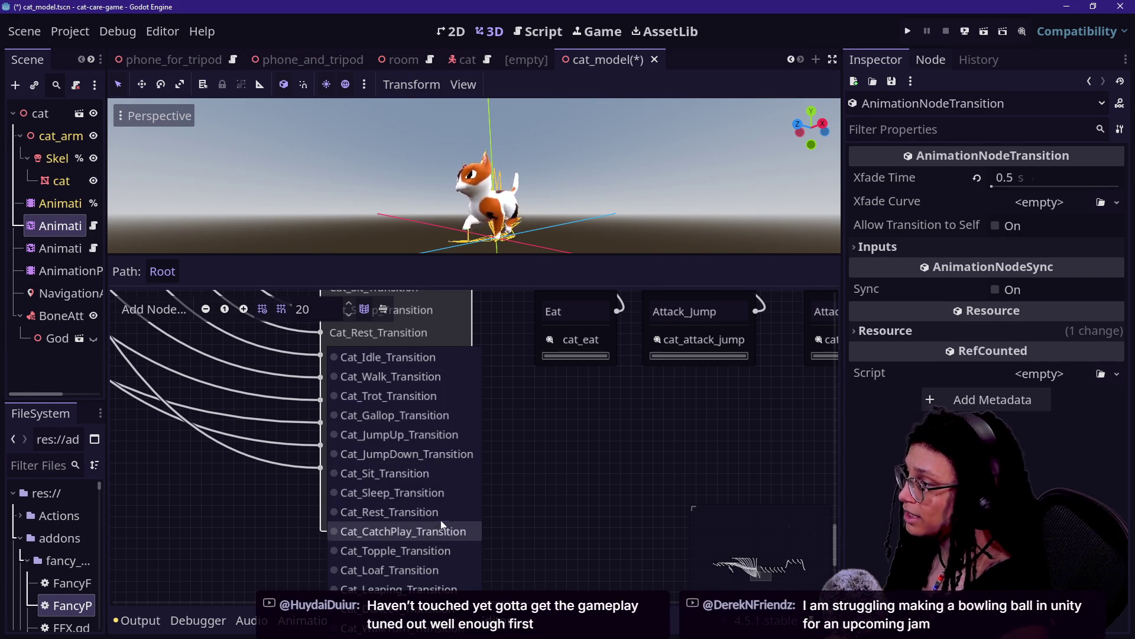
click(409, 415)
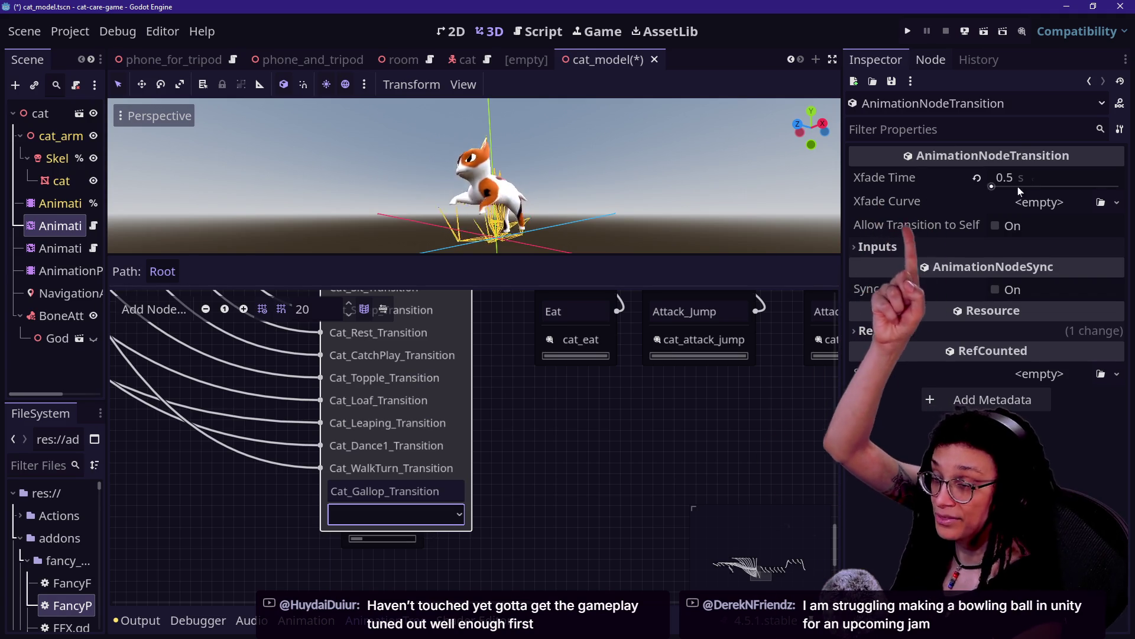
Tune the transition's Xfade Time to 0.5 s comparing trot and gallop, then save and run.
click(1040, 178)
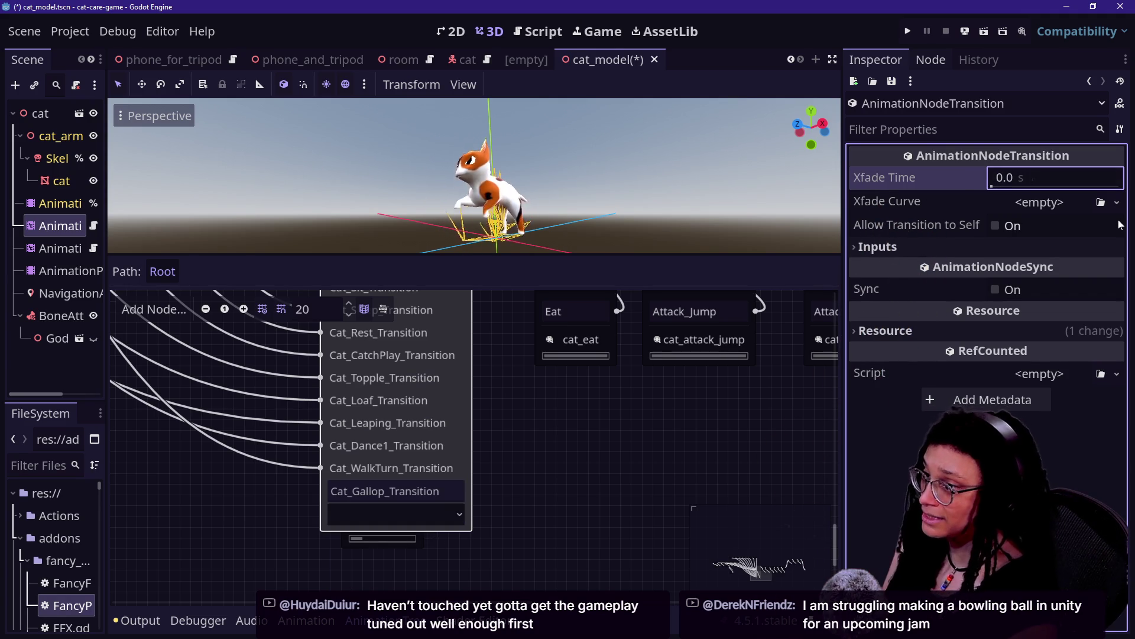
click(453, 516)
click(415, 402)
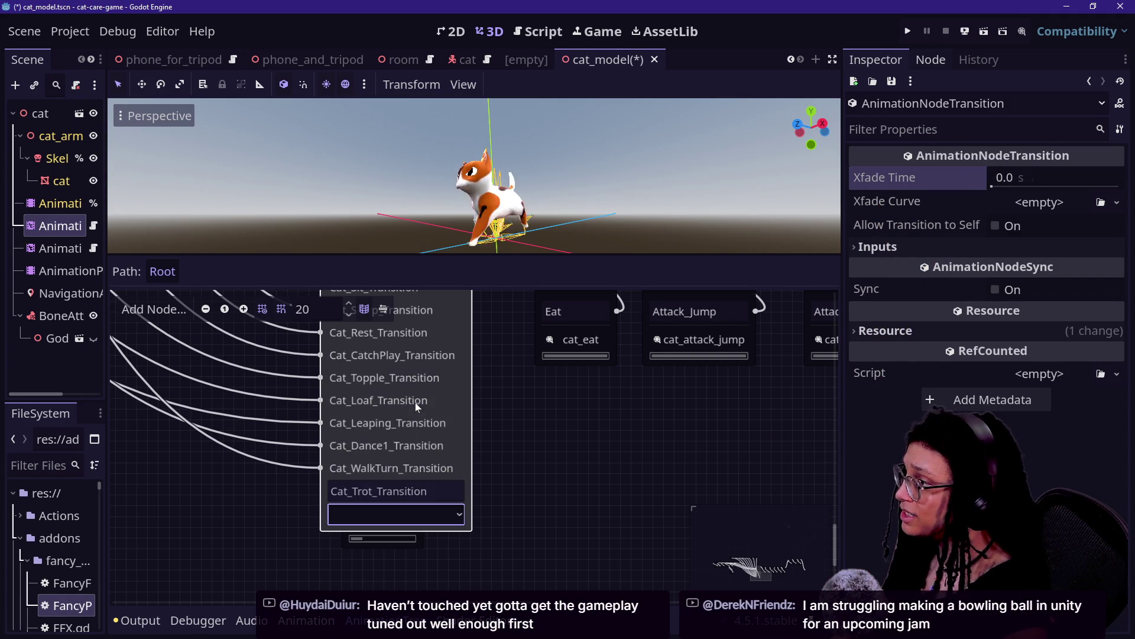
click(453, 518)
click(438, 411)
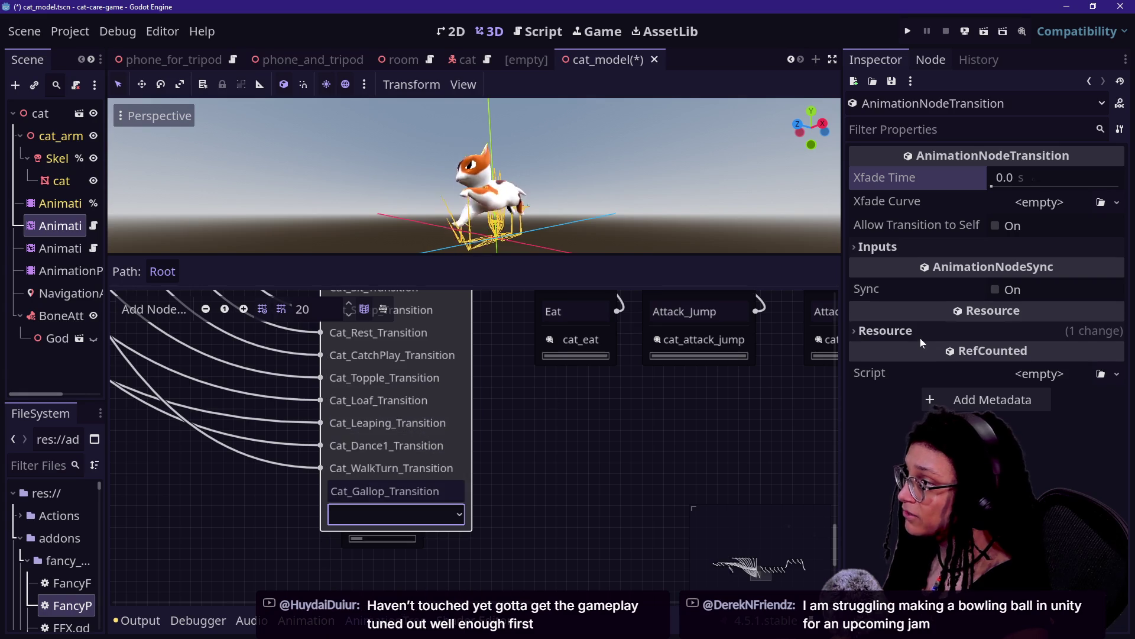
click(1021, 178)
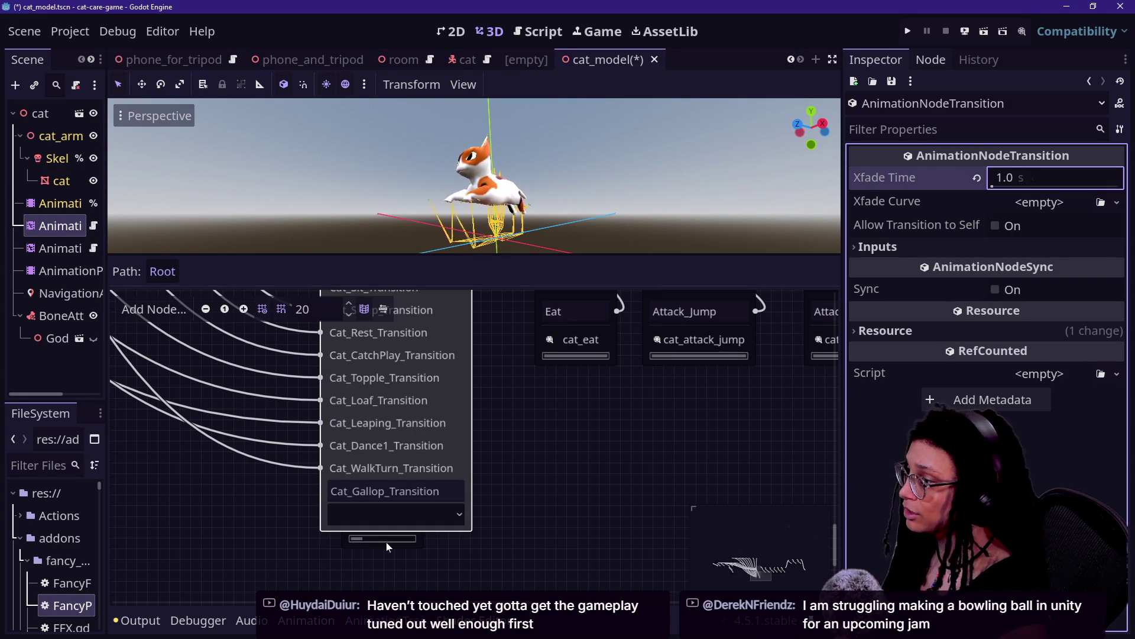
click(393, 514)
click(385, 399)
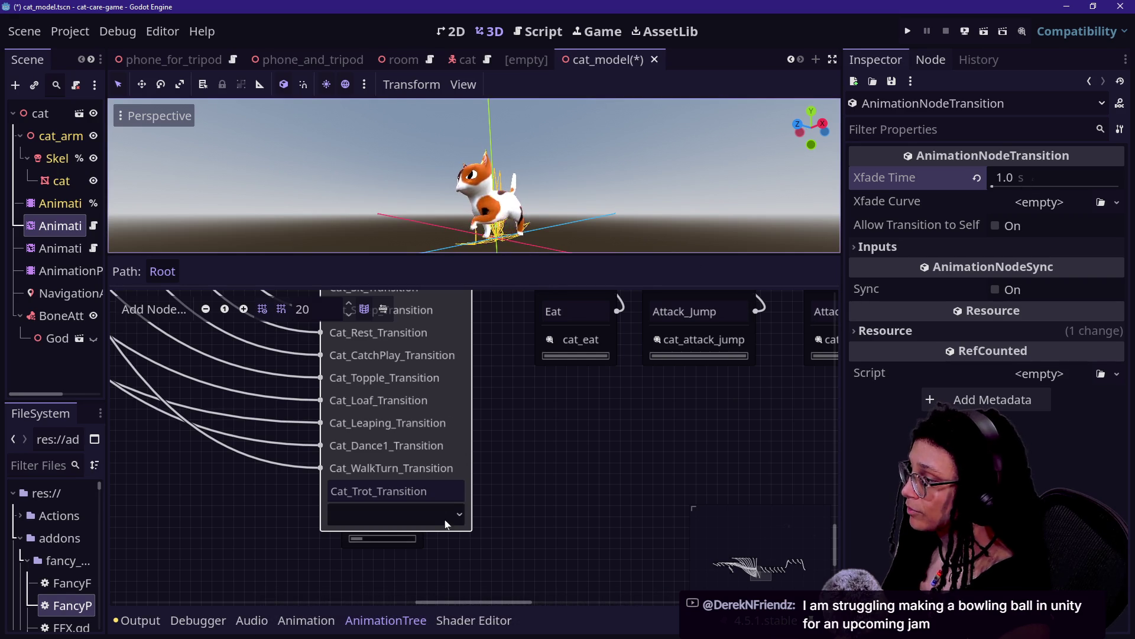
click(1059, 179)
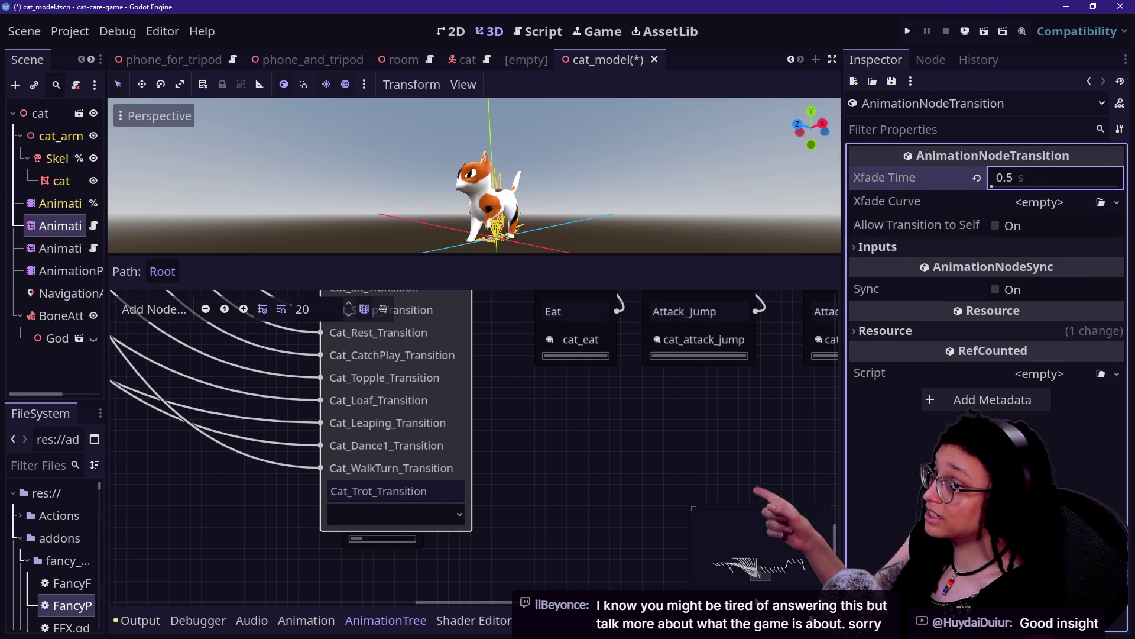
click(654, 448)
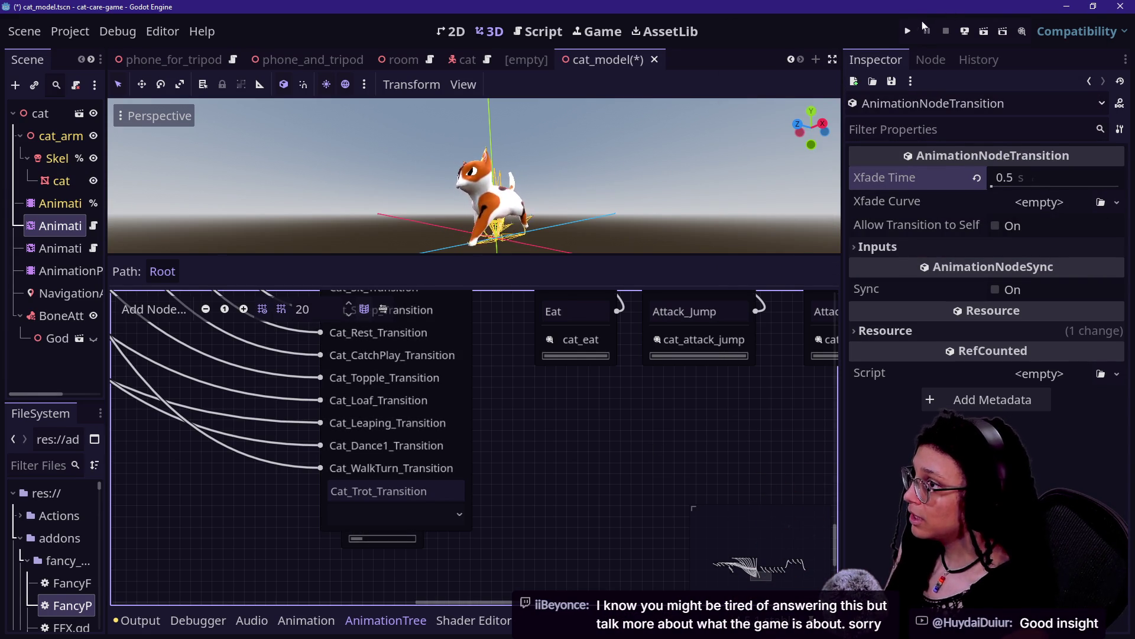
click(909, 31)
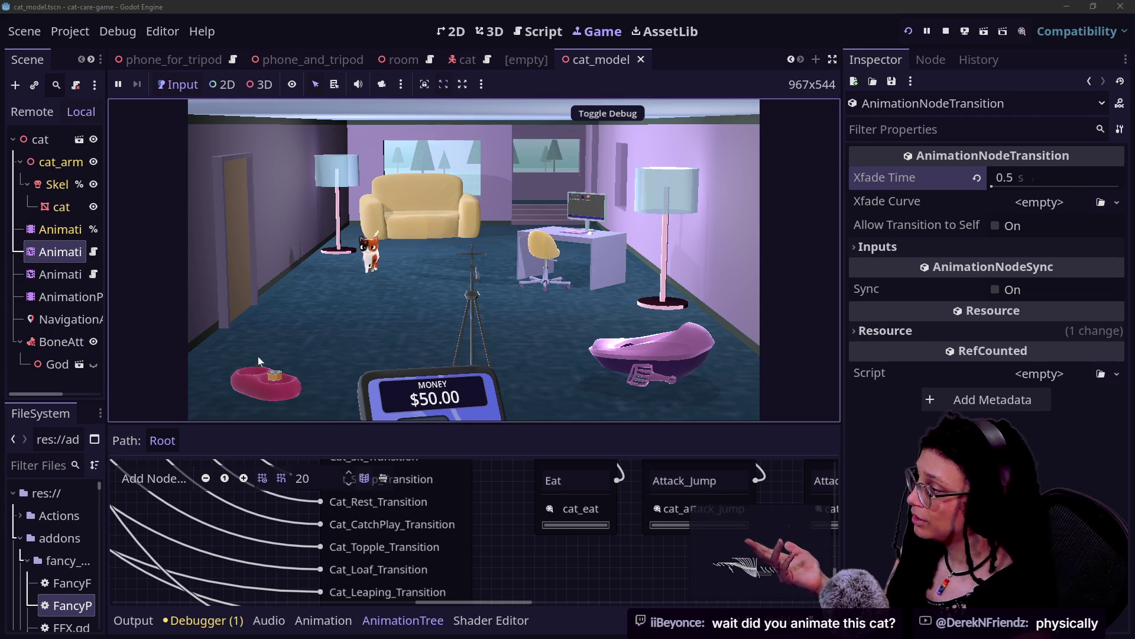
Zoom onto the cat on the couch, pet it, then visit the litter box and come back.
click(453, 211)
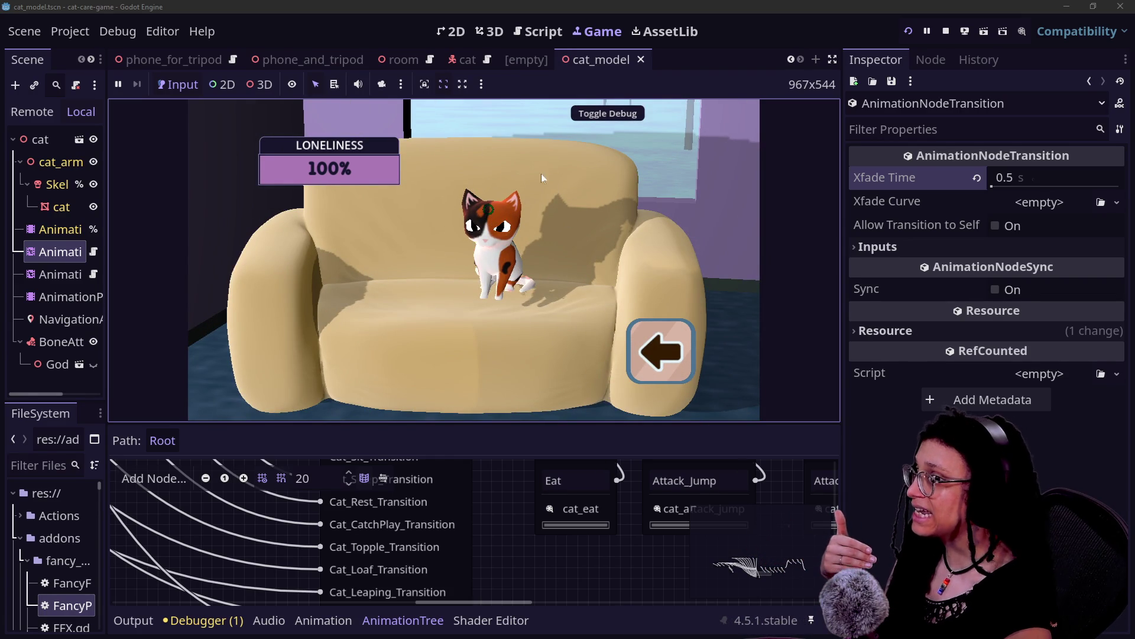
click(688, 361)
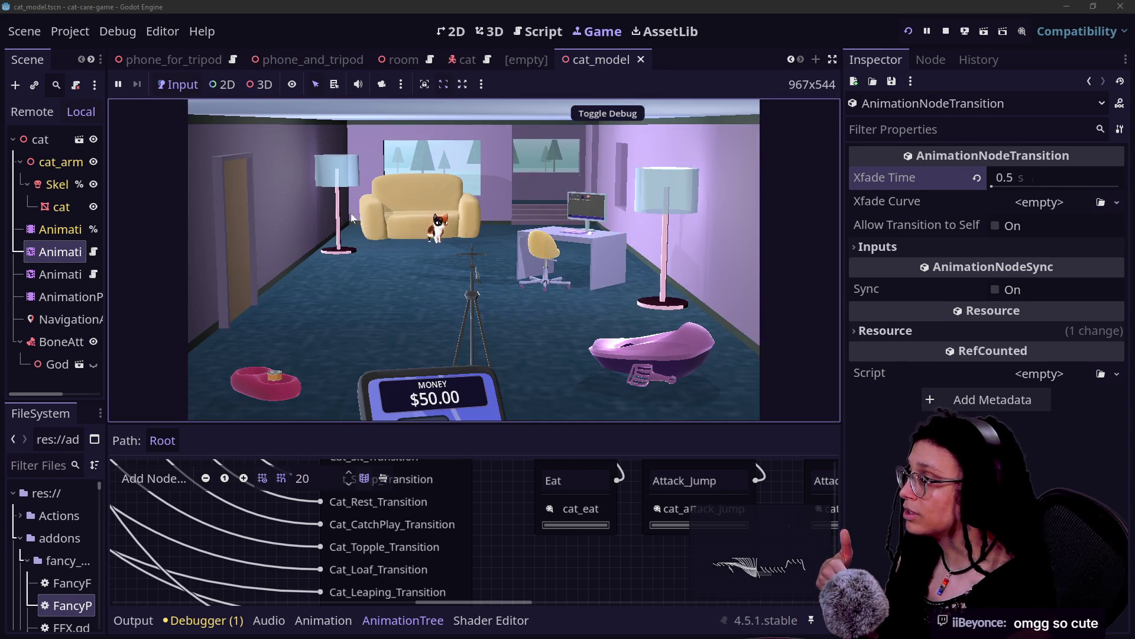
click(352, 218)
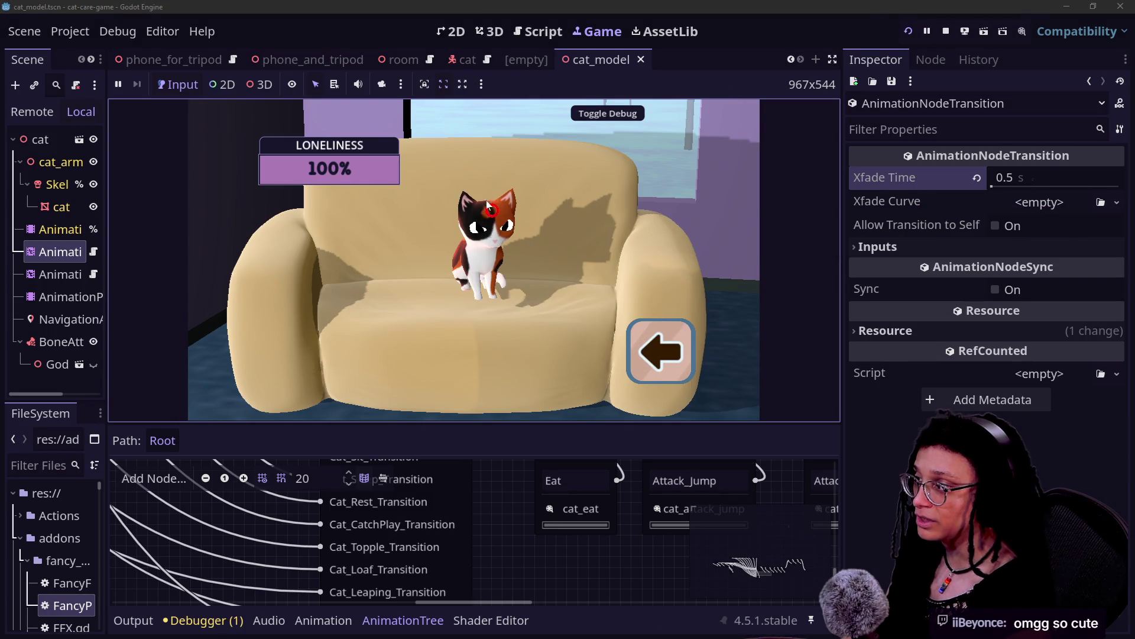
click(493, 225)
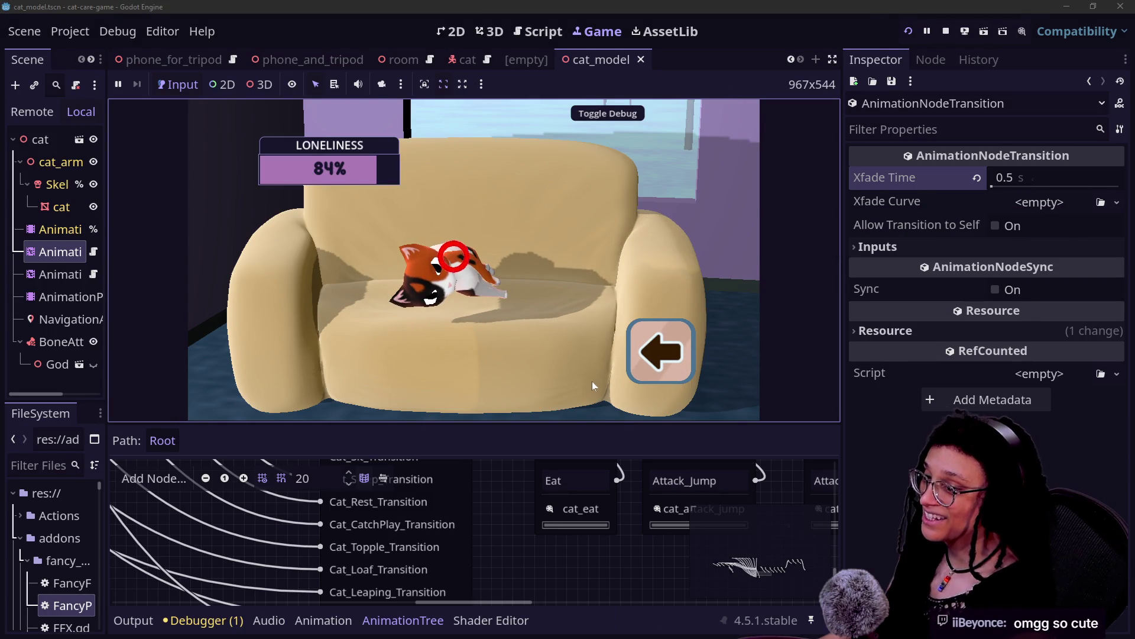
click(650, 354)
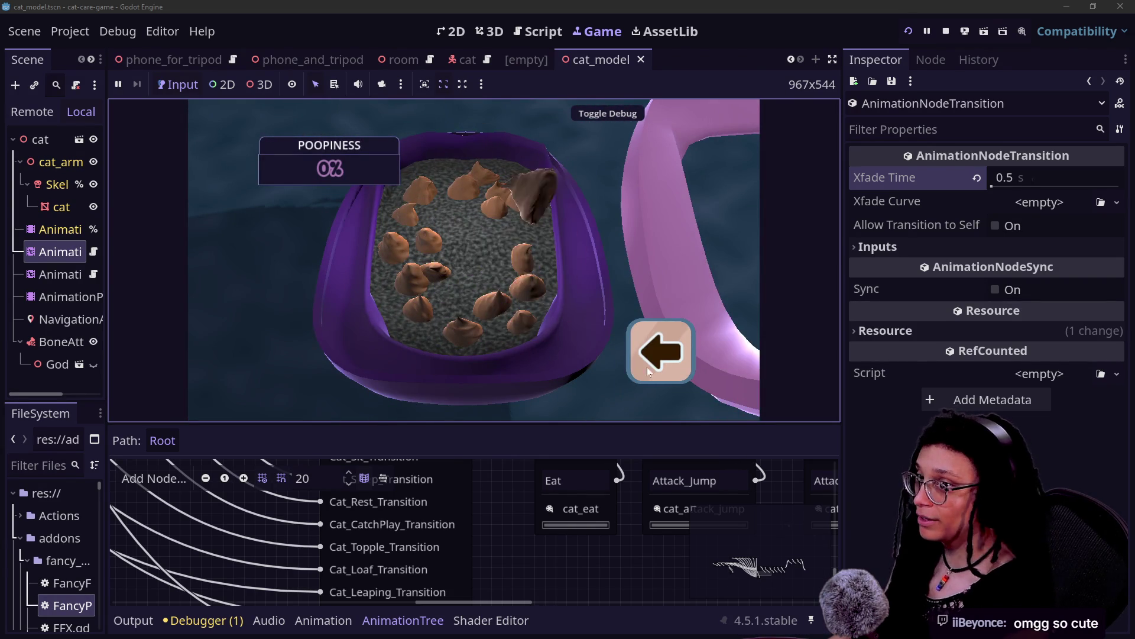
click(647, 367)
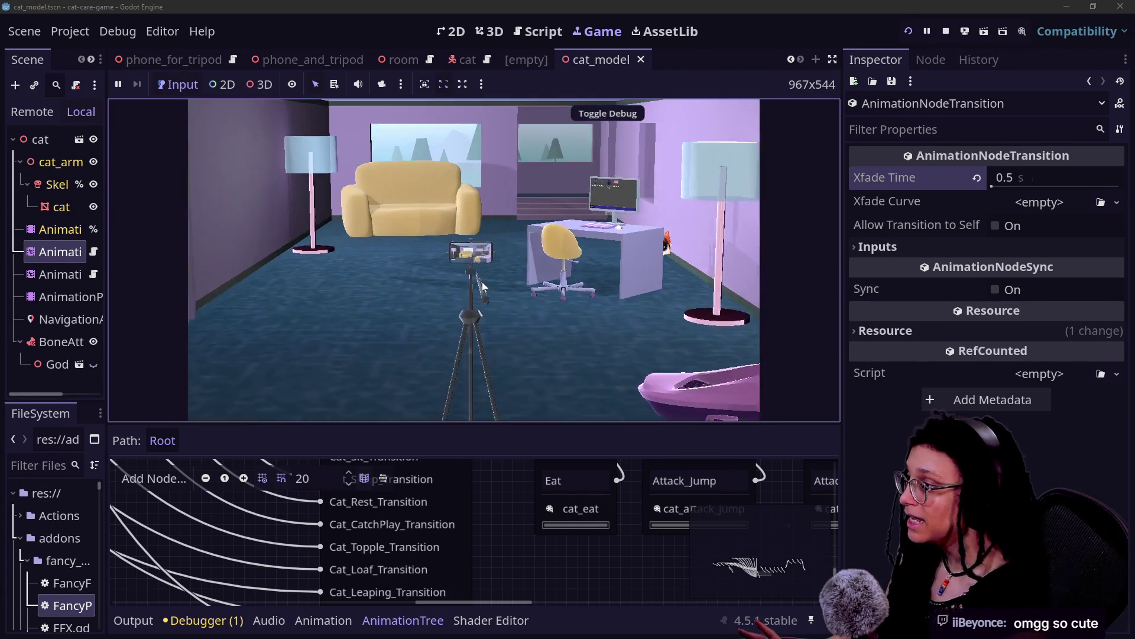
click(481, 282)
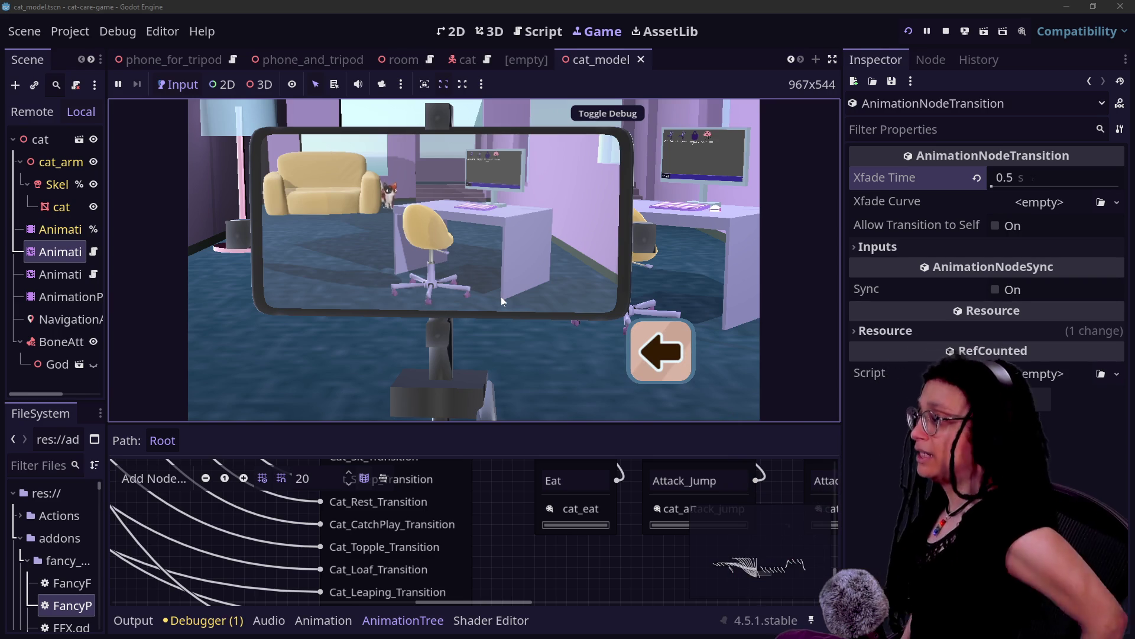
mouse_move(501, 297)
mouse_down()
mouse_move(466, 299)
mouse_move(483, 295)
mouse_up()
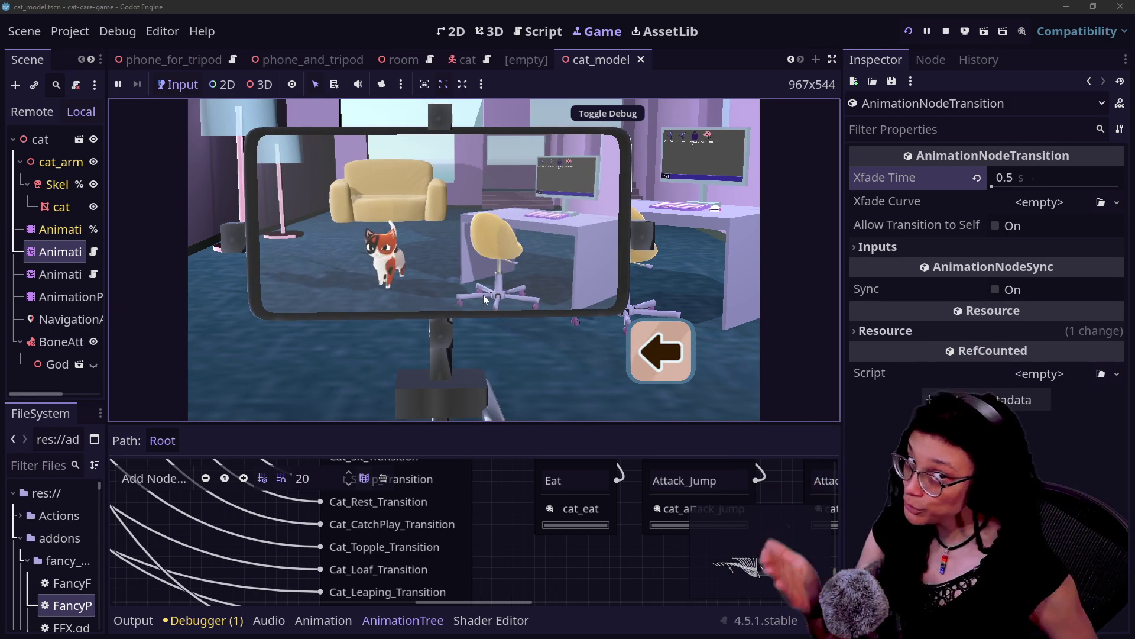
mouse_move(484, 295)
mouse_down()
mouse_move(447, 312)
mouse_move(469, 325)
mouse_up()
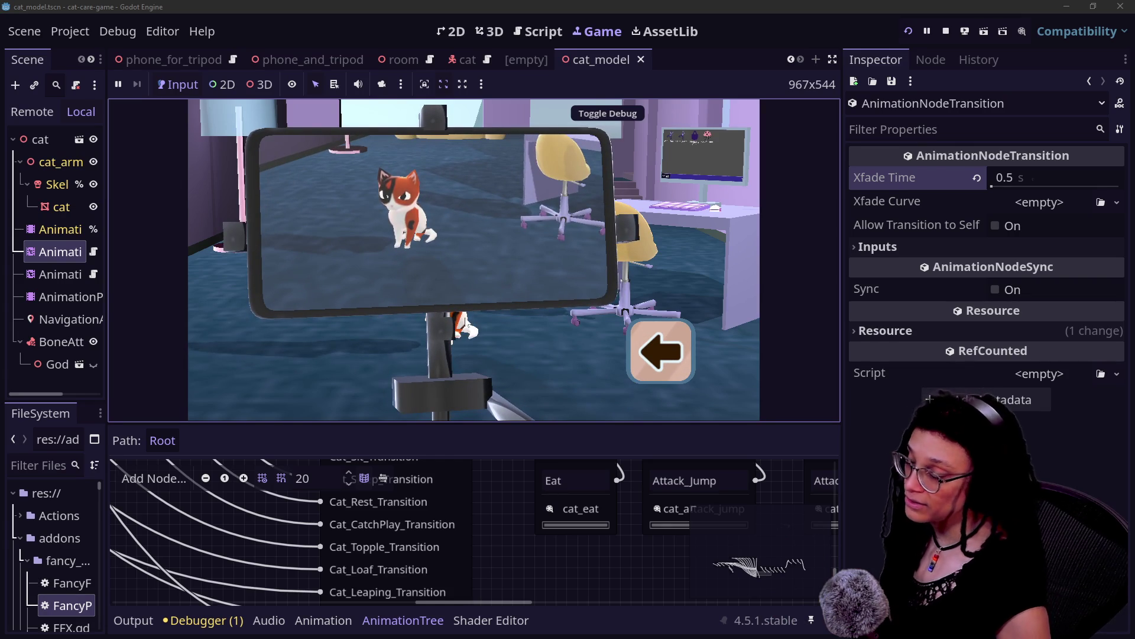
mouse_move(465, 317)
mouse_down()
mouse_move(367, 322)
mouse_move(400, 316)
mouse_up()
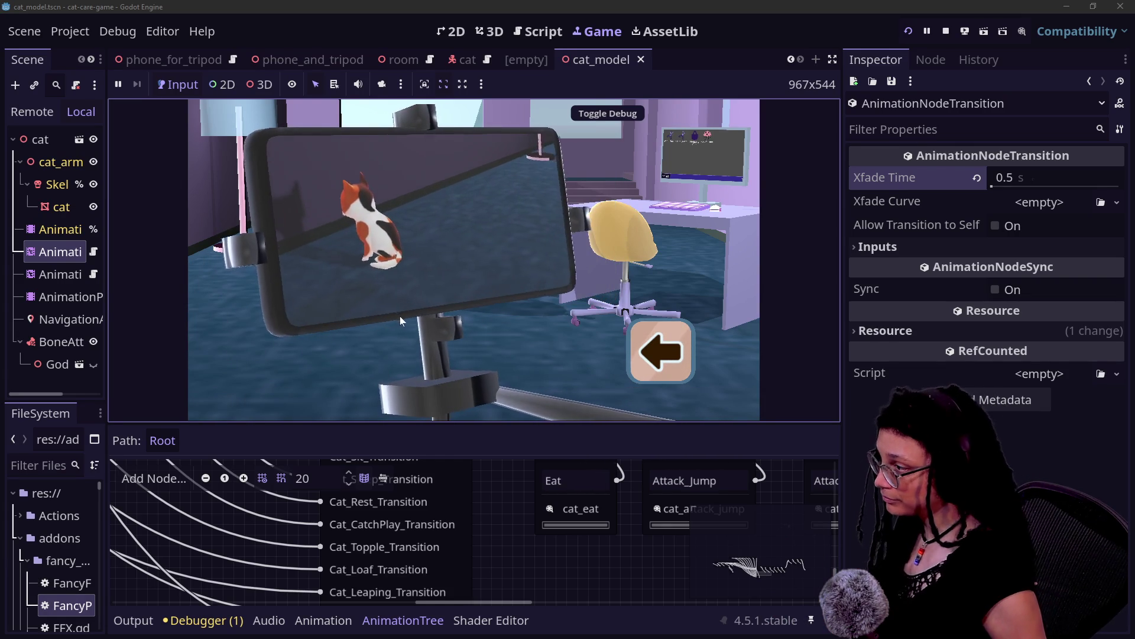
click(400, 316)
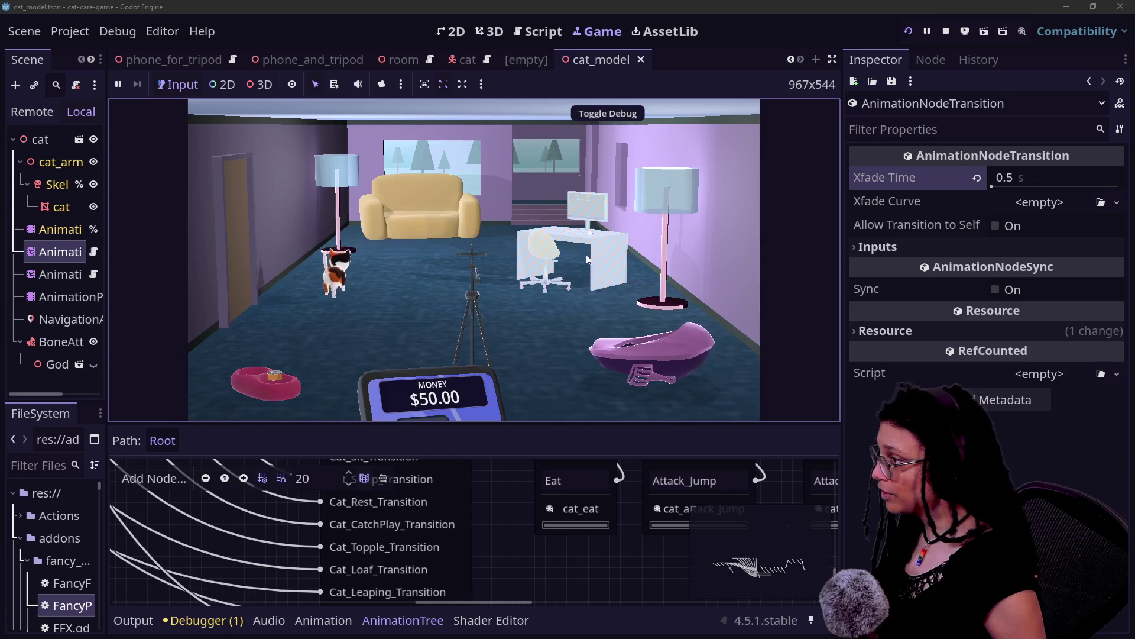
Check the cat's food bowl, then open the Shopping App on the desk computer.
click(258, 396)
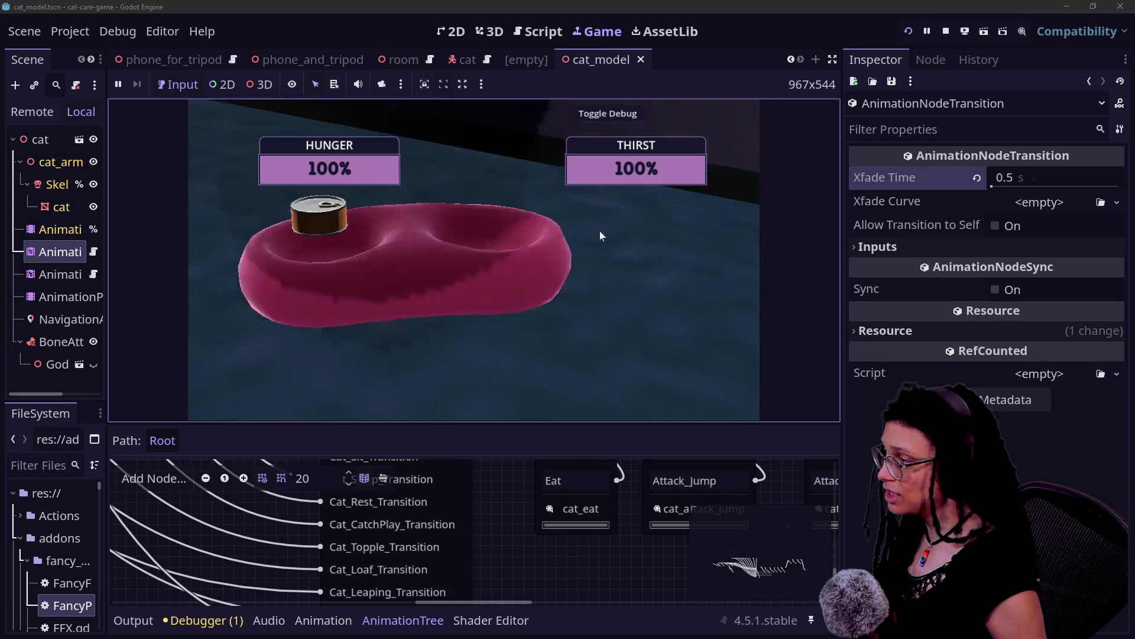
click(655, 372)
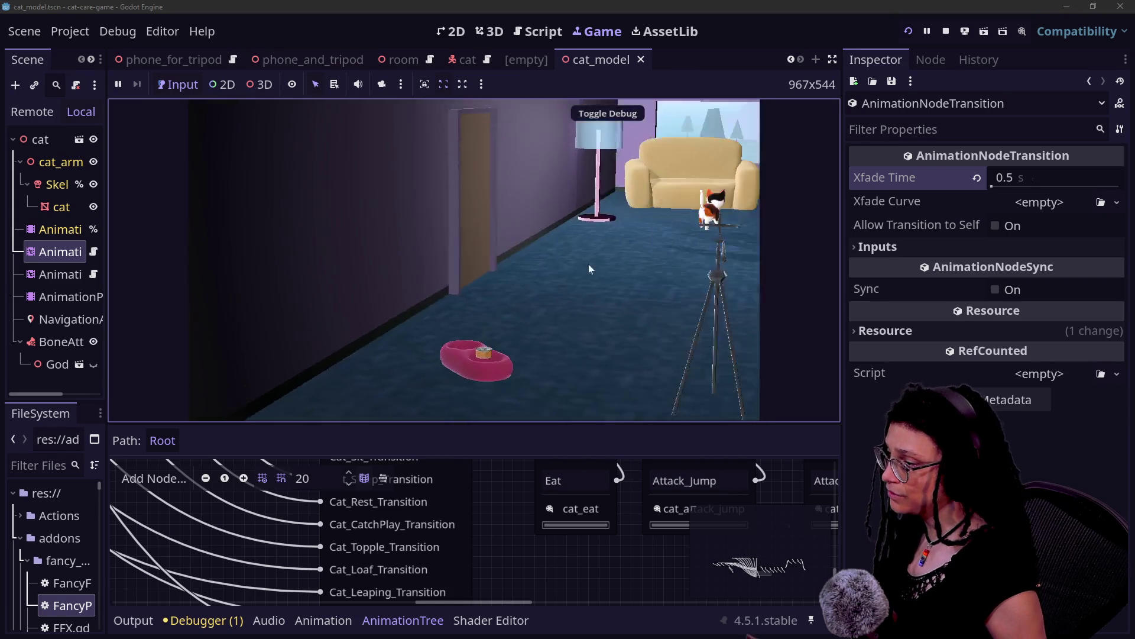
click(548, 278)
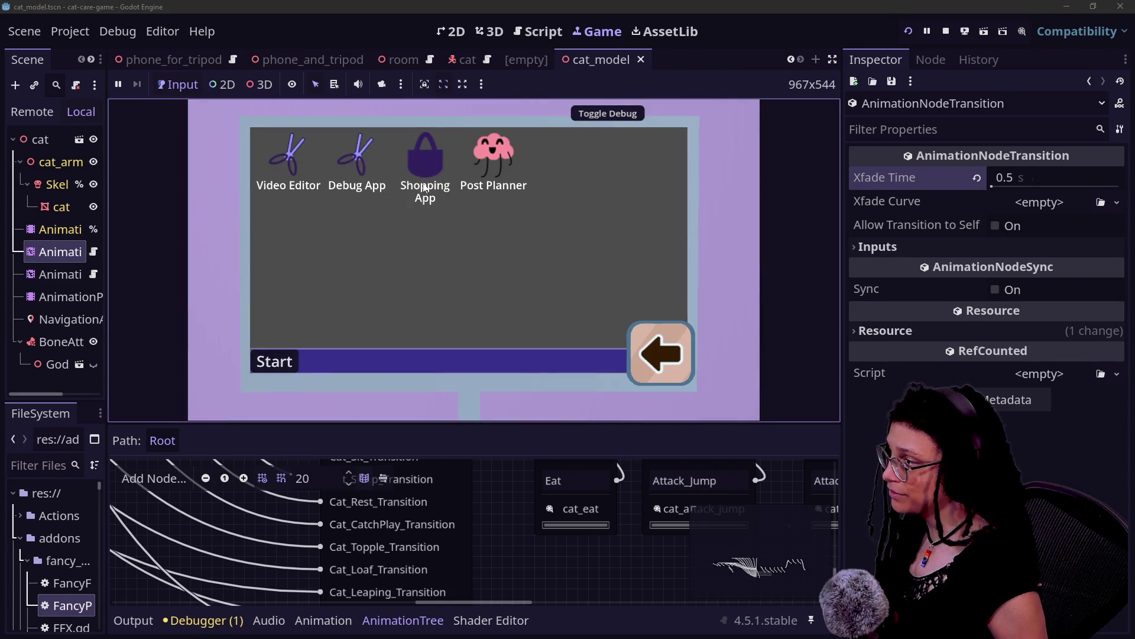
click(414, 163)
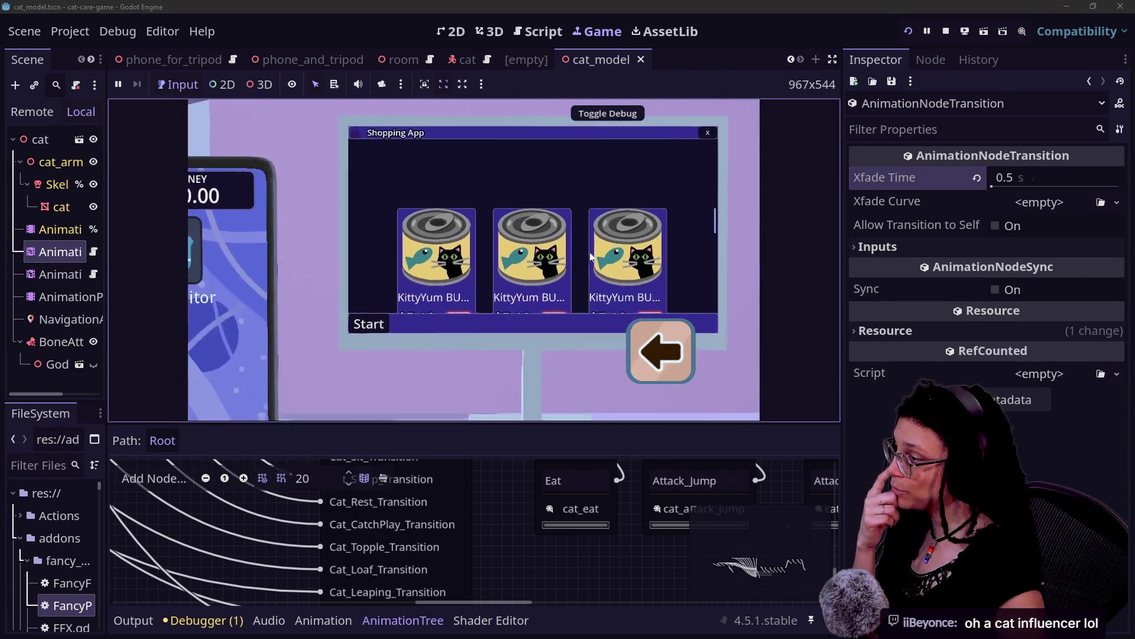
Scroll through the KittyYum cans, close the Shopping App and open Post Planner.
scroll(575, 248, down, 2)
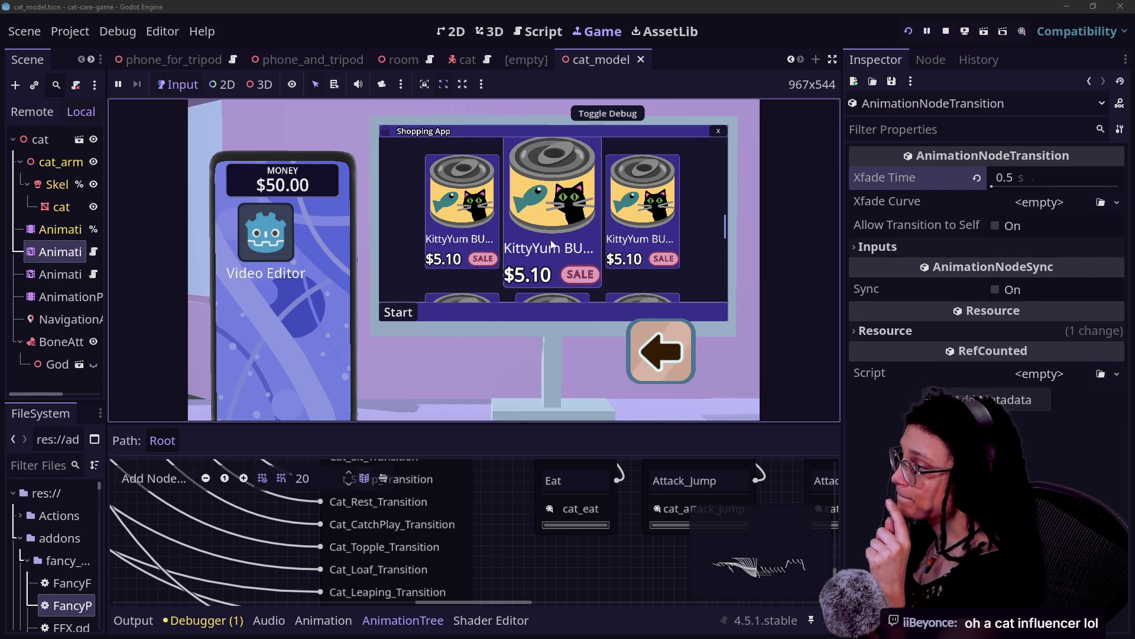
scroll(559, 192, down, 2)
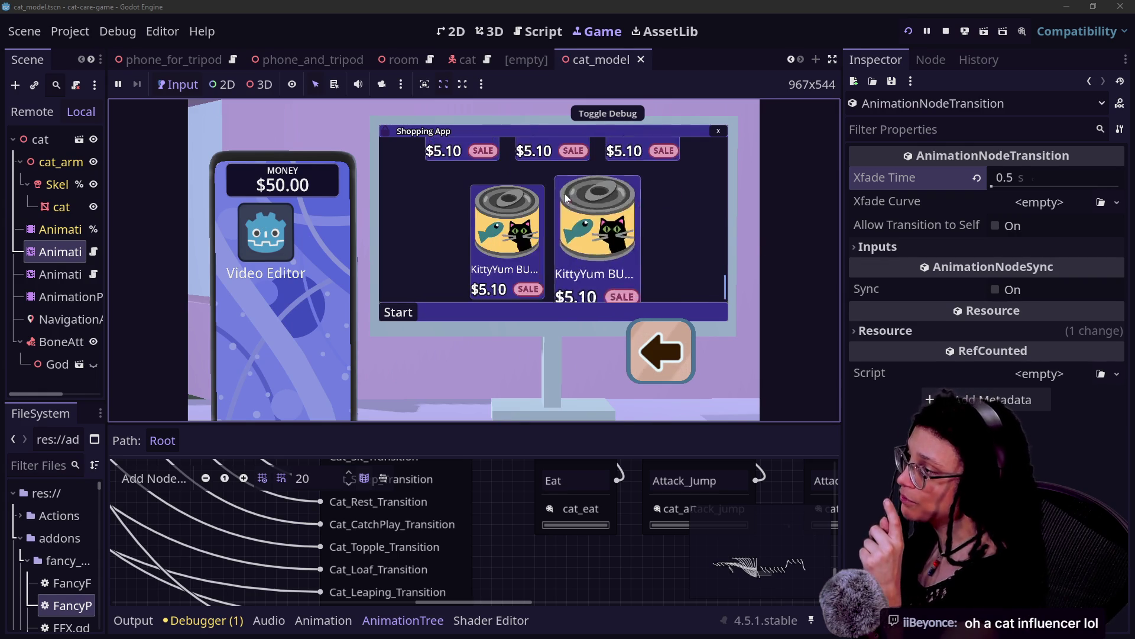
scroll(565, 194, up, 3)
click(720, 132)
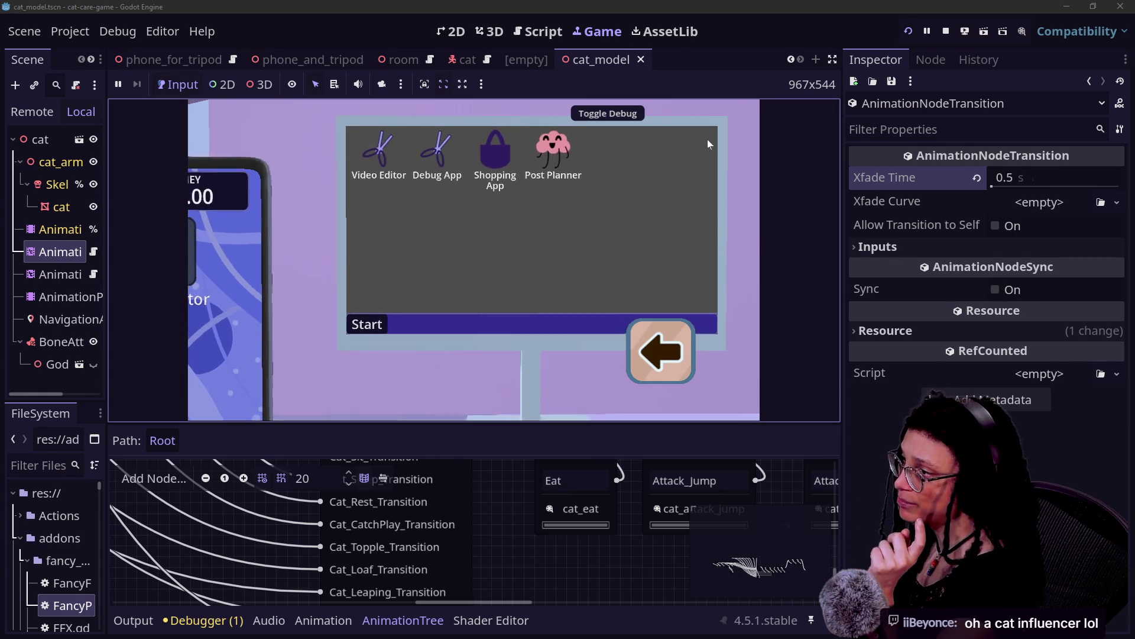
double_click(507, 158)
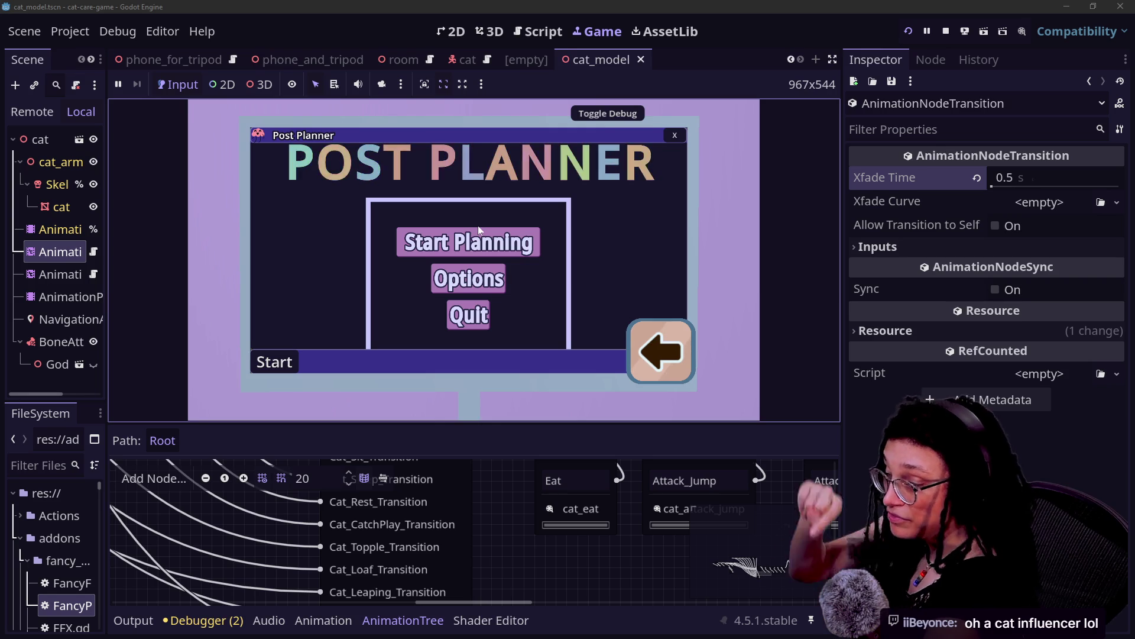
Start planning a Catstagram post in Post Planner and hide the editor's side docks.
click(471, 258)
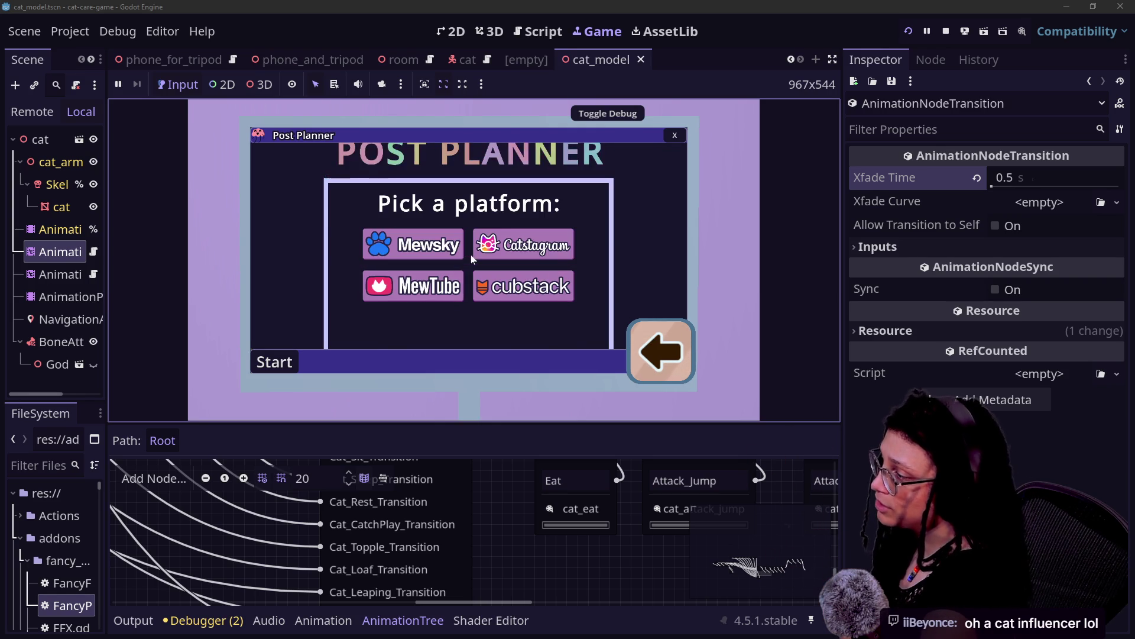
mouse_move(439, 239)
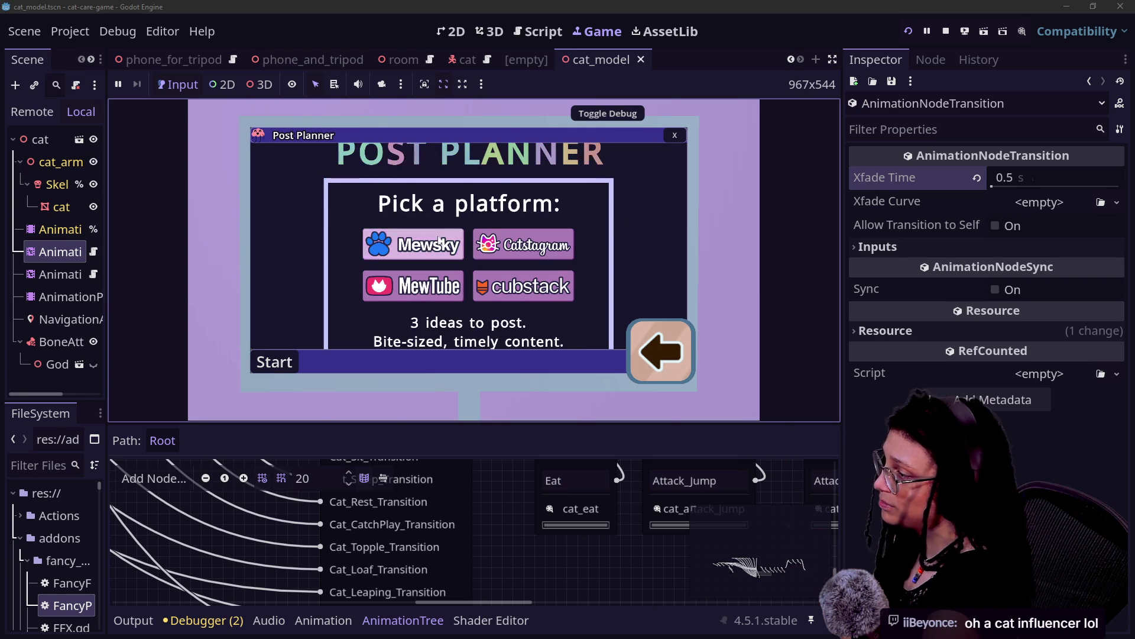
click(569, 258)
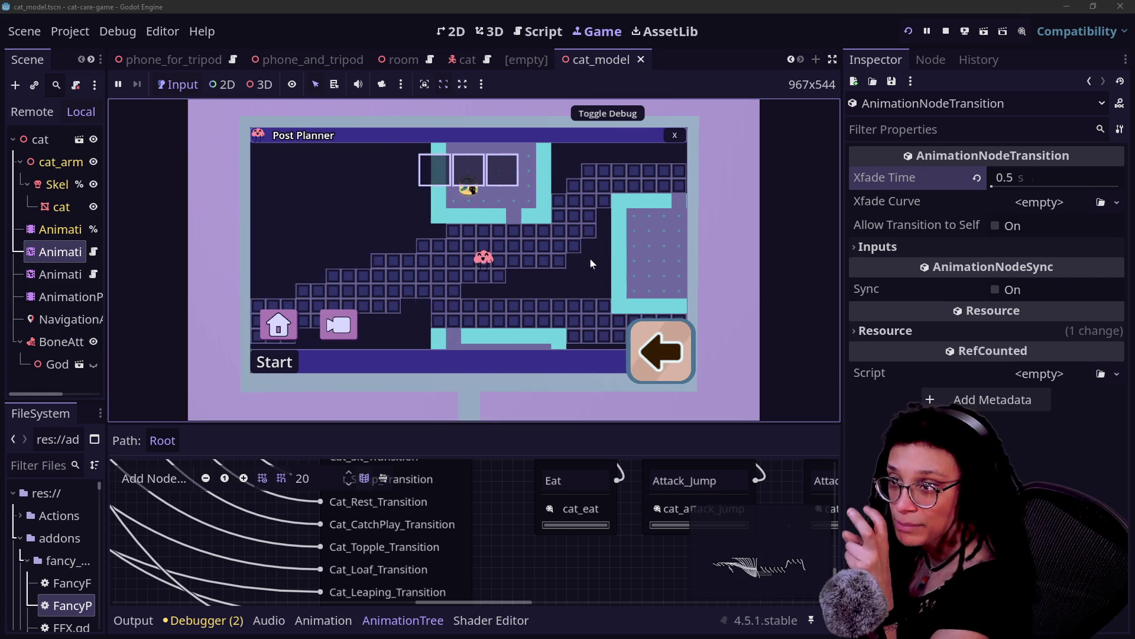
click(833, 60)
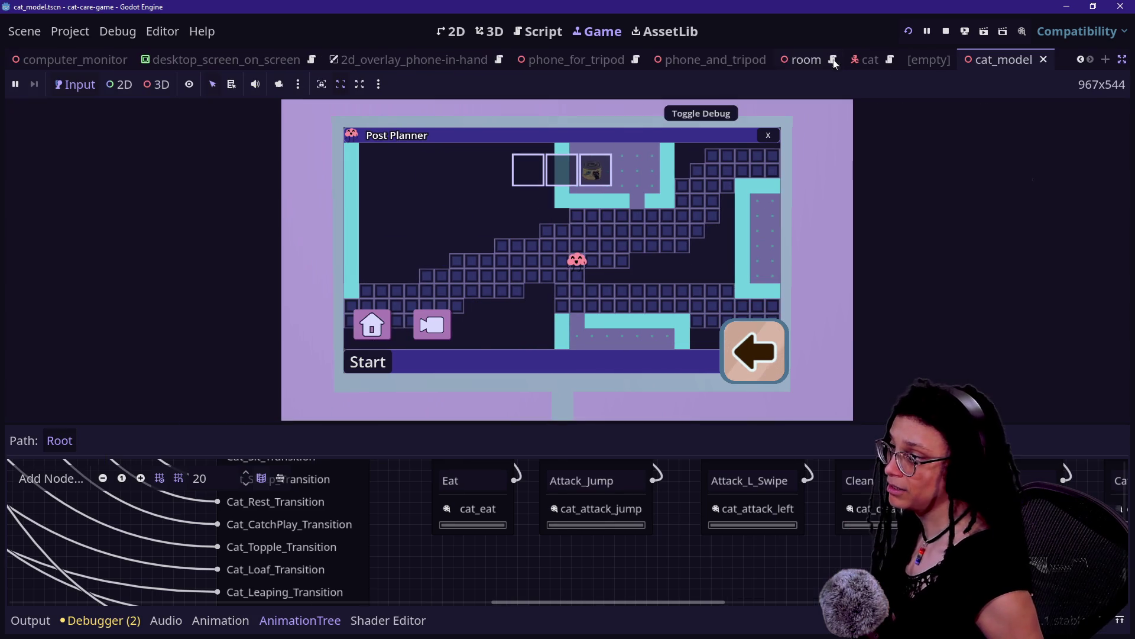
Enlarge the game view to 1507x848 and dismiss the crying emoji reaction.
key(ctrl+j)
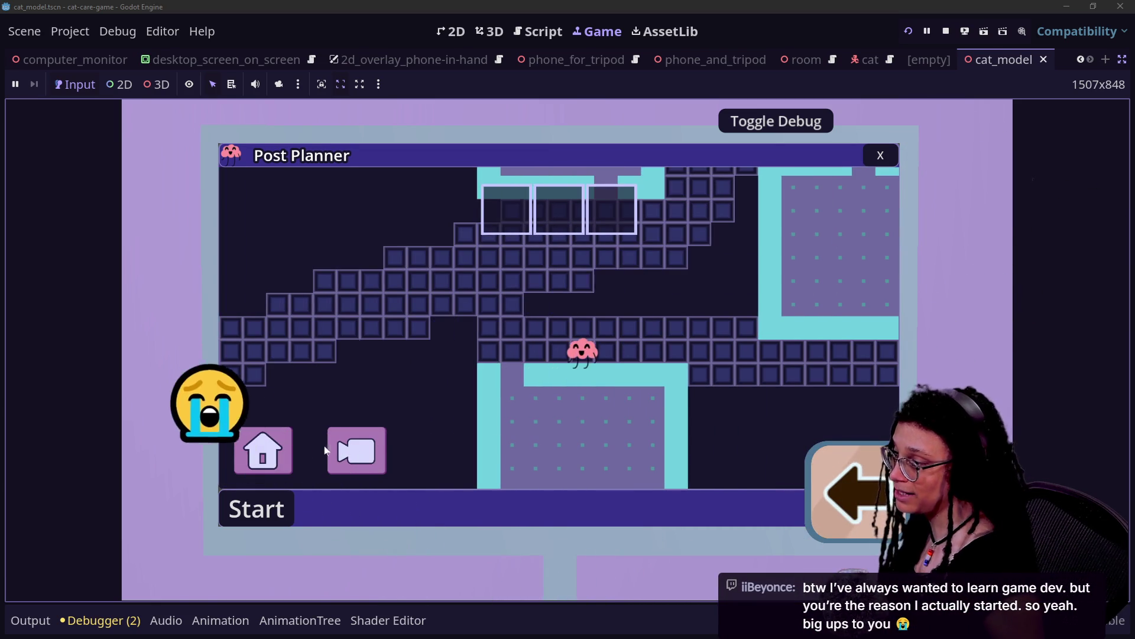
click(356, 450)
click(357, 450)
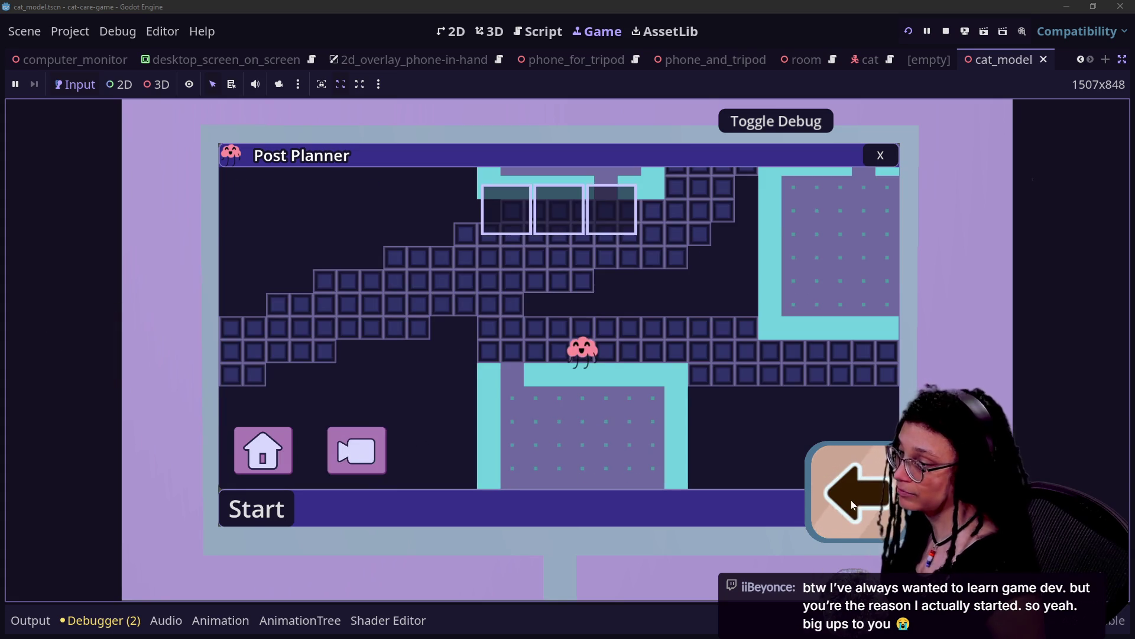
Close the Post Planner window and step back from the computer to the room.
click(850, 501)
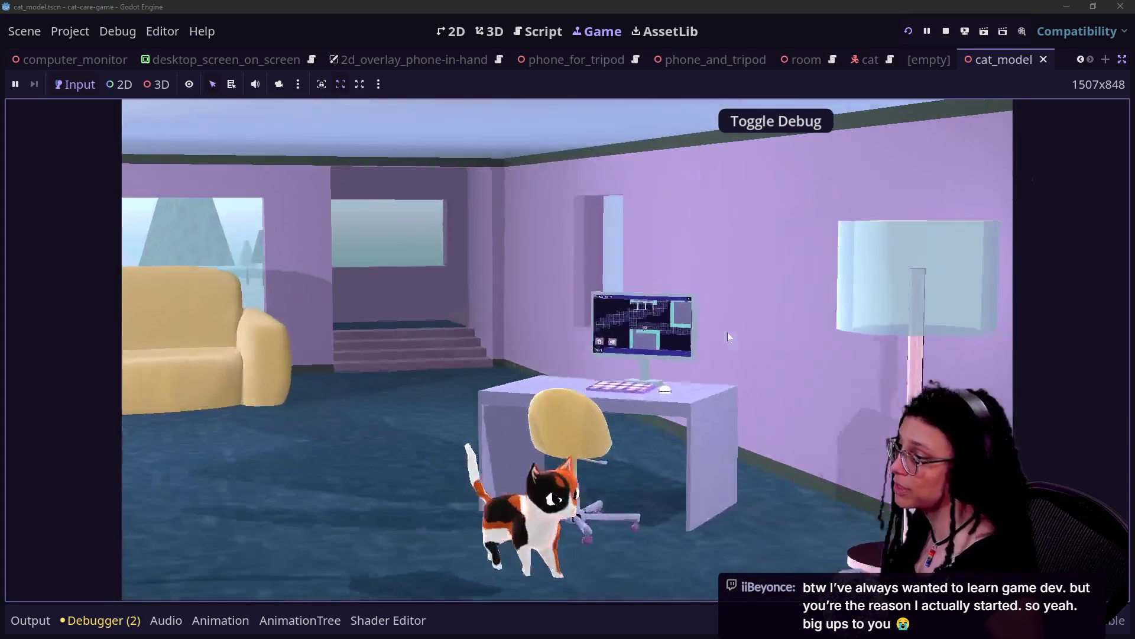
click(728, 336)
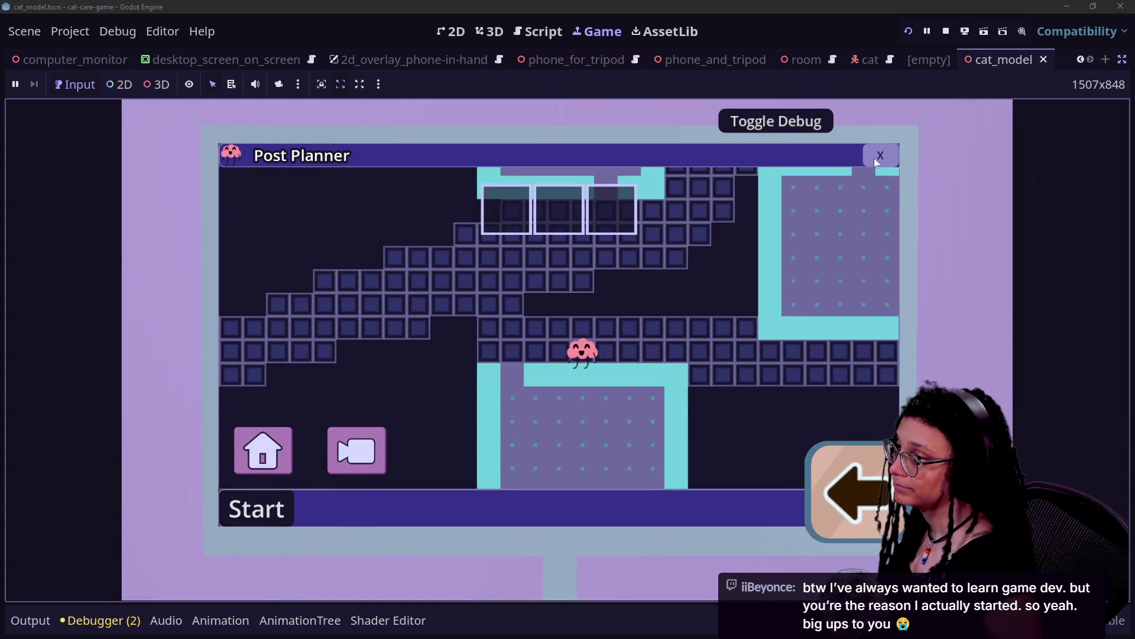
click(876, 160)
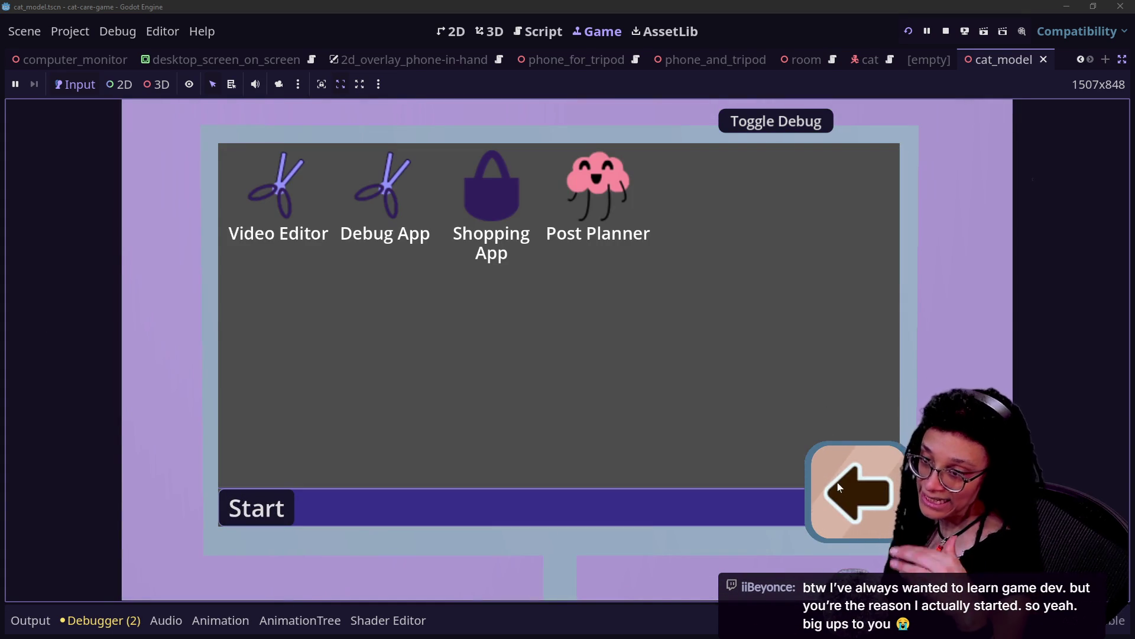
click(871, 496)
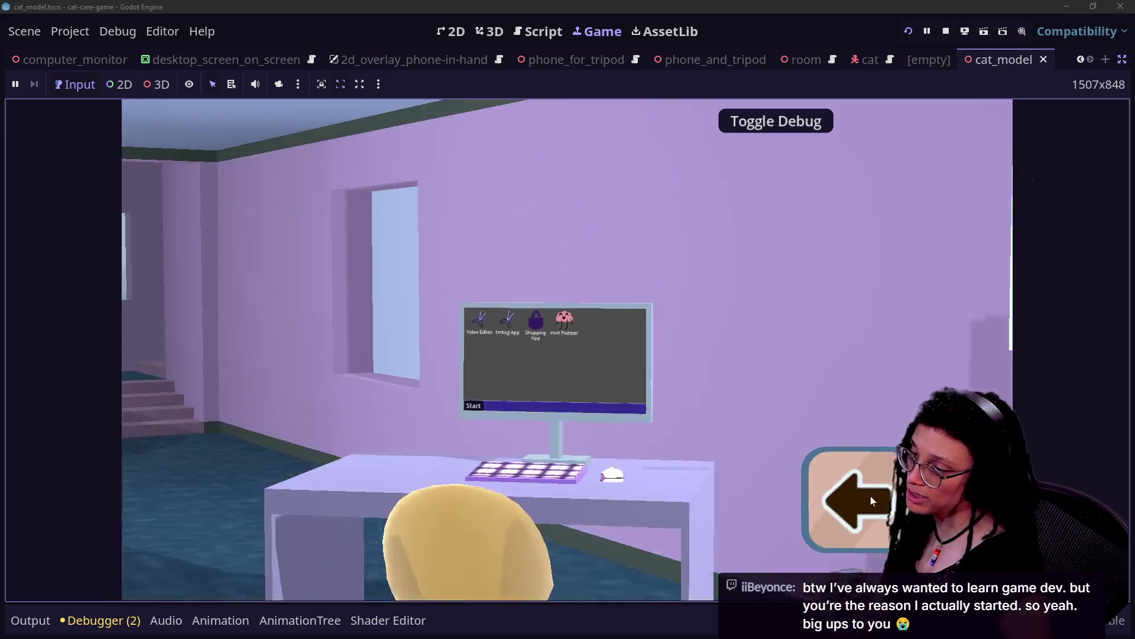
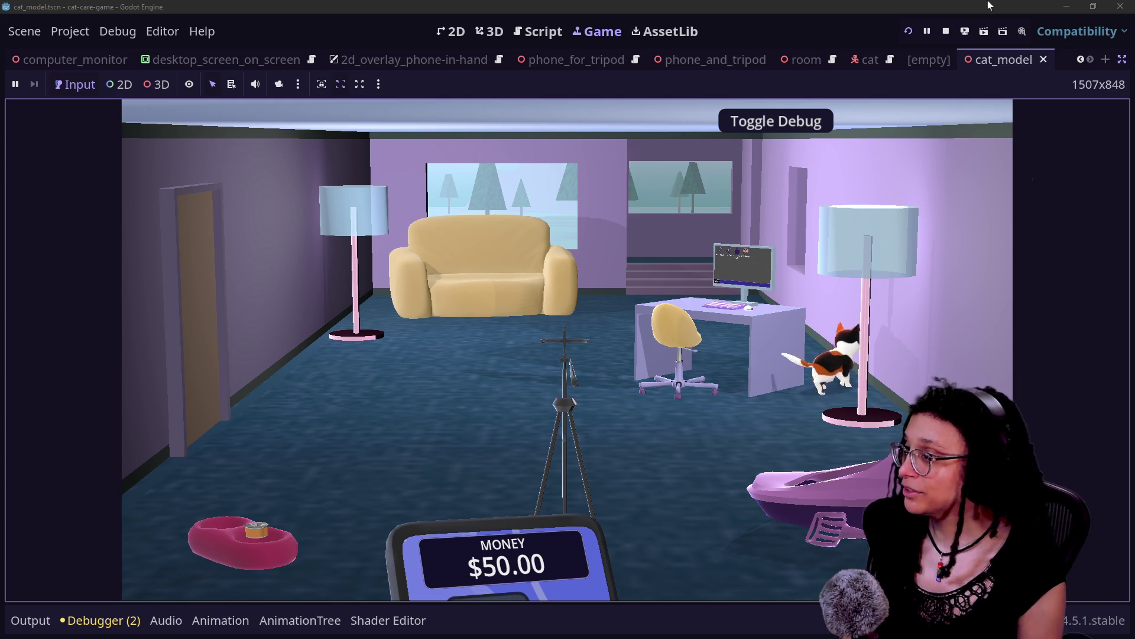
Stop the running cat-care game to return to the person_00_mesh scene in the editor.
click(948, 31)
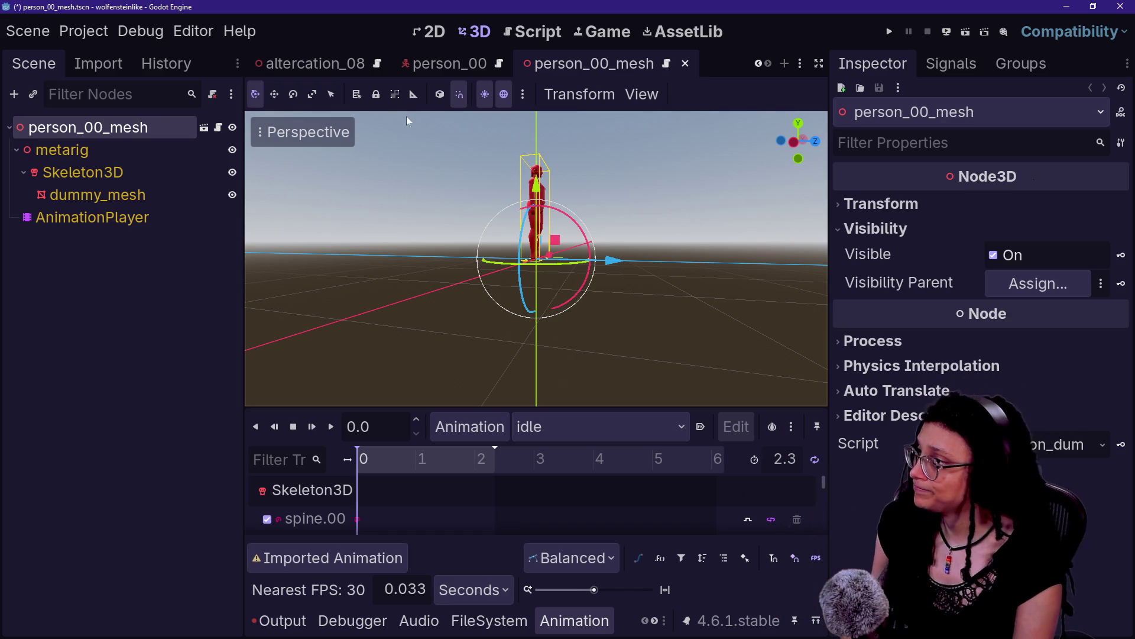
Open manage_deescalation.gd from recent files and switch to distraction-free code editing.
click(547, 37)
click(609, 226)
key(shift+alt+o)
key(Down)
key(Down)
key(Down)
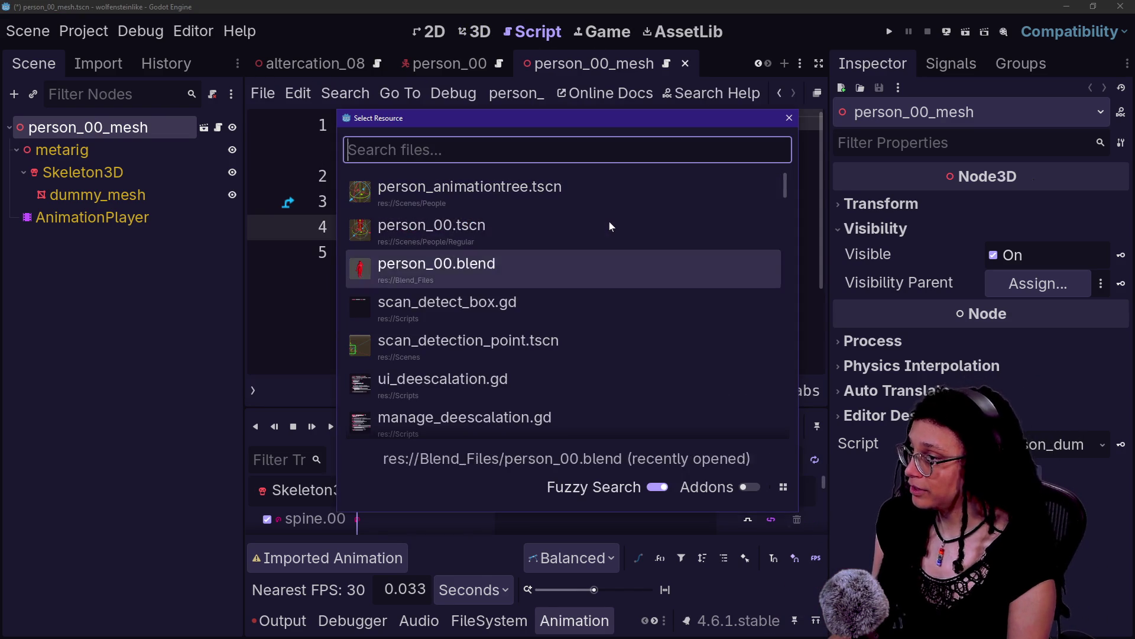
key(Up)
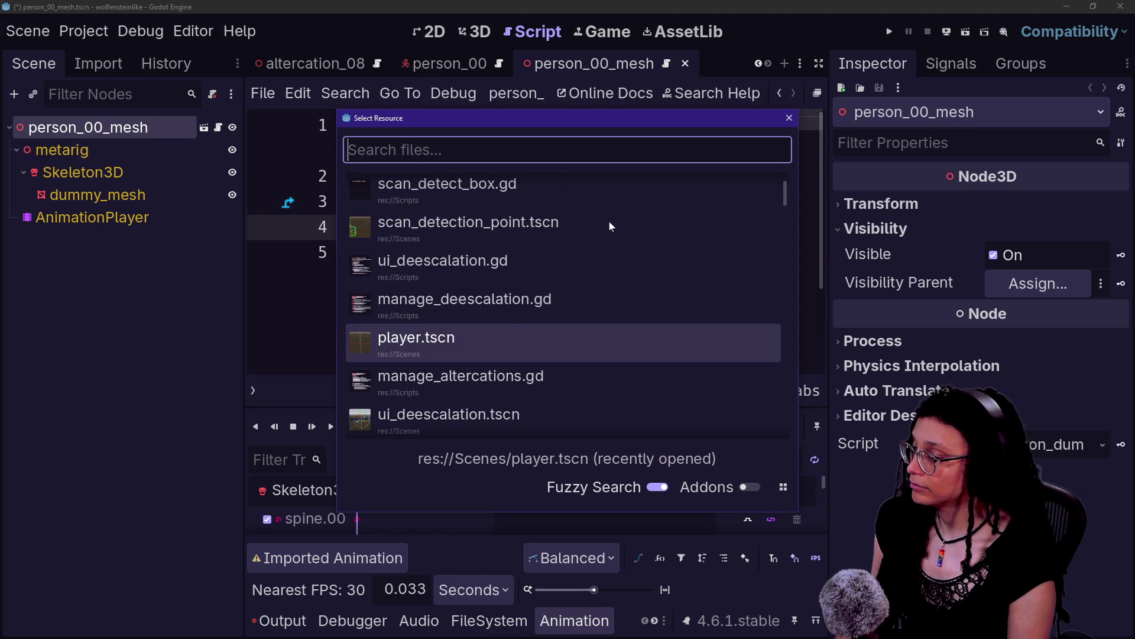
key(Up)
key(Return)
click(609, 254)
key(ctrl+shift+F11)
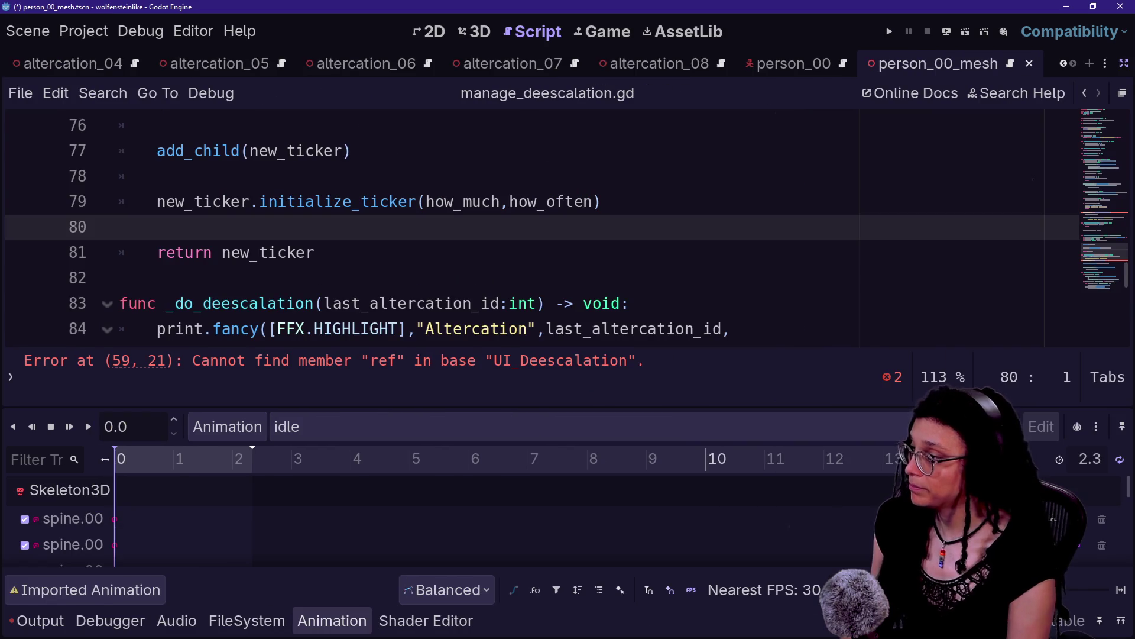
Open manage_altercations.gd via a 'man_a' search and review line 23.
key(shift+alt+o)
text(al)
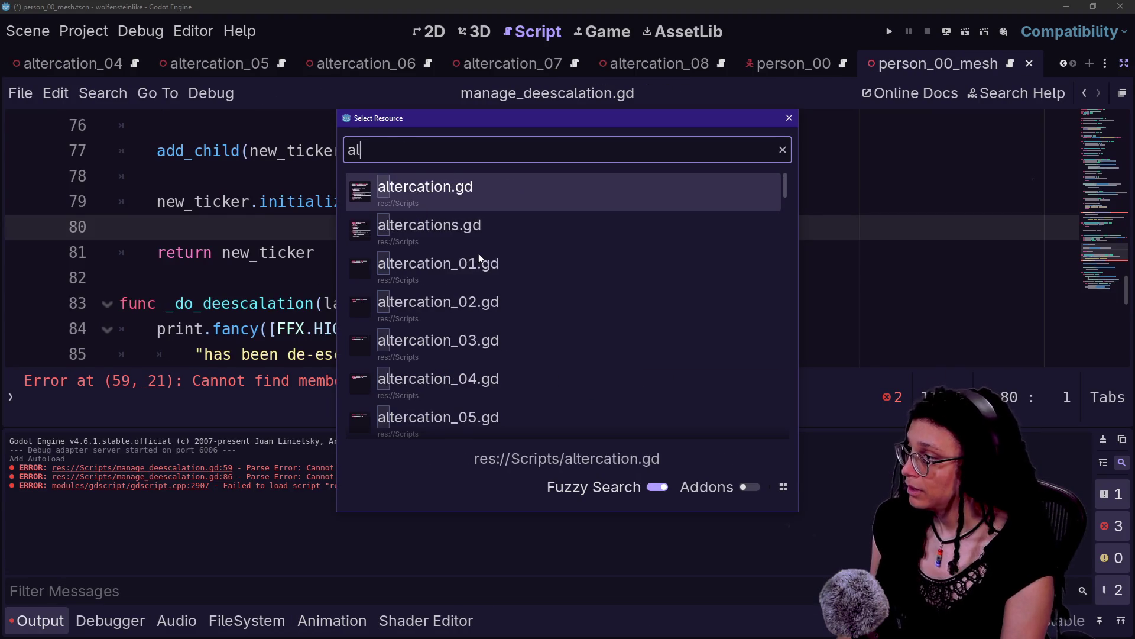
key(BackSpace)
key(BackSpace)
key(BackSpace)
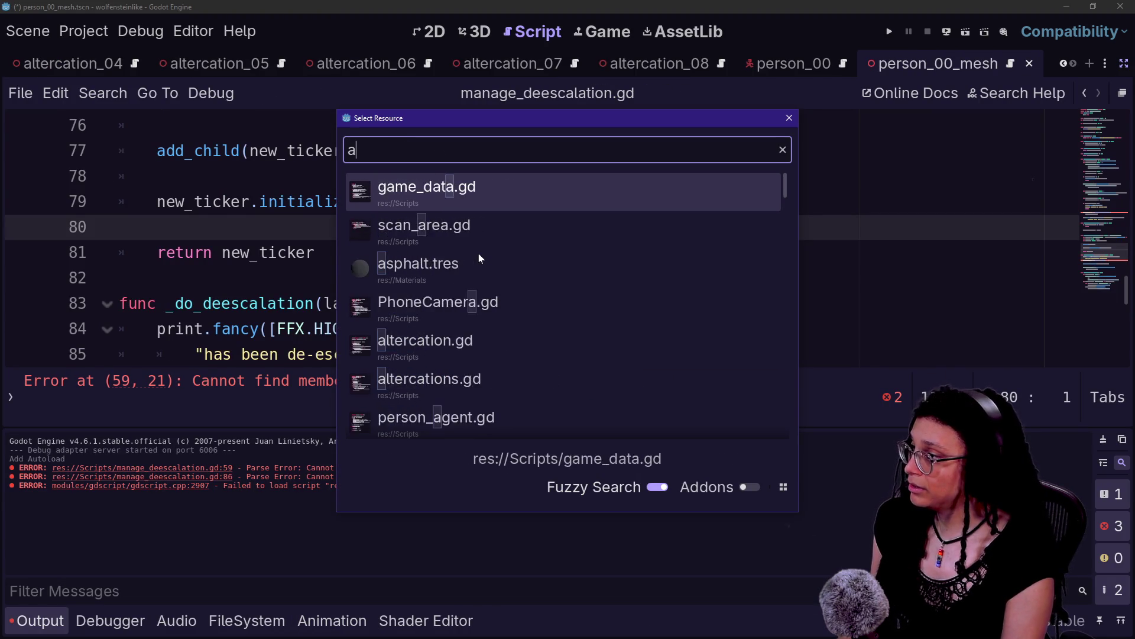
text(man_a)
key(Return)
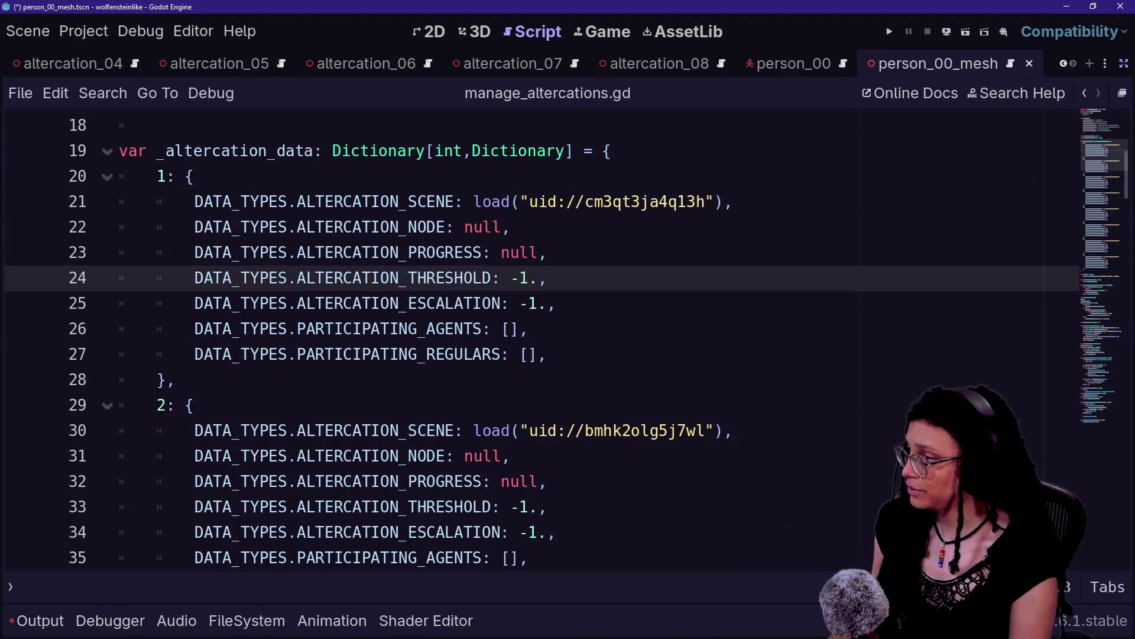
drag(233, 252, 537, 252)
click(539, 252)
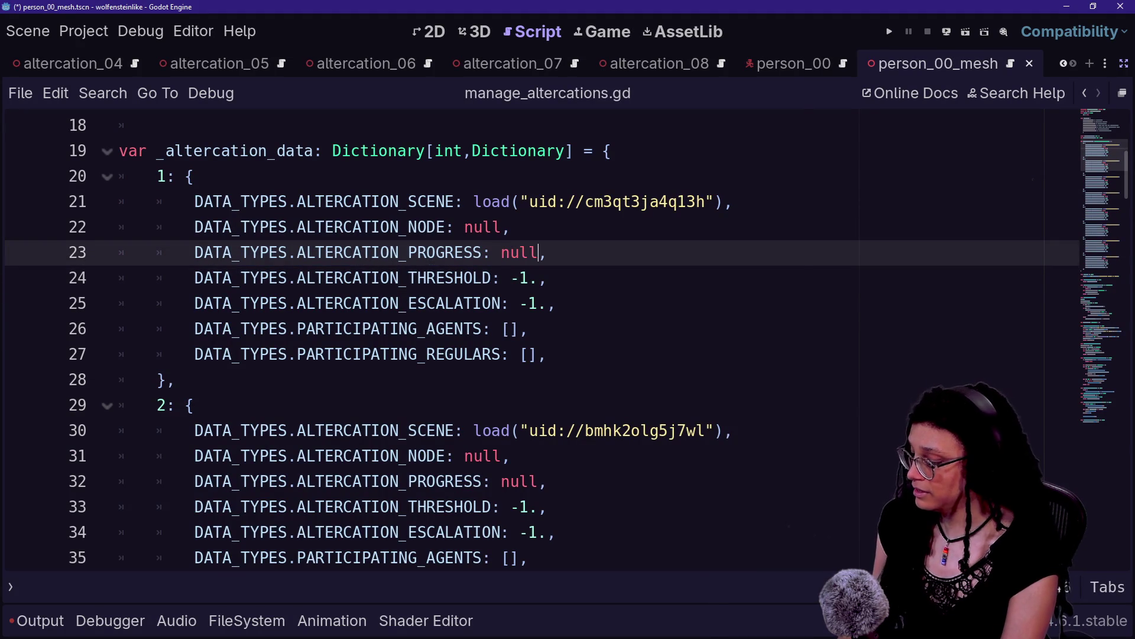
Open the scan_detection_point.tscn scene from a 'scan_detection' Quick Open search.
key(shift+alt+o)
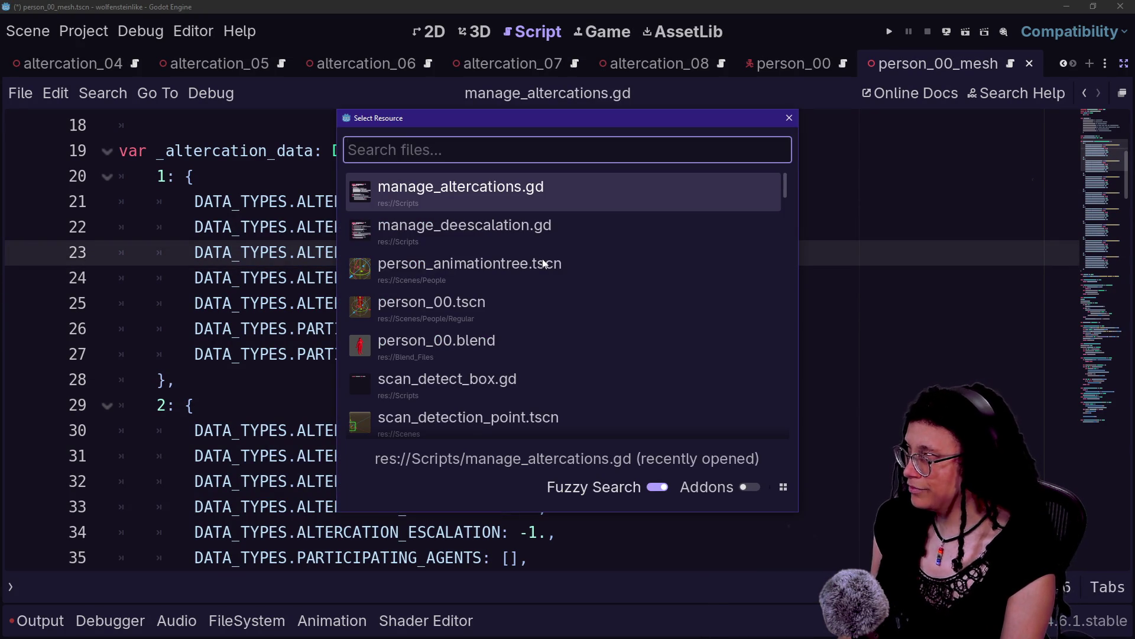
text(tic)
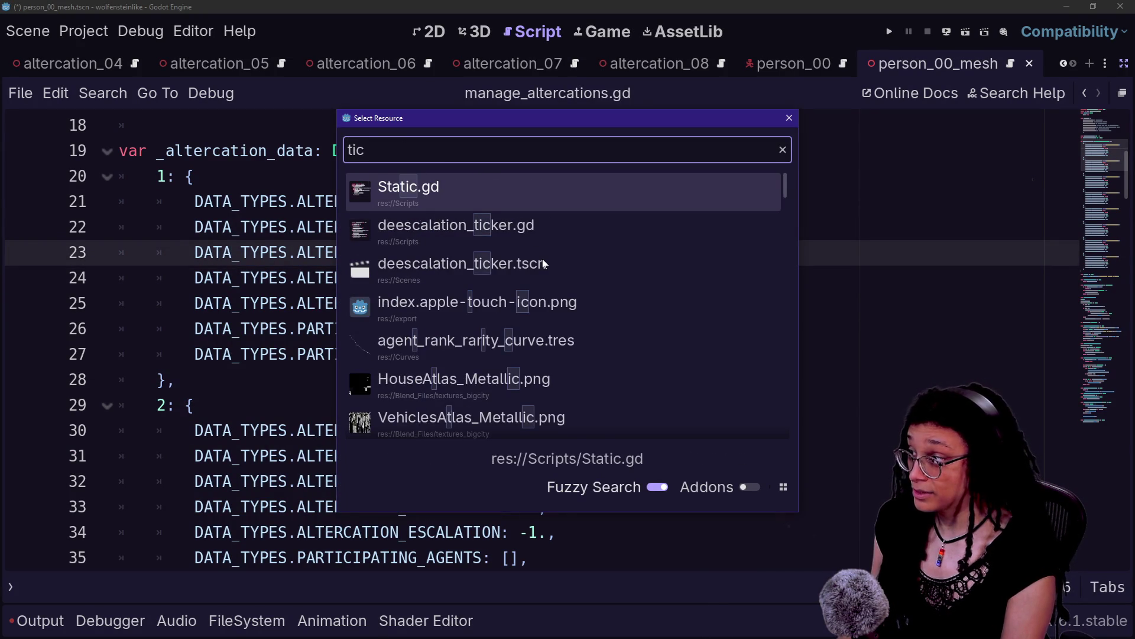
key(BackSpace)
key(BackSpace)
key(BackSpace)
text(scan_detec)
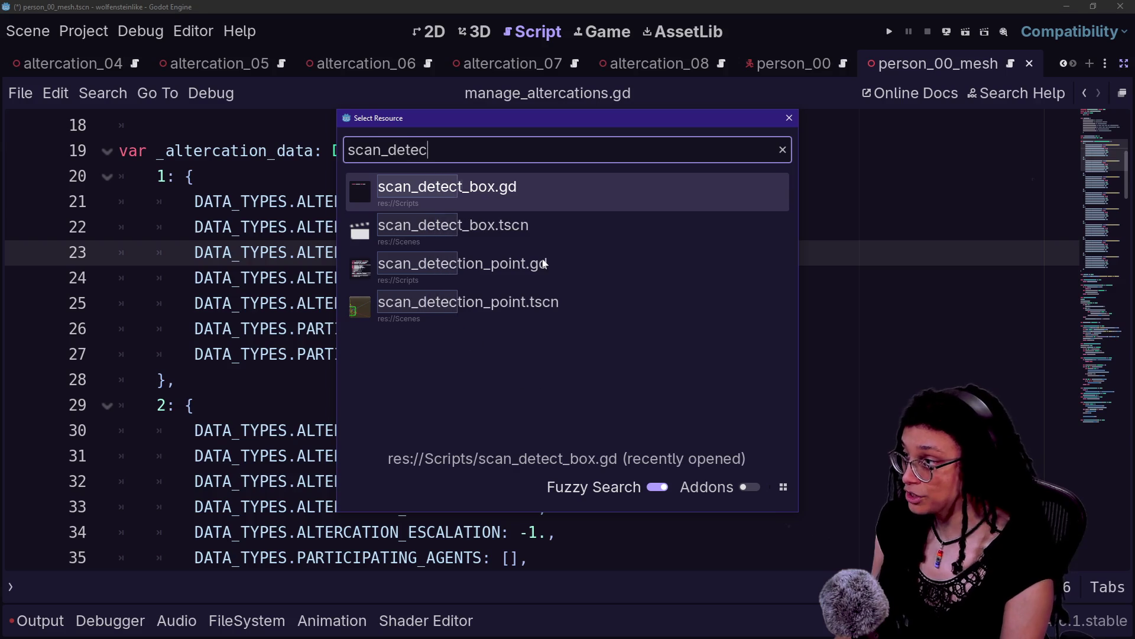
text(tion)
key(Down)
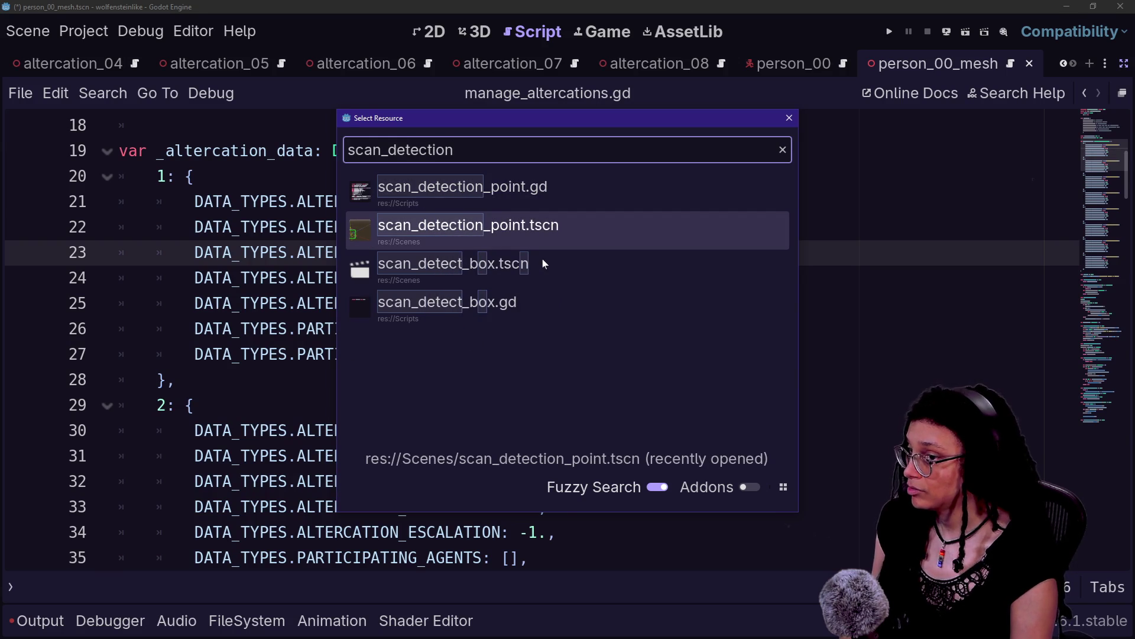
key(Return)
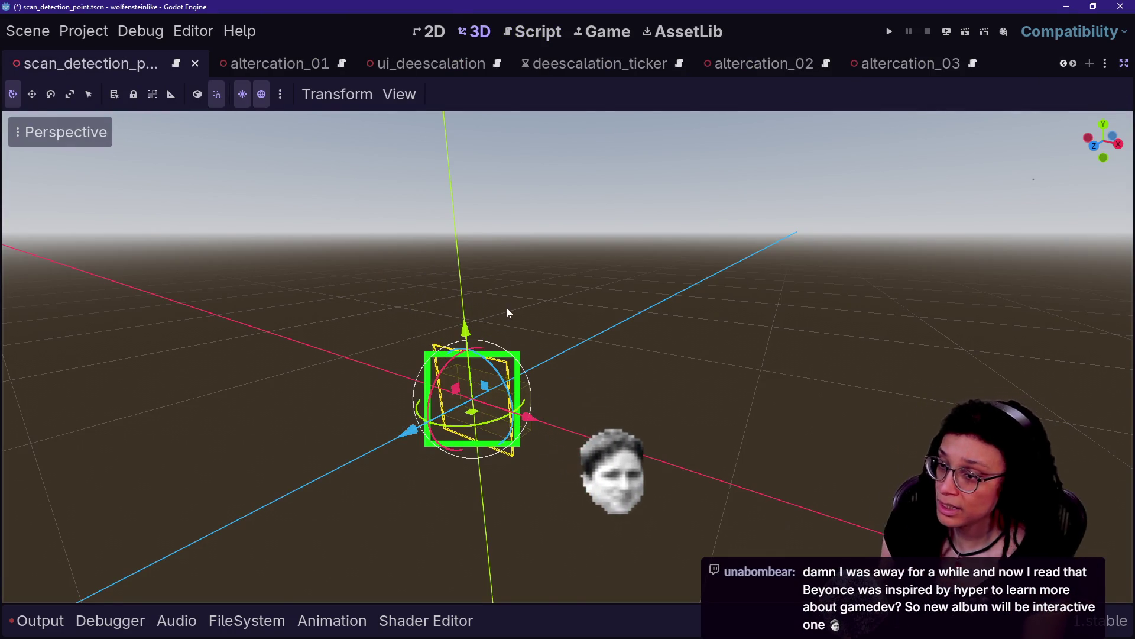
Orbit, tilt and zoom around the scan detection point, then run the project.
drag(515, 291, 494, 324)
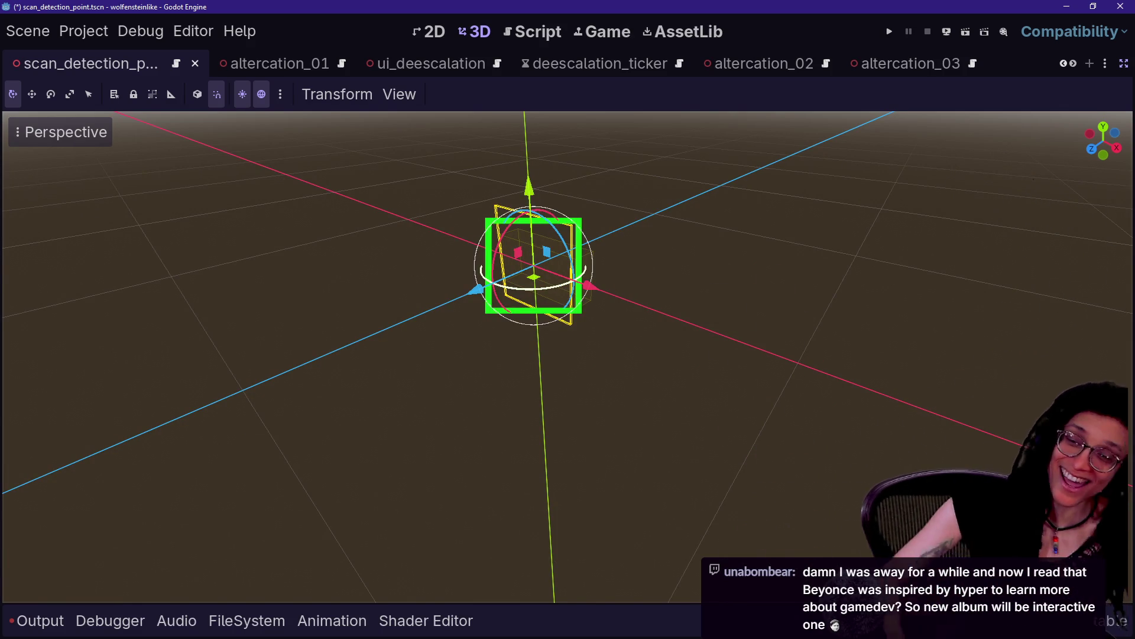
mouse_move(568, 355)
mouse_down()
mouse_move(568, 414)
mouse_move(568, 307)
mouse_up()
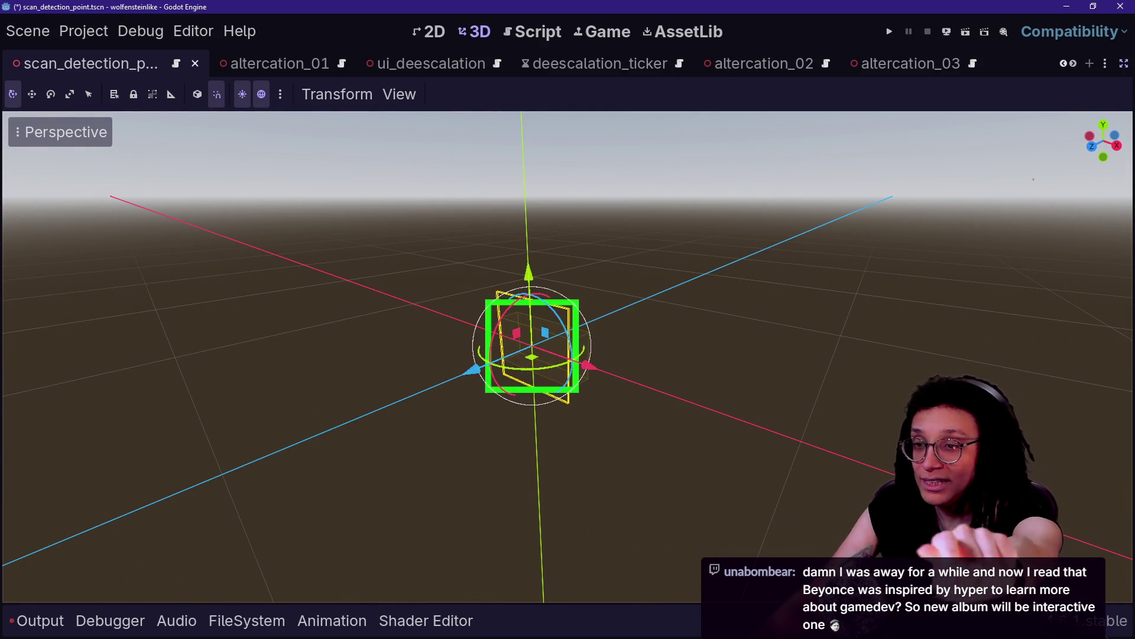
mouse_move(568, 355)
mouse_down()
mouse_move(632, 343)
mouse_move(596, 266)
mouse_move(533, 355)
mouse_move(591, 296)
mouse_move(581, 408)
mouse_up()
scroll(516, 297, up, 1)
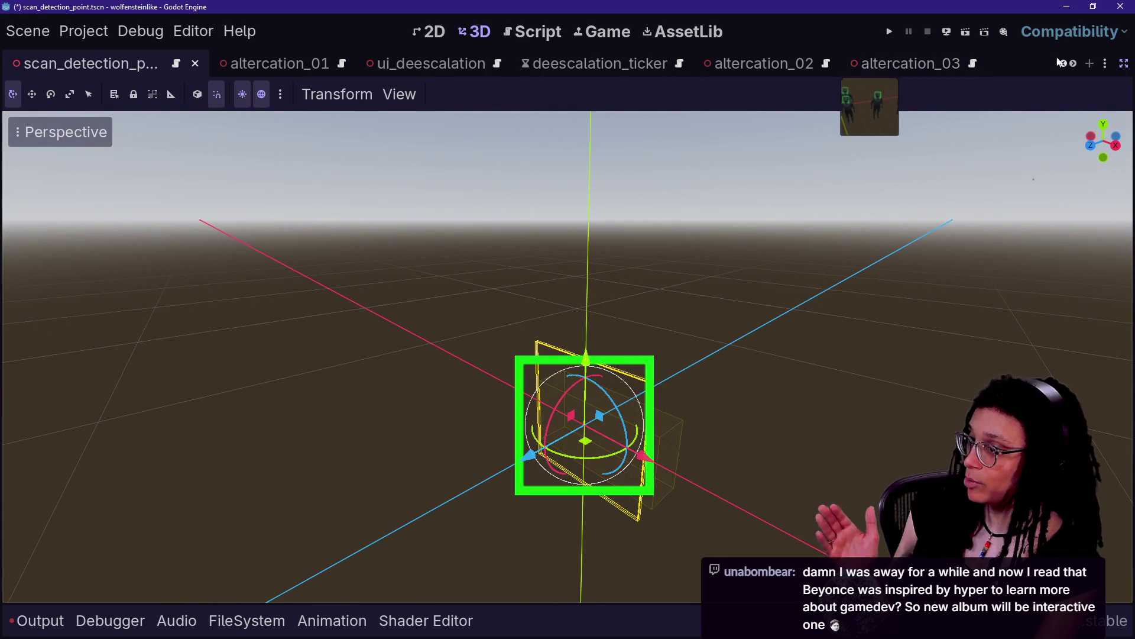
click(888, 32)
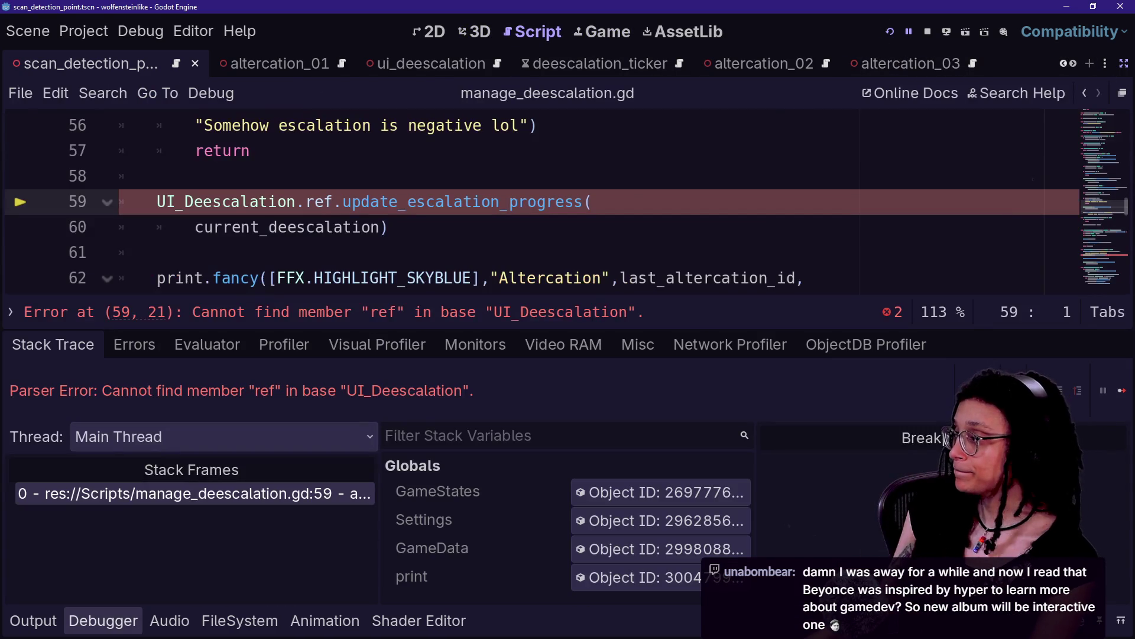
Review the missing 'ref' parser error at line 59 with the bottom panel hidden.
click(389, 228)
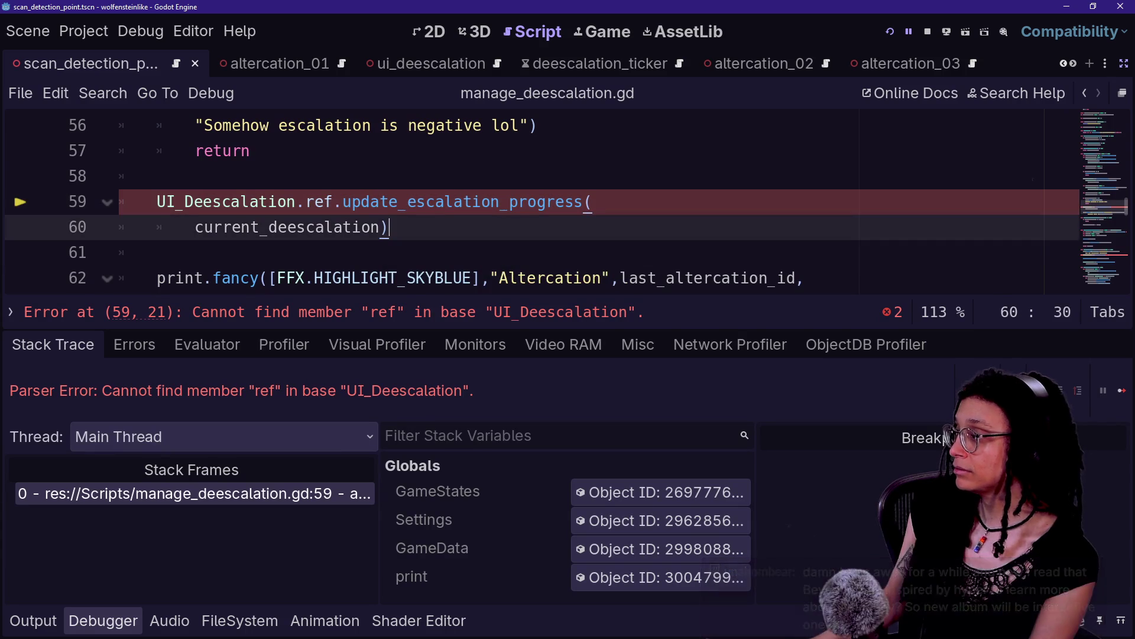
key(F8)
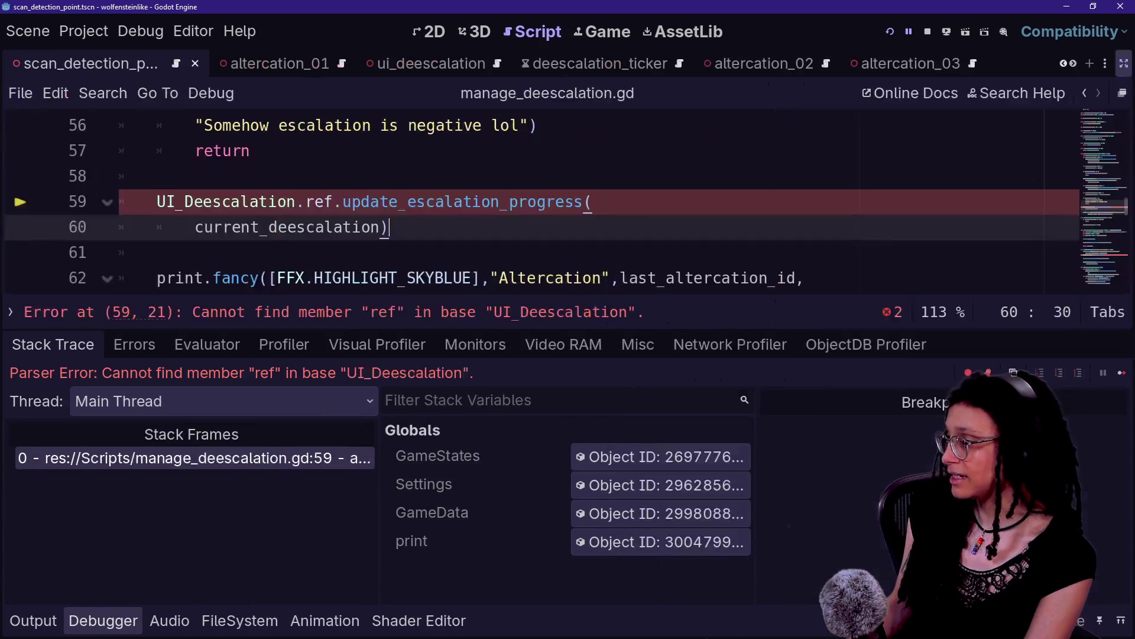
scroll(457, 246, up, 1)
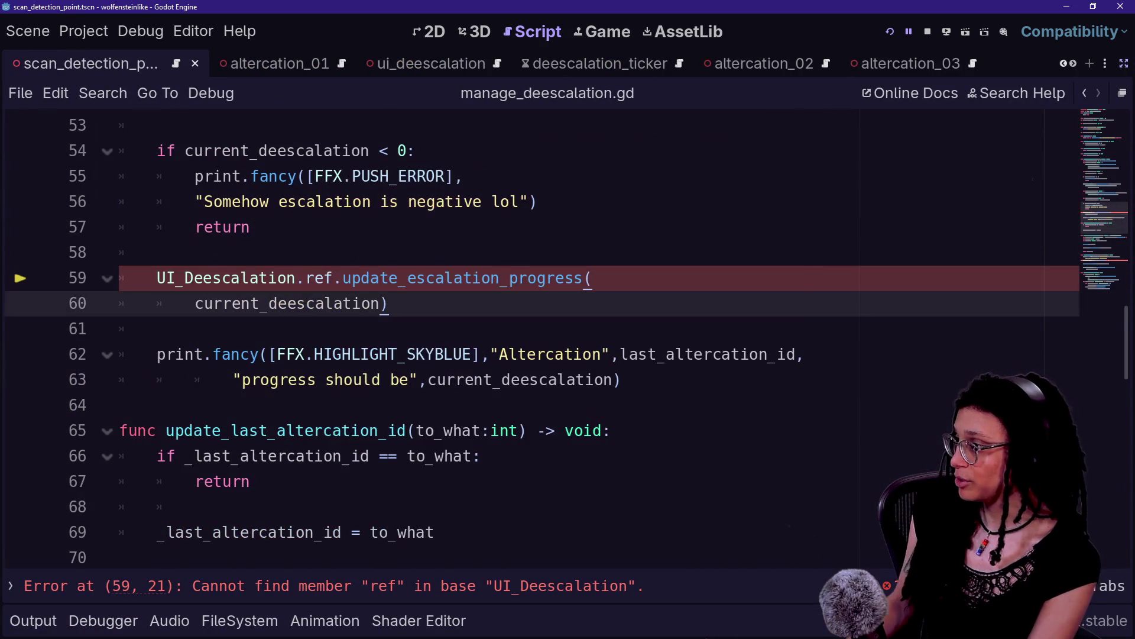
key(shift+alt+o)
key(Escape)
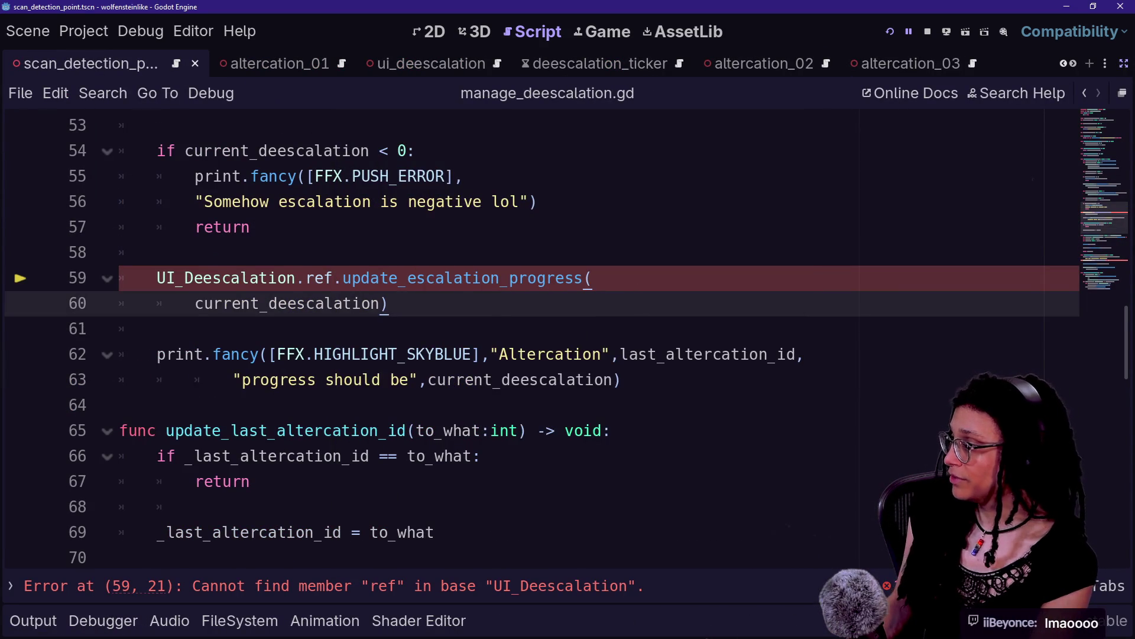
scroll(567, 341, up, 17)
scroll(568, 340, down, 2)
scroll(567, 340, up, 2)
Open scan_detection_point.gd from a 'scan_detect' Quick Open search.
key(shift+alt+o)
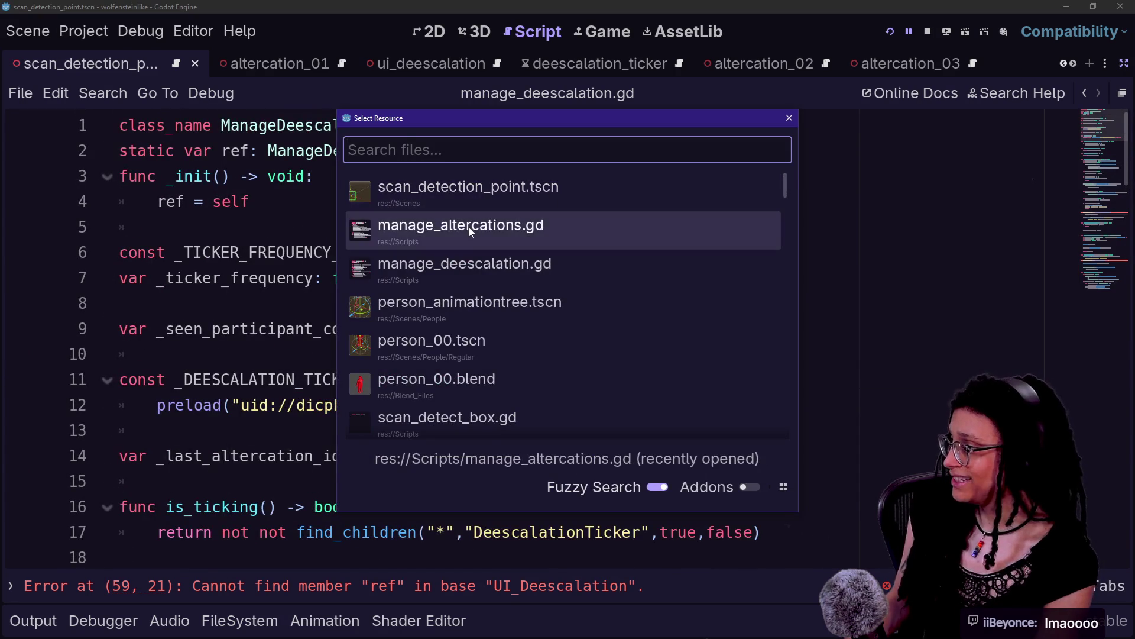
text(dvsn_fa)
key(BackSpace)
key(BackSpace)
key(BackSpace)
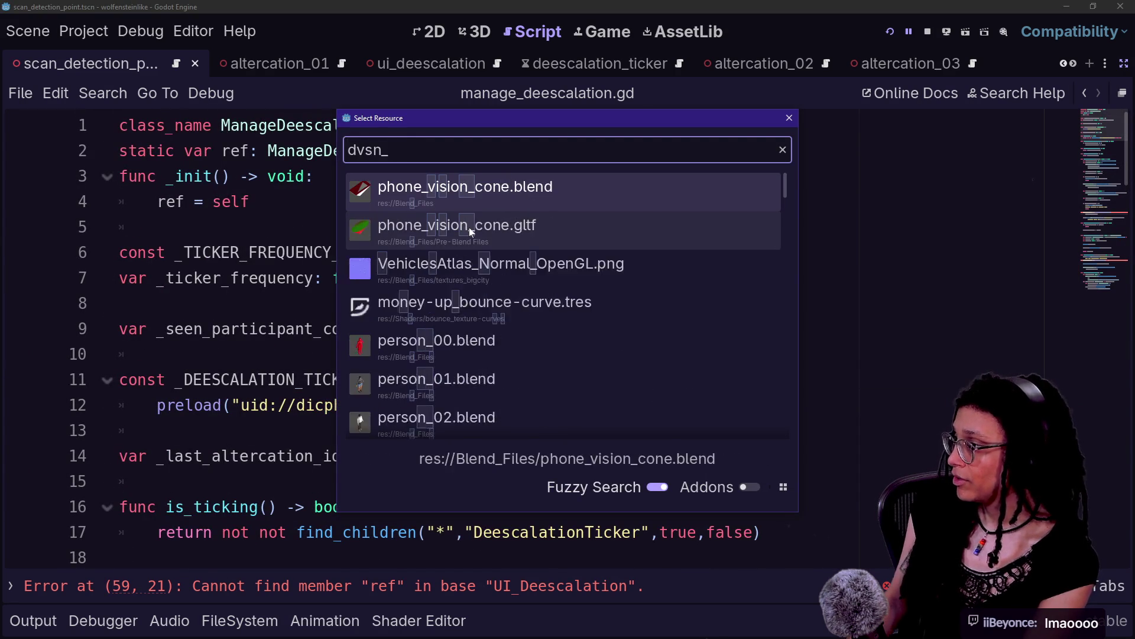
text(scan_detect)
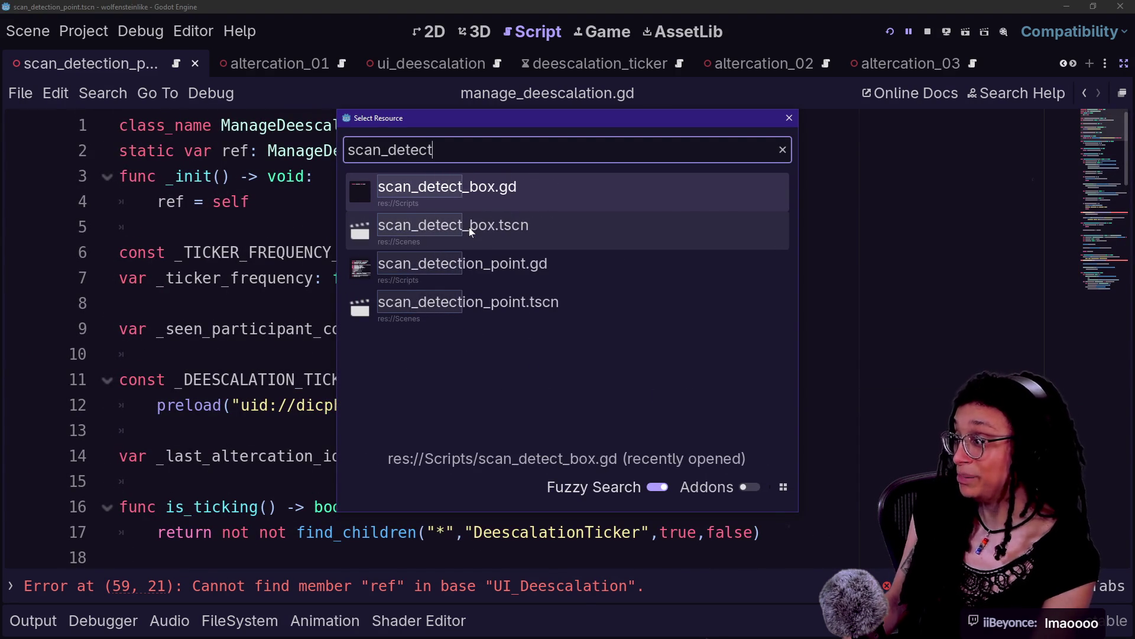
click(471, 231)
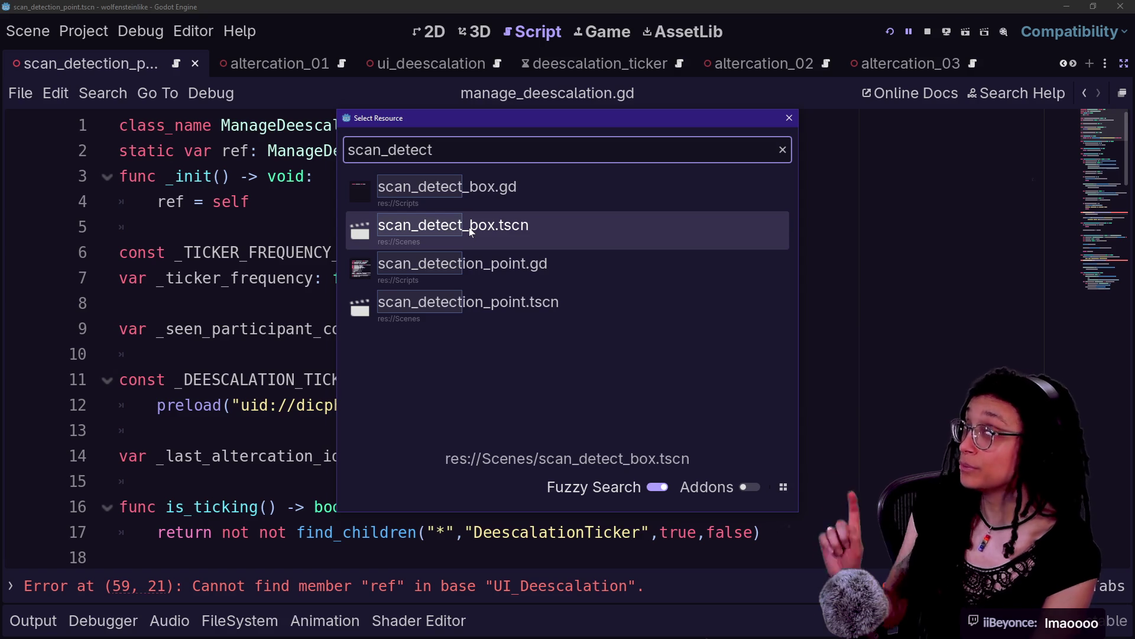
key(Down)
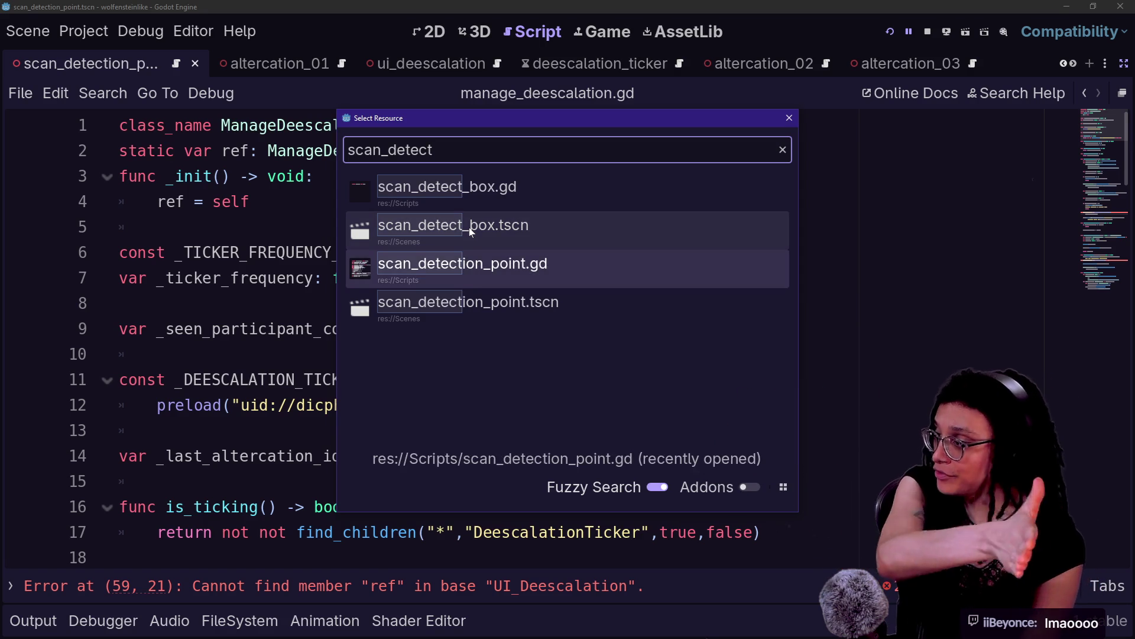
key(Return)
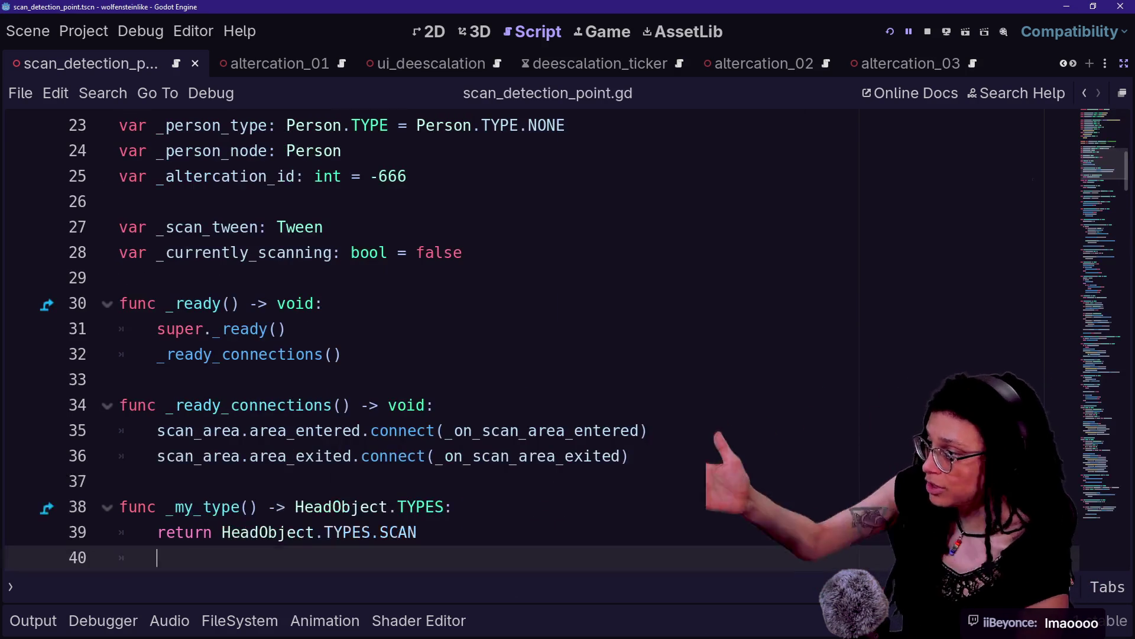
Scroll through scan_detection_point.gd and search it for 'ticker'.
scroll(533, 337, down, 10)
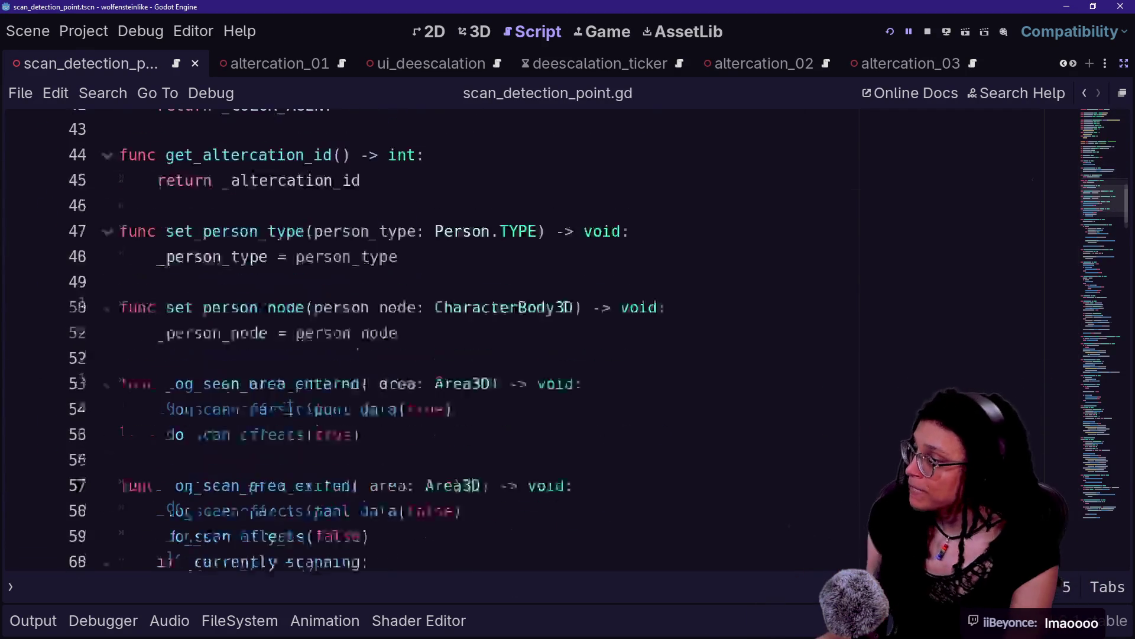
scroll(533, 337, down, 4)
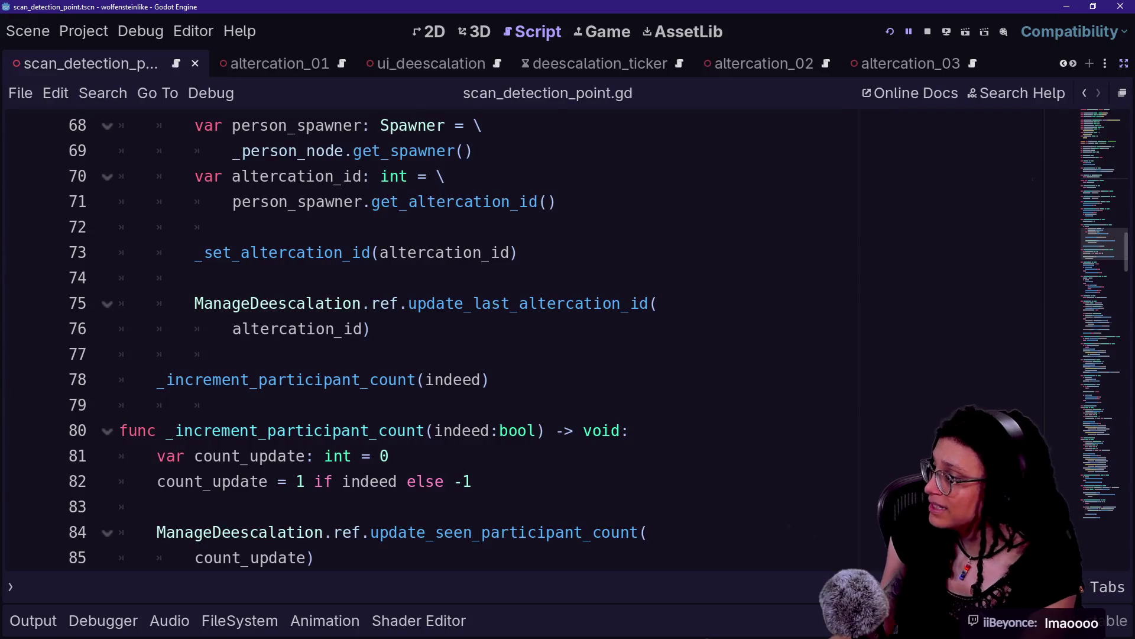
scroll(367, 384, down, 6)
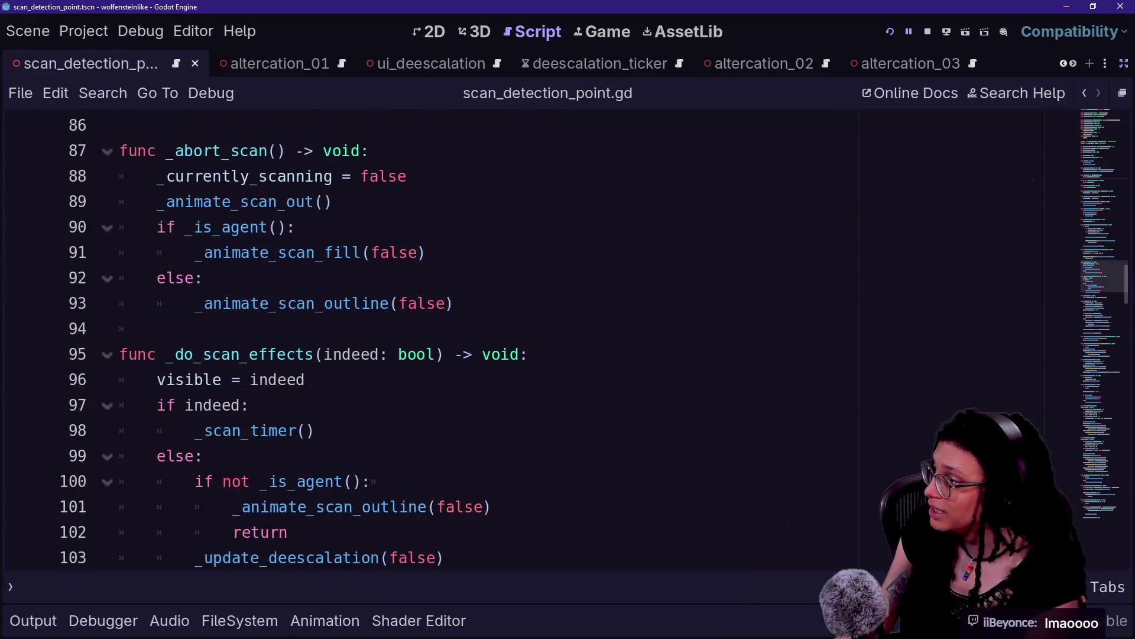
scroll(366, 384, down, 8)
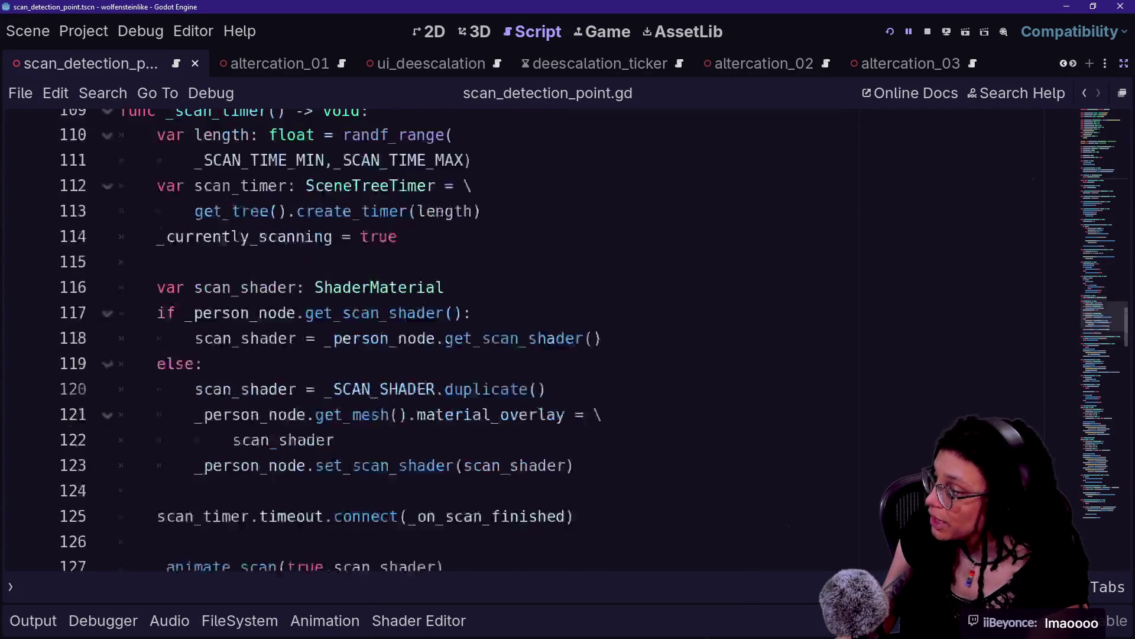
scroll(367, 385, down, 2)
key(ctrl+f)
text(ticker)
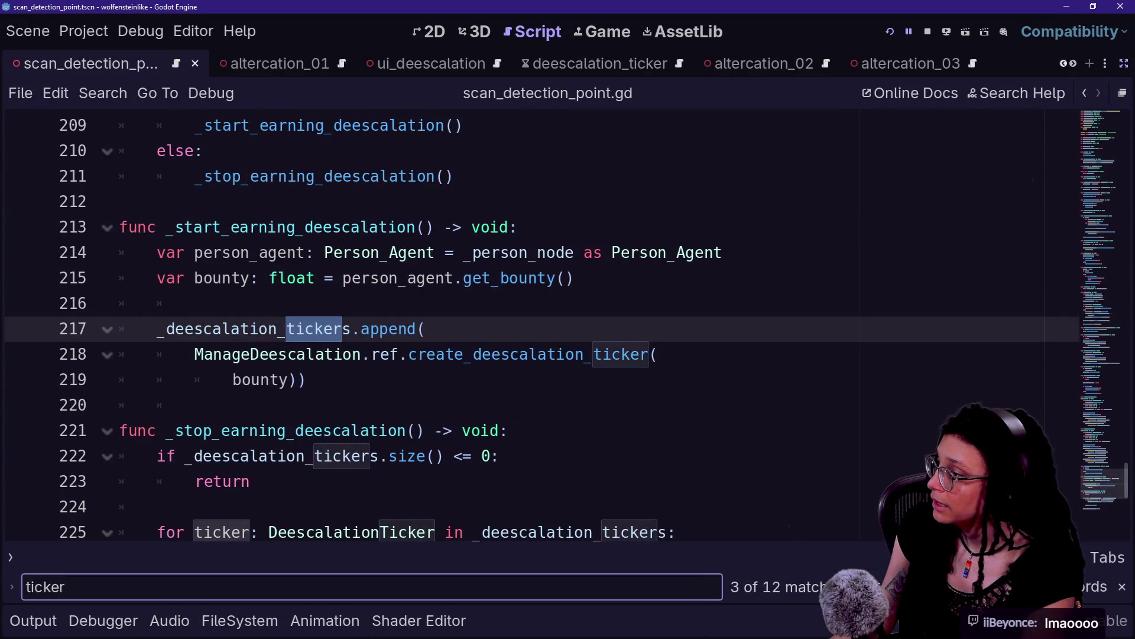
Select and inspect the create_deescalation_ticker call on lines 218–219.
drag(389, 354, 644, 354)
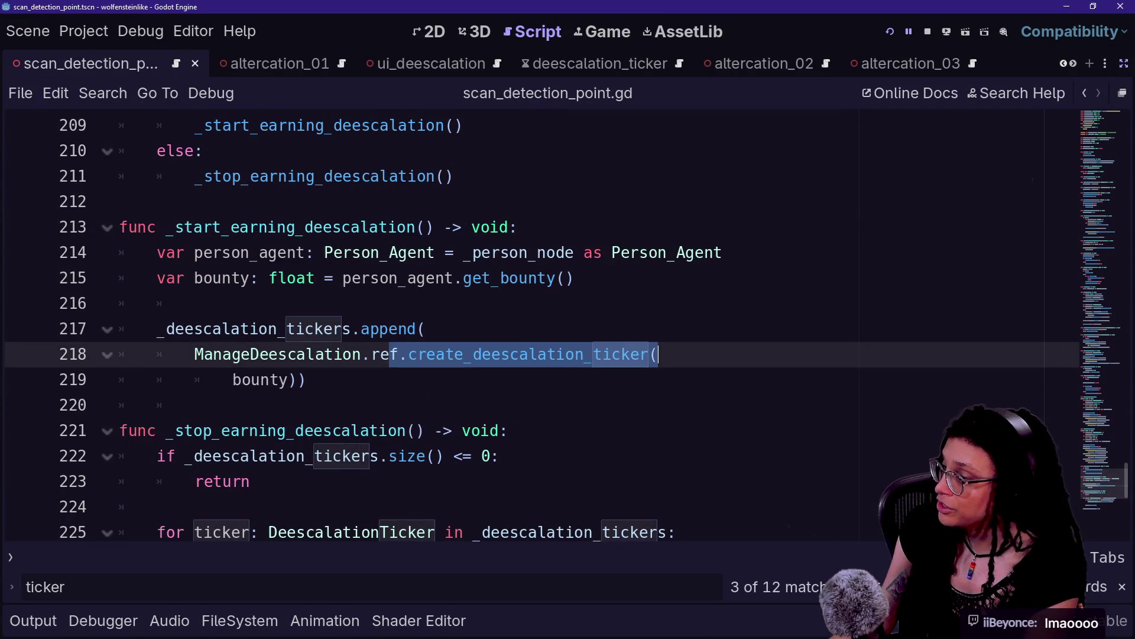
drag(435, 355, 307, 380)
click(307, 379)
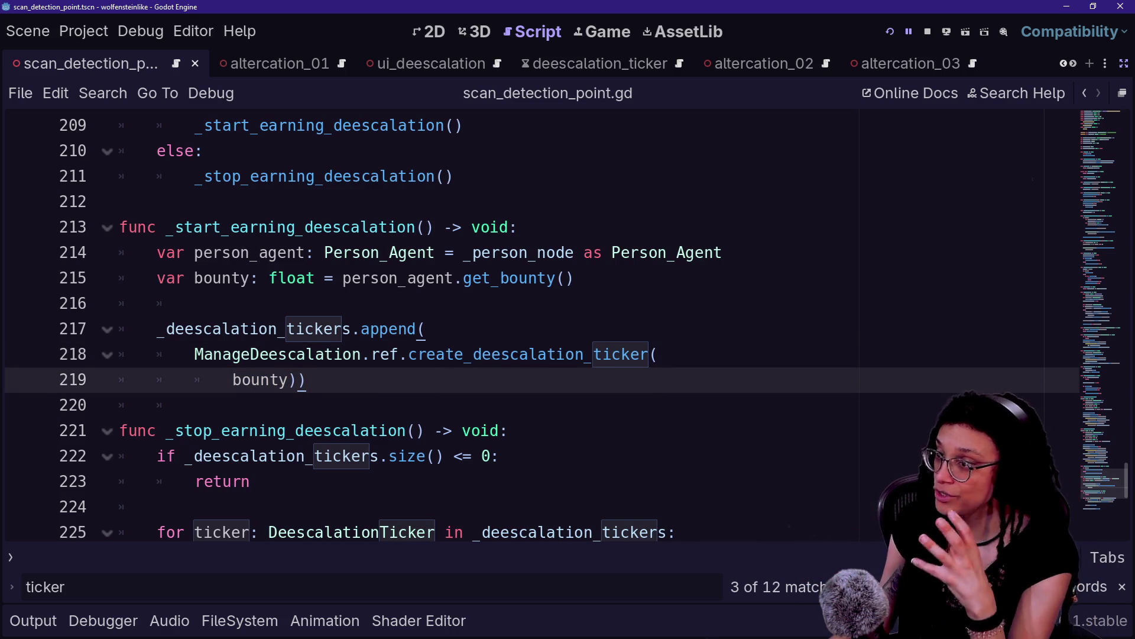
key(shift+Right)
key(shift+Right)
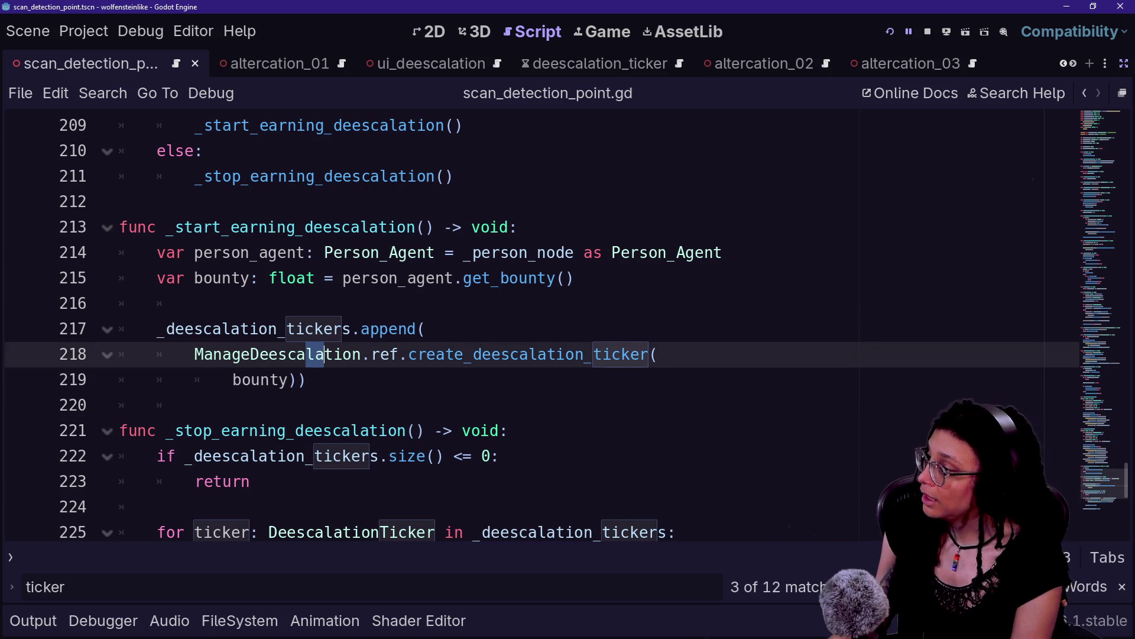
mouse_move(324, 354)
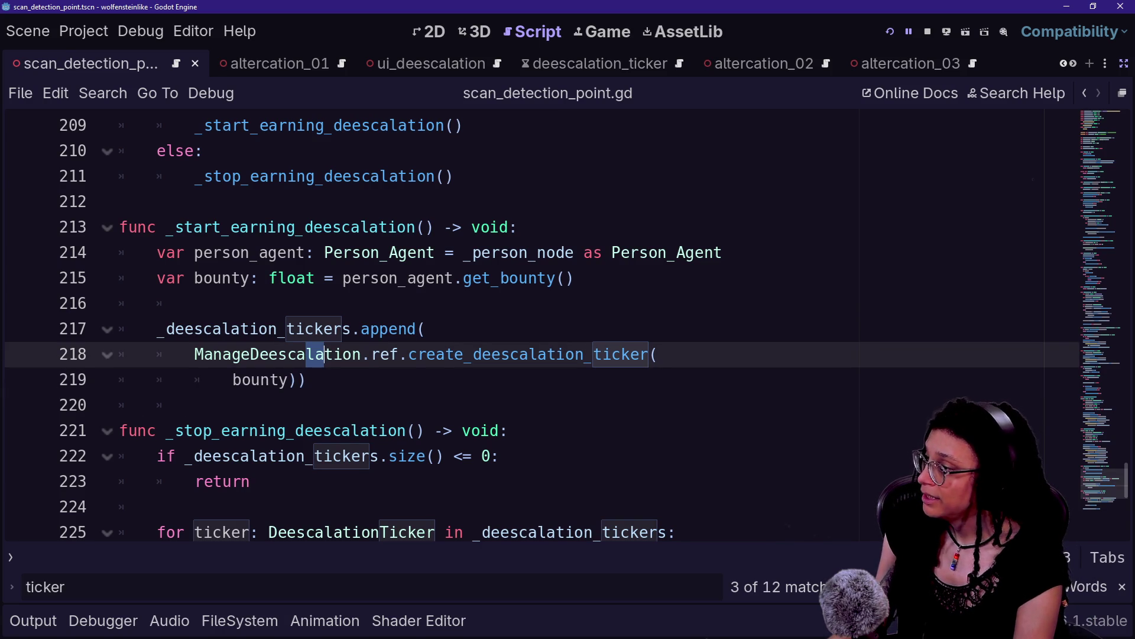
click(659, 354)
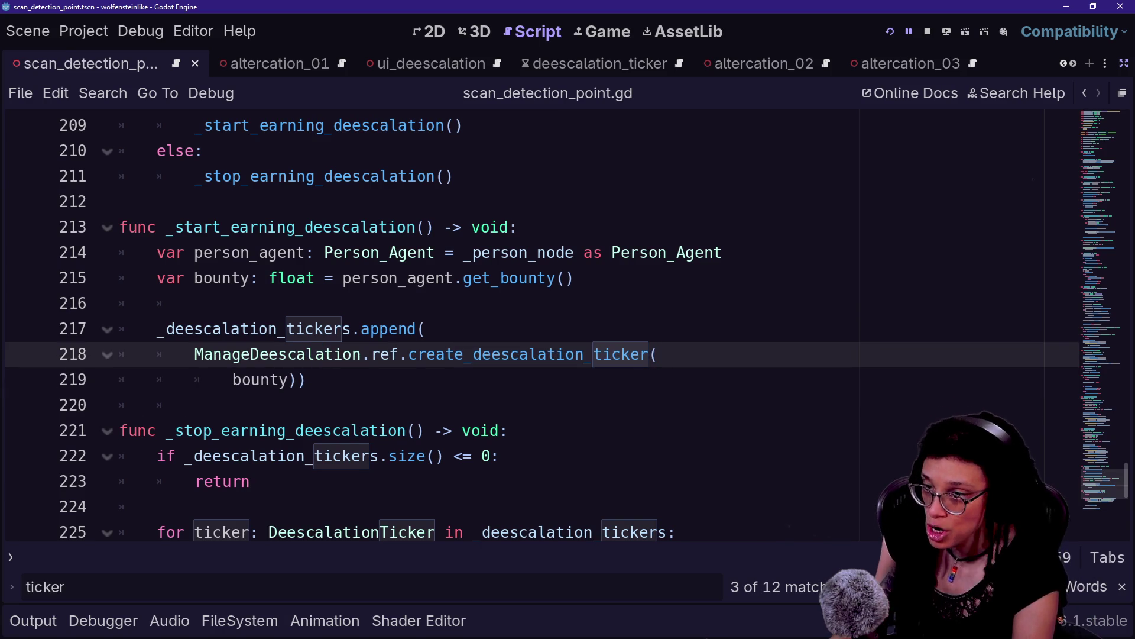
mouse_move(658, 354)
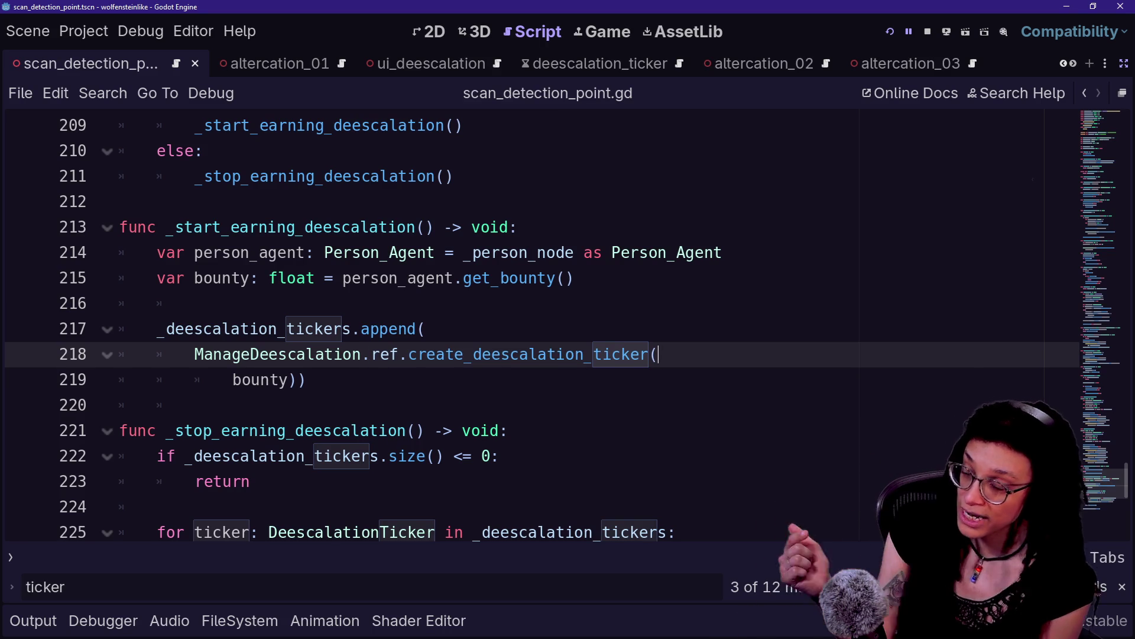
Re-examine the ticker append on line 217 and place the caret after bounty on line 219.
click(426, 329)
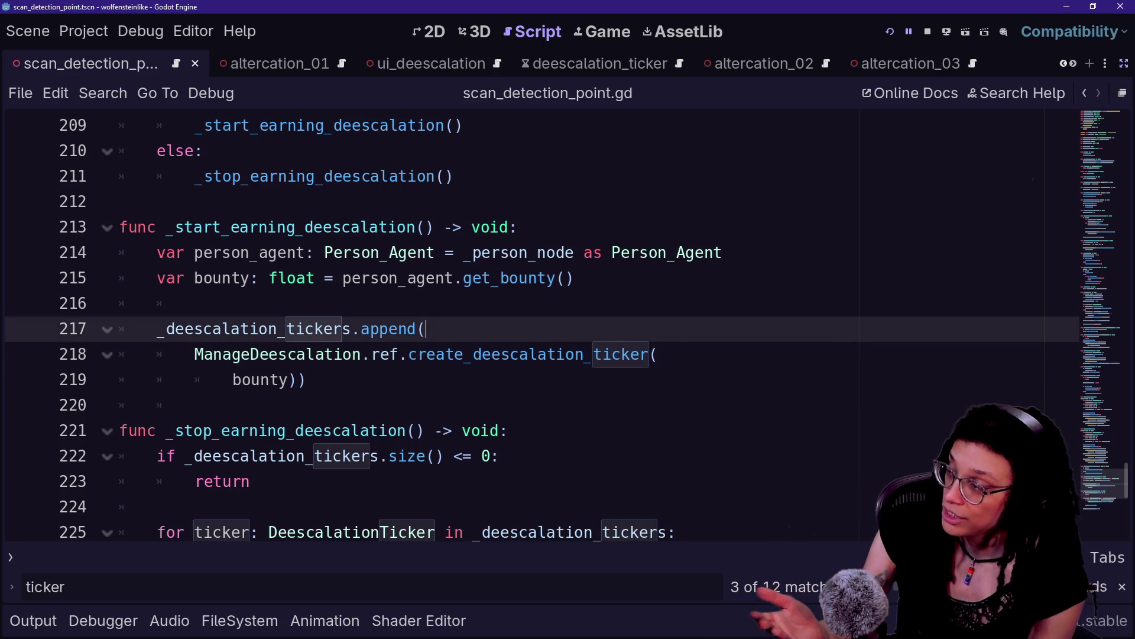
right_click(571, 341)
key(Escape)
scroll(393, 239, up, 5)
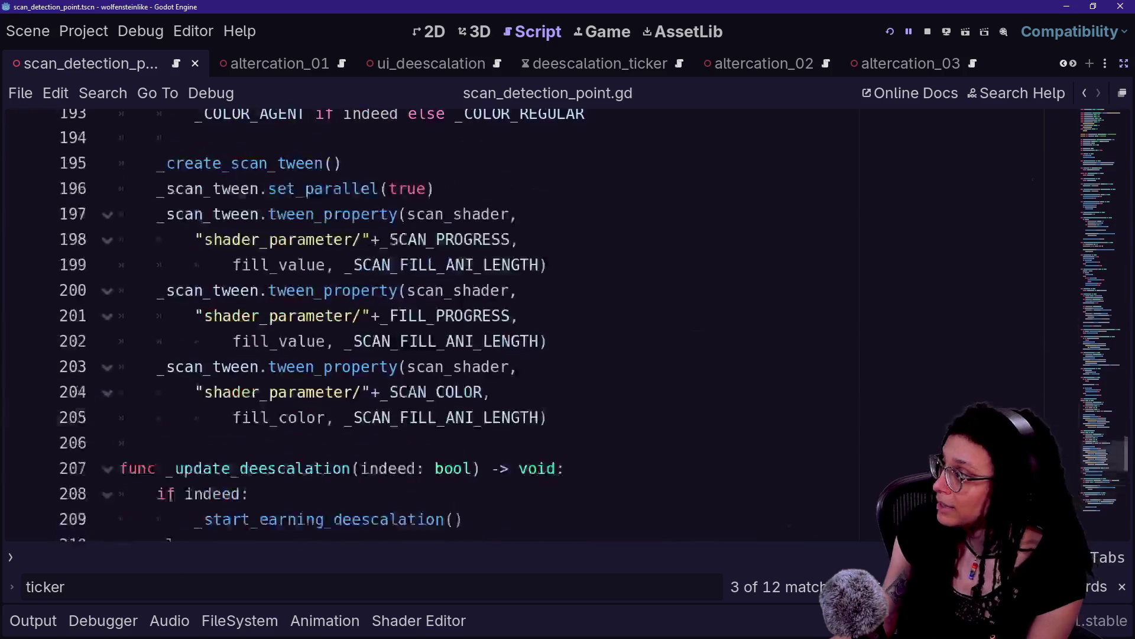
scroll(393, 239, up, 20)
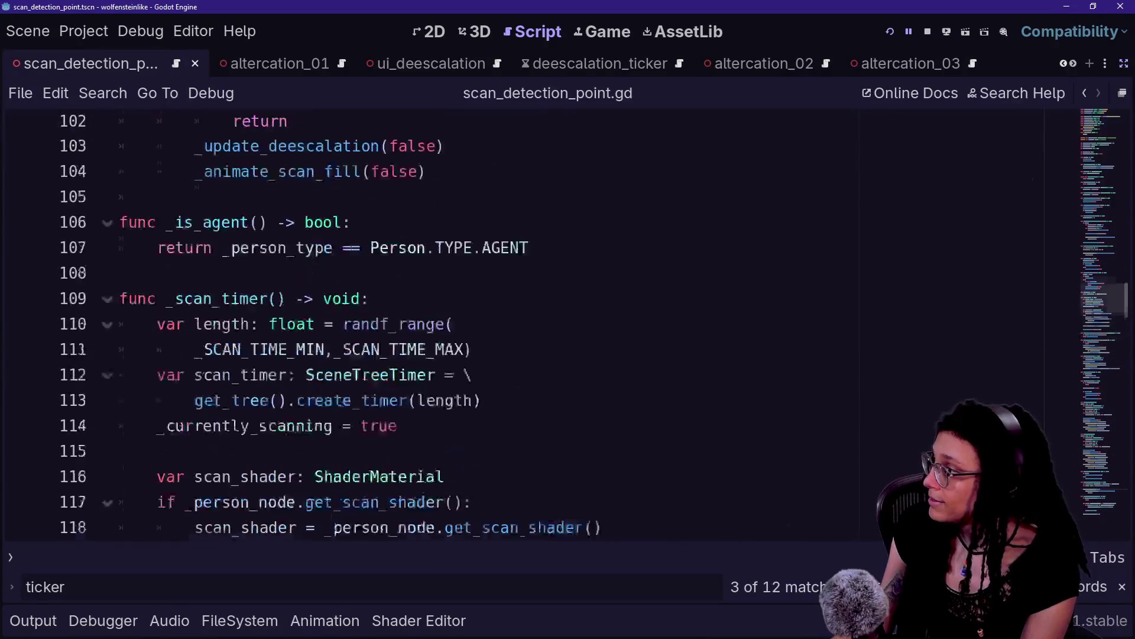
scroll(393, 239, up, 20)
scroll(393, 239, down, 3)
scroll(568, 327, down, 2)
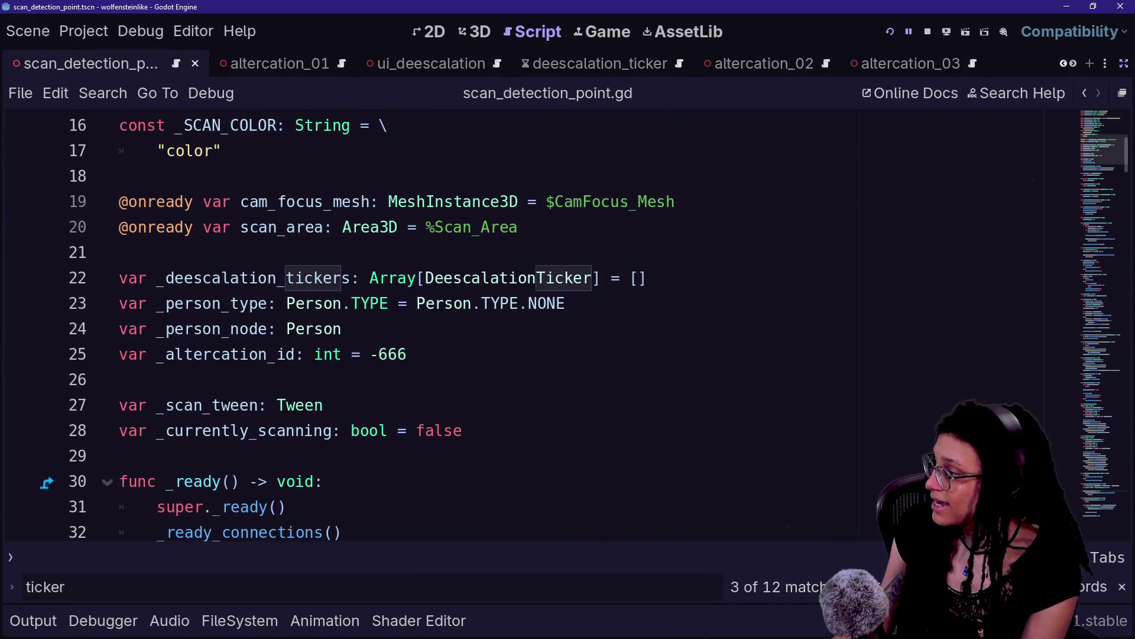
click(121, 379)
key(ctrl+f)
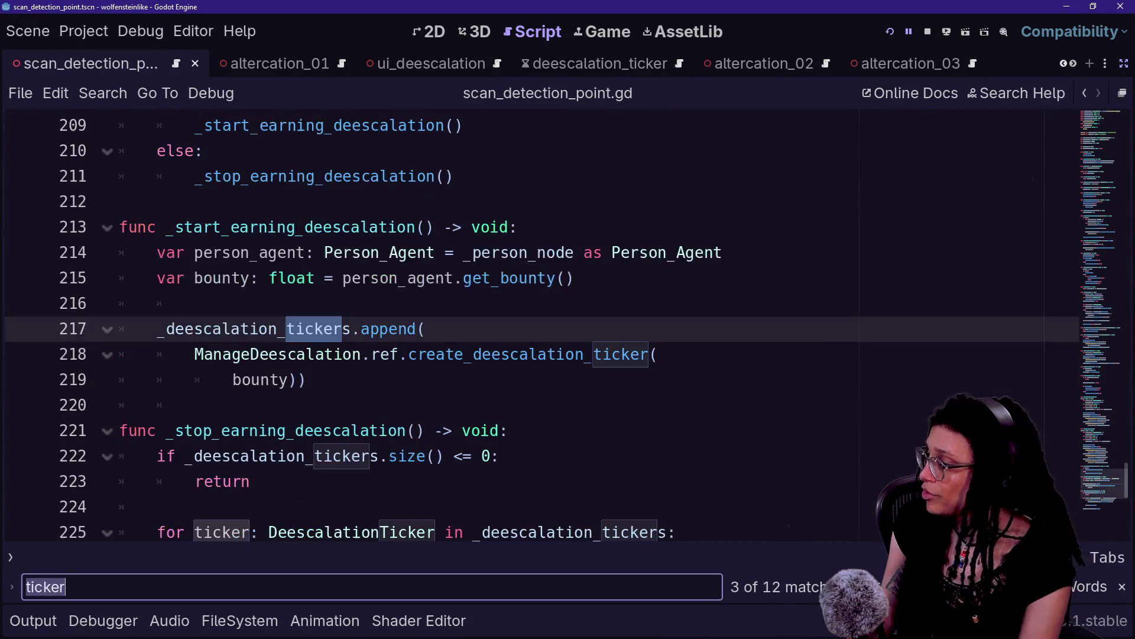
click(289, 379)
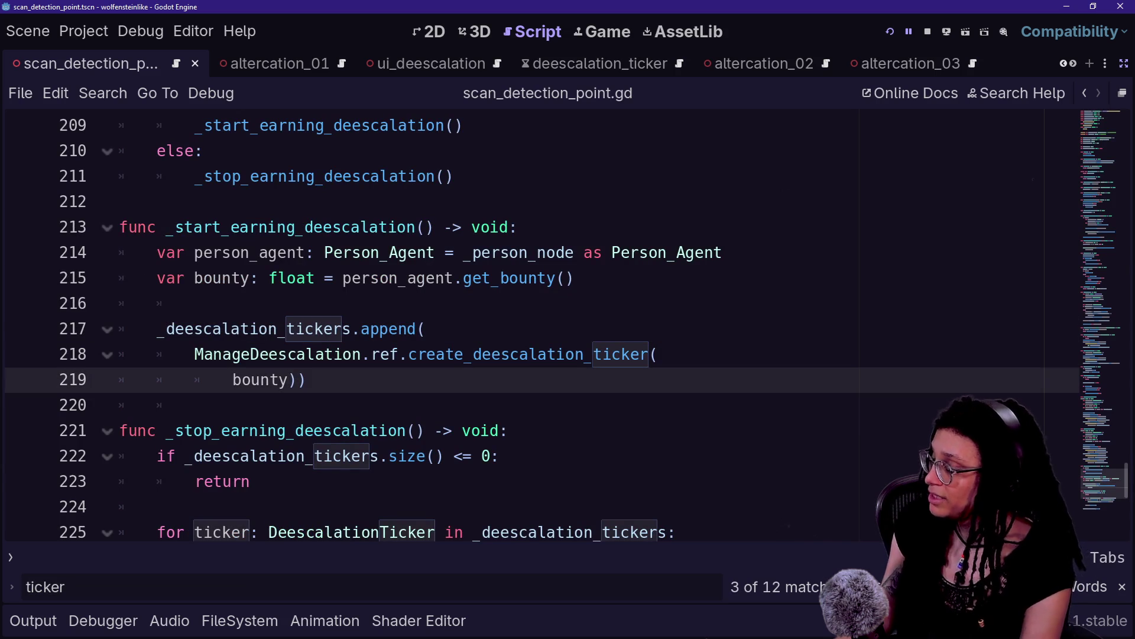
Insert ', _altercation_id' after bounty in the line 219 ticker call and save the script.
click(297, 380)
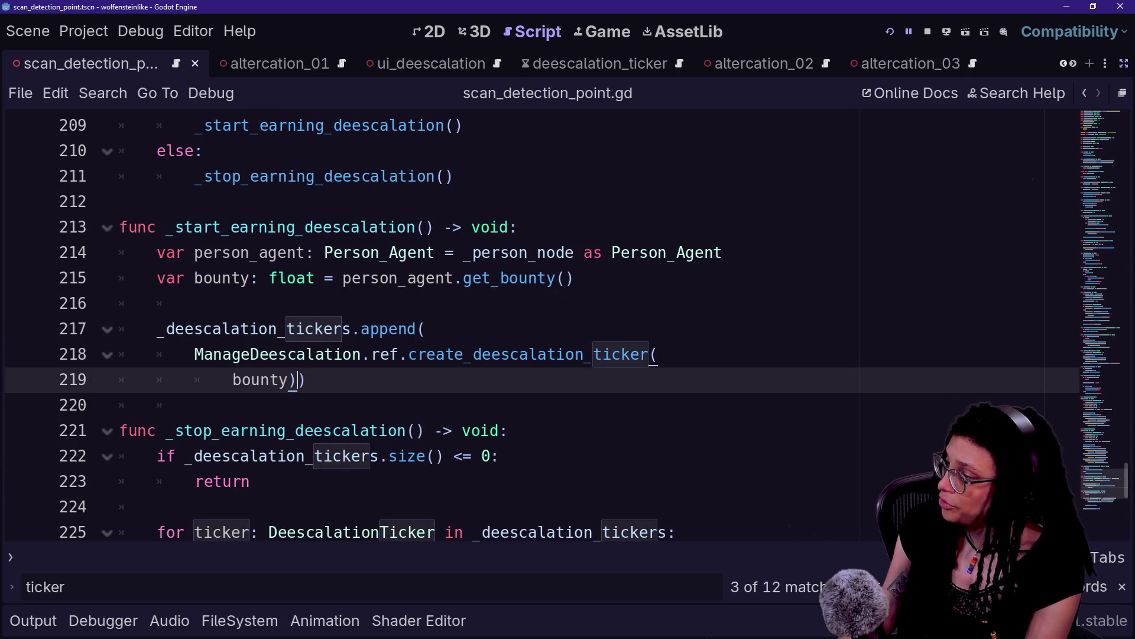
text(,a)
key(BackSpace)
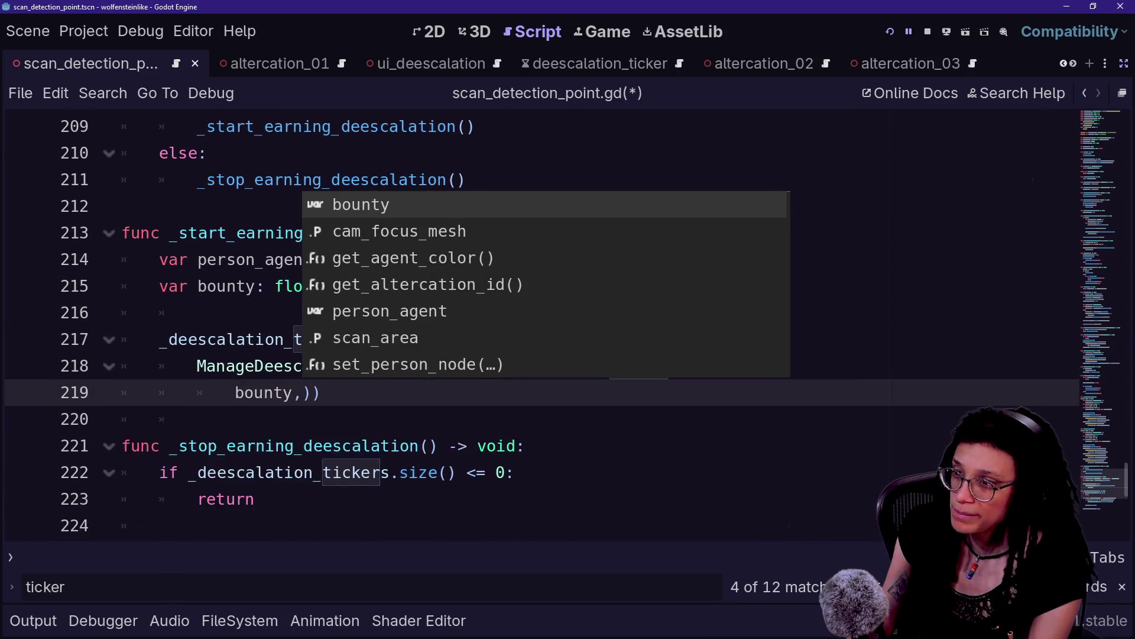
click(160, 405)
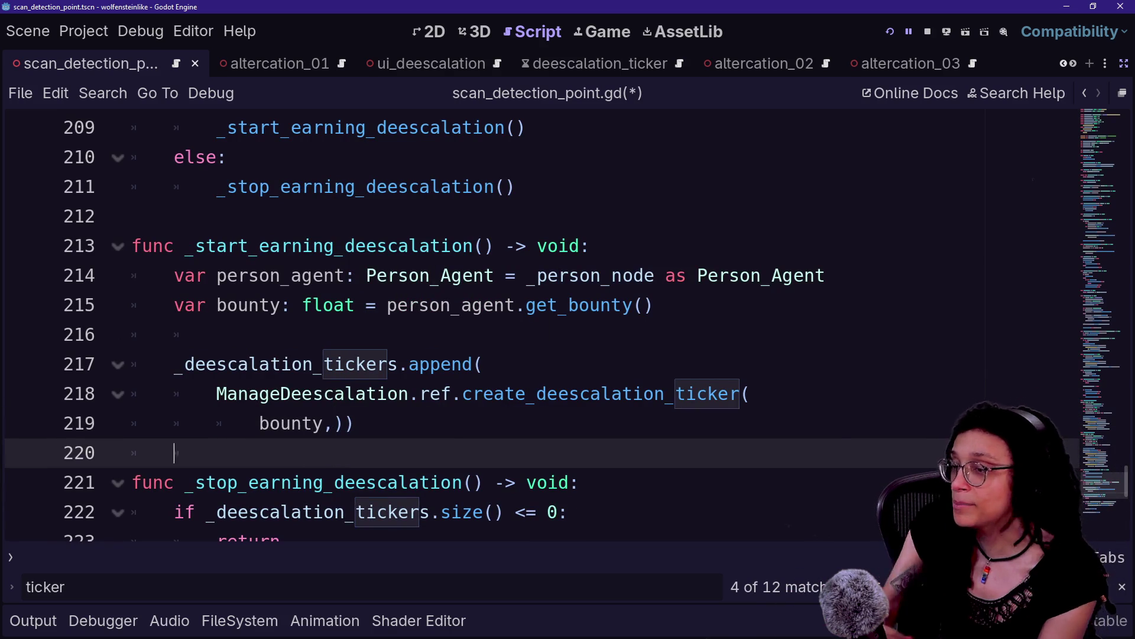
click(333, 422)
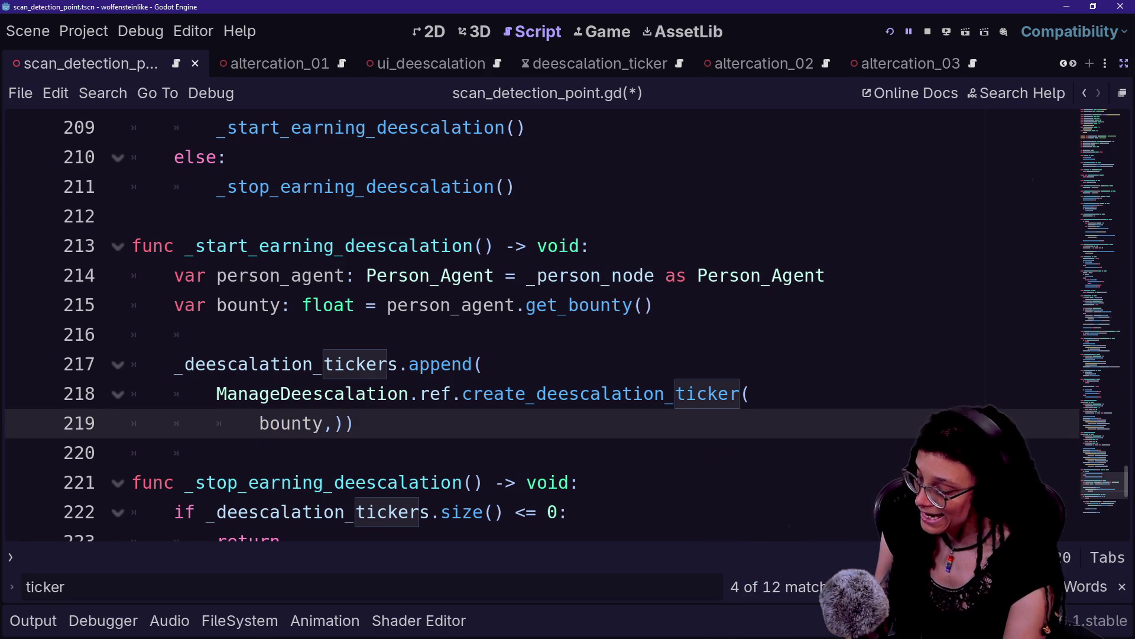
text(al)
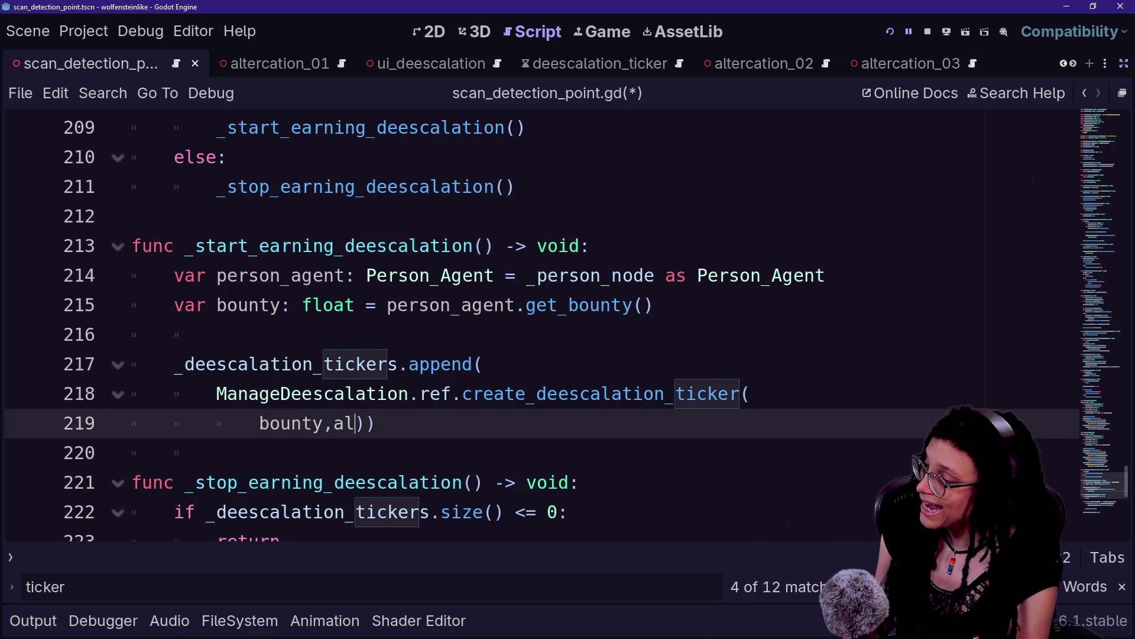
key(BackSpace)
key(BackSpace)
key(BackSpace)
text(, _al)
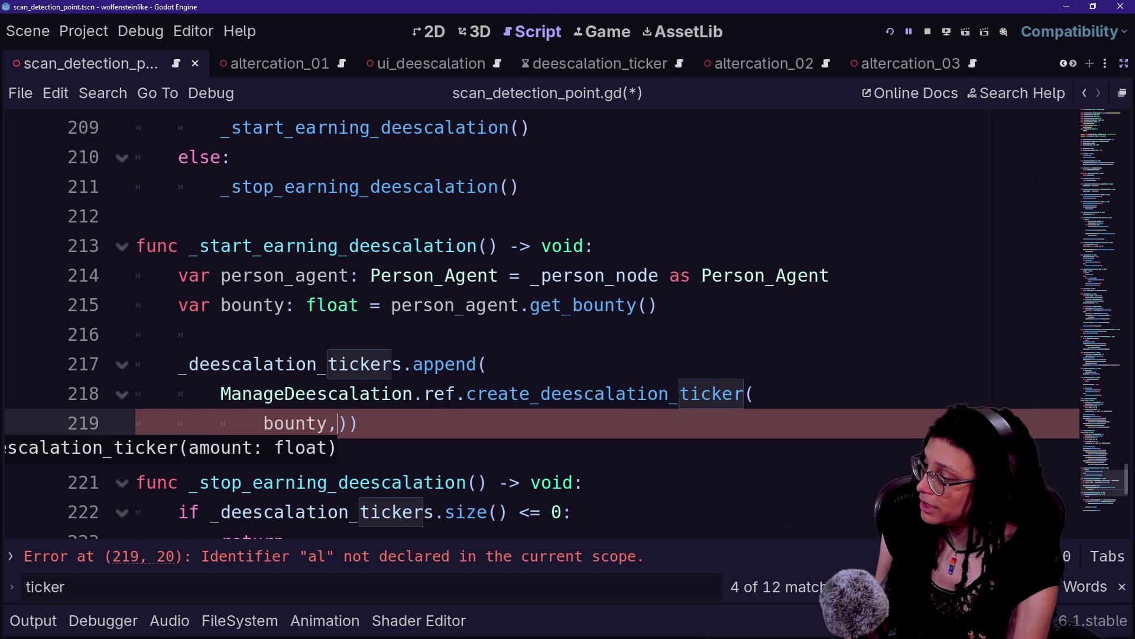
key(Return)
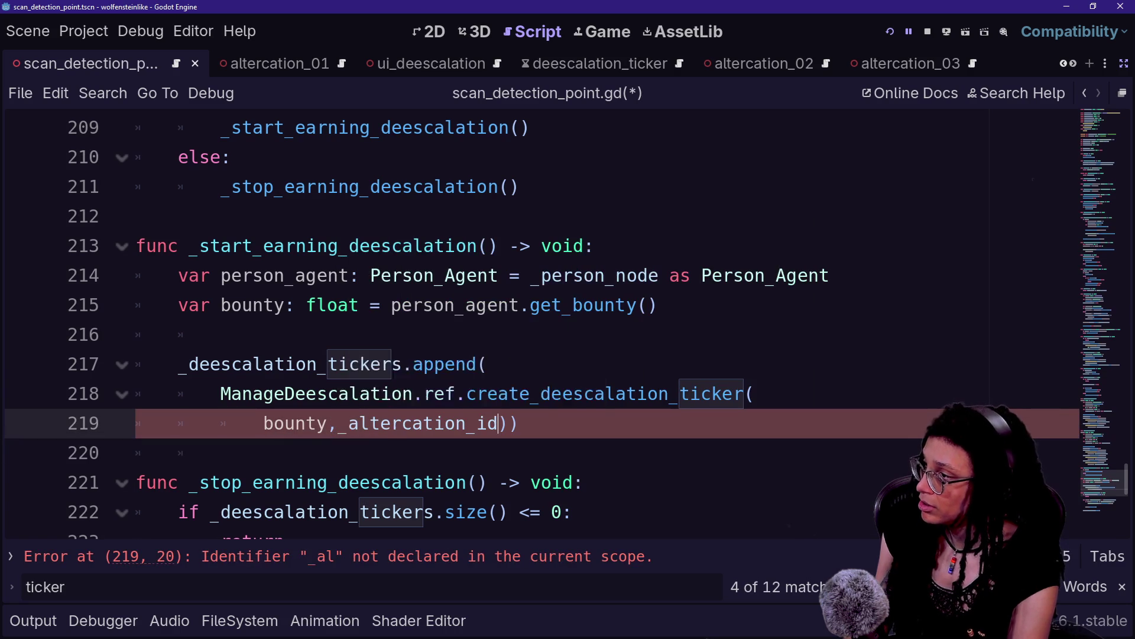
click(586, 363)
key(ctrl+s)
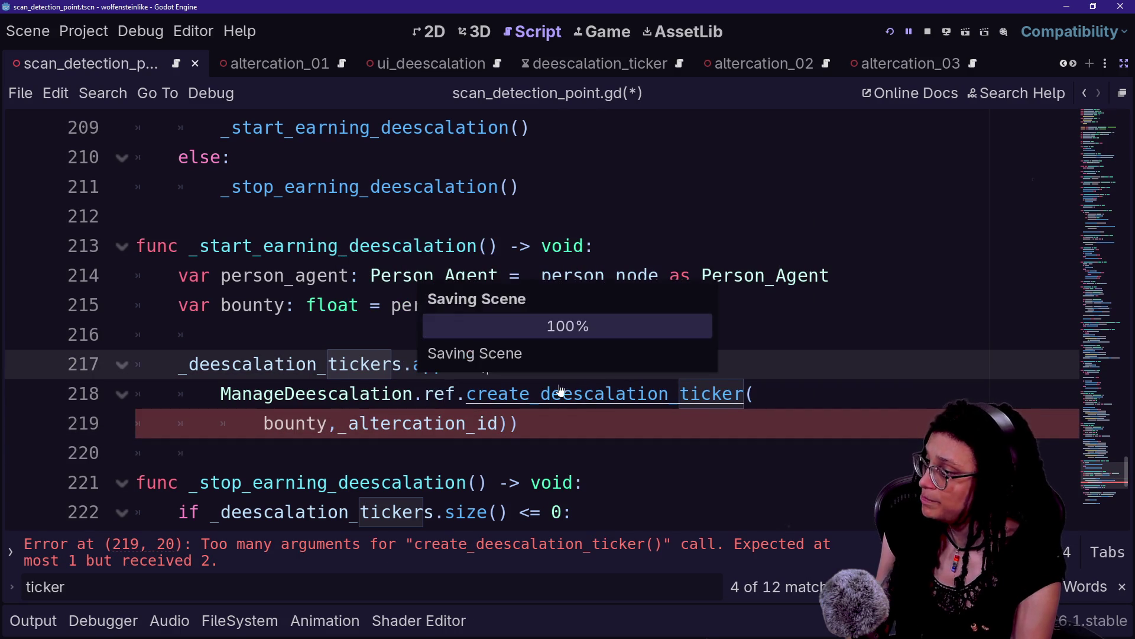
ctrl+click(585, 394)
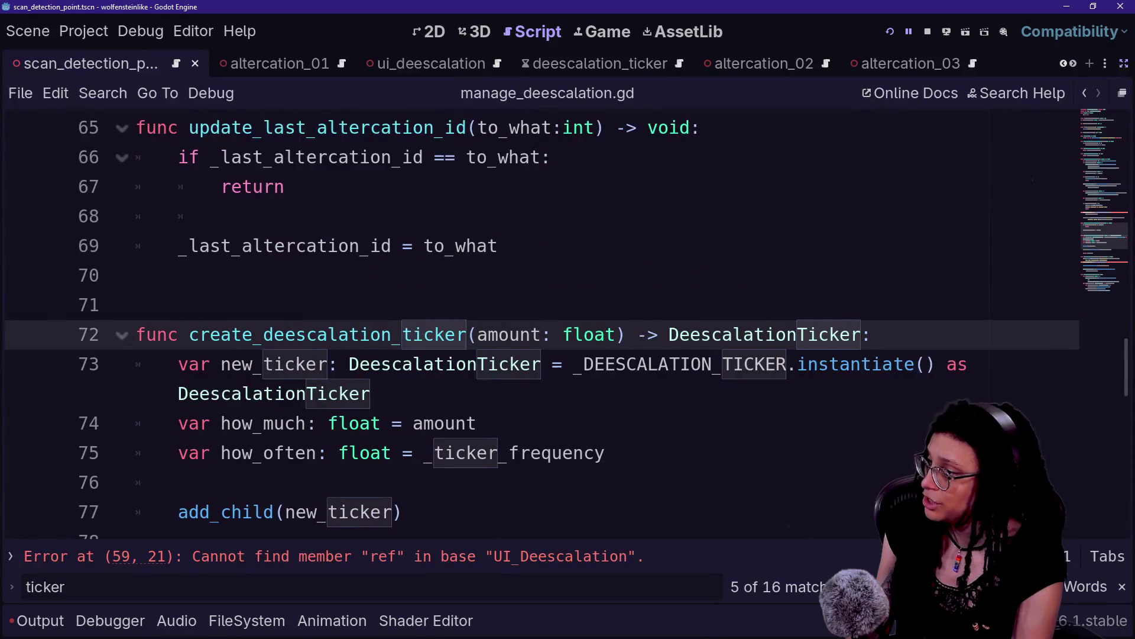
text(,)
key(Return)
text(altercation_id:int)
key(shift+Down)
key(shift+Down)
key(shift+Down)
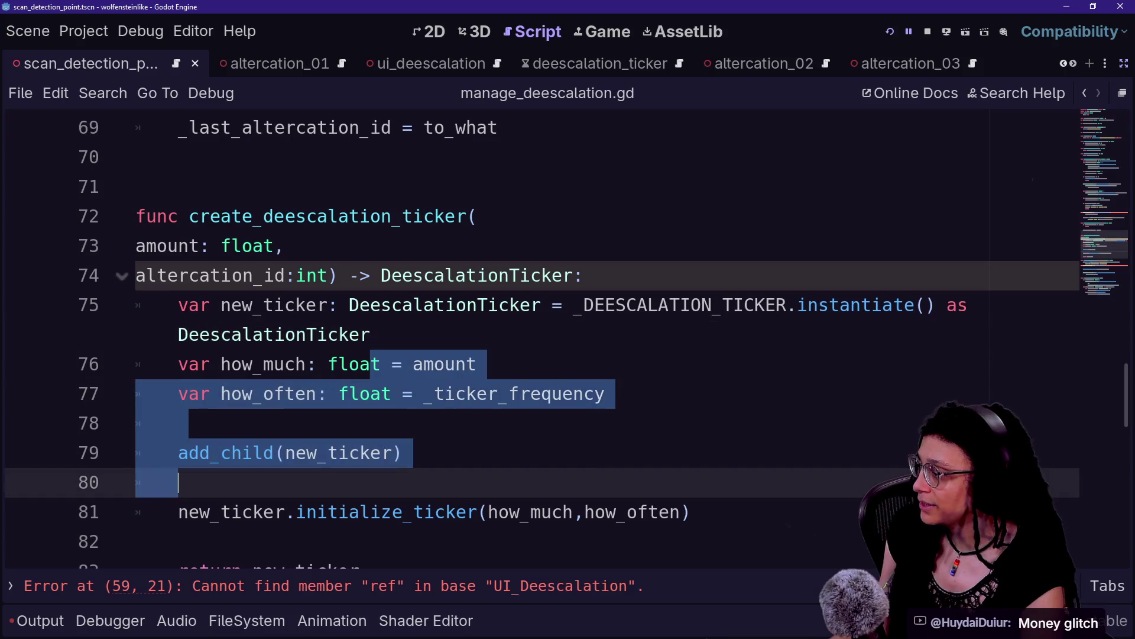
click(136, 541)
key(Down)
key(Down)
key(Down)
key(ctrl+Right)
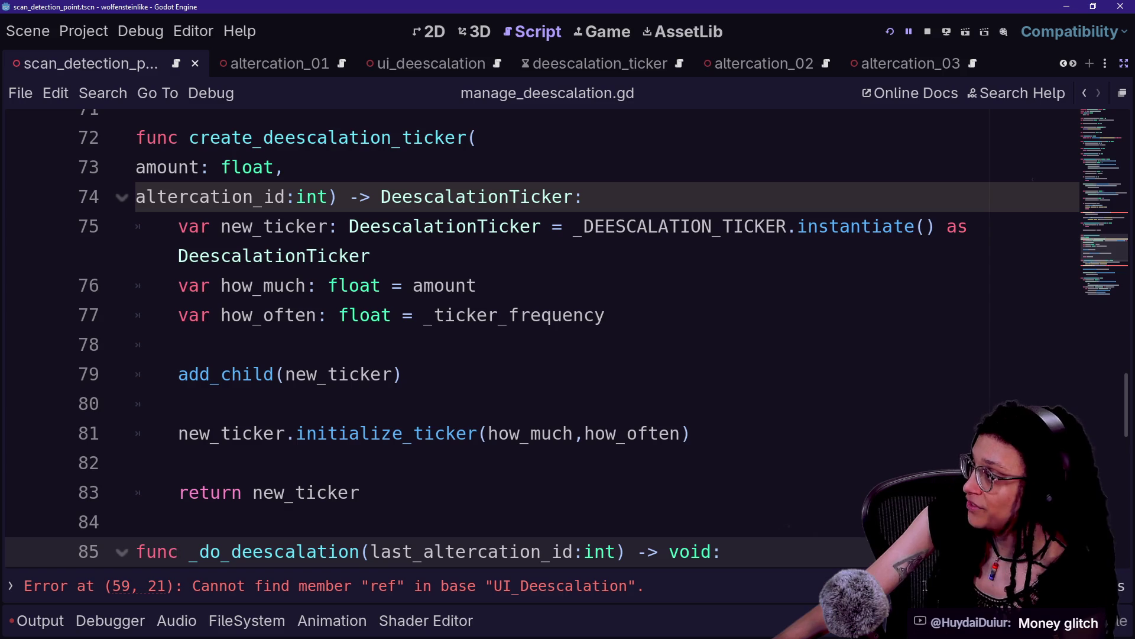
scroll(533, 331, down, 1)
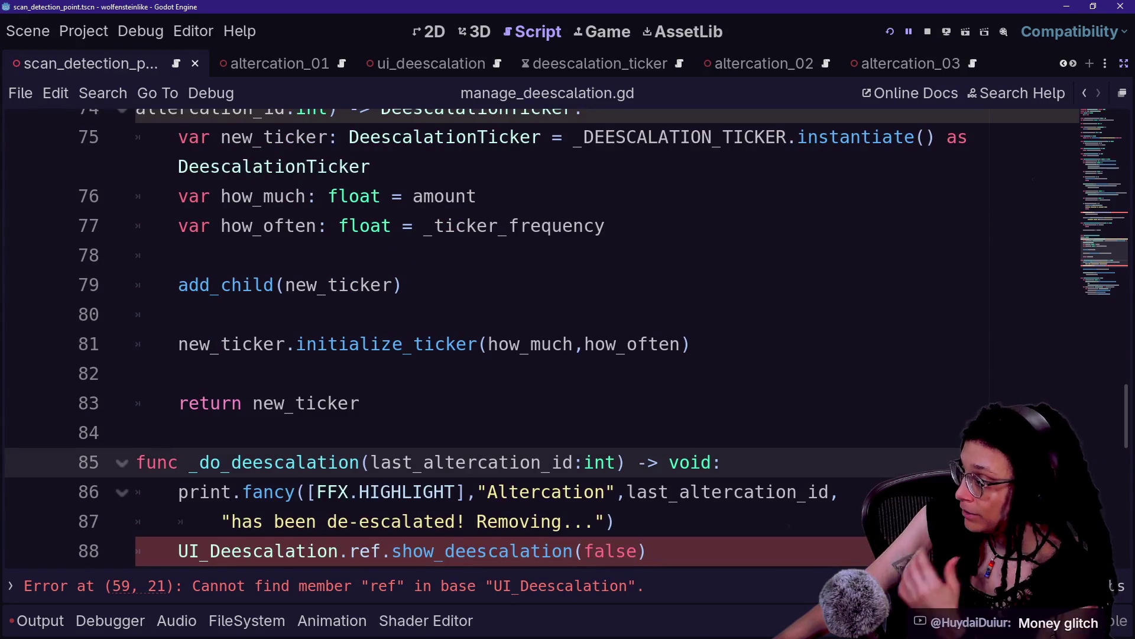
scroll(533, 331, down, 1)
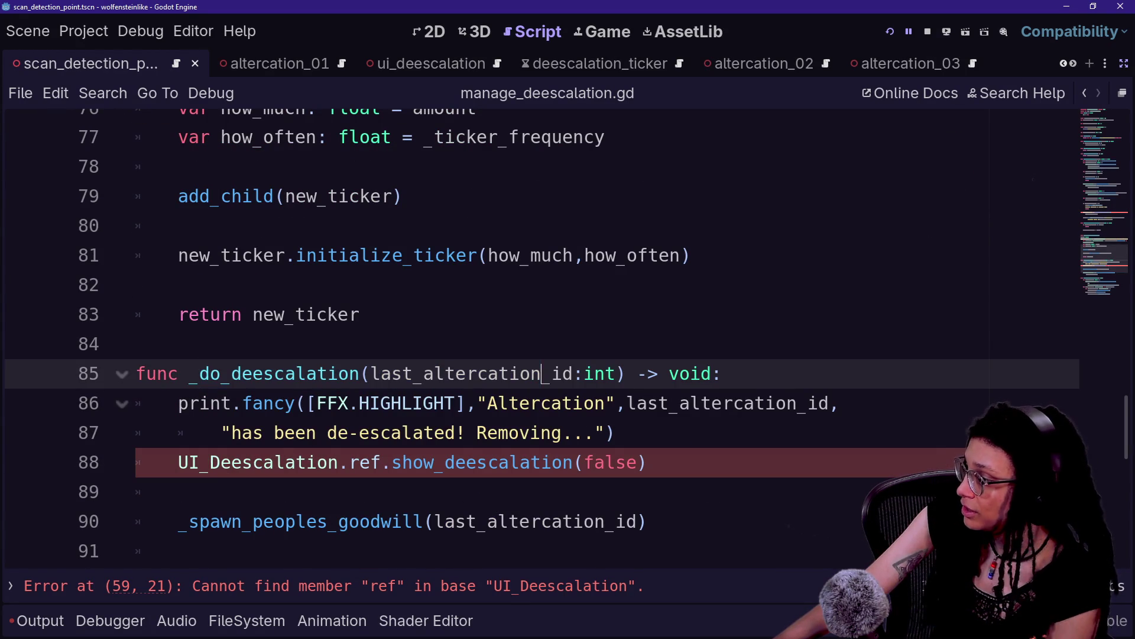
click(605, 462)
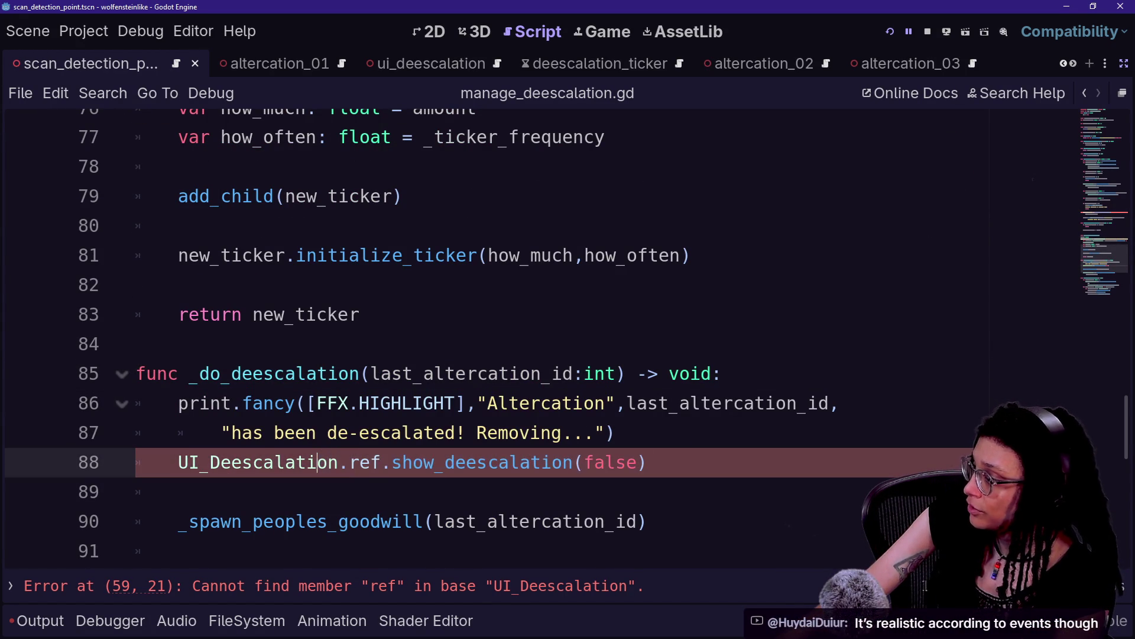
drag(264, 462, 177, 492)
drag(648, 462, 372, 462)
click(372, 462)
drag(225, 432, 201, 462)
click(648, 462)
drag(647, 462, 412, 462)
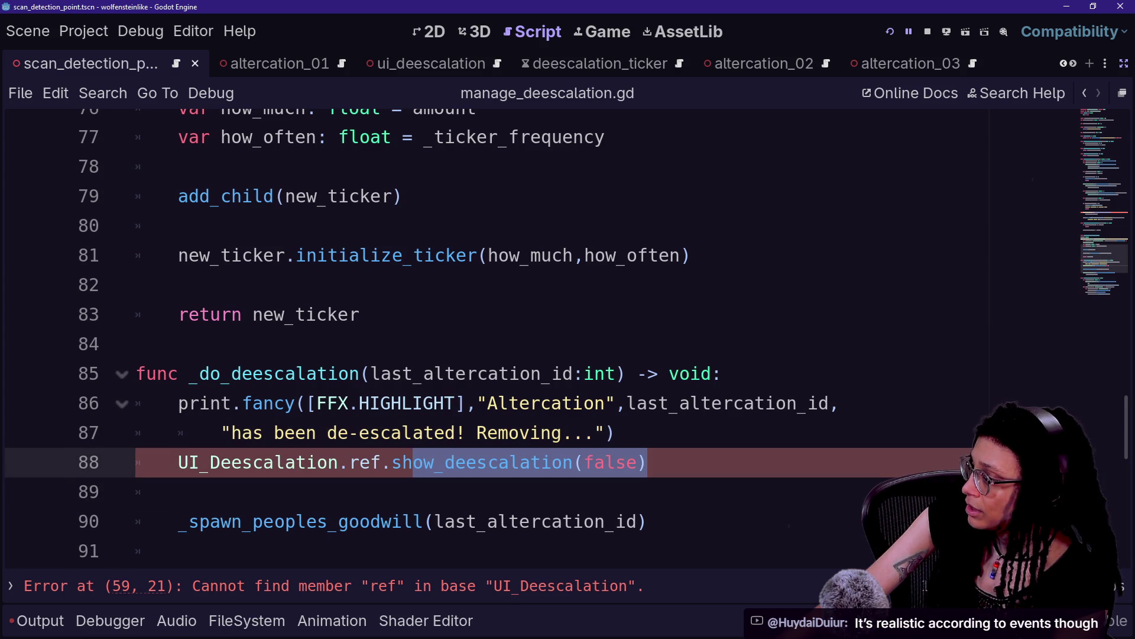
click(423, 432)
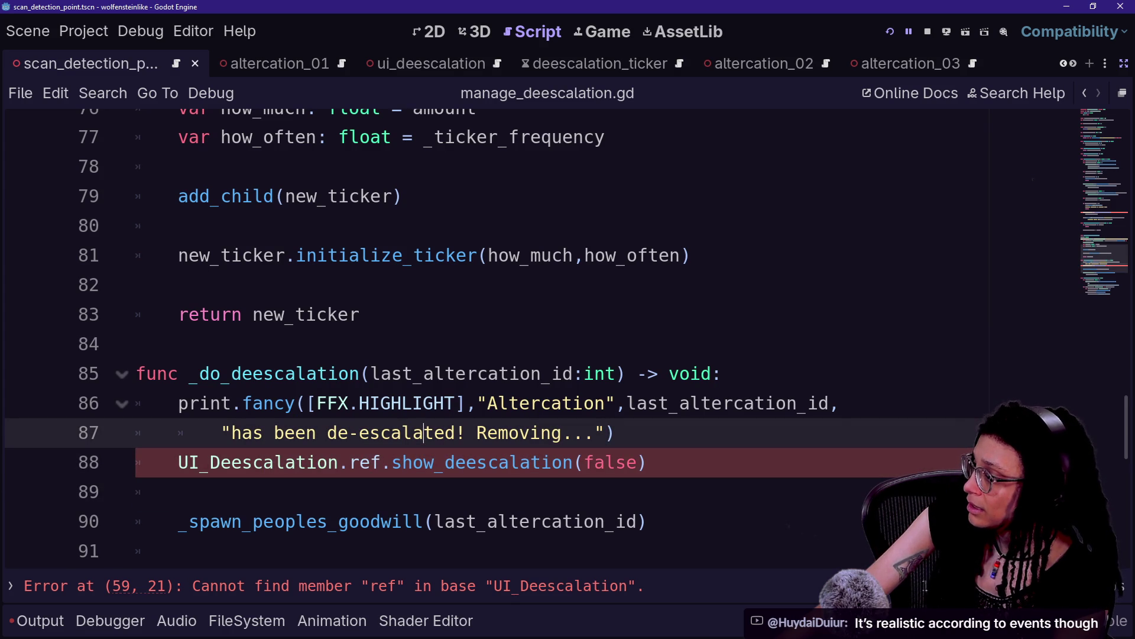
drag(454, 432, 243, 403)
click(443, 433)
click(379, 432)
scroll(497, 331, down, 1)
click(178, 403)
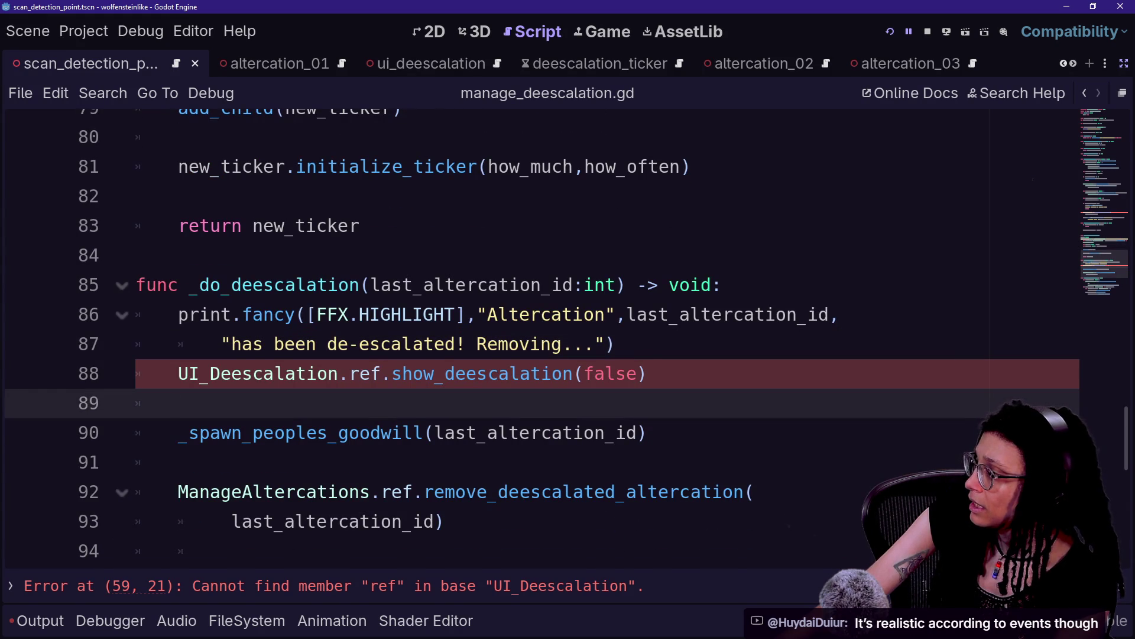
drag(177, 284, 318, 285)
click(328, 285)
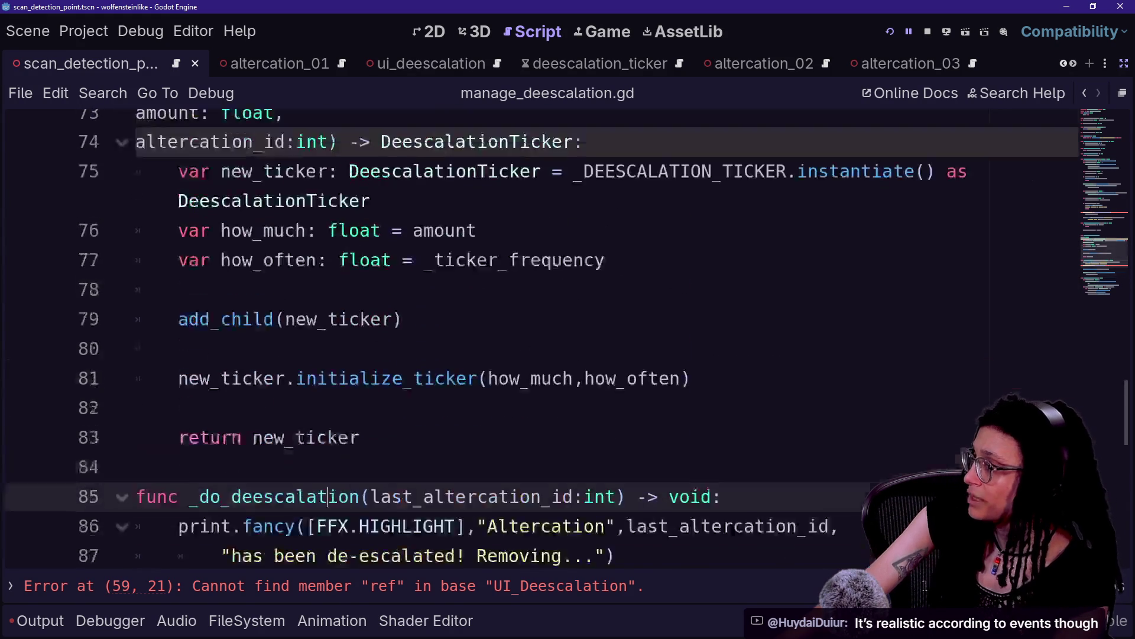
scroll(567, 334, up, 6)
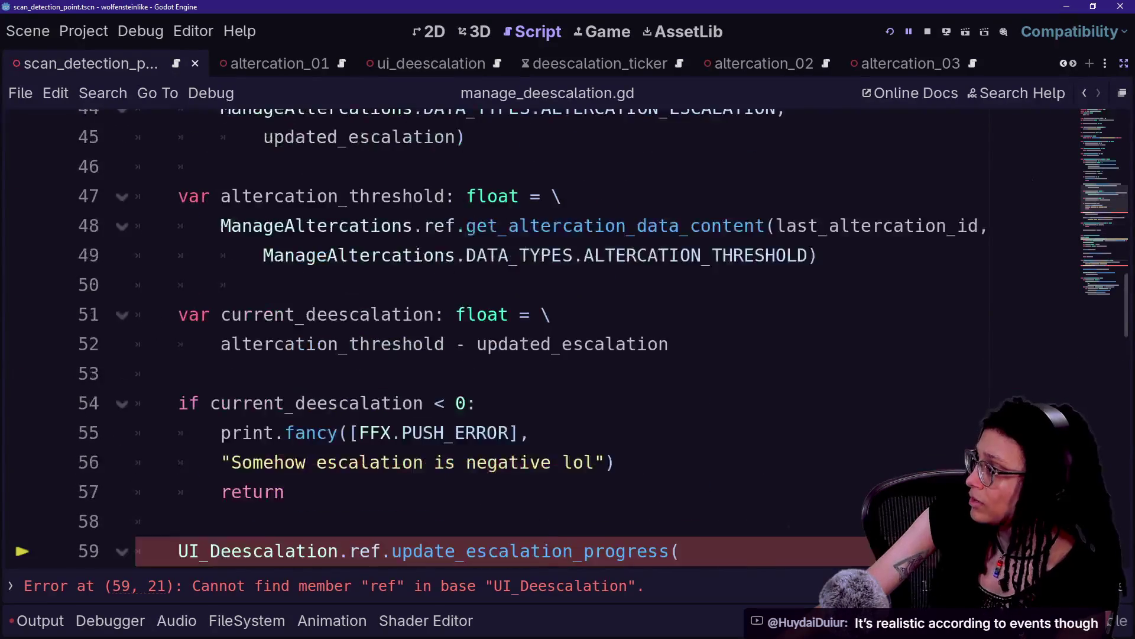
scroll(568, 334, up, 4)
click(355, 255)
scroll(568, 334, down, 1)
scroll(568, 334, down, 8)
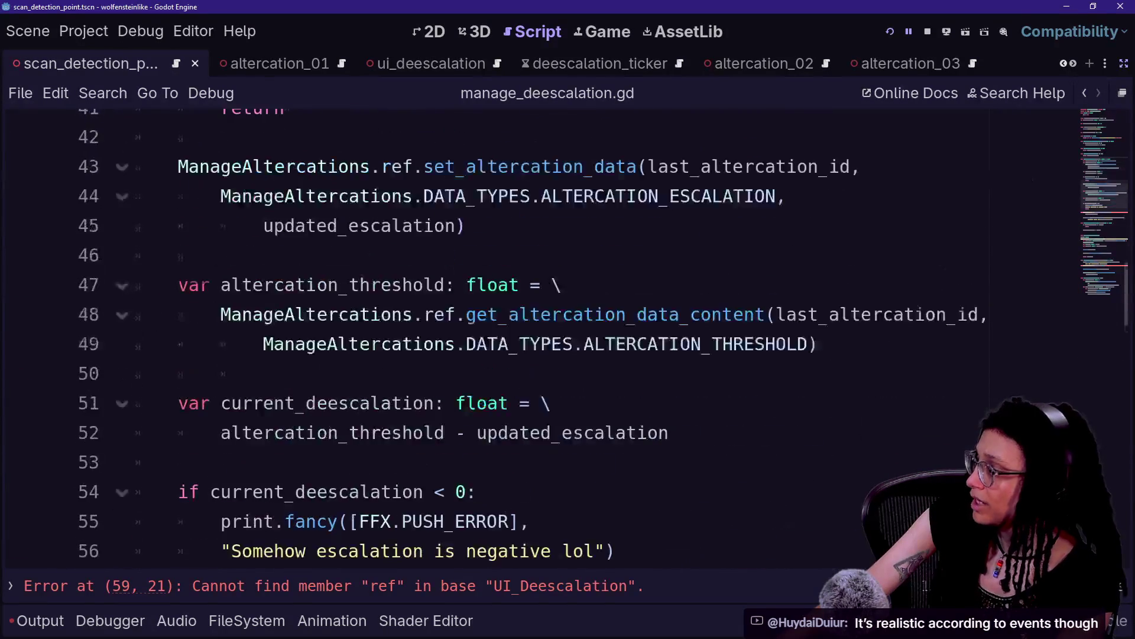
scroll(567, 335, up, 10)
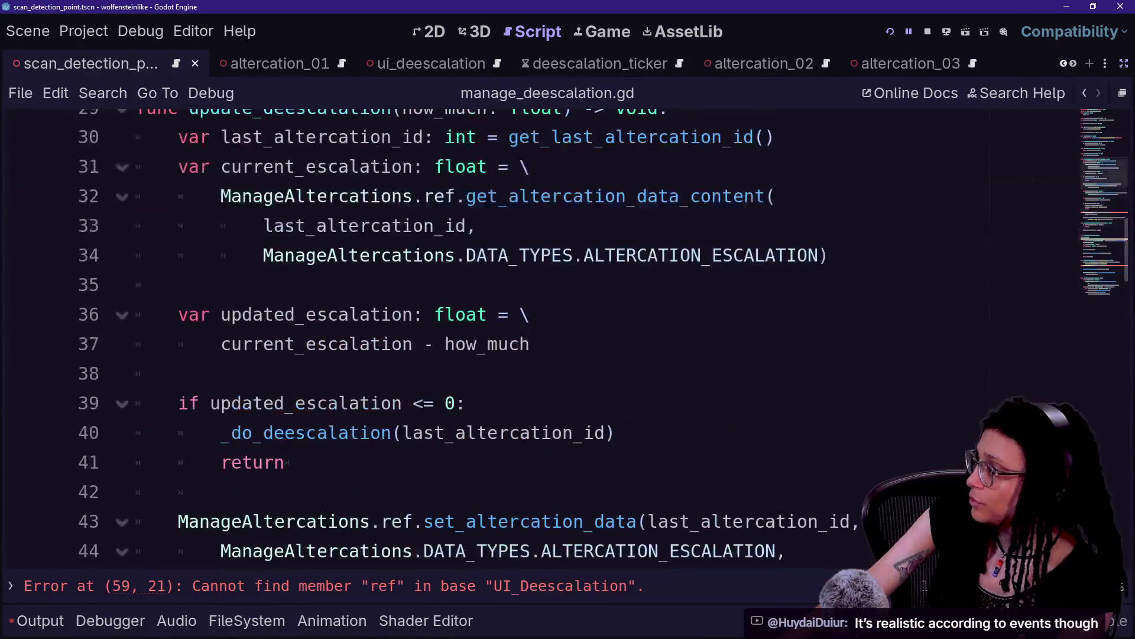
scroll(568, 334, up, 6)
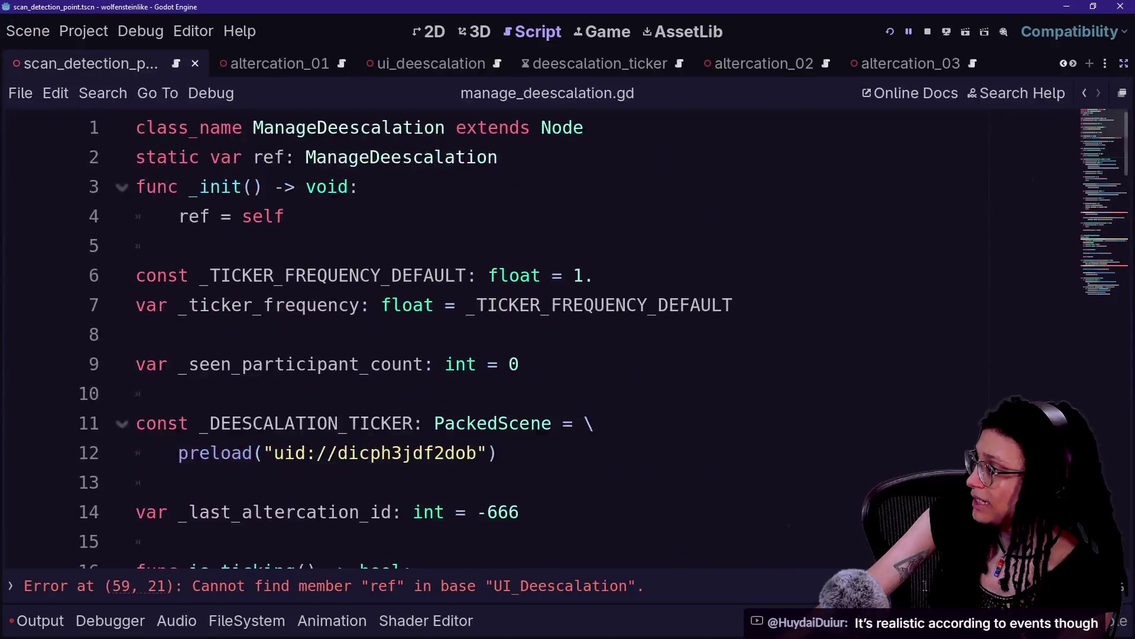
click(521, 364)
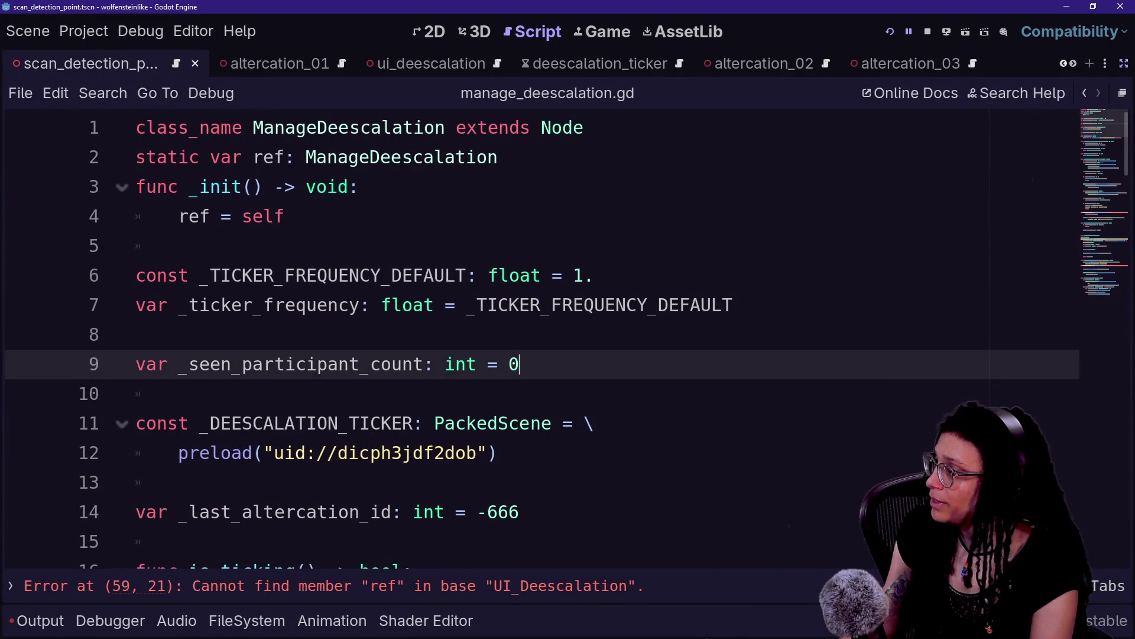
key(Return)
text(var)
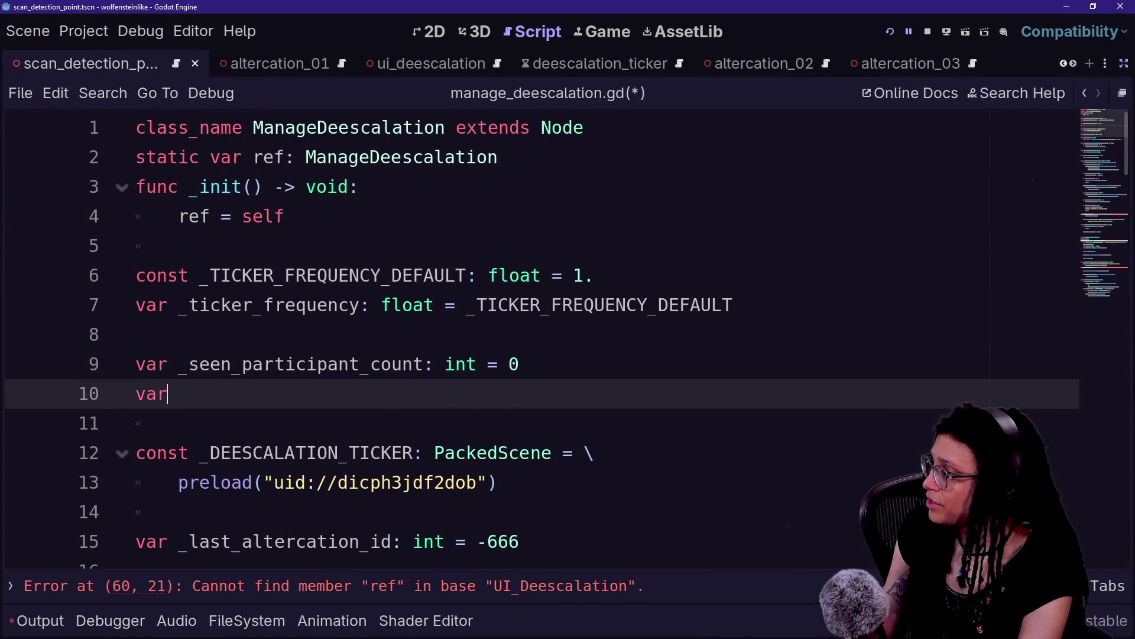
text( _last_alter)
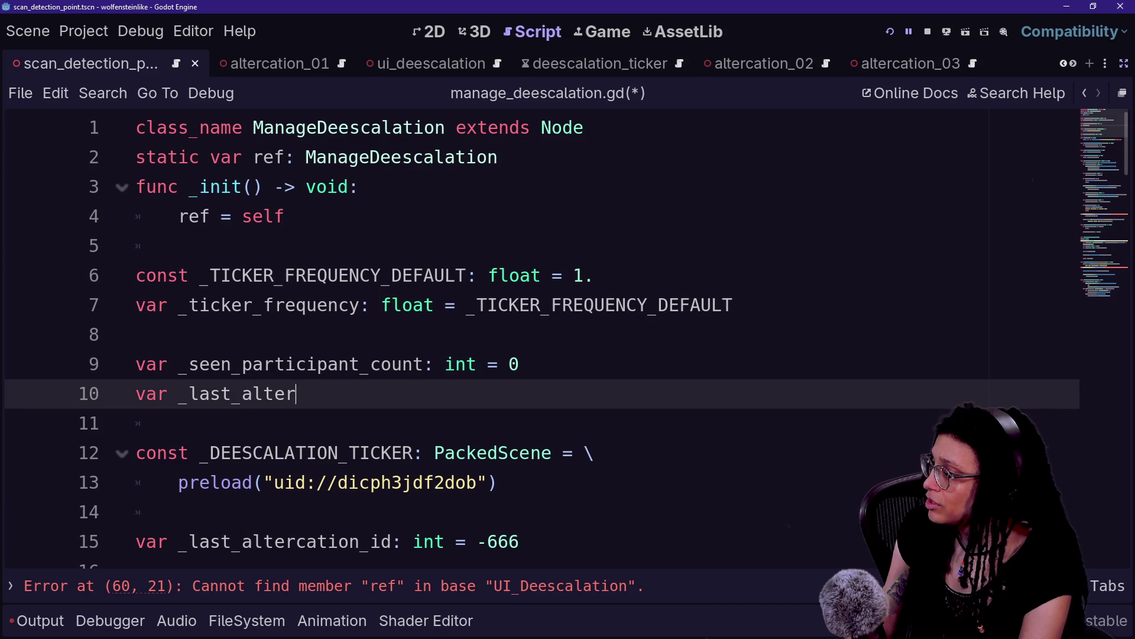
text(cation_)
key(BackSpace)
key(BackSpace)
text(on_id:)
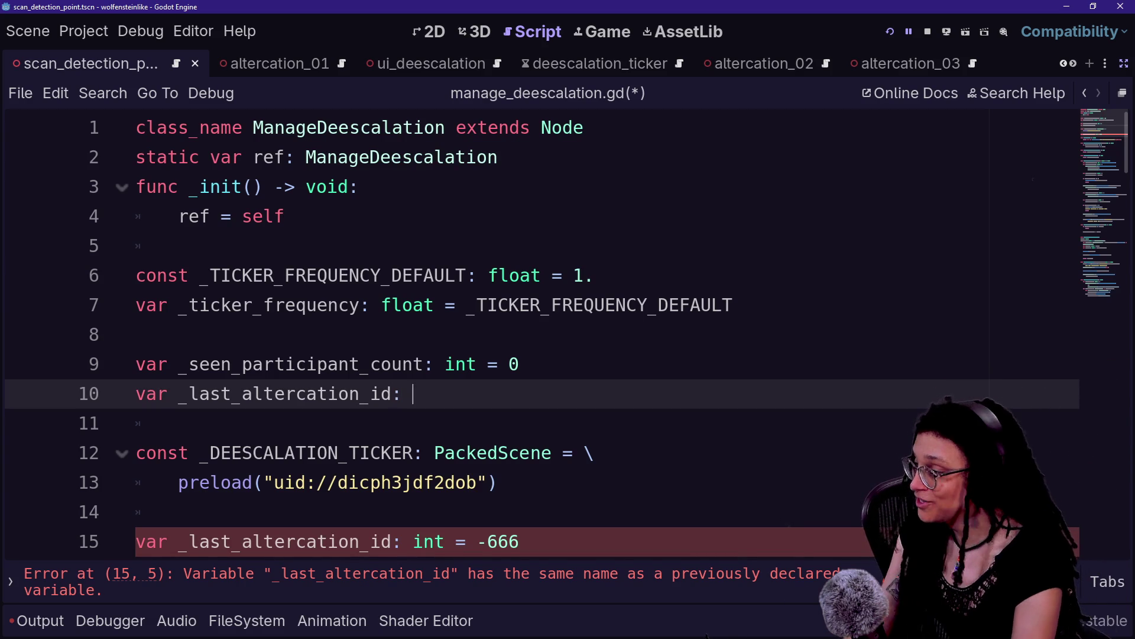
text(int = -)
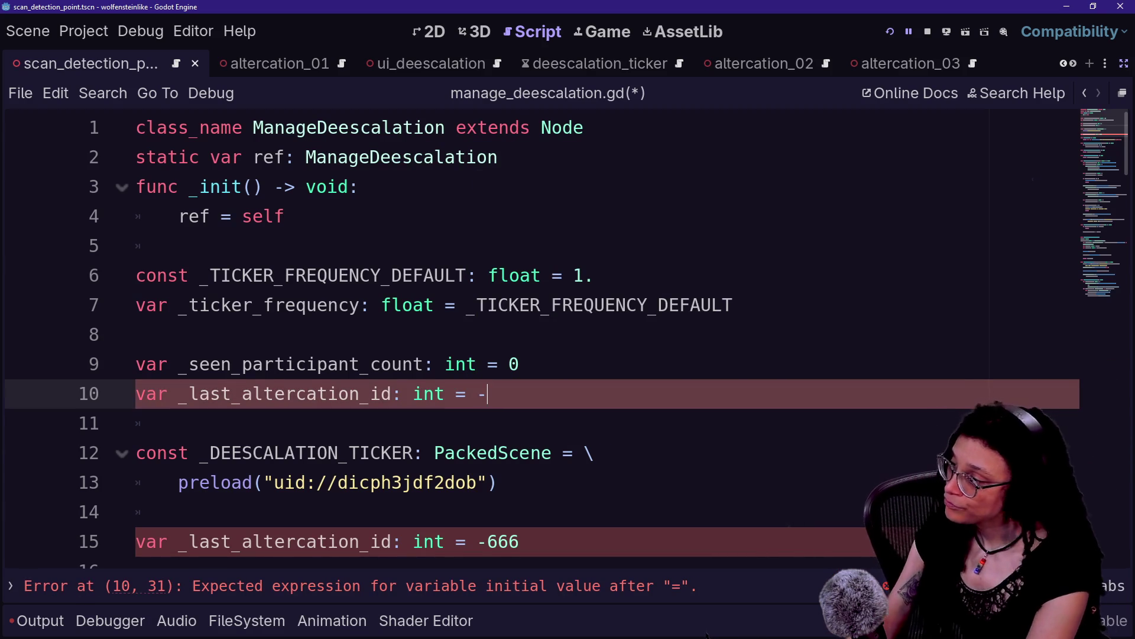
click(136, 334)
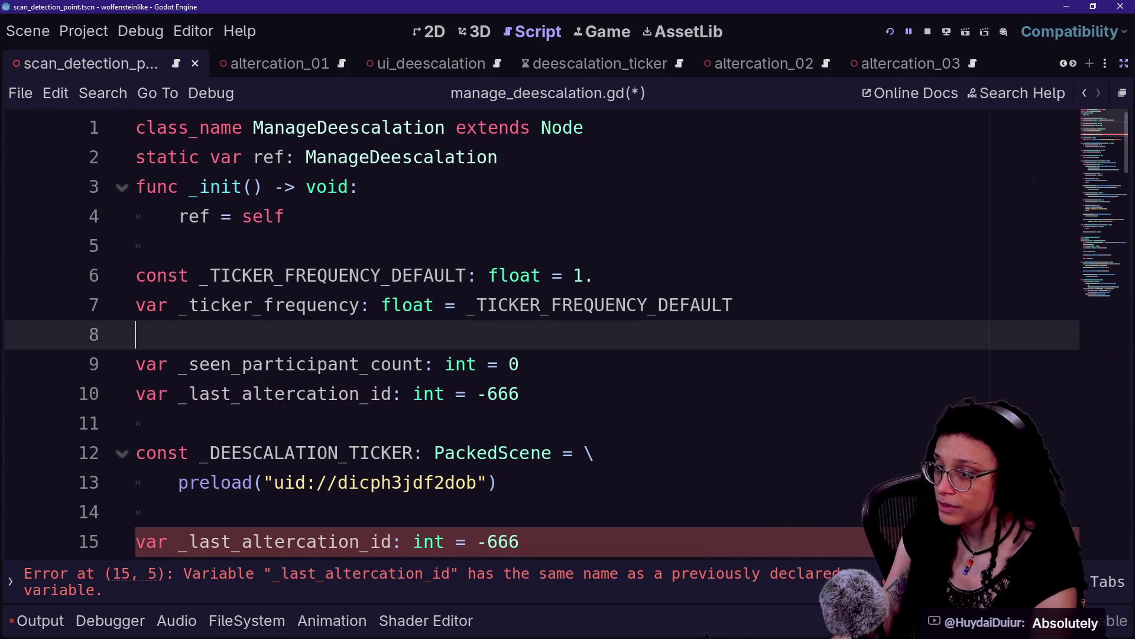
click(135, 364)
click(520, 542)
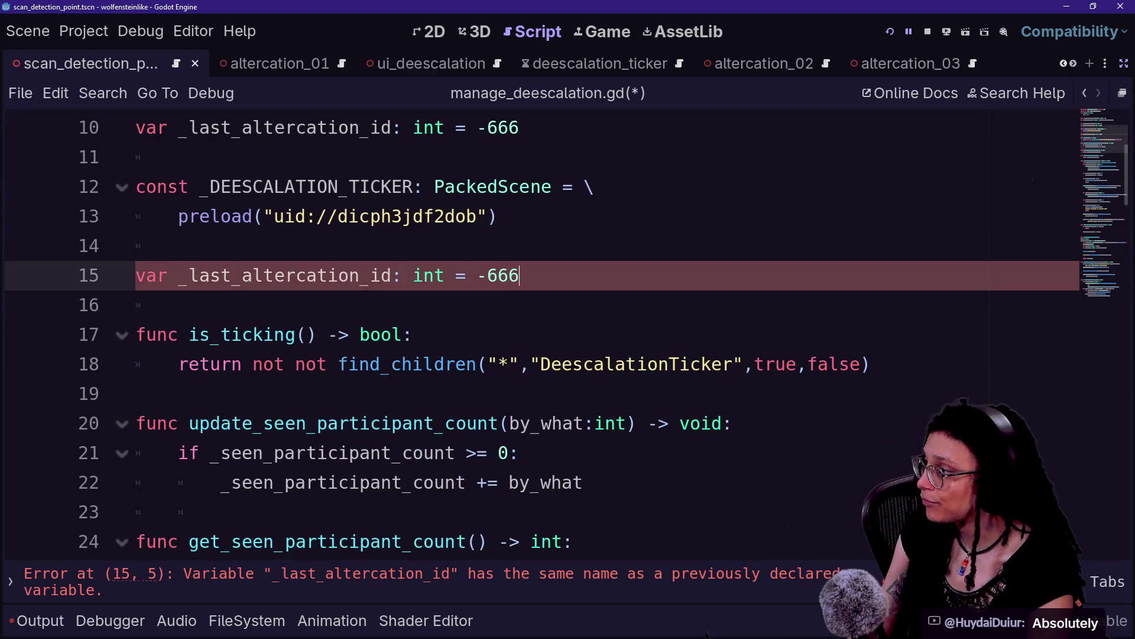
scroll(533, 331, up, 2)
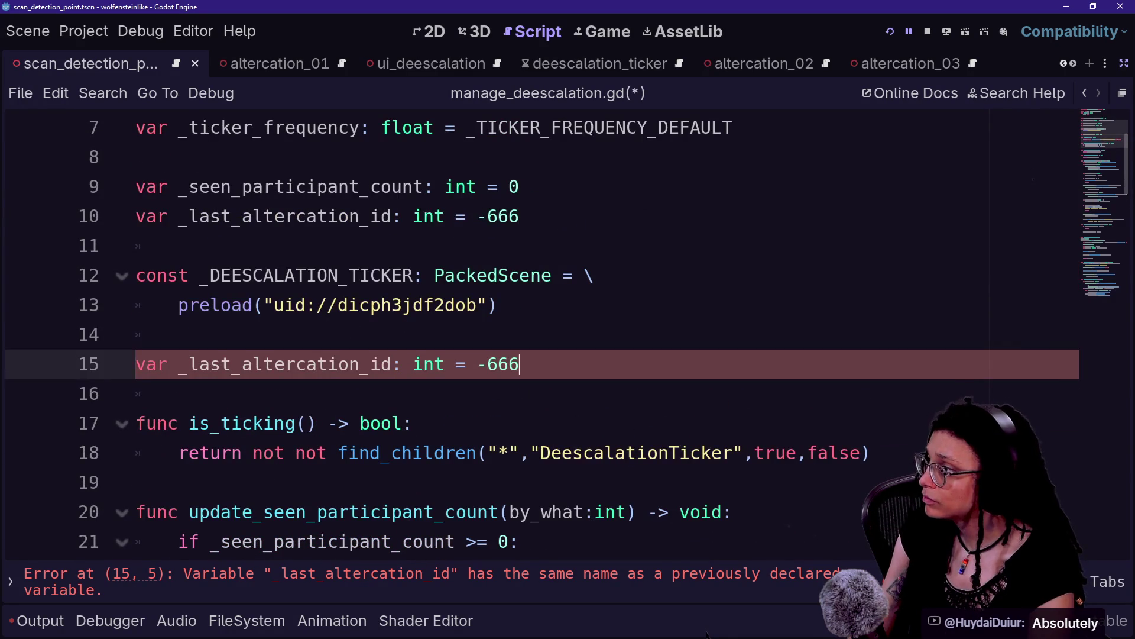
click(519, 216)
key(BackSpace)
key(BackSpace)
key(BackSpace)
key(ctrl+s)
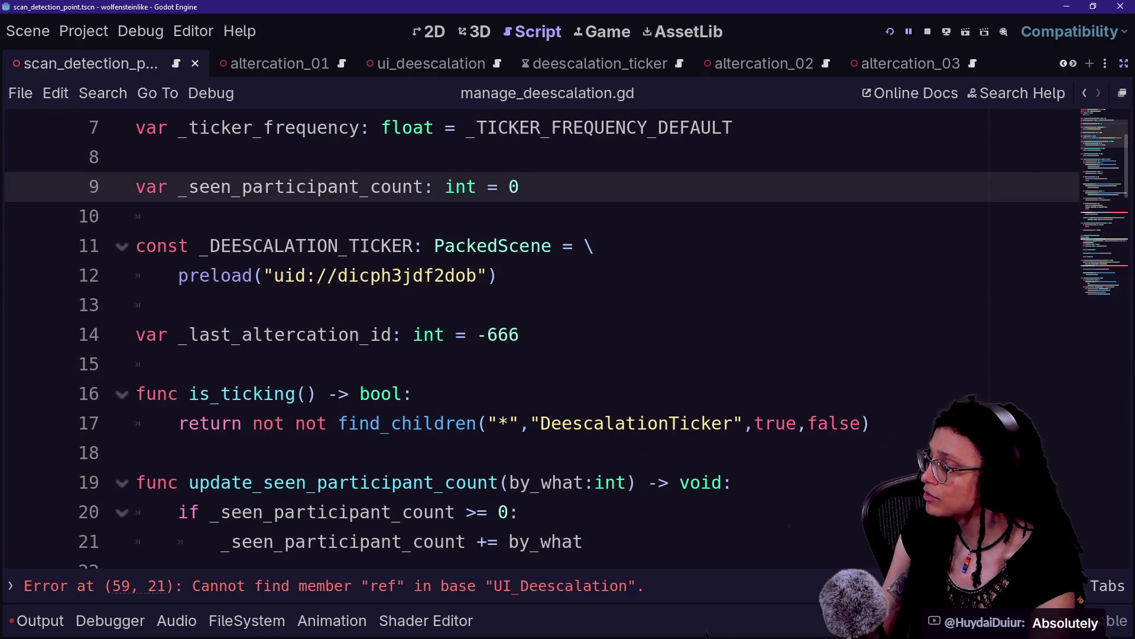
drag(177, 335, 392, 334)
Multi-select the _last_altercation_id occurrences, including those on lines 66 and 69.
key(ctrl+d)
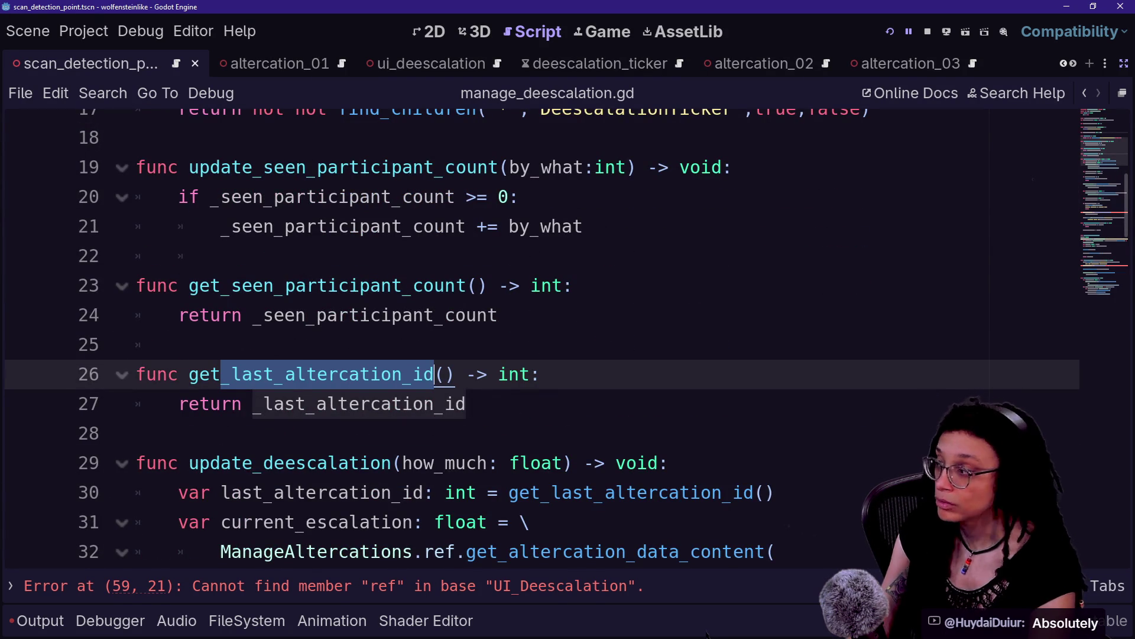
key(ctrl+d)
key(ctrl+d)
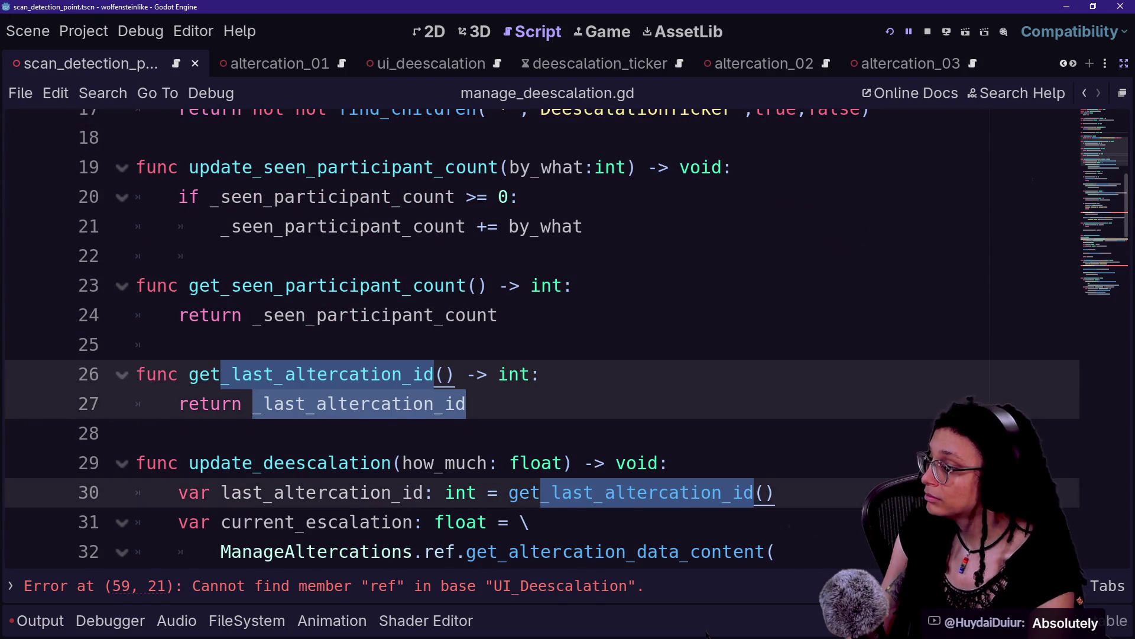
key(ctrl+d)
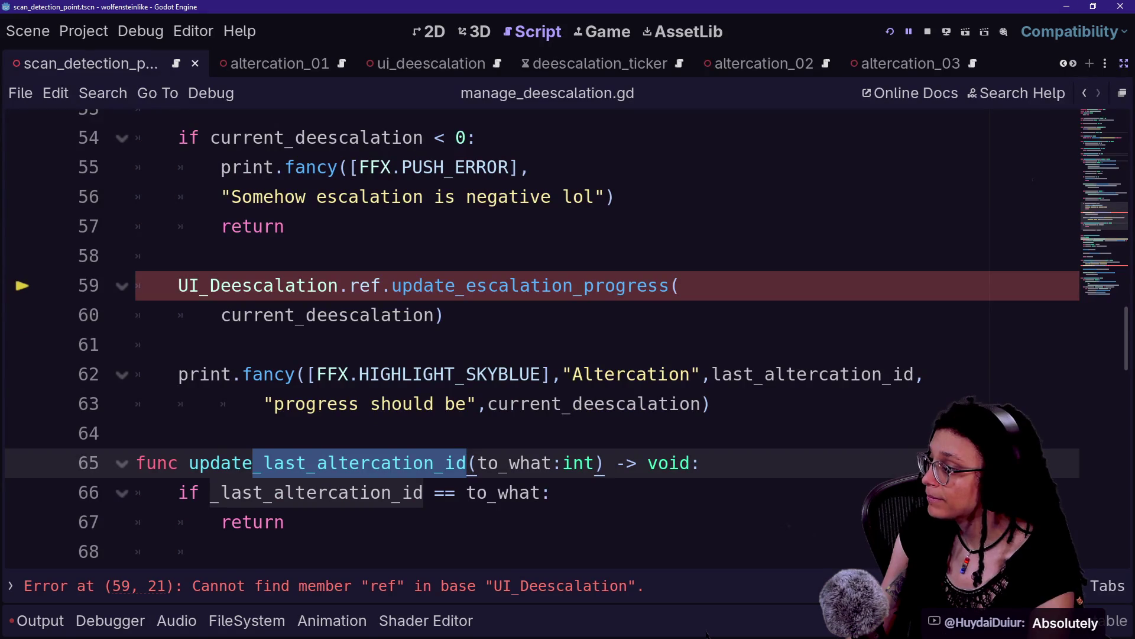
scroll(532, 332, down, 2)
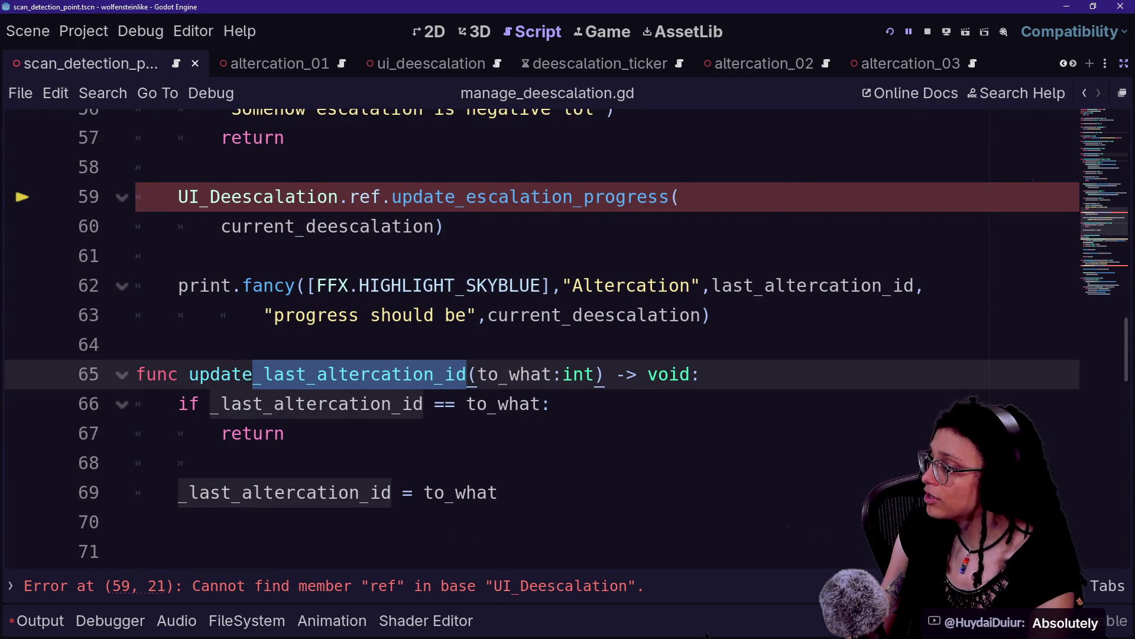
scroll(533, 331, down, 2)
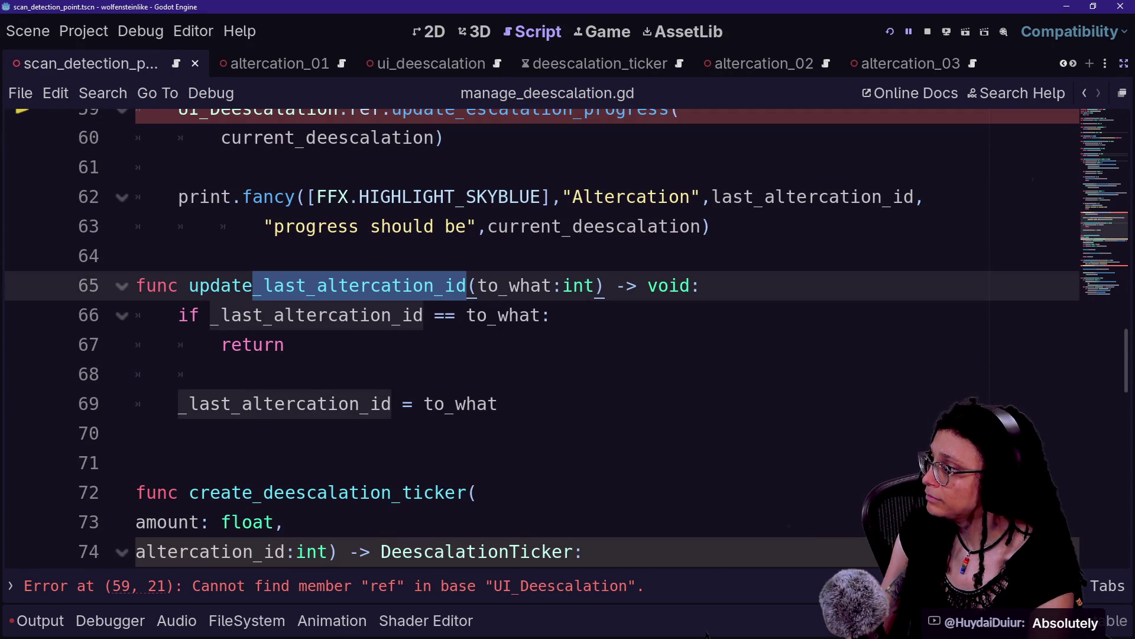
key(ctrl+d)
key(ctrl+d)
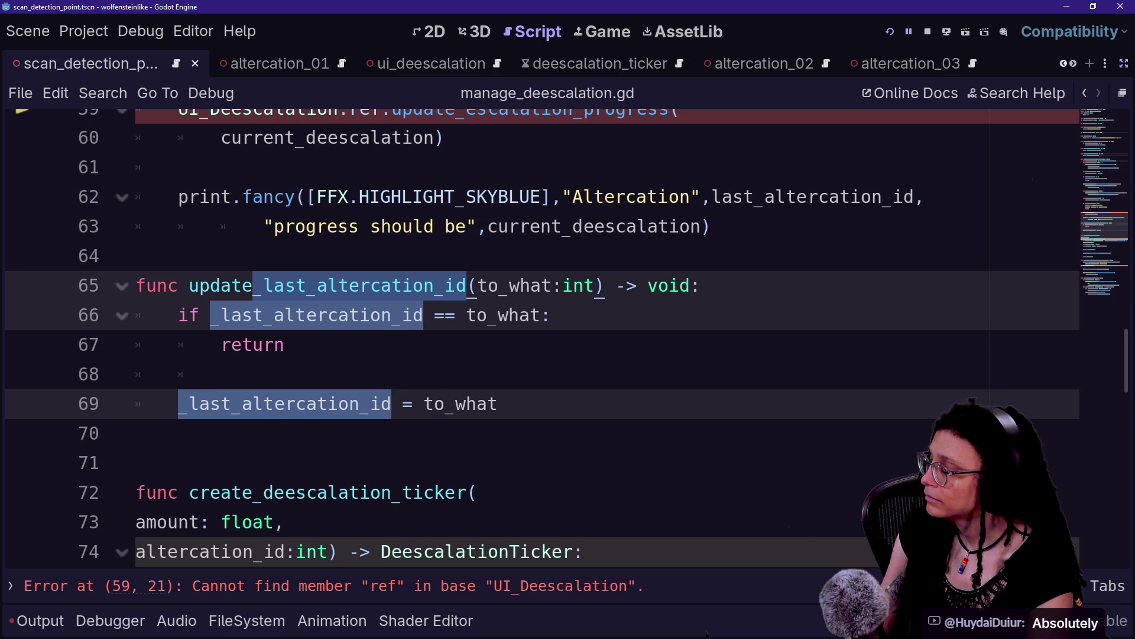
Find in Files for update_last_altercation_id and open its call in scan_detection_point.gd.
drag(189, 285, 467, 285)
key(ctrl+shift+f)
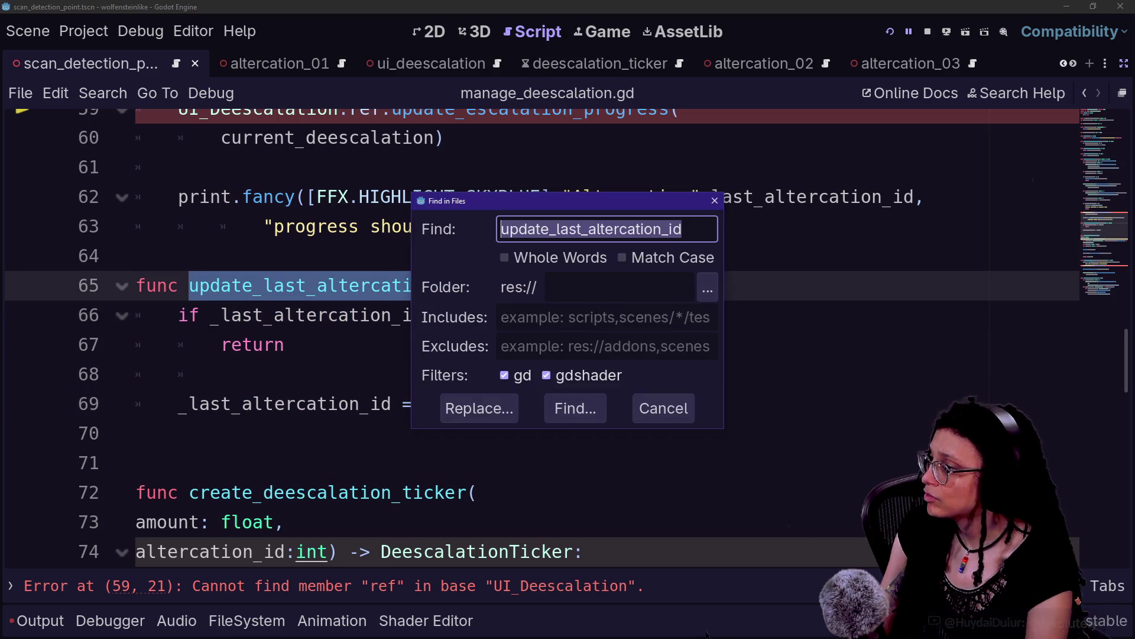
key(Return)
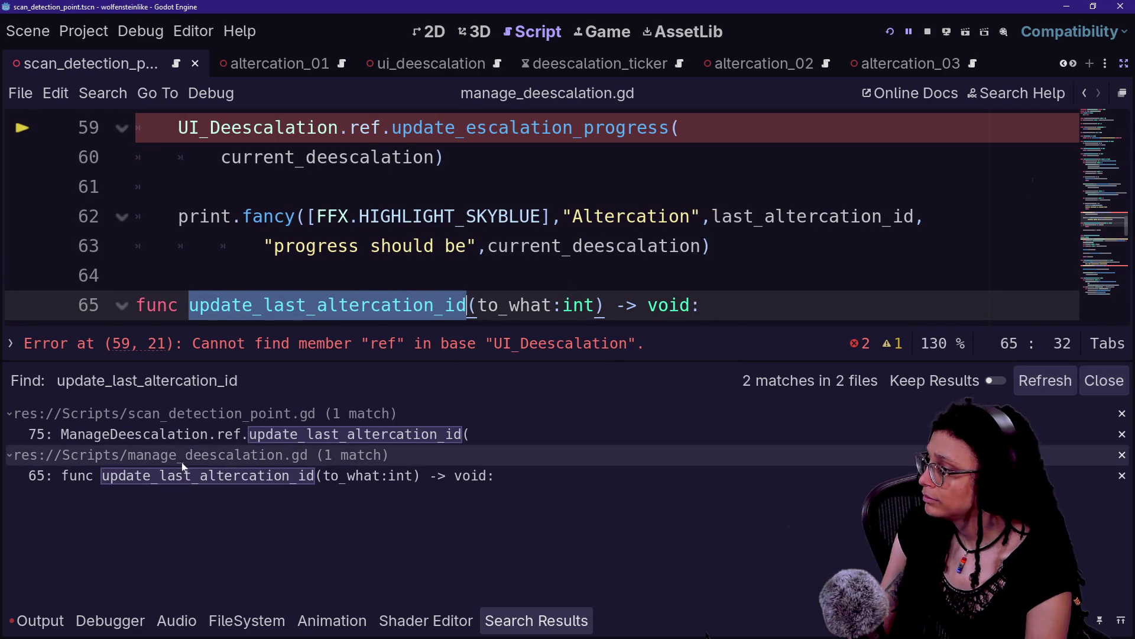
click(198, 434)
click(224, 187)
key(ctrl+j)
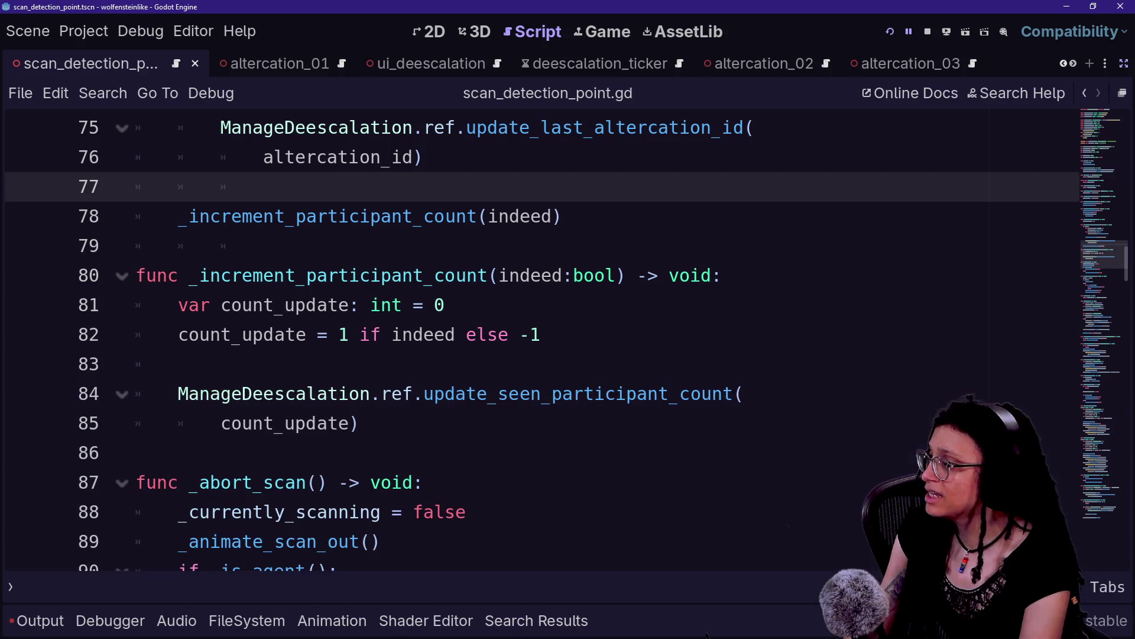
scroll(543, 296, up, 3)
Search for 'bounty,' and delete the altercation id argument from the line 219 ticker call.
click(424, 422)
drag(424, 423, 178, 364)
click(178, 364)
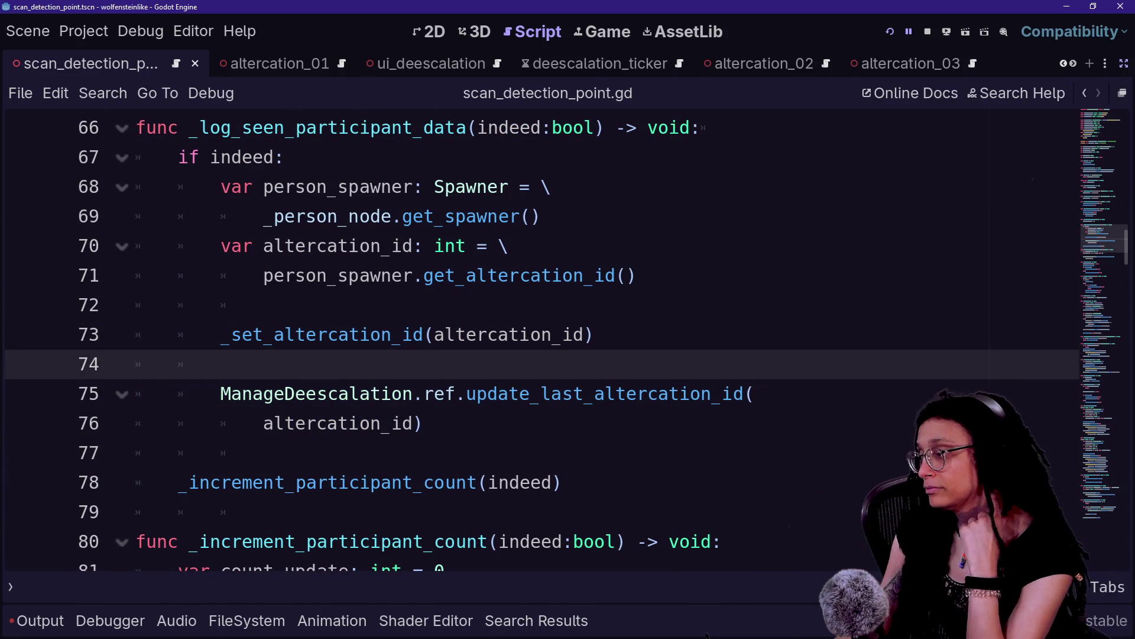
scroll(542, 340, down, 6)
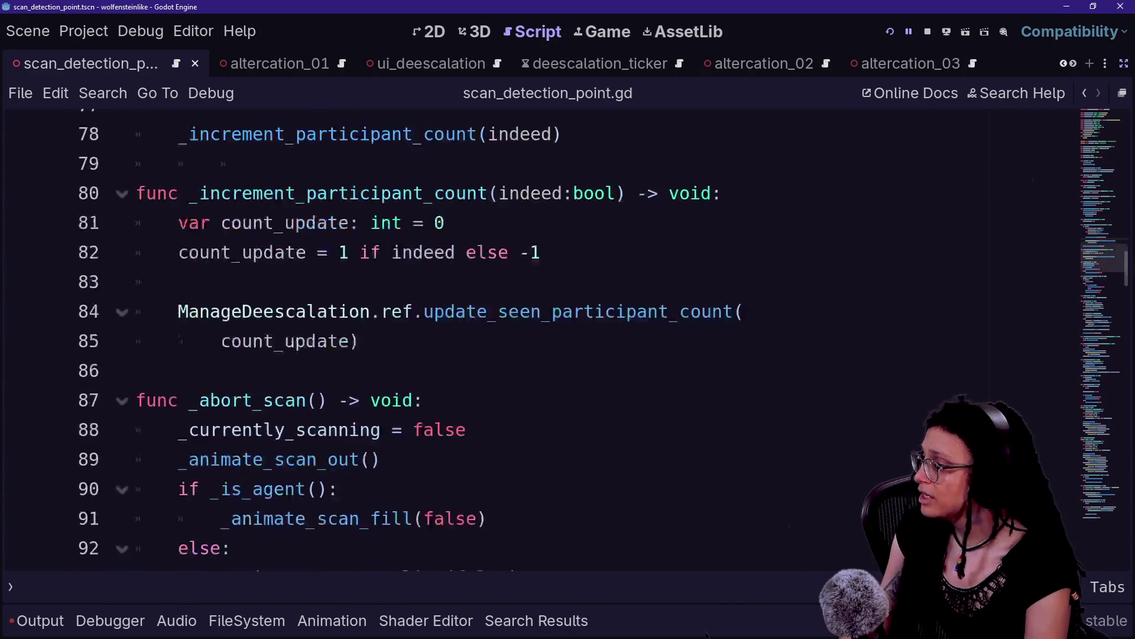
key(ctrl+f)
text(bounty,)
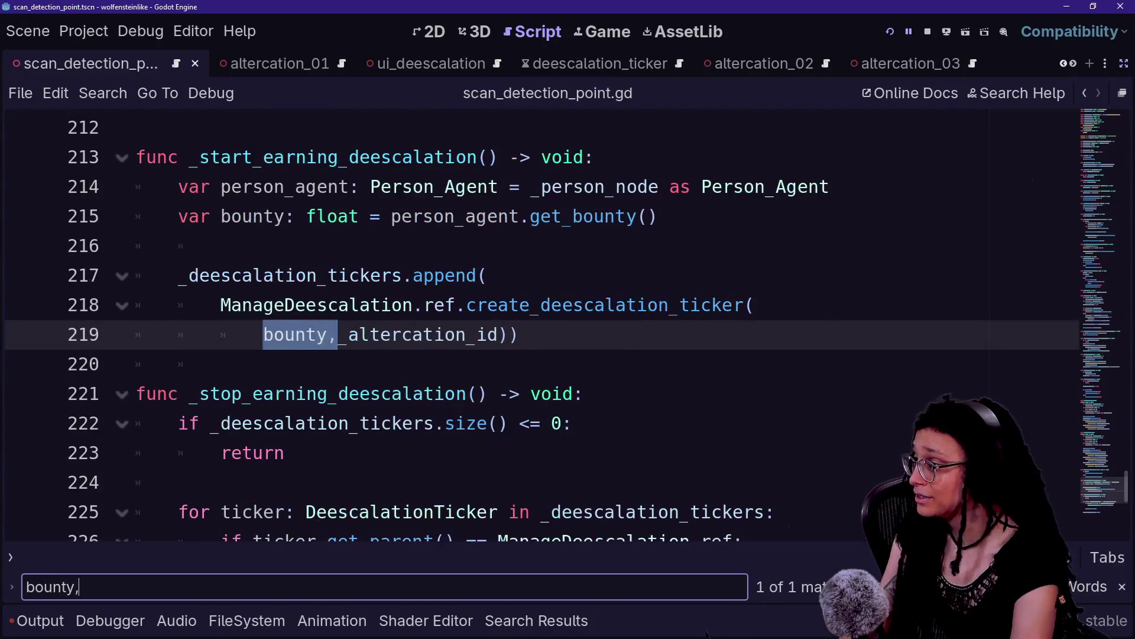
click(221, 364)
right_click(349, 334)
key(Escape)
drag(509, 334, 412, 334)
key(BackSpace)
key(BackSpace)
key(BackSpace)
key(BackSpace)
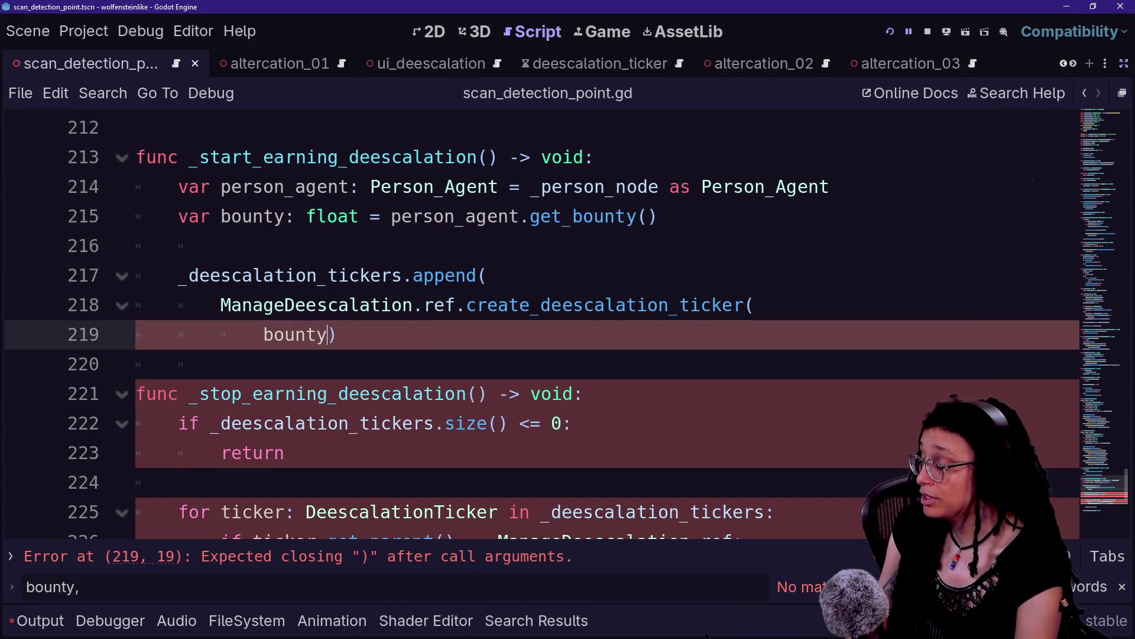
Remove ', altercation_id:int' from create_deescalation_ticker's signature in manage_deescalation.gd and save.
ctrl+click(507, 304)
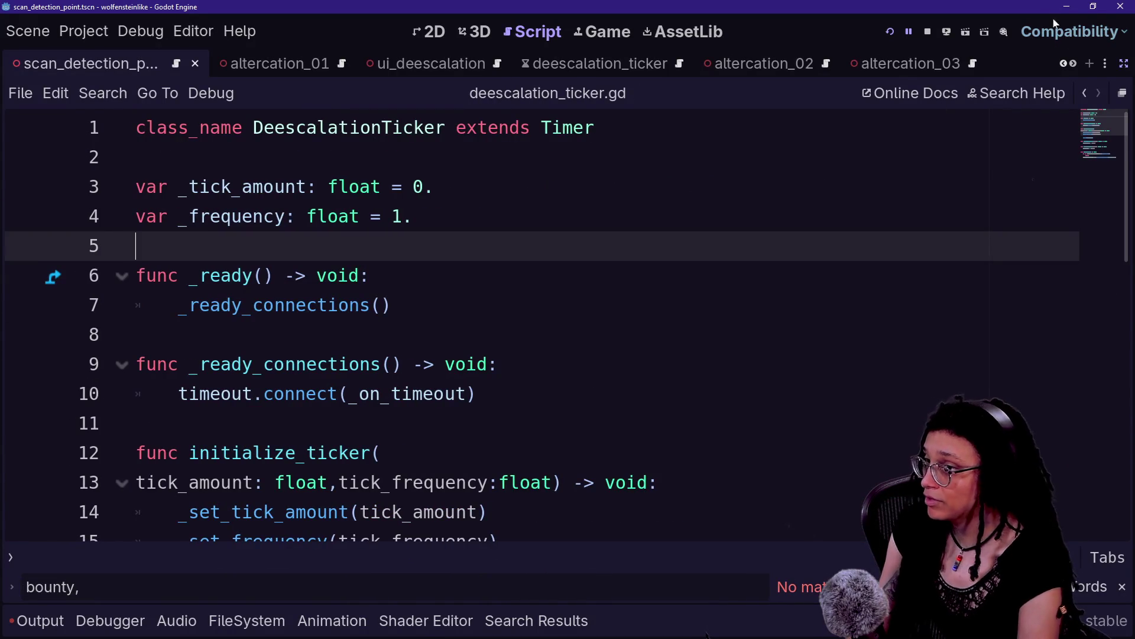
click(242, 364)
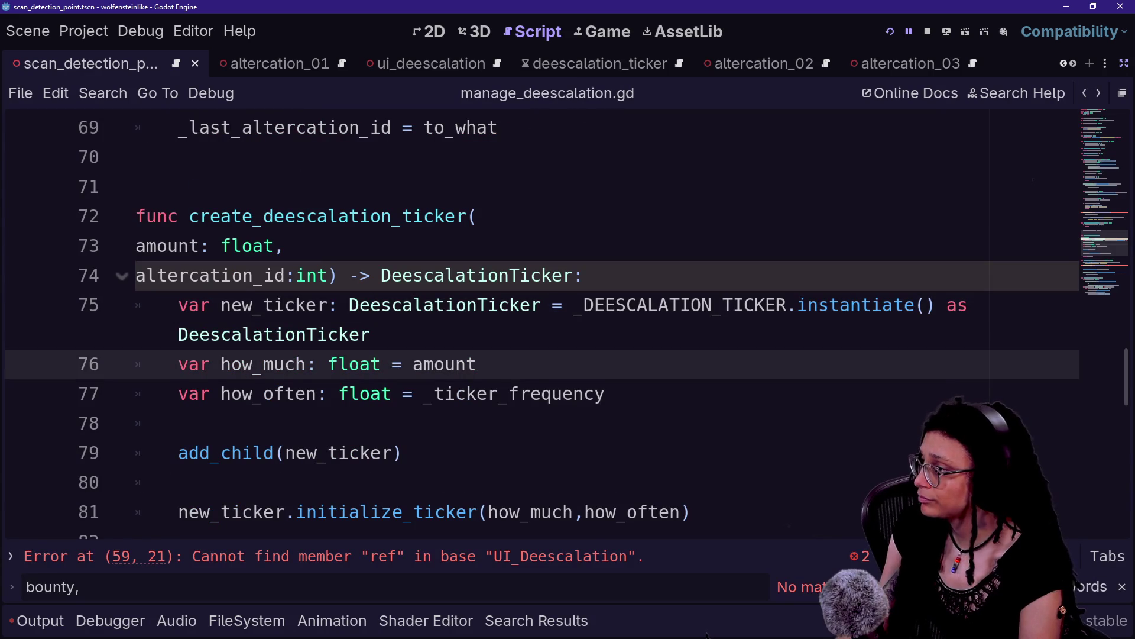
click(336, 275)
key(shift+Up)
key(shift+Left)
key(BackSpace)
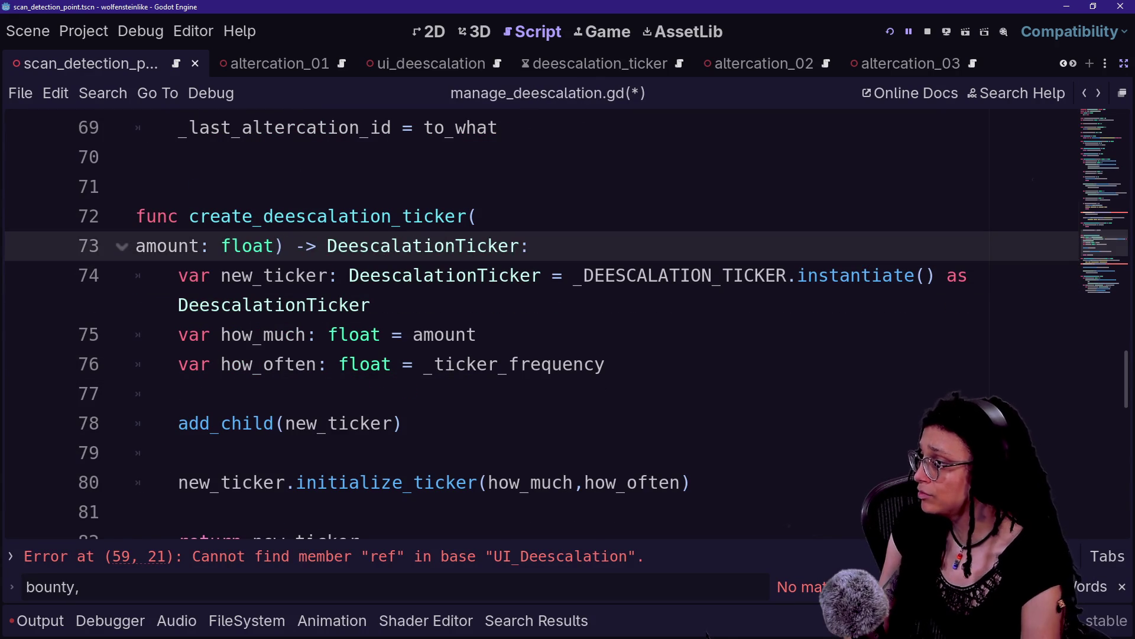
key(Up)
key(ctrl+s)
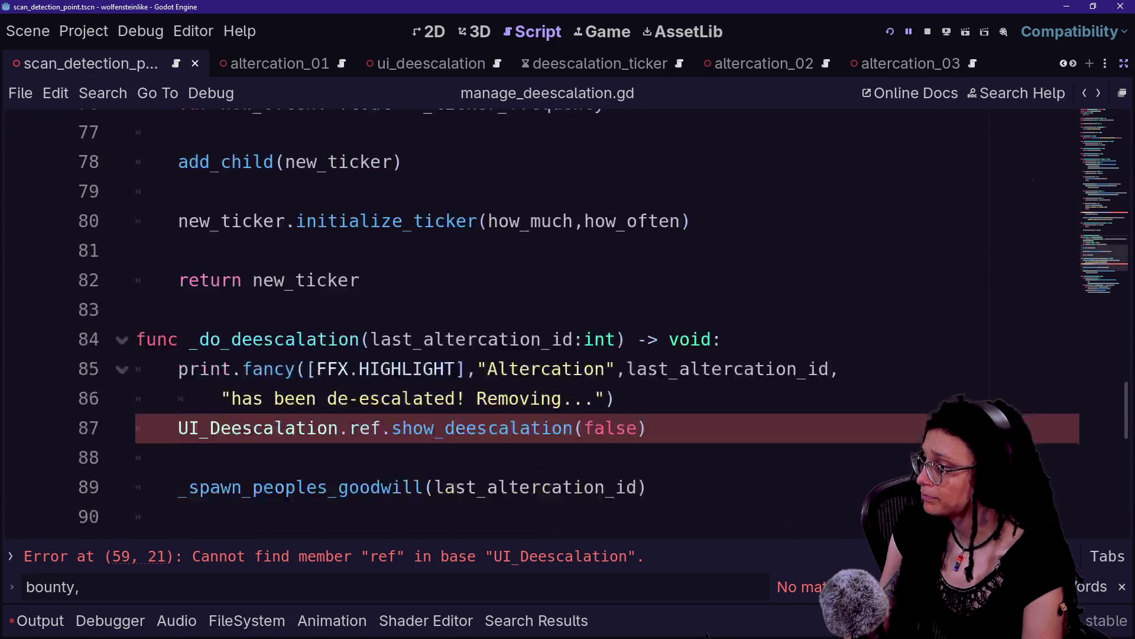
Review the UI_Deescalation reference on line 59 and quick-search files for 'manager'.
scroll(568, 326, down, 2)
scroll(567, 325, up, 1)
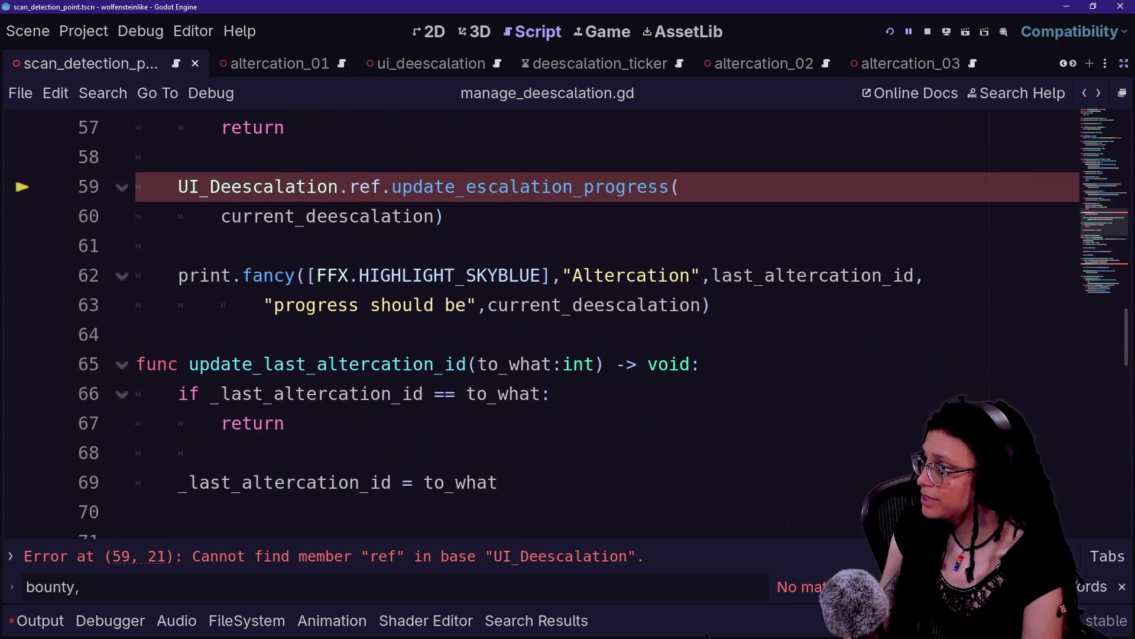
scroll(568, 325, up, 1)
click(178, 245)
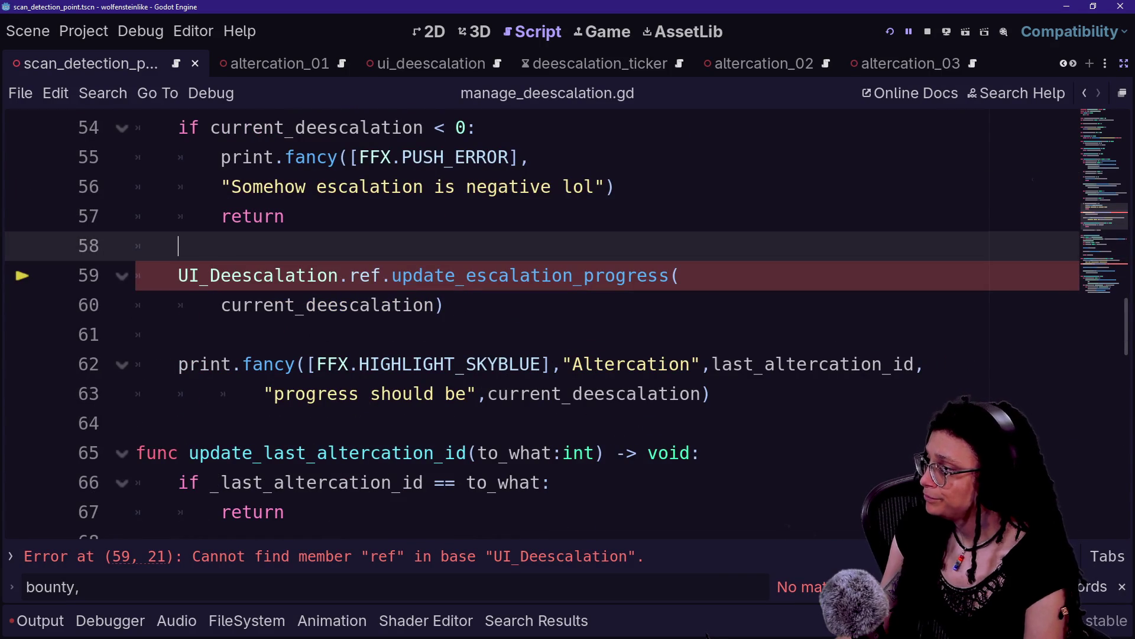
click(285, 275)
key(shift+alt+o)
text(manager)
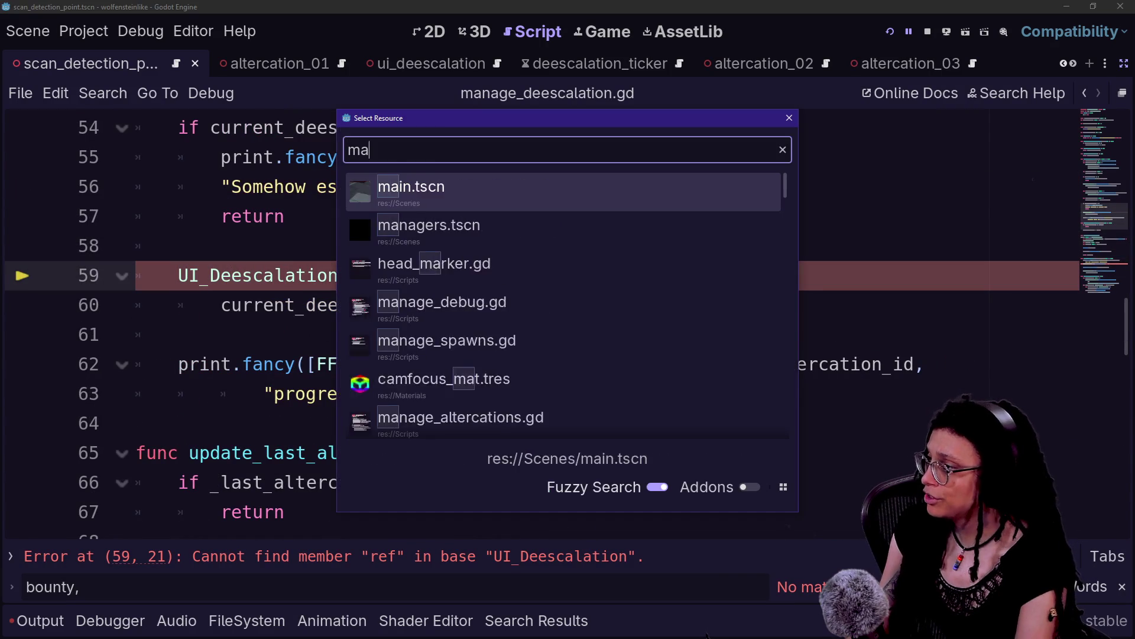
click(463, 225)
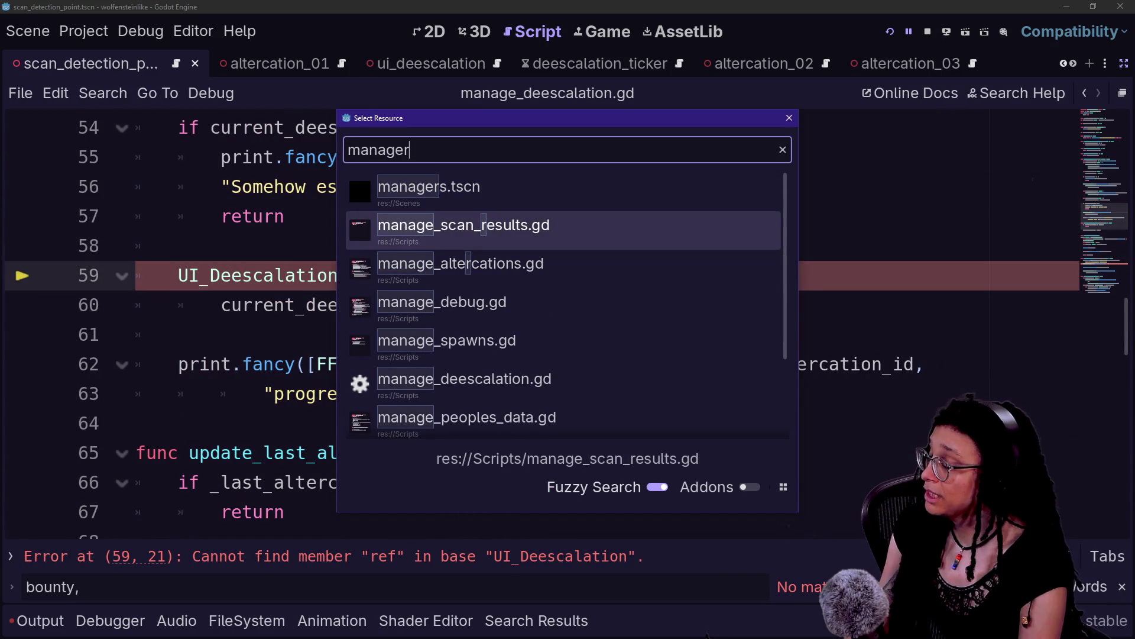
key(Down)
key(Return)
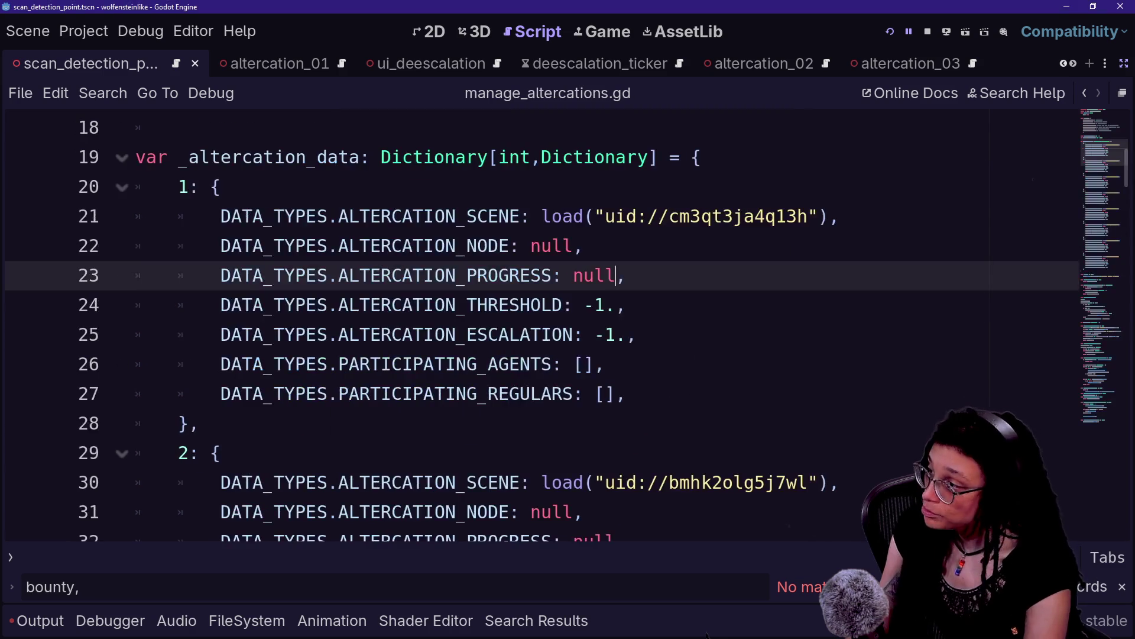
scroll(532, 319, down, 5)
scroll(503, 284, down, 13)
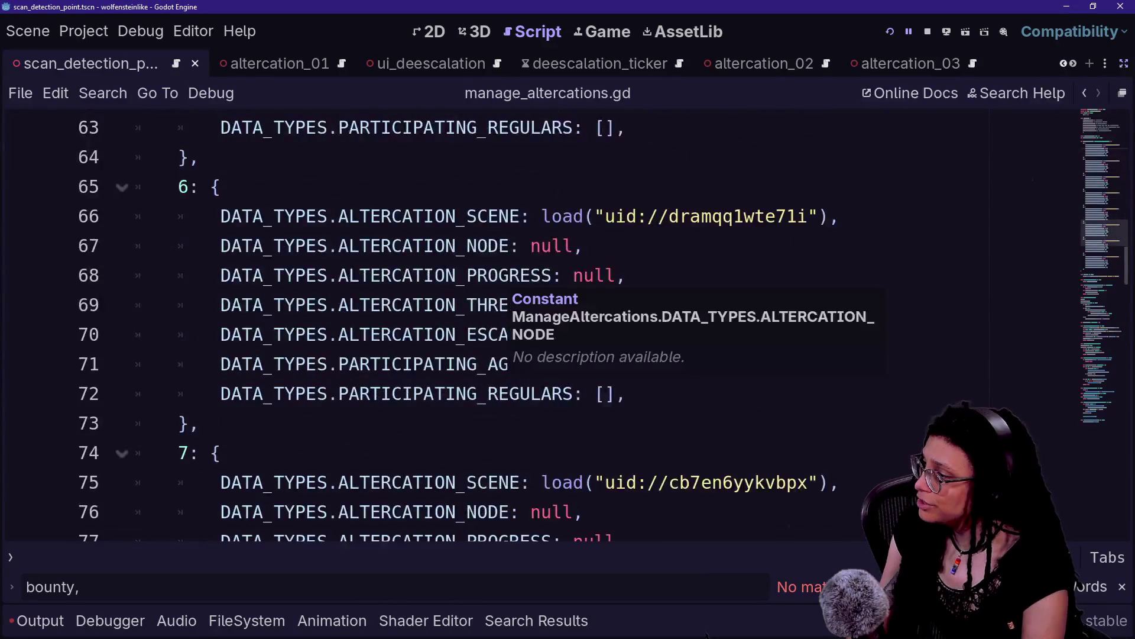
scroll(515, 283, up, 1)
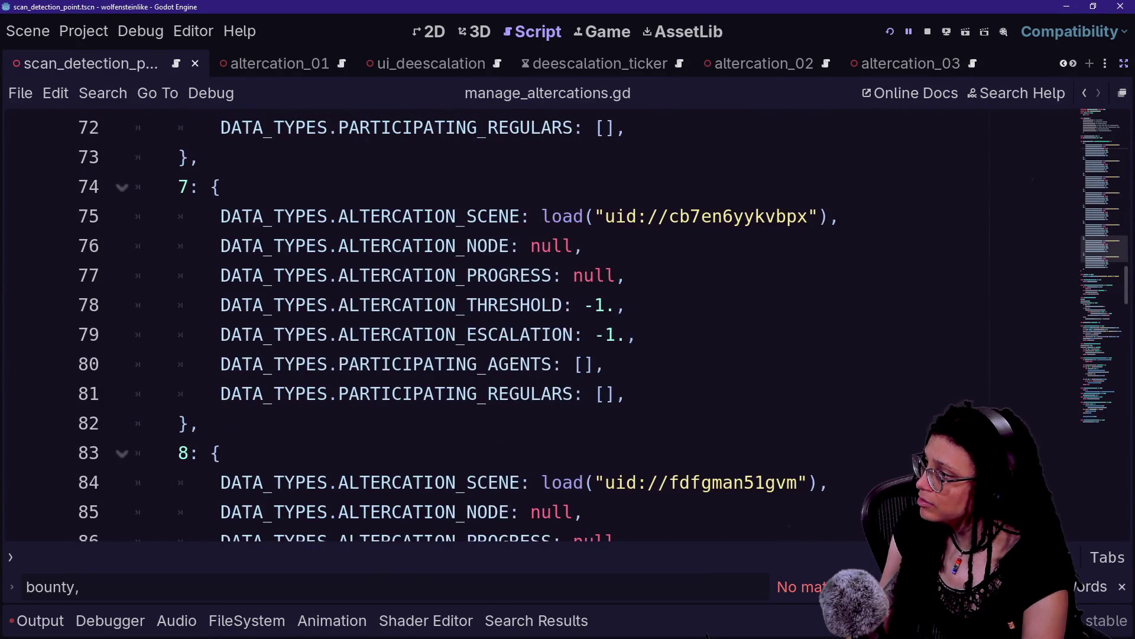
scroll(515, 284, down, 1)
drag(221, 246, 636, 246)
click(591, 216)
drag(418, 186, 220, 157)
click(585, 186)
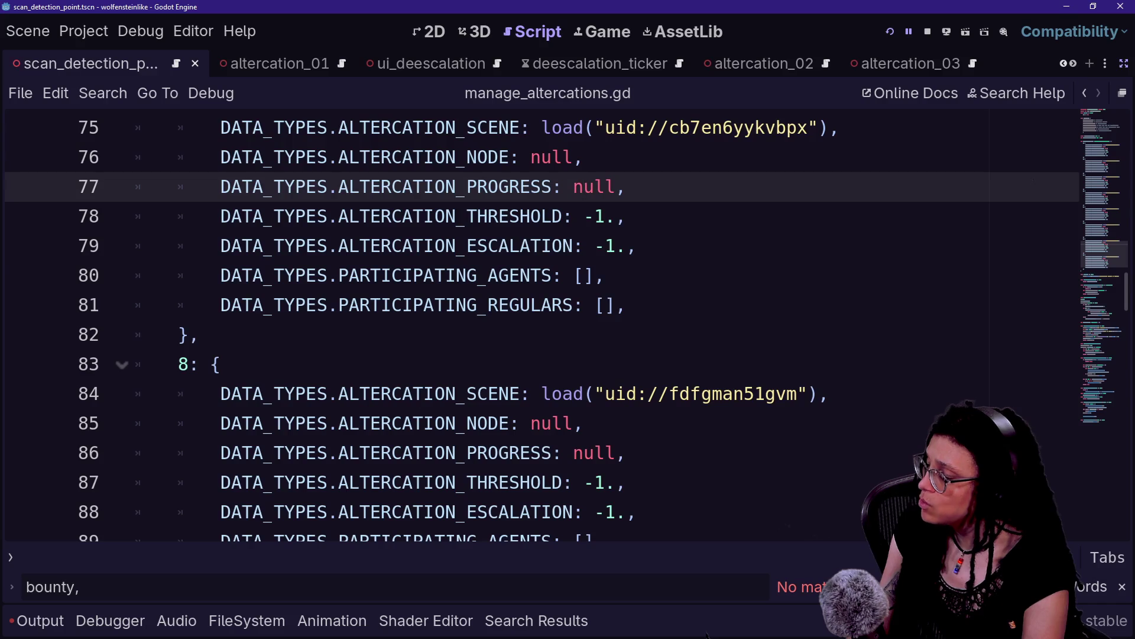
key(shift+alt+o)
key(Down)
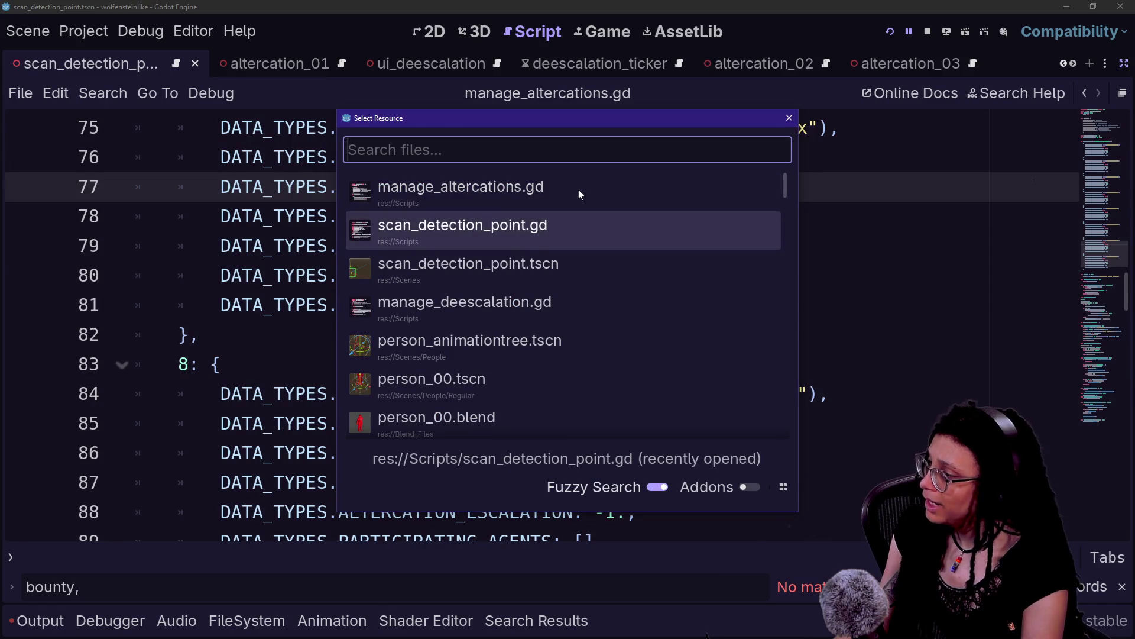
key(Up)
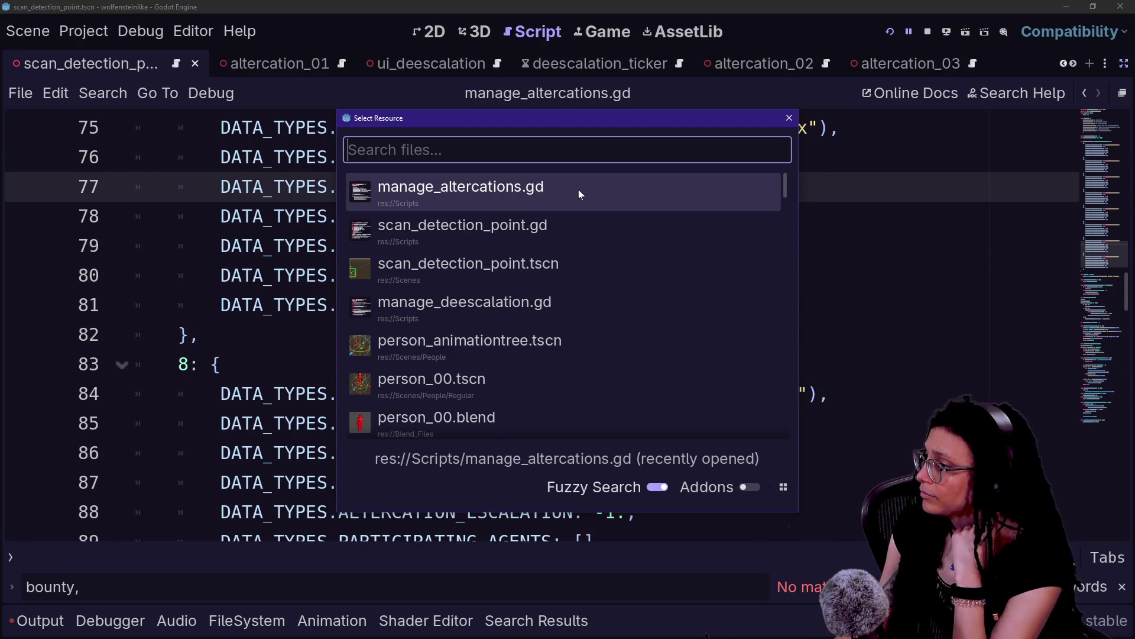
key(Down)
key(Up)
key(Down)
key(Up)
key(Down)
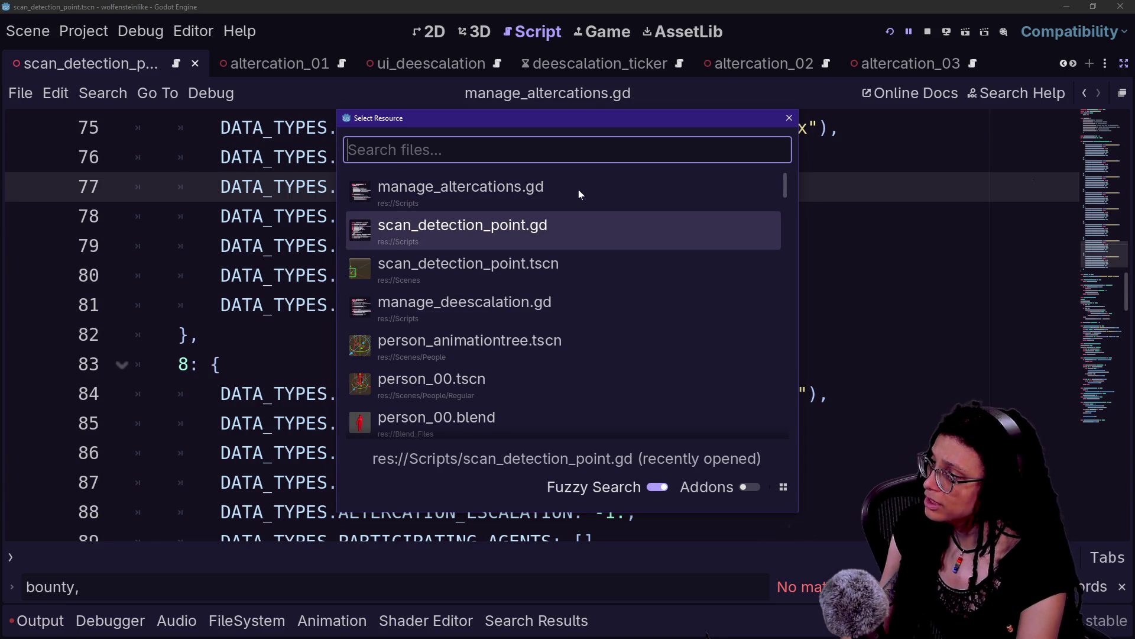
text(d)
key(BackSpace)
key(Down)
key(Down)
key(Down)
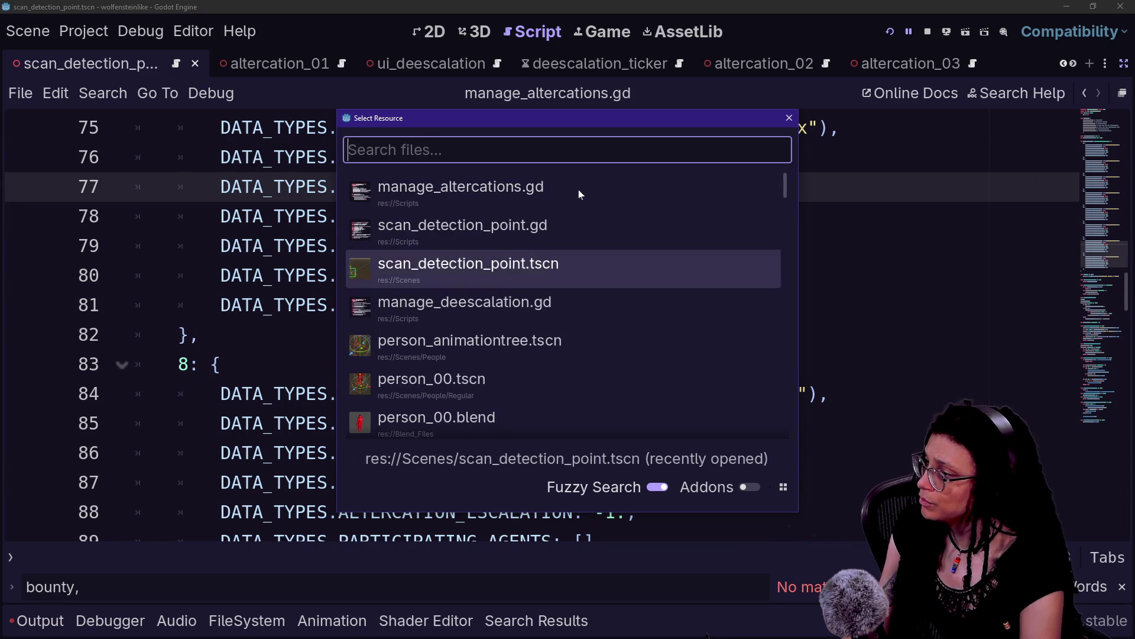
key(Return)
click(445, 305)
scroll(567, 322, up, 2)
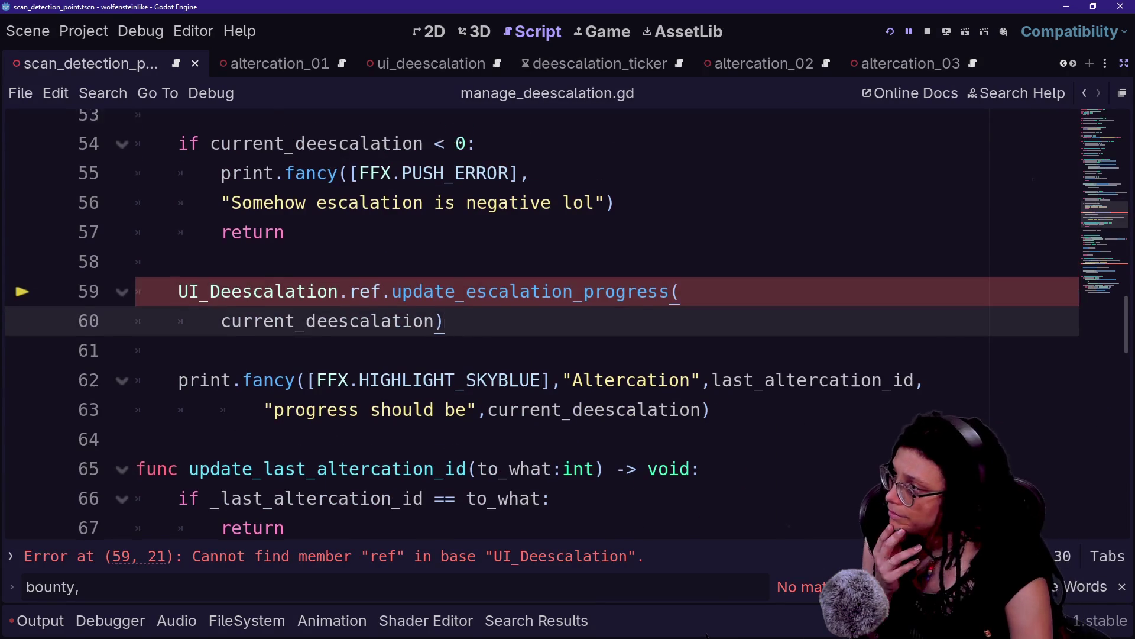
click(393, 452)
drag(392, 453, 670, 453)
click(456, 453)
click(477, 452)
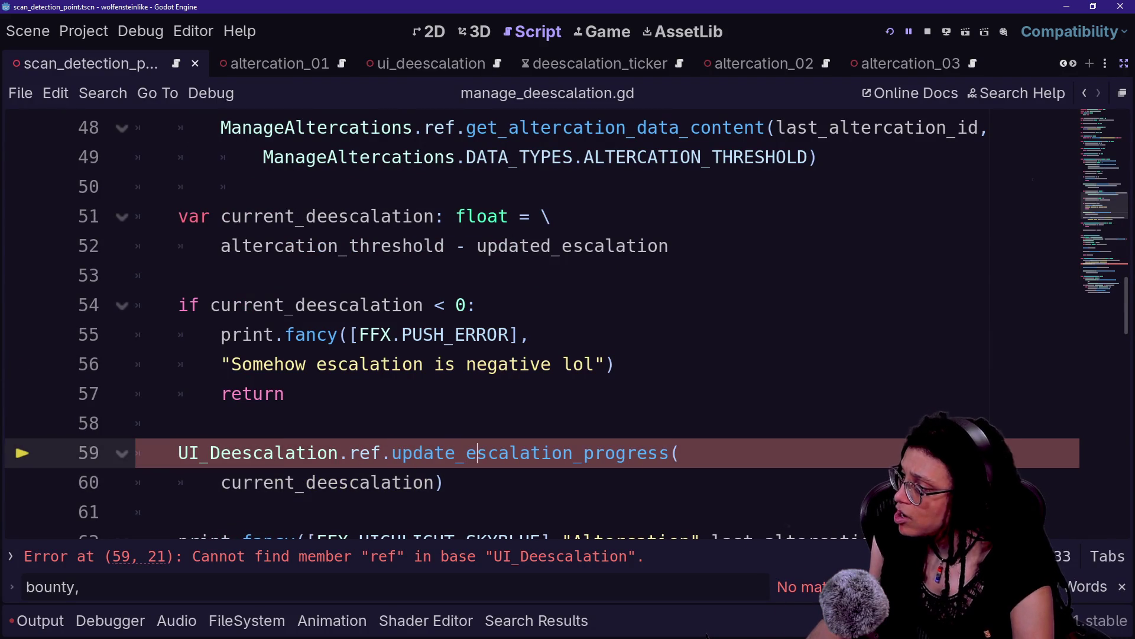
ctrl+click(271, 453)
key(ctrl+f)
text(update)
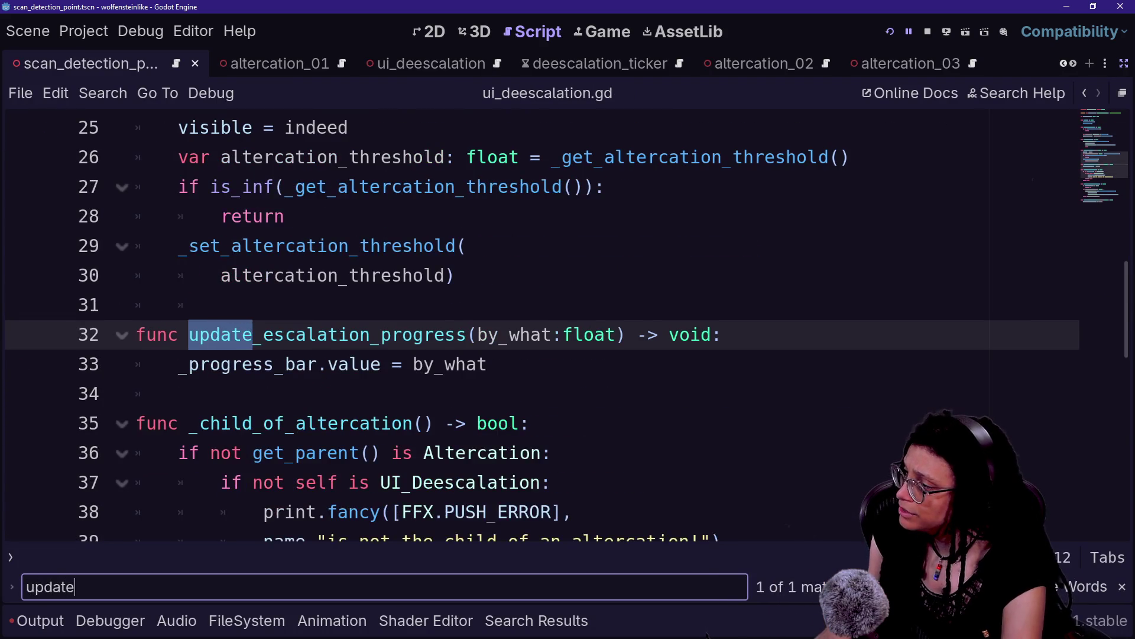
click(210, 393)
click(210, 363)
click(435, 363)
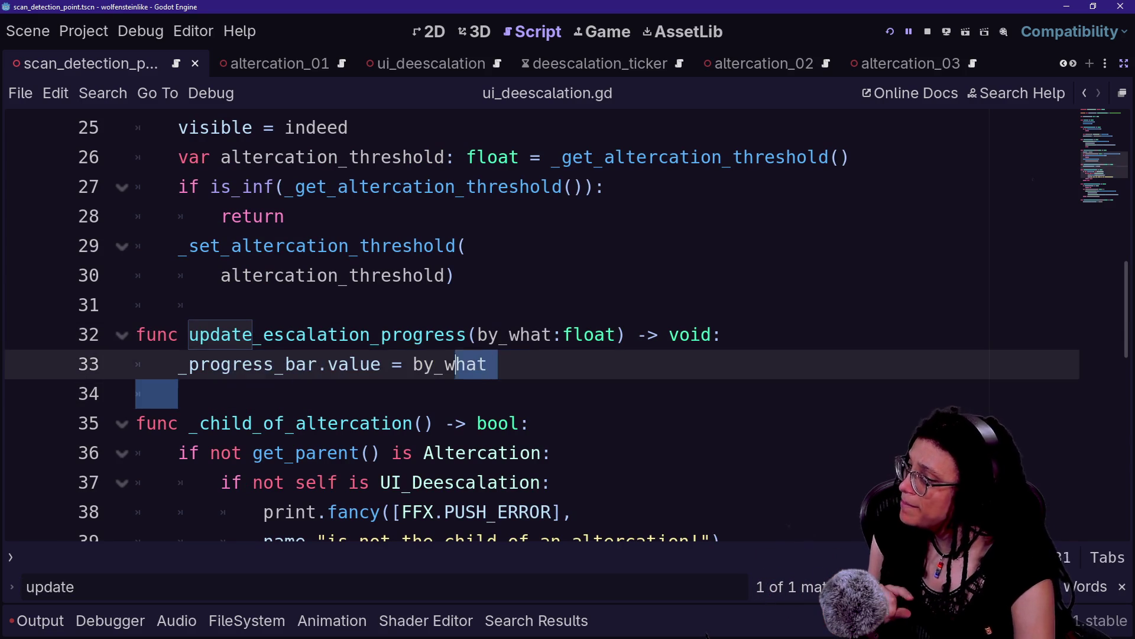
click(286, 334)
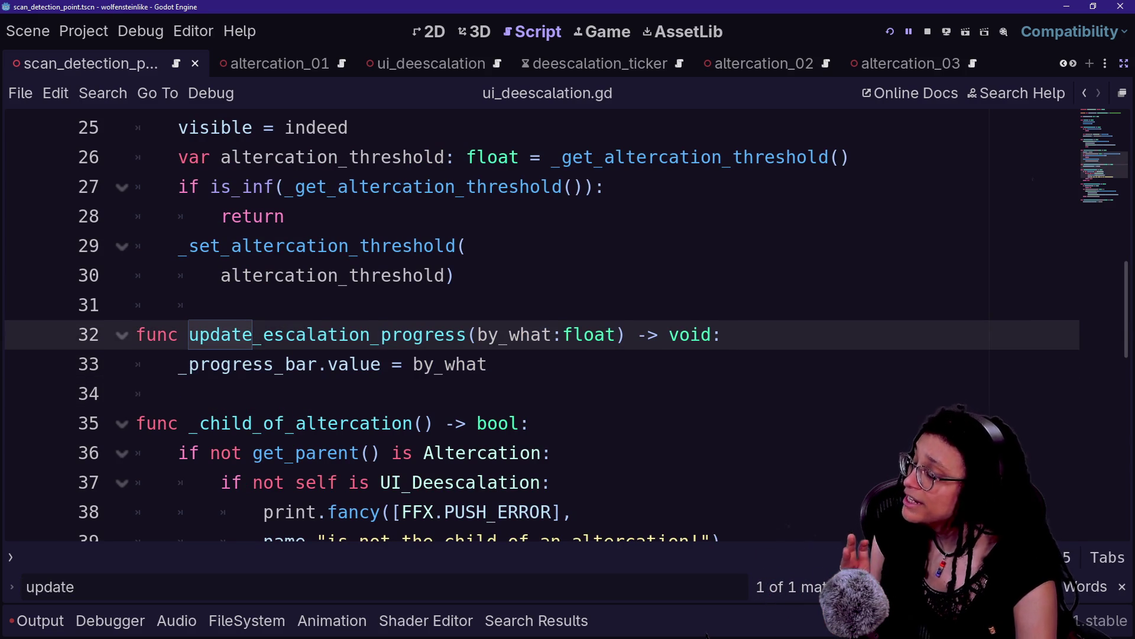
click(487, 363)
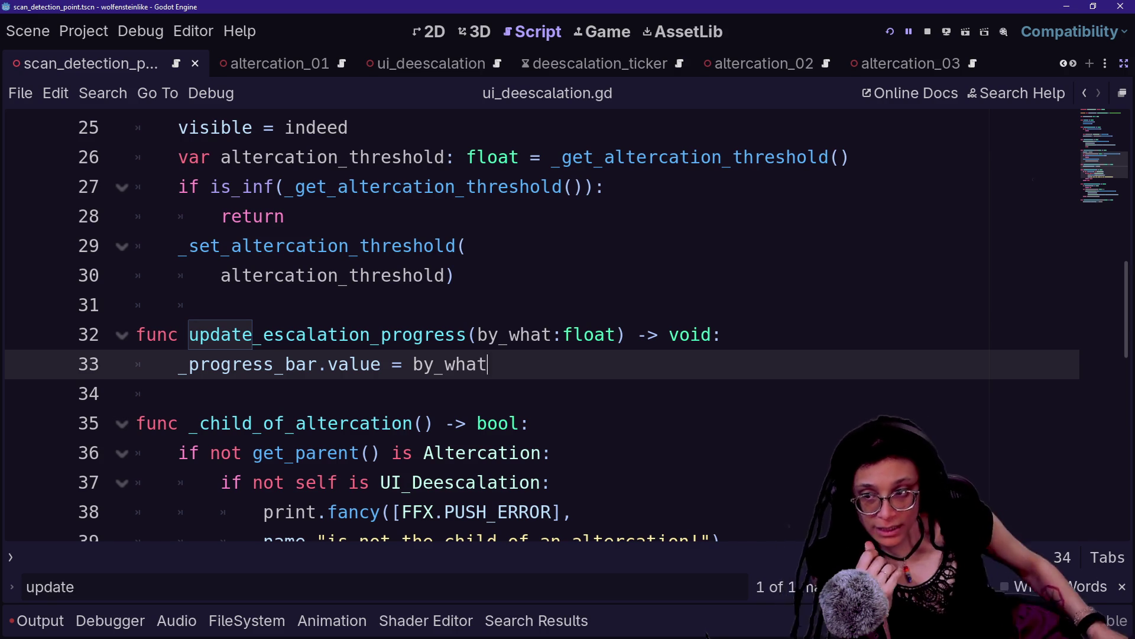
click(178, 393)
key(shift+alt+o)
text(manage)
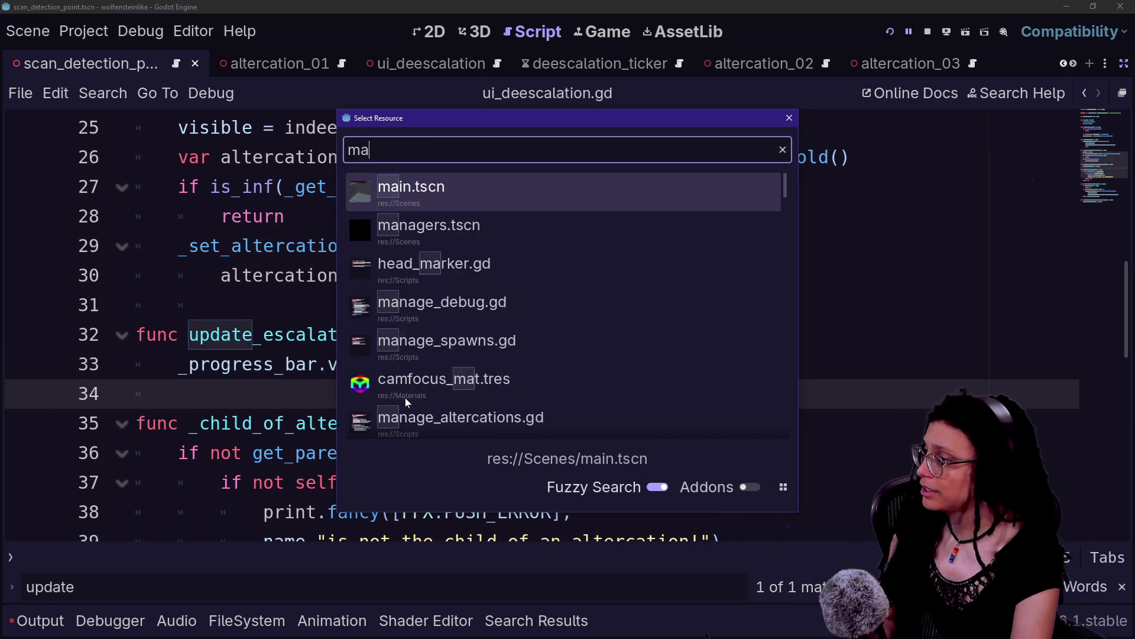
key(Down)
key(Down)
key(Down)
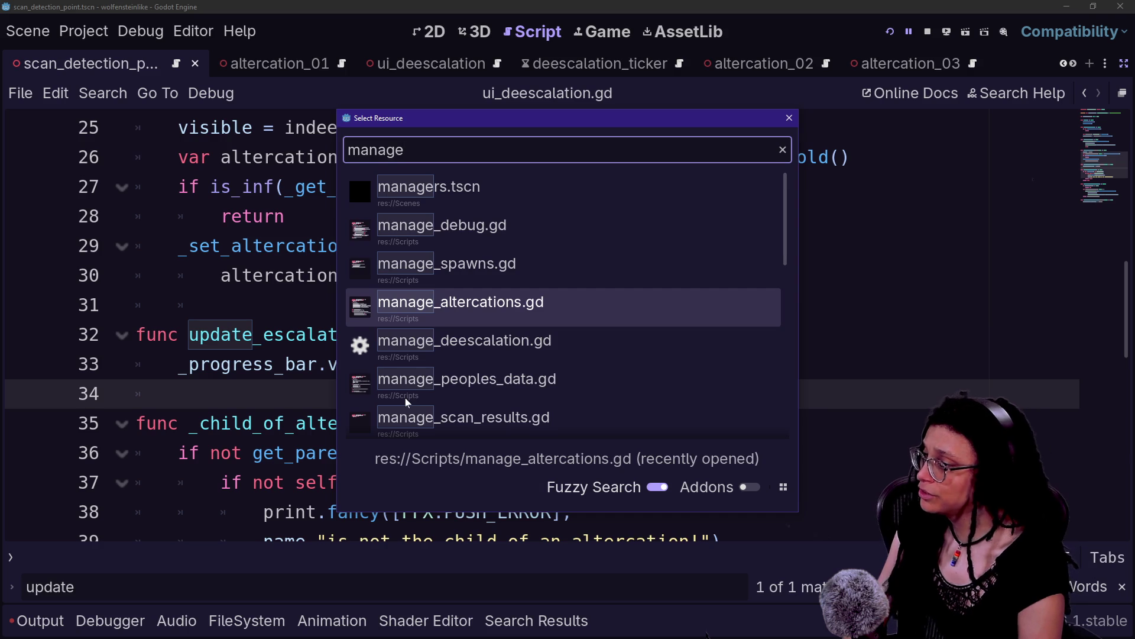
key(Return)
scroll(532, 325, down, 5)
scroll(533, 325, up, 3)
scroll(532, 326, down, 5)
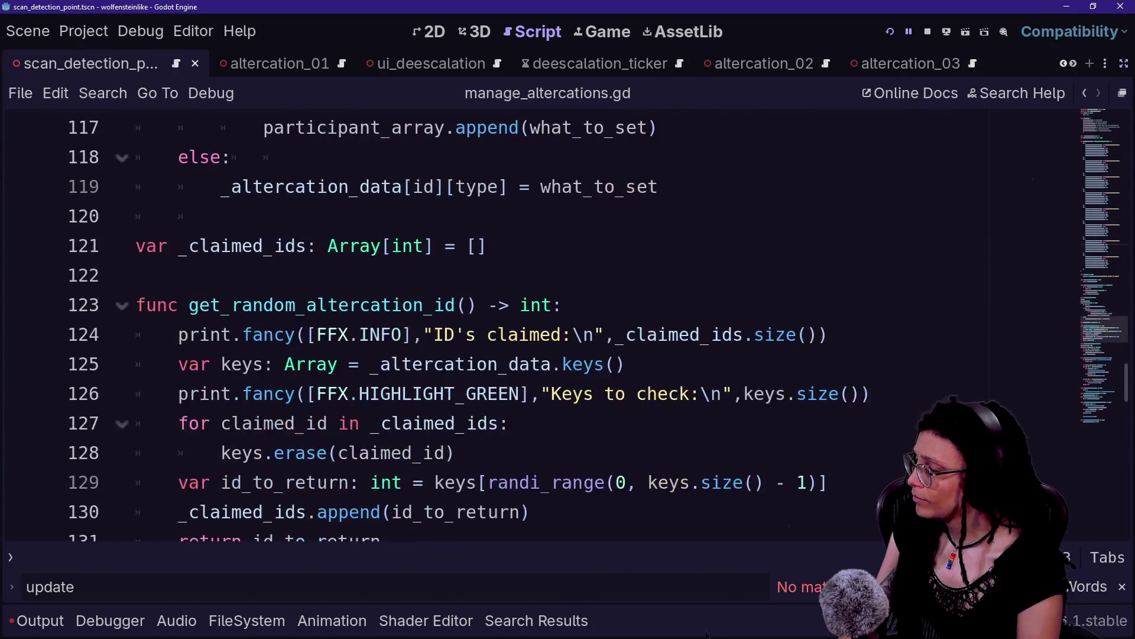
scroll(533, 325, down, 4)
scroll(455, 341, down, 1)
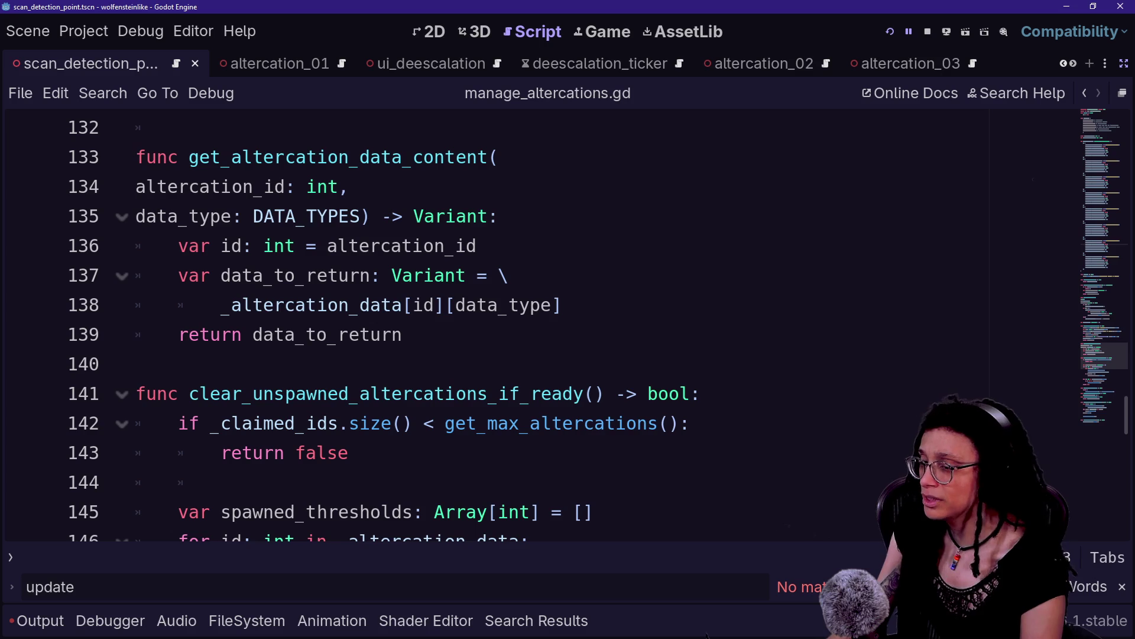
key(shift+alt+o)
text(dees)
key(Down)
key(Up)
key(Down)
key(Down)
key(Down)
key(Return)
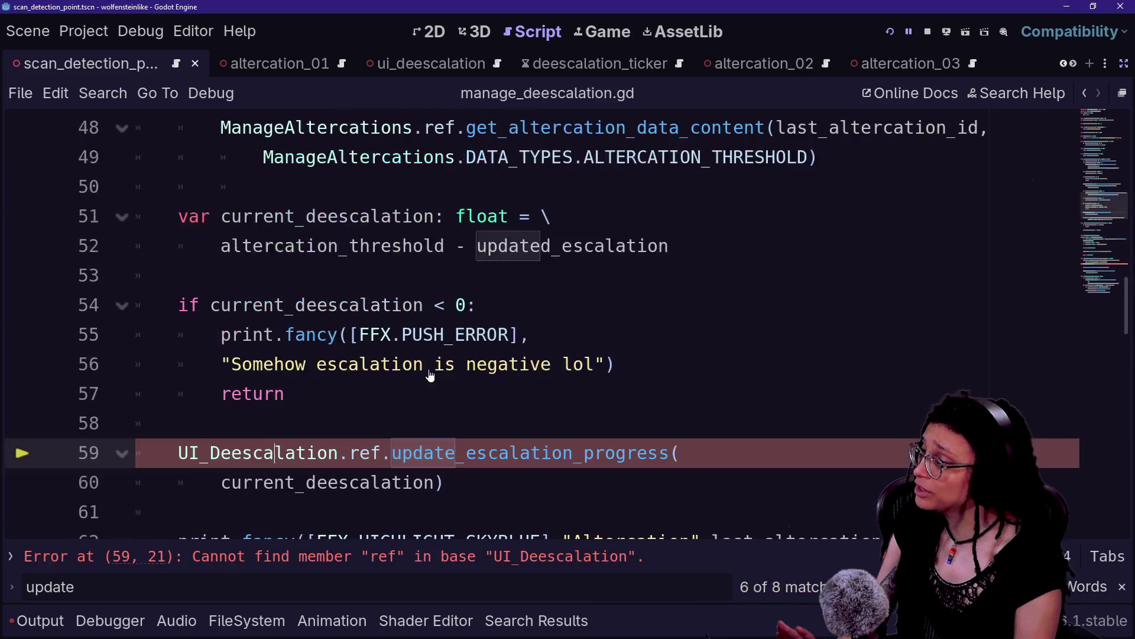
Below return new_ticker, start a new function named _update_escalation_progress using the copied call name.
scroll(541, 324, down, 2)
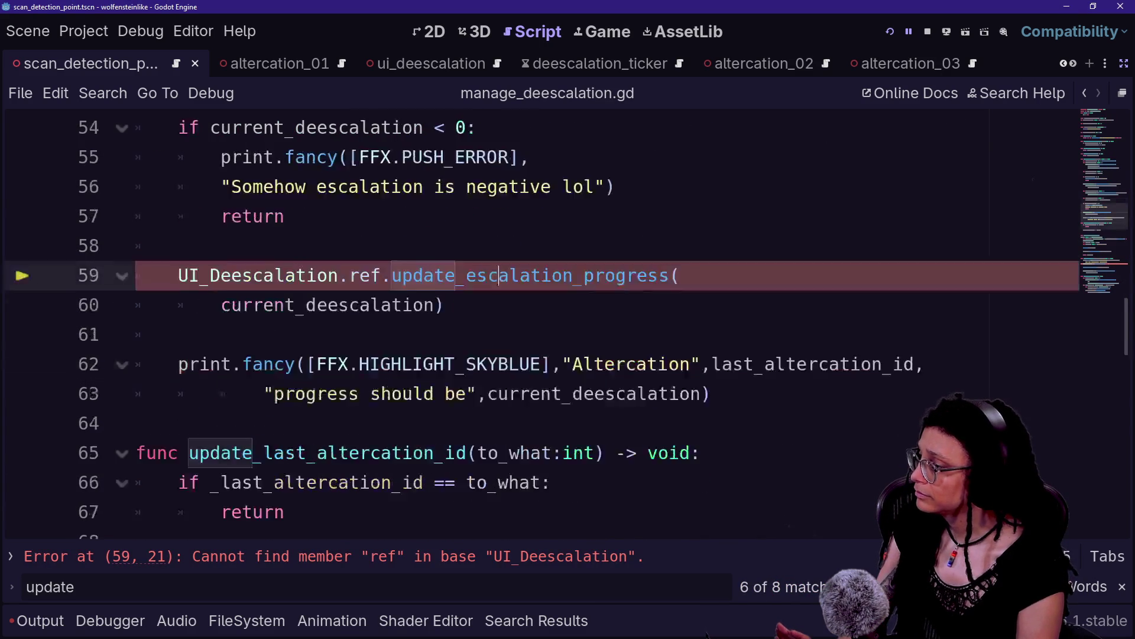
scroll(542, 323, down, 2)
scroll(542, 323, down, 7)
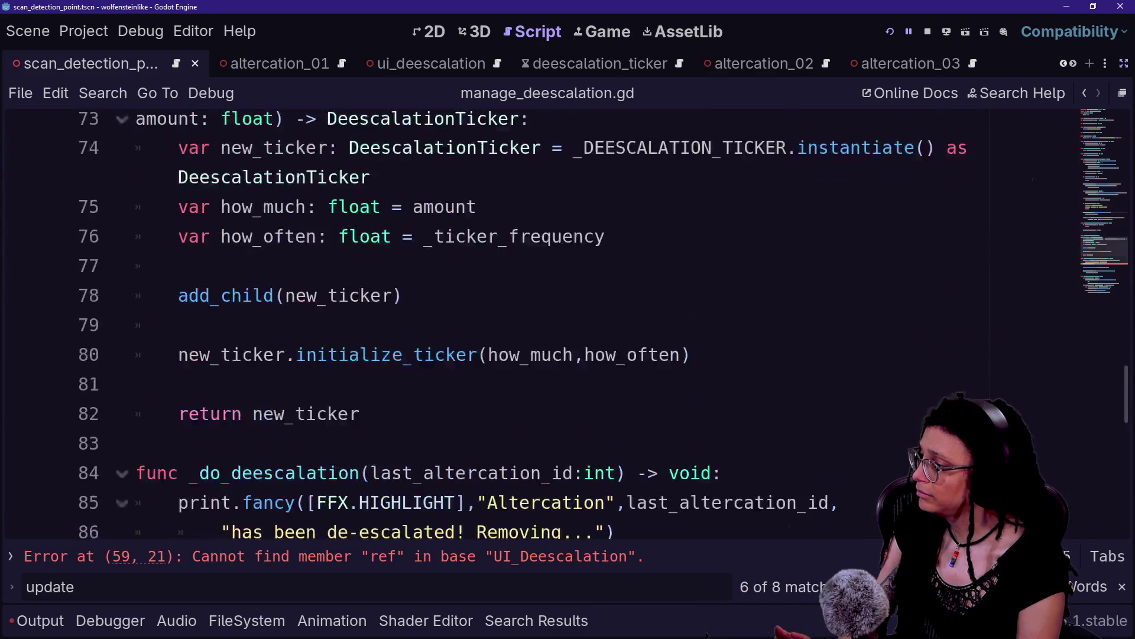
click(360, 186)
key(Return)
key(Return)
key(BackSpace)
text(func )
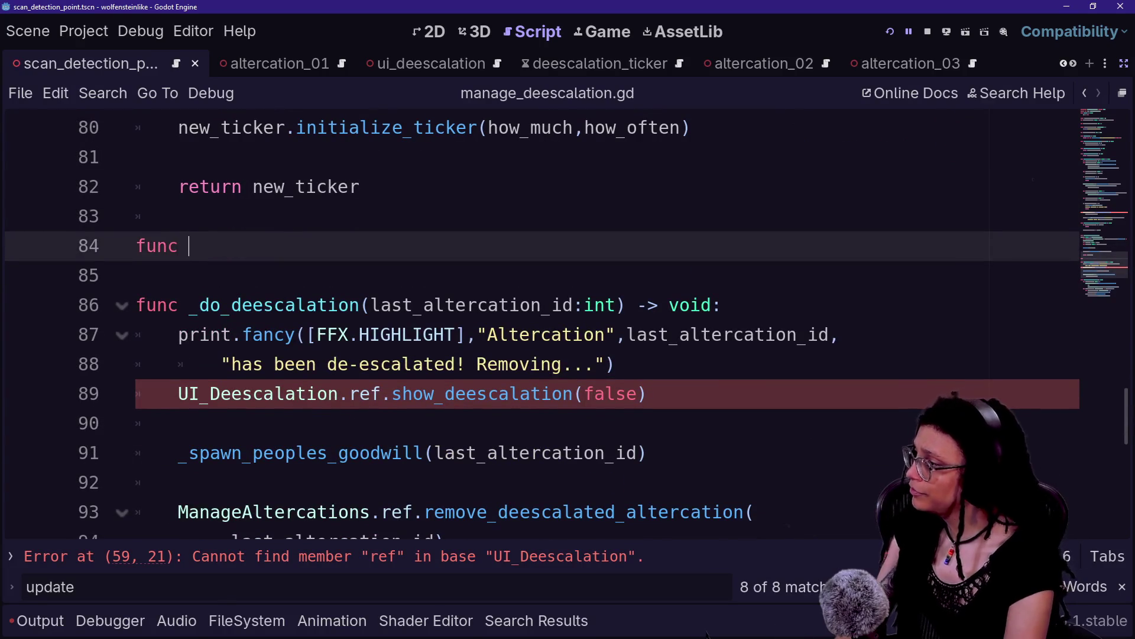
text(_update_)
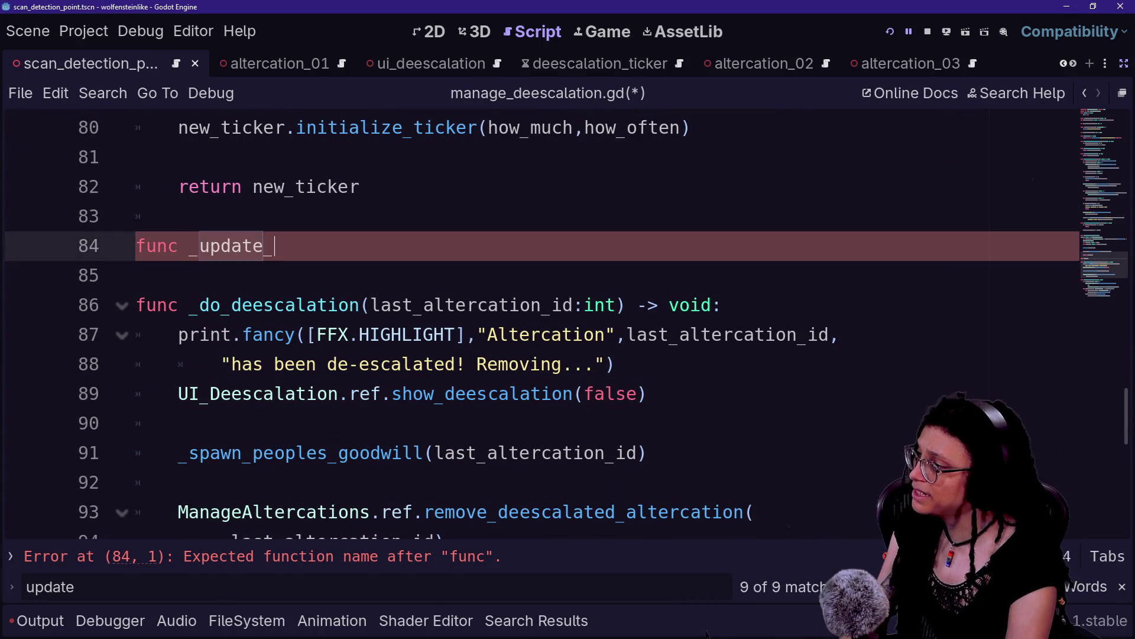
text(progress_bar()
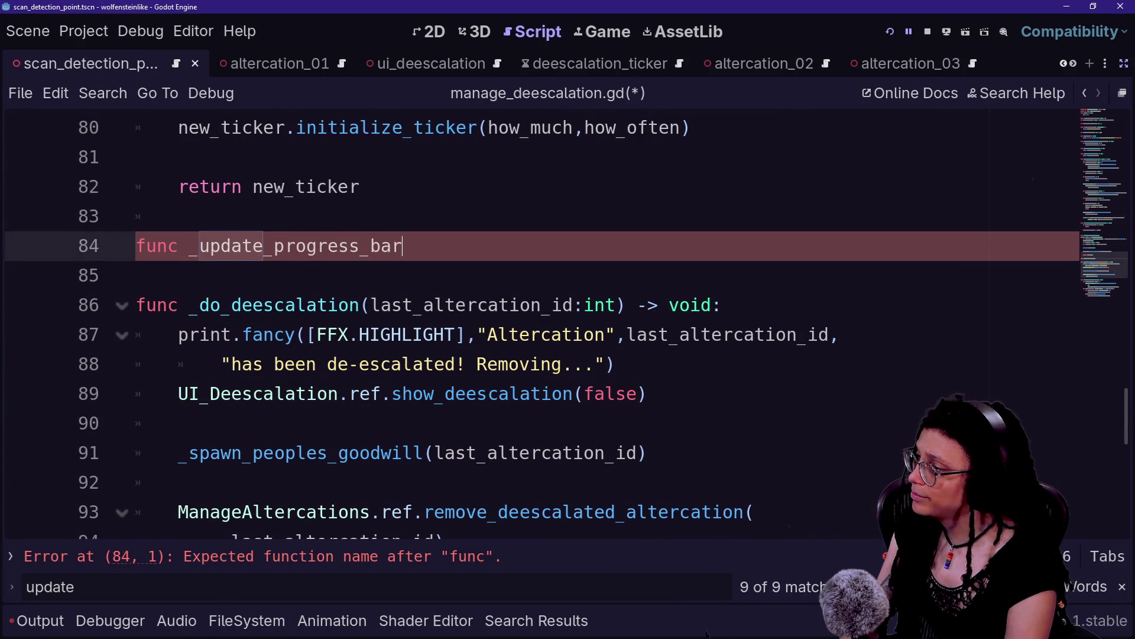
scroll(532, 325, up, 10)
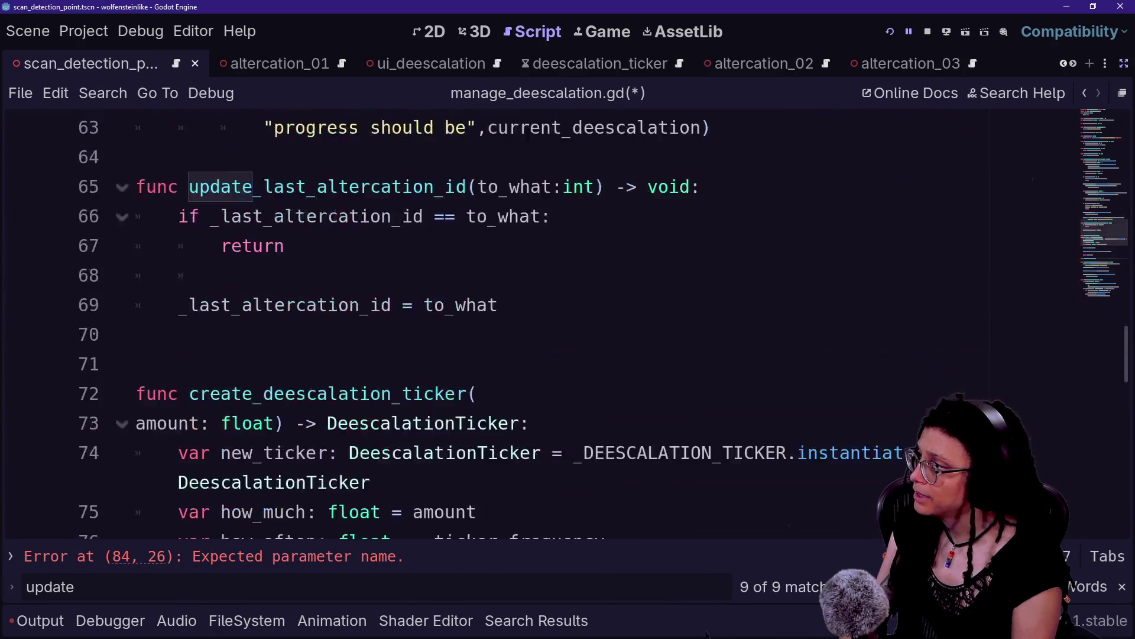
mouse_move(393, 364)
mouse_down()
mouse_move(670, 364)
mouse_move(443, 394)
mouse_up()
key(ctrl+c)
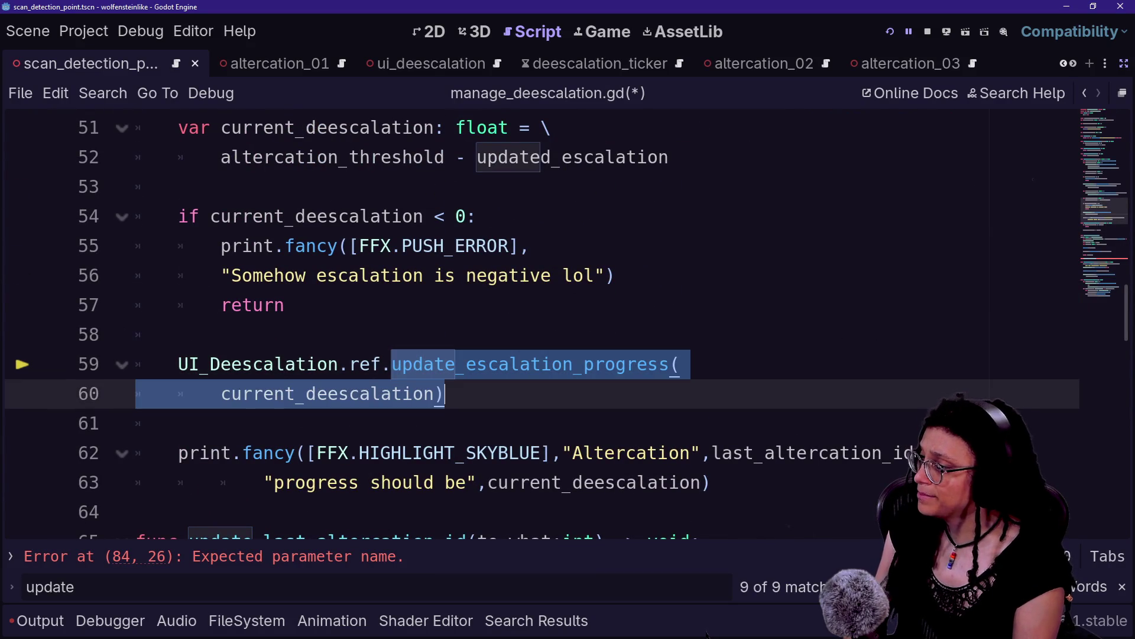
scroll(443, 393, down, 9)
drag(188, 334, 412, 334)
key(ctrl+v)
text(_)
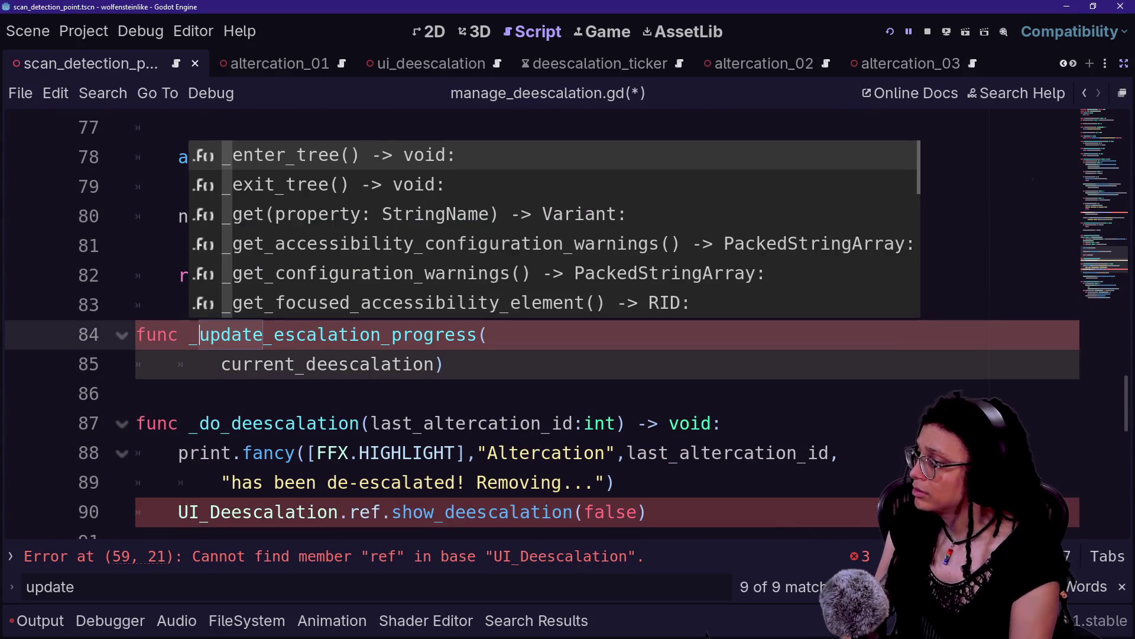
Put the argument on the declaration line, add -> void:, and give the function a pass placeholder body.
click(231, 364)
key(BackSpace)
key(BackSpace)
key(BackSpace)
key(End)
text(> void:)
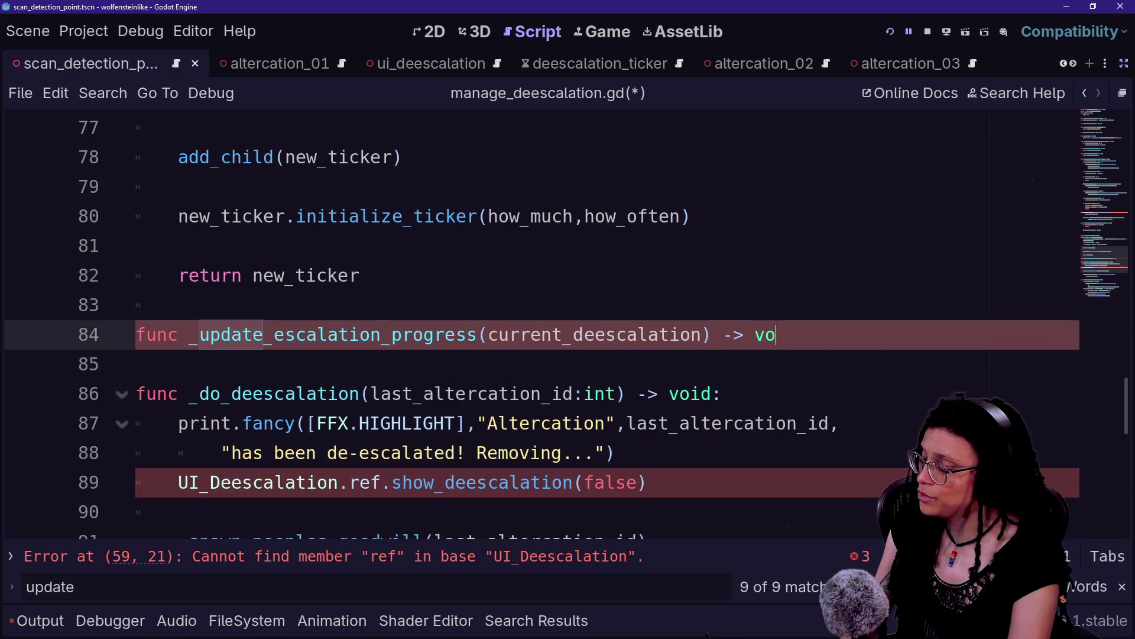
key(Return)
text(pass)
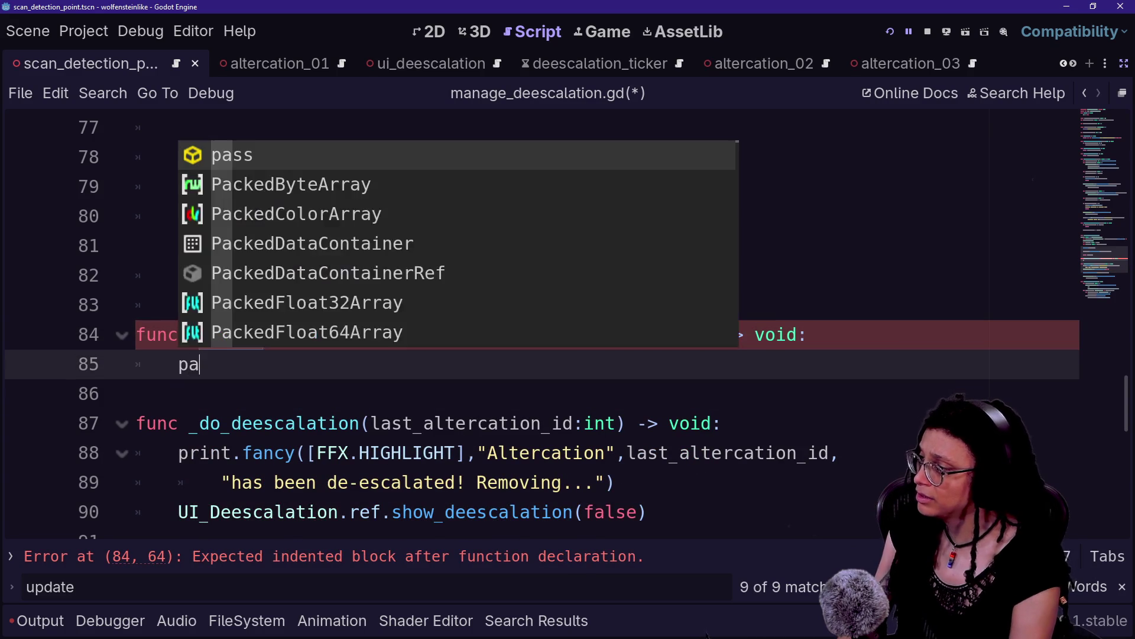
key(Escape)
On line 59, replace the UI_Deescalation progress call with _update_escalation_progress and save.
scroll(533, 326, up, 2)
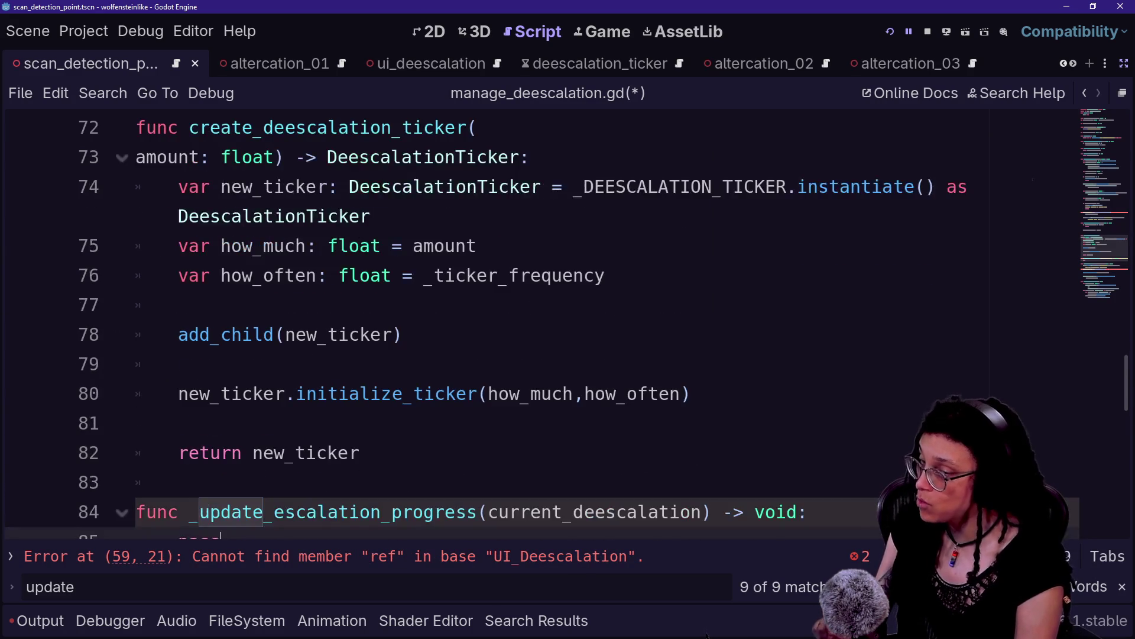
scroll(533, 325, up, 2)
key(shift+Return)
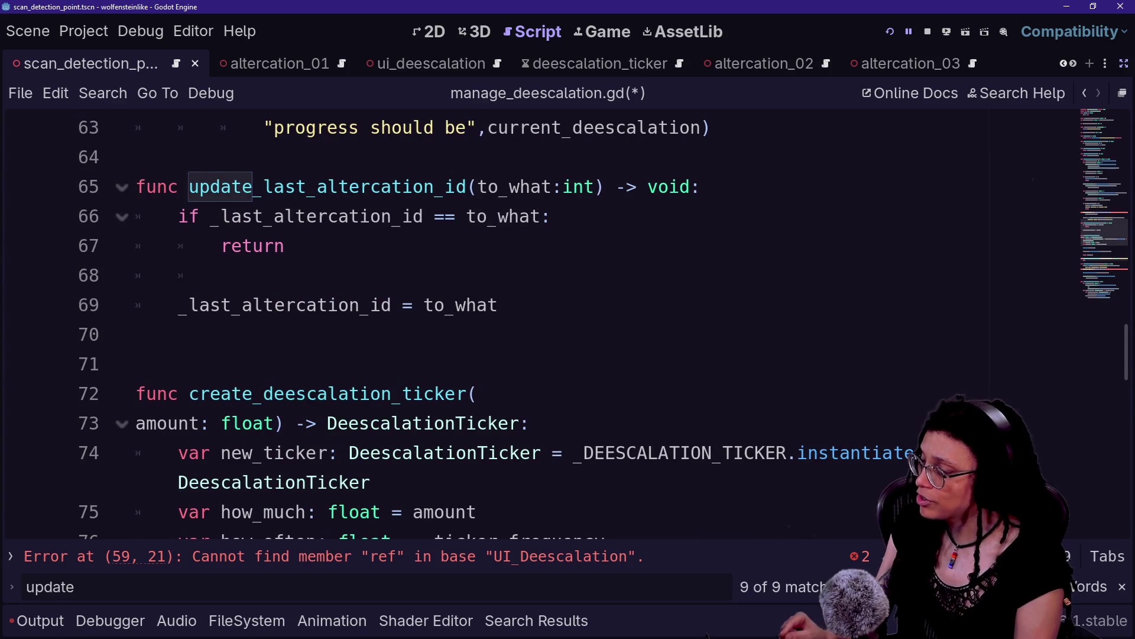
key(shift+Return)
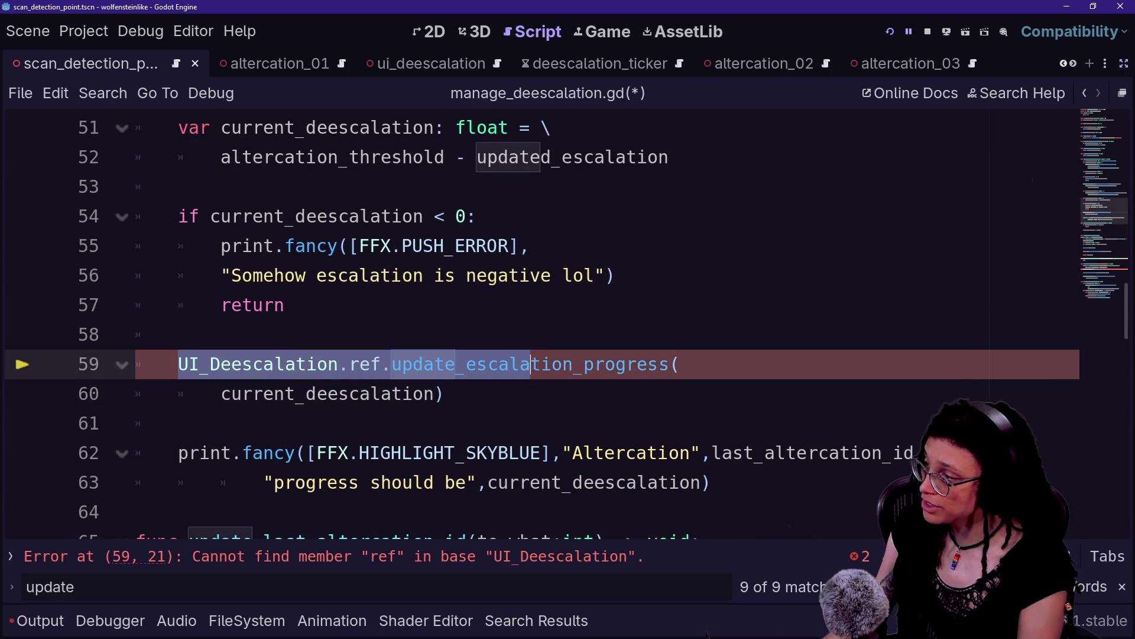
mouse_move(443, 393)
mouse_down()
mouse_move(285, 305)
mouse_move(177, 334)
mouse_move(231, 364)
mouse_up()
click(231, 364)
key(shift+Left)
key(shift+Left)
key(shift+Left)
key(BackSpace)
key(BackSpace)
key(BackSpace)
key(BackSpace)
key(BackSpace)
key(BackSpace)
text(_)
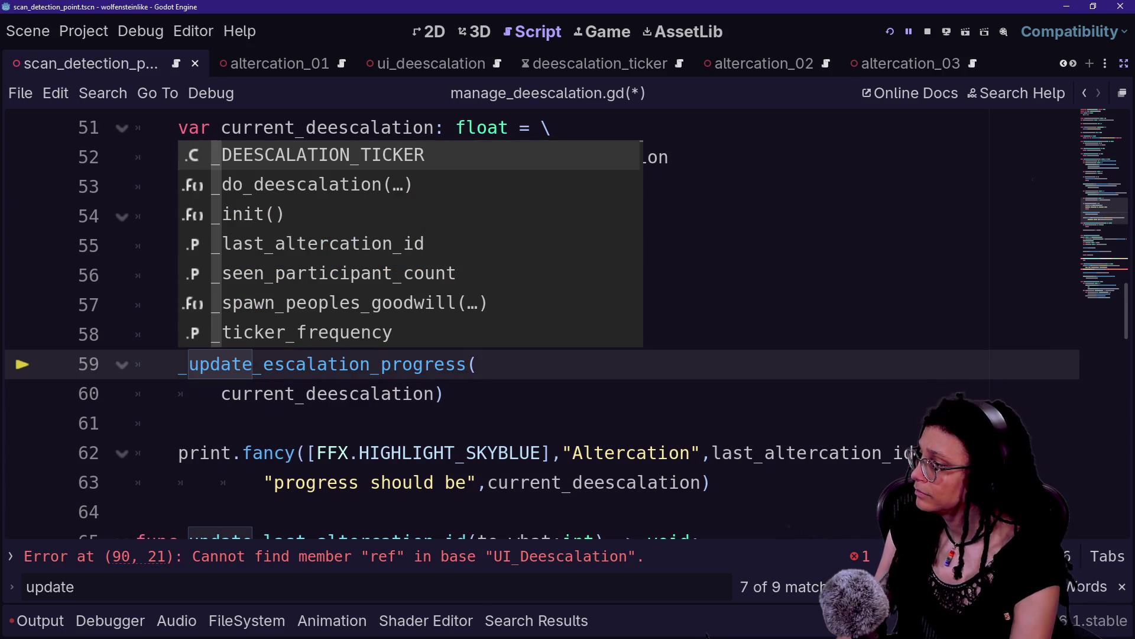
key(Escape)
key(Down)
key(BackSpace)
key(BackSpace)
key(BackSpace)
key(End)
key(Return)
key(ctrl+s)
Replace pass with var current_deescalation_ui: UI_Deescalation = ManageAltercations.ref.get_altercation_data_content(.
ctrl+click(343, 364)
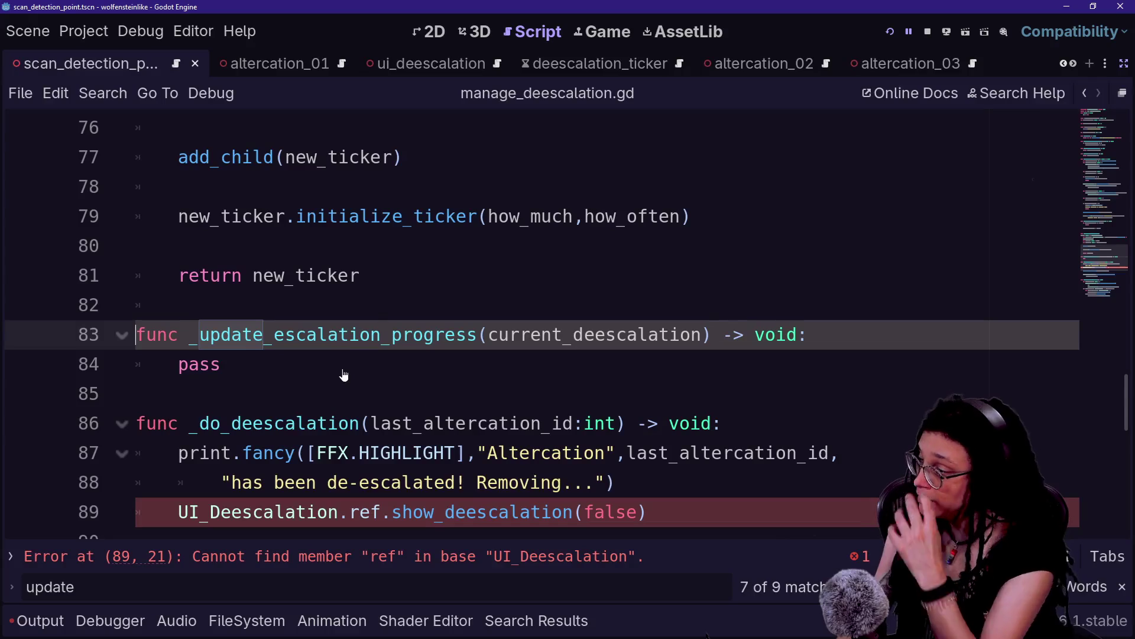
click(343, 375)
key(BackSpace)
key(BackSpace)
key(BackSpace)
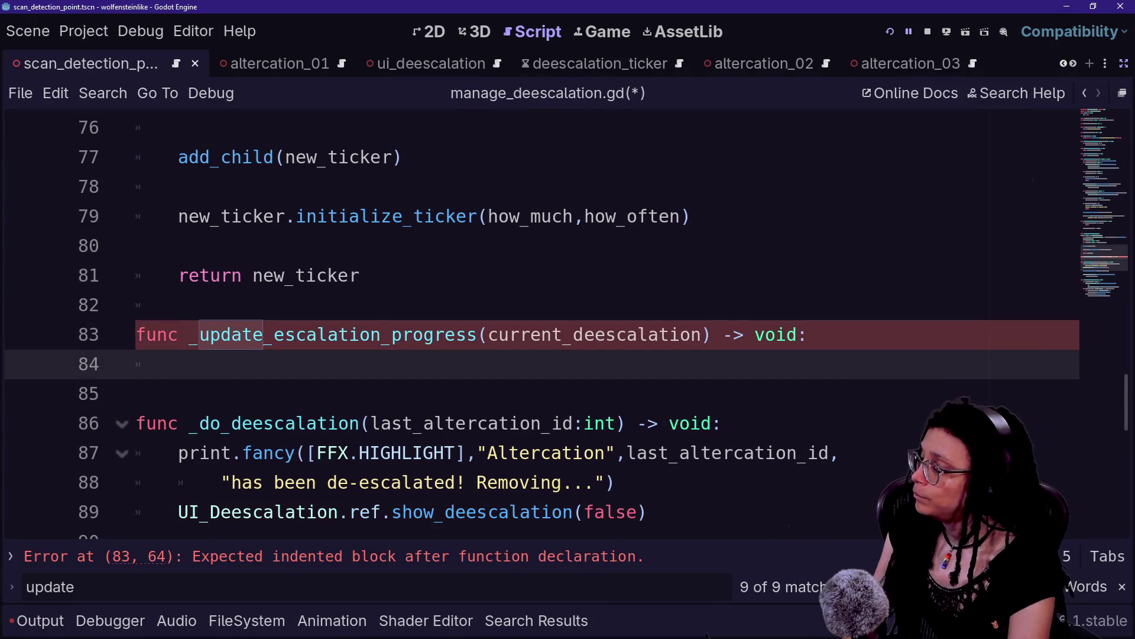
text(var )
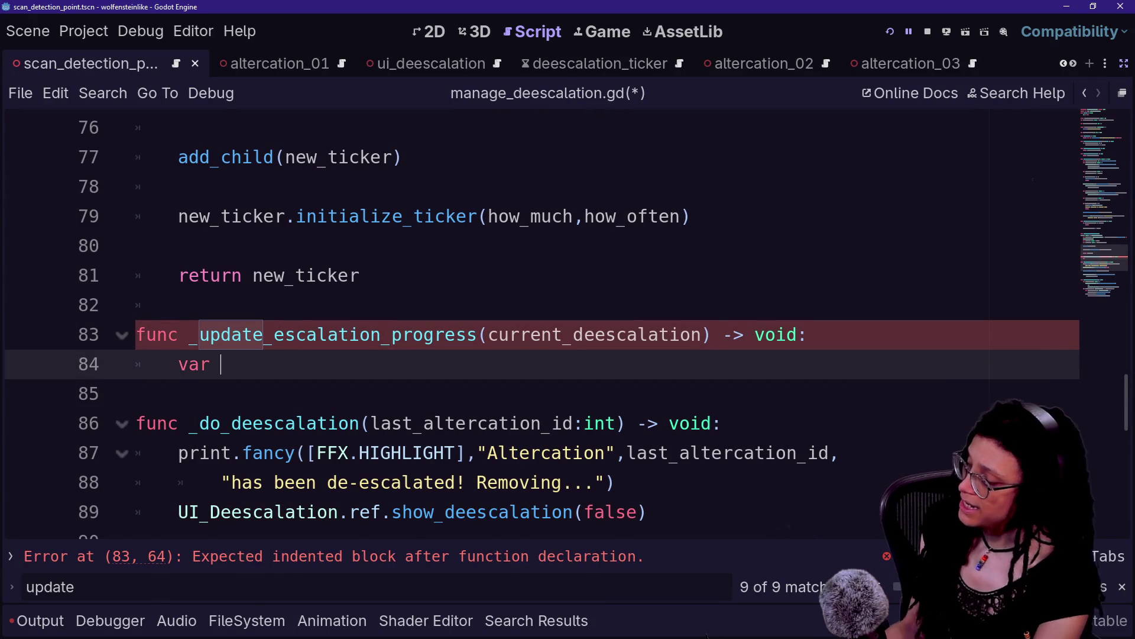
text(current_)
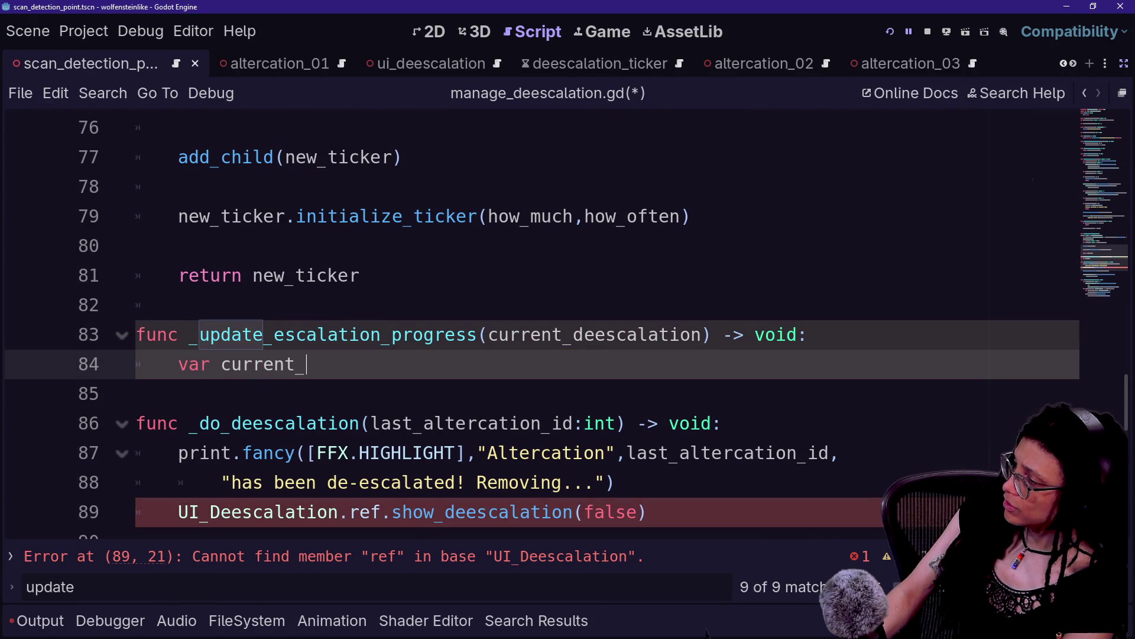
key(BackSpace)
key(BackSpace)
key(BackSpace)
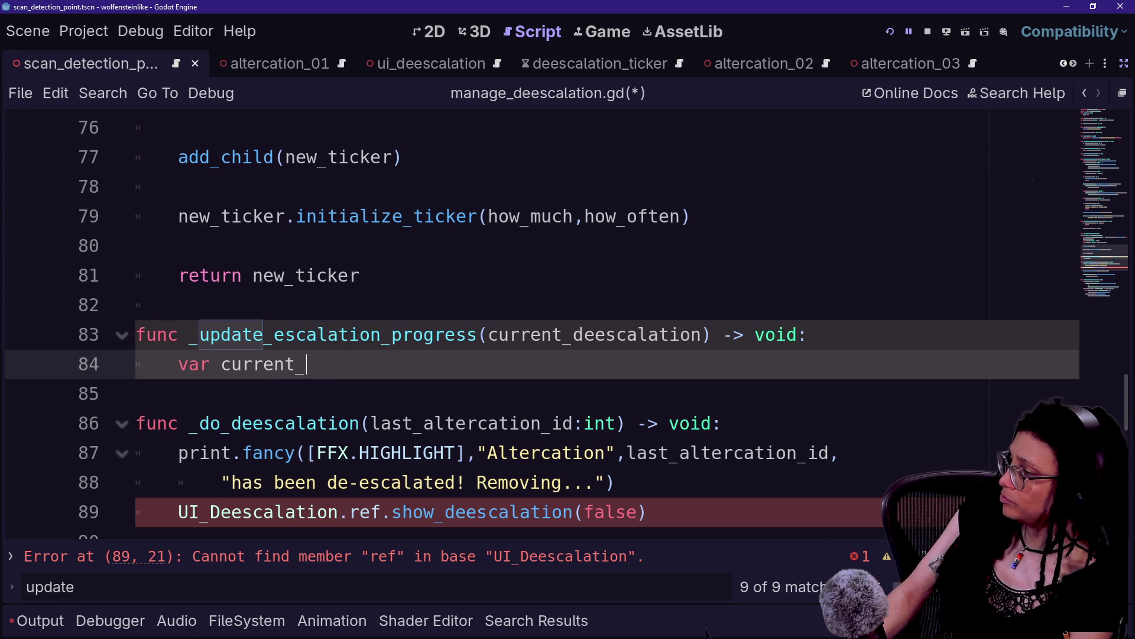
text(deescalation)
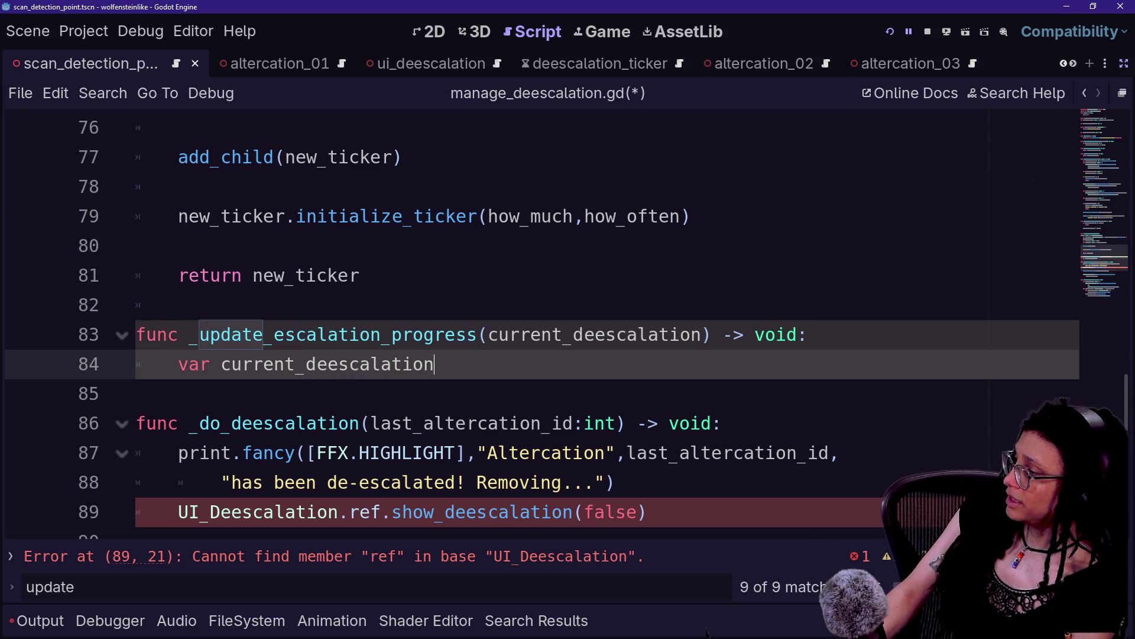
text(_ui: U)
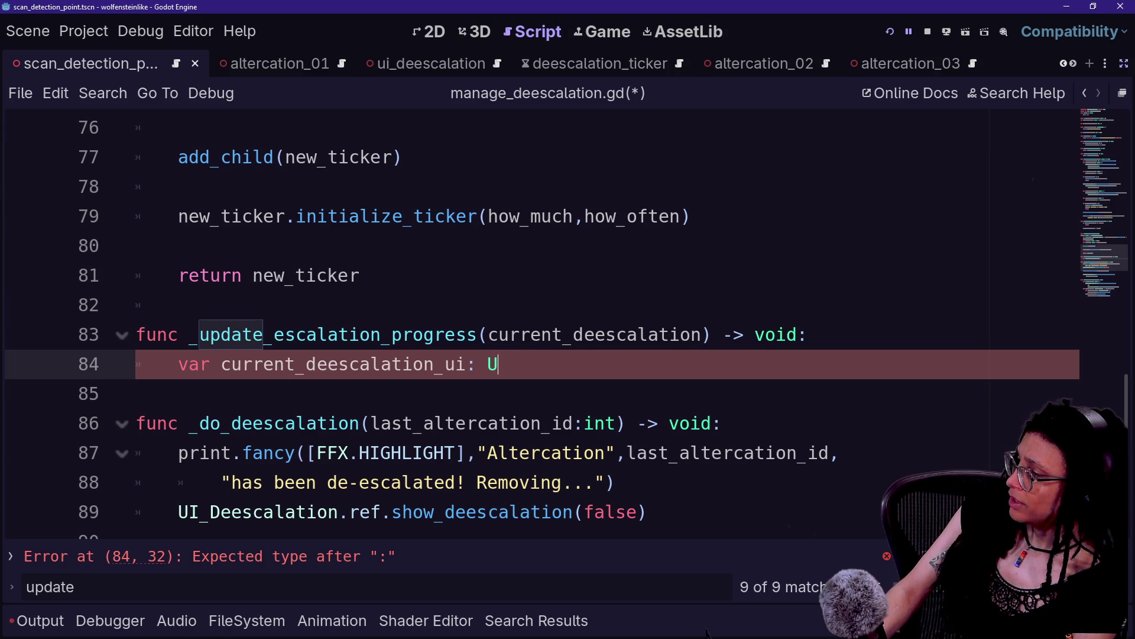
text(I_D)
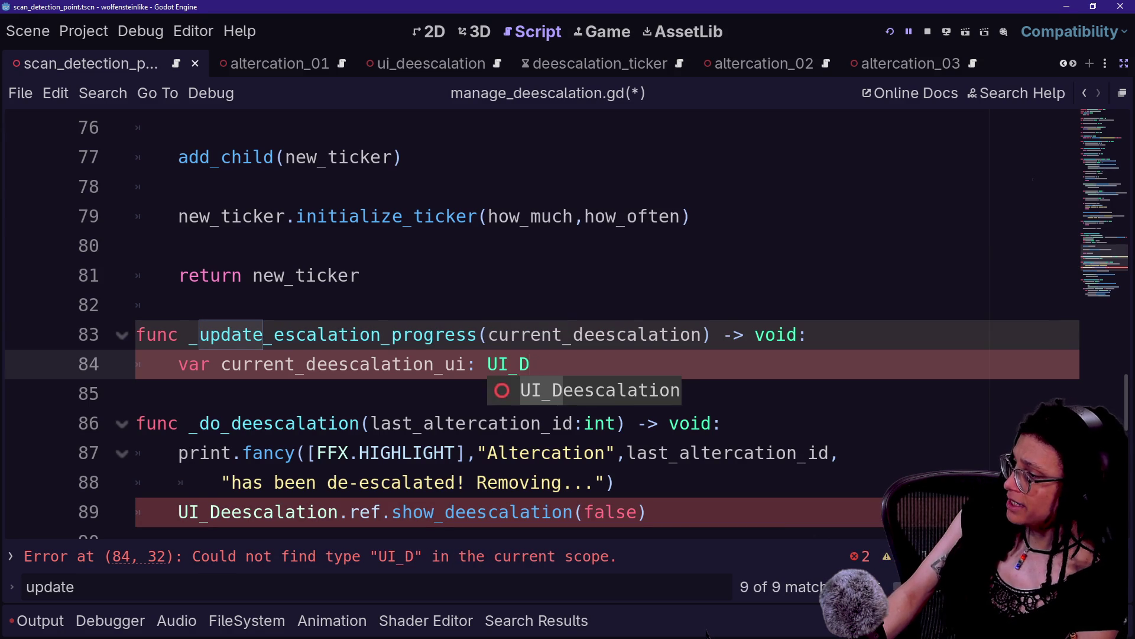
key(Return)
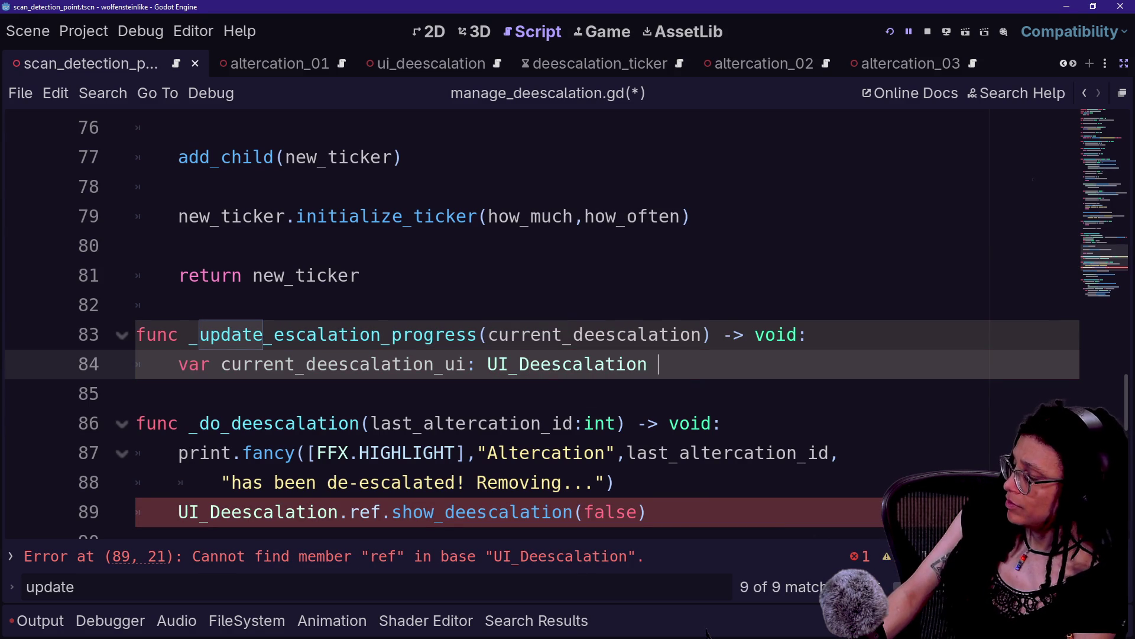
key(ctrl+space)
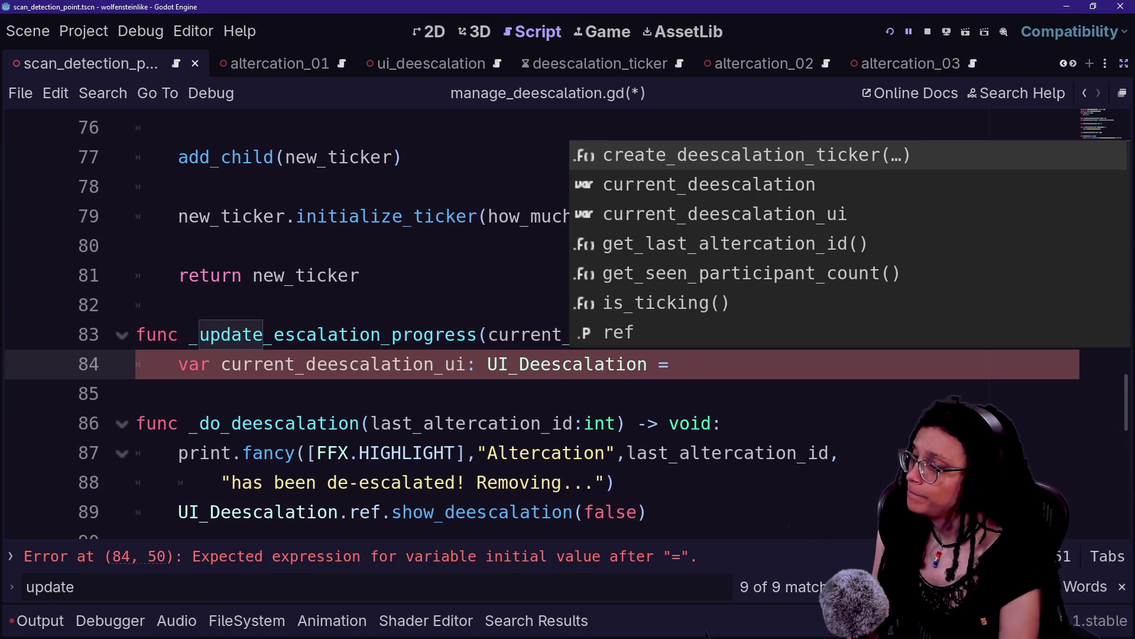
text(\)
key(Return)
text(ManageAltercations)
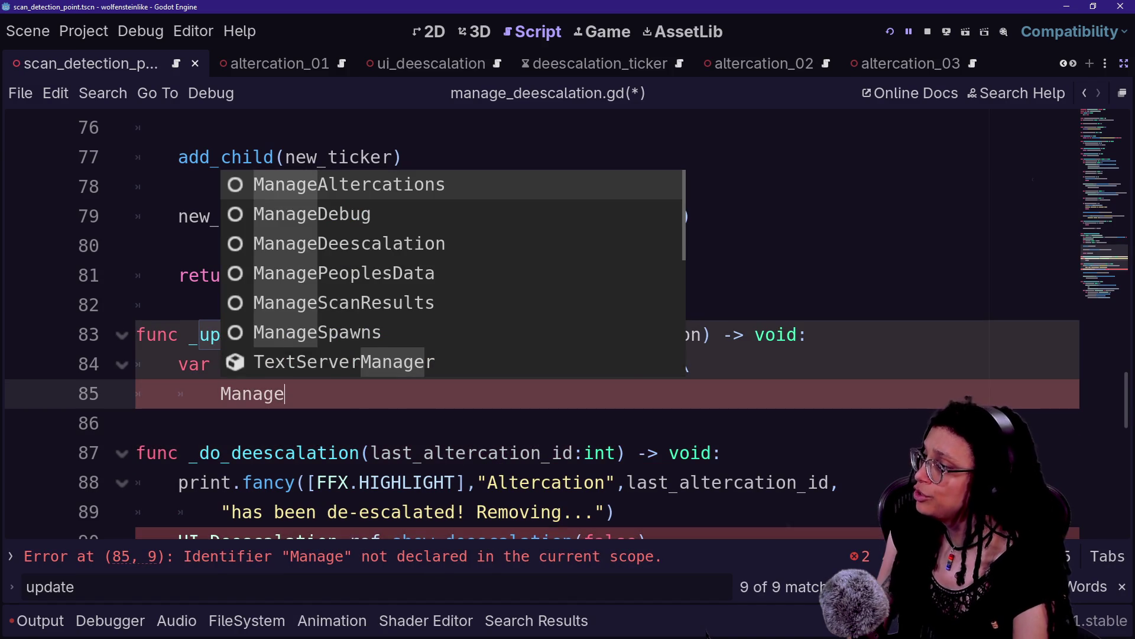
key(Return)
text(.ref.)
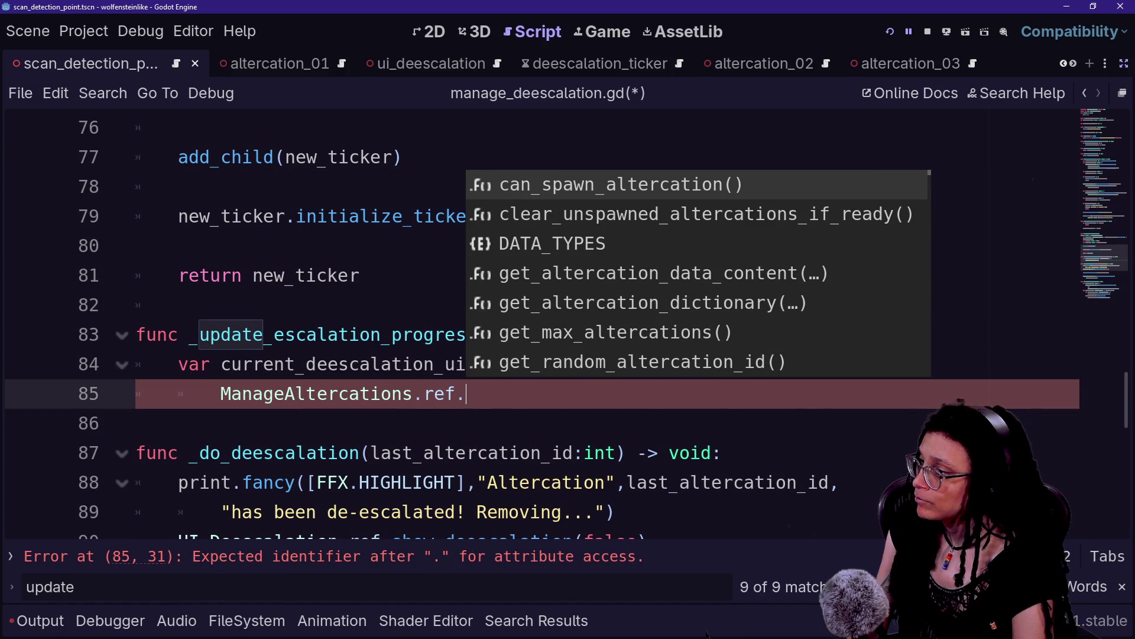
key(Down)
key(Down)
key(Down)
key(Return)
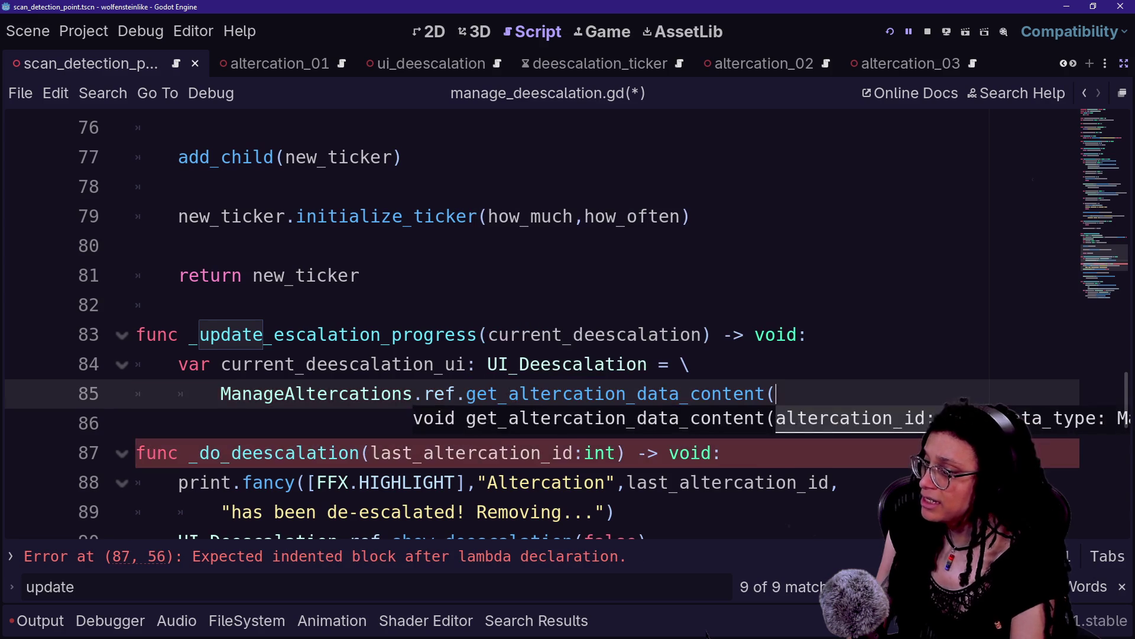
Pass _last_altercation_id and ManageAltercations.DATA_TYPES.ALTERCATION_PROGRESS, then add the progress update call on line 88.
key(Return)
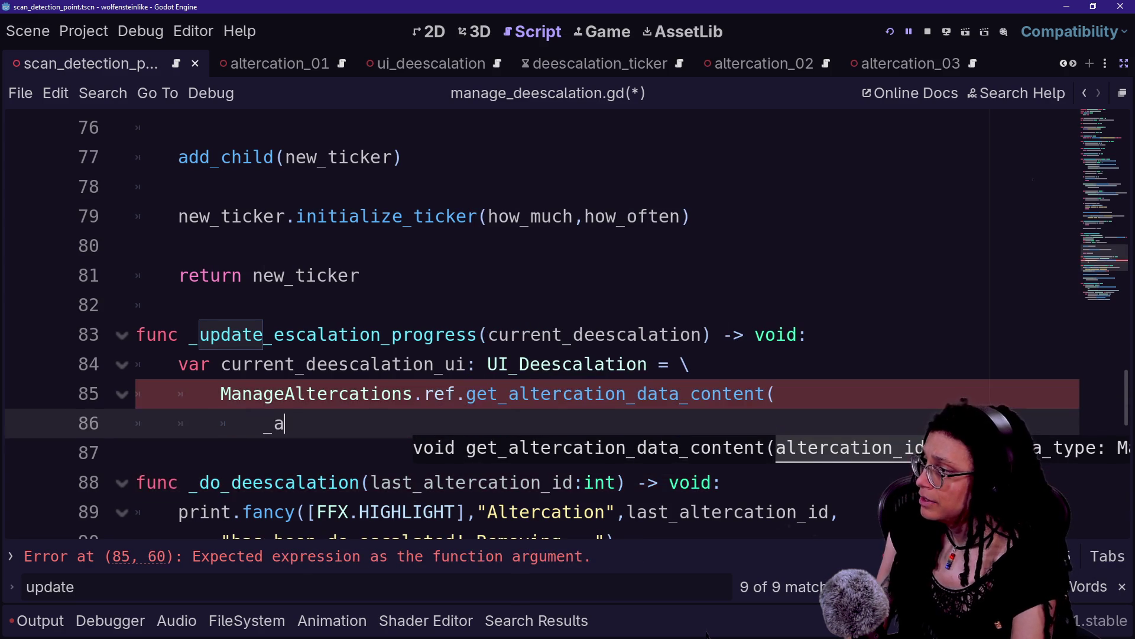
key(Down)
key(Down)
key(Return)
key(Return)
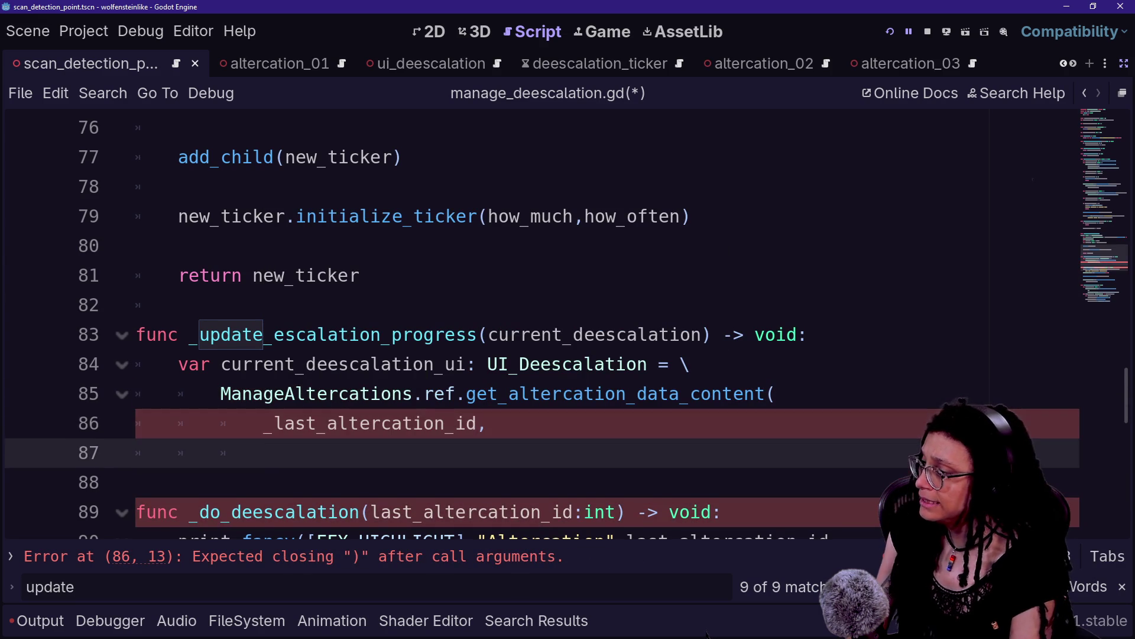
text(Manage)
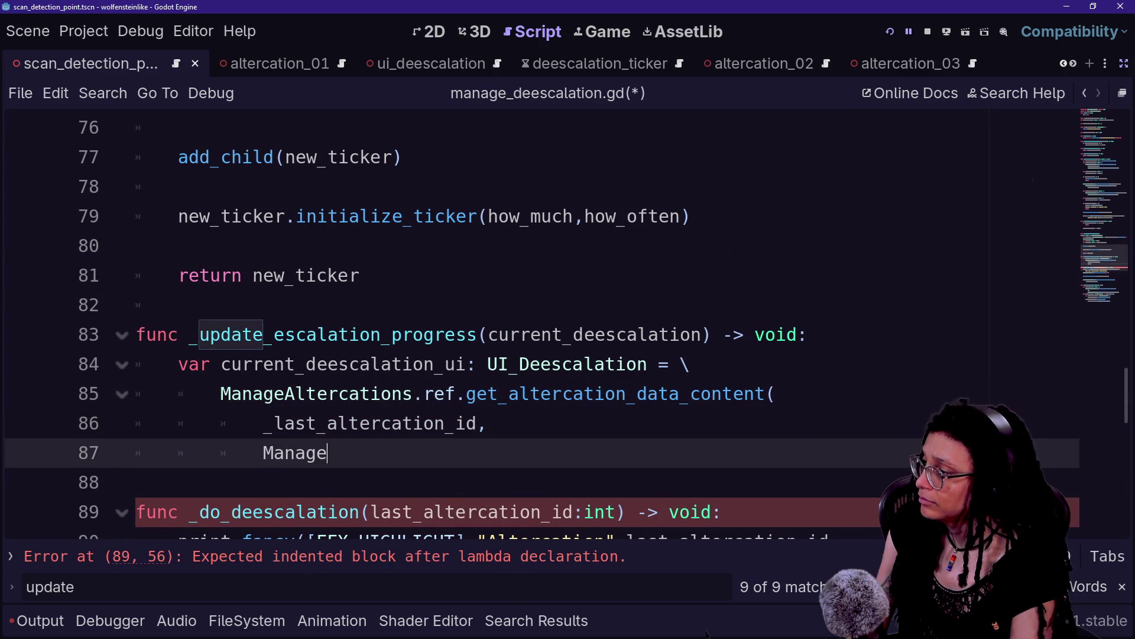
text(Alt)
key(Return)
text(.DATA)
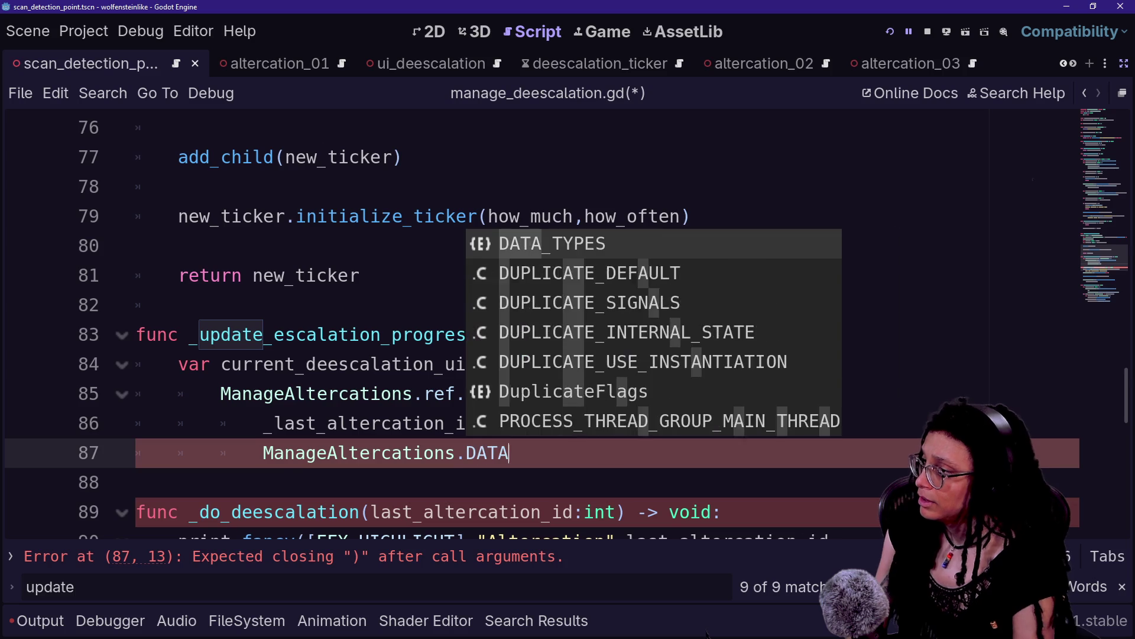
key(Return)
text(.)
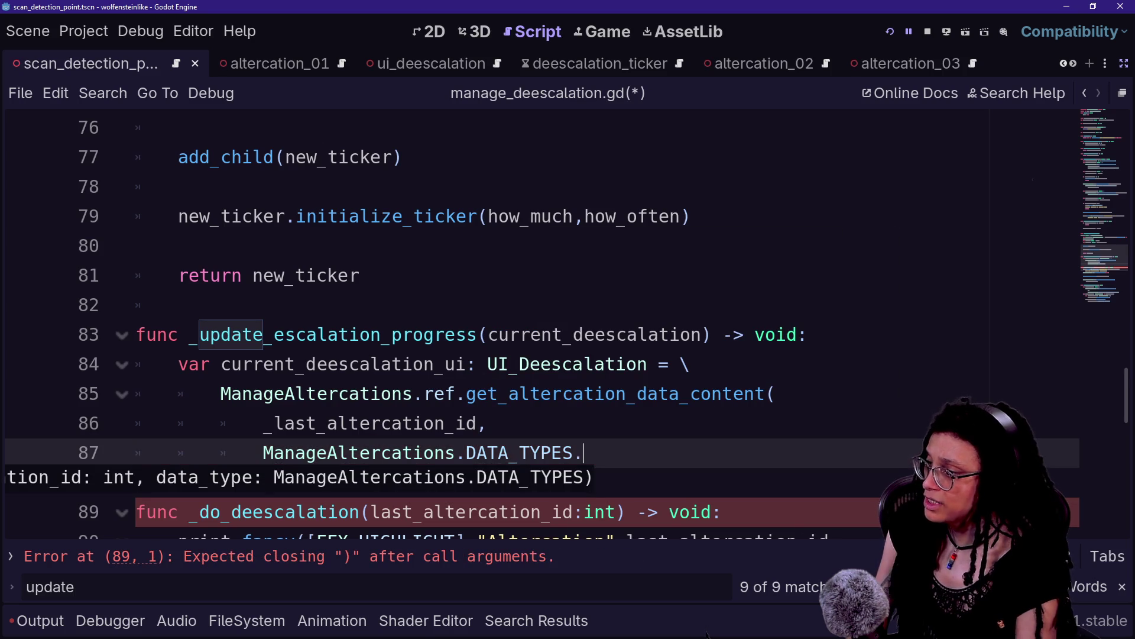
key(Down)
key(Down)
key(Return)
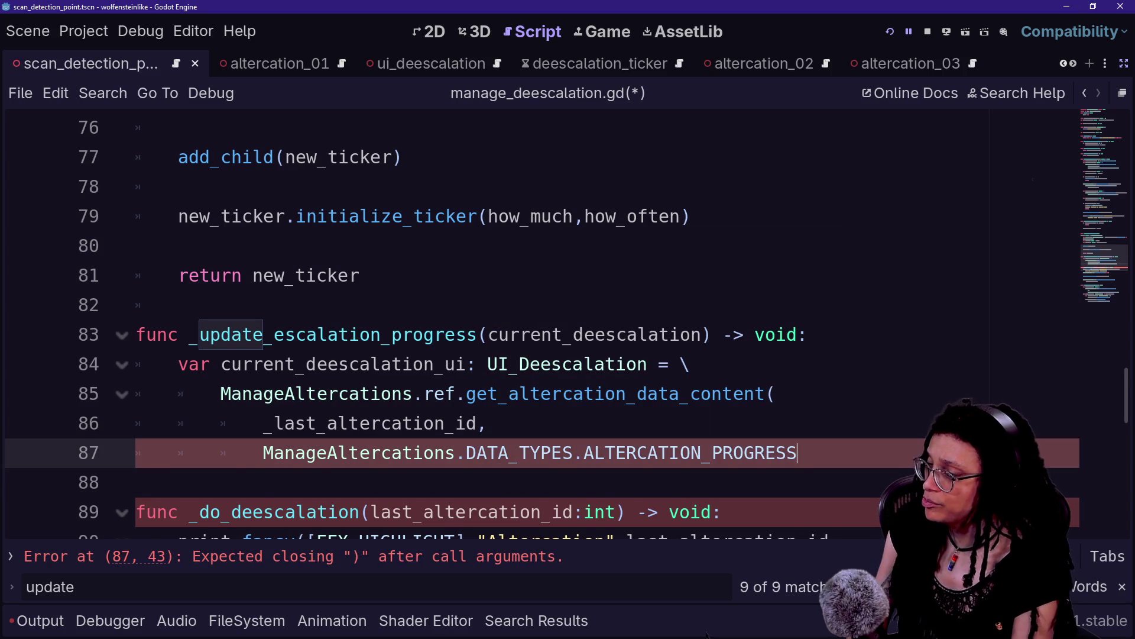
text(,)
key(Return)
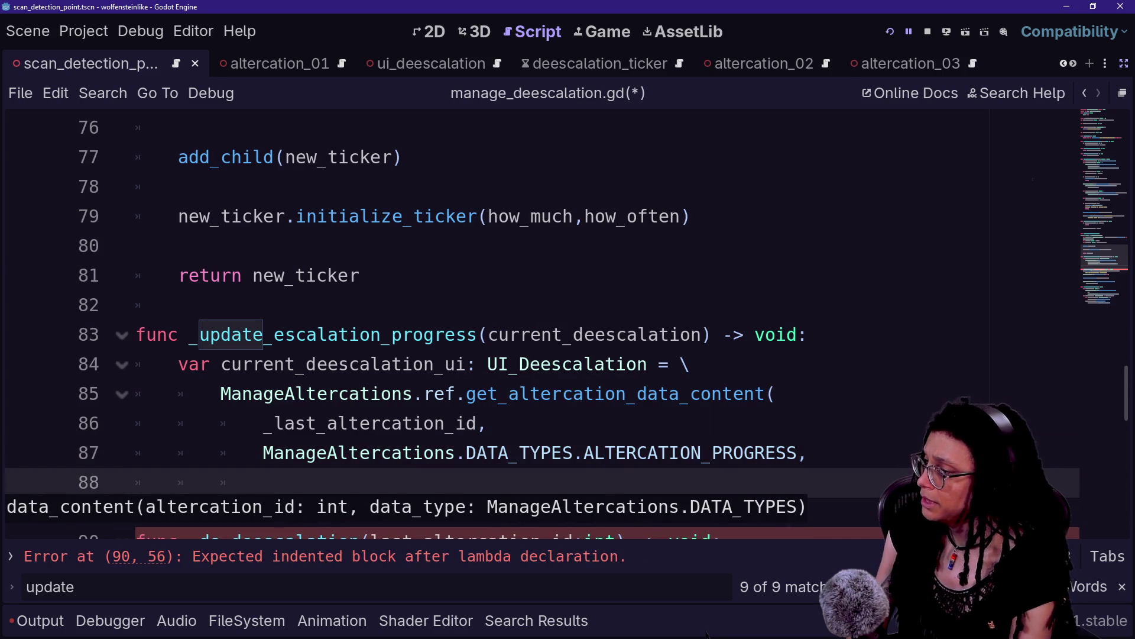
scroll(532, 325, down, 1)
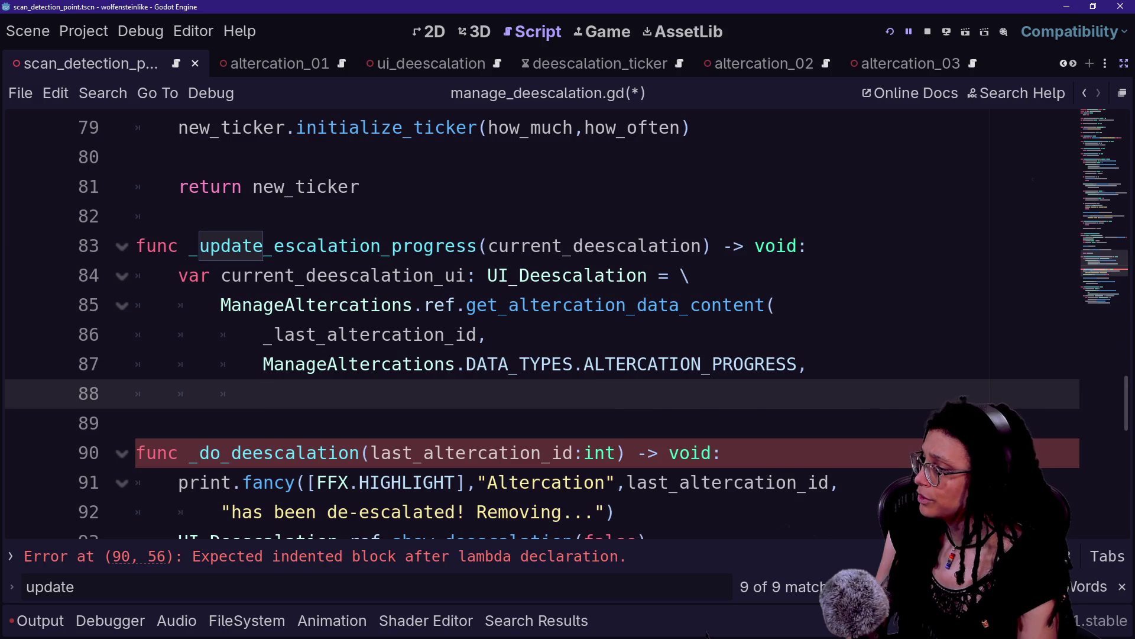
key(ctrl+z)
key(ctrl+z)
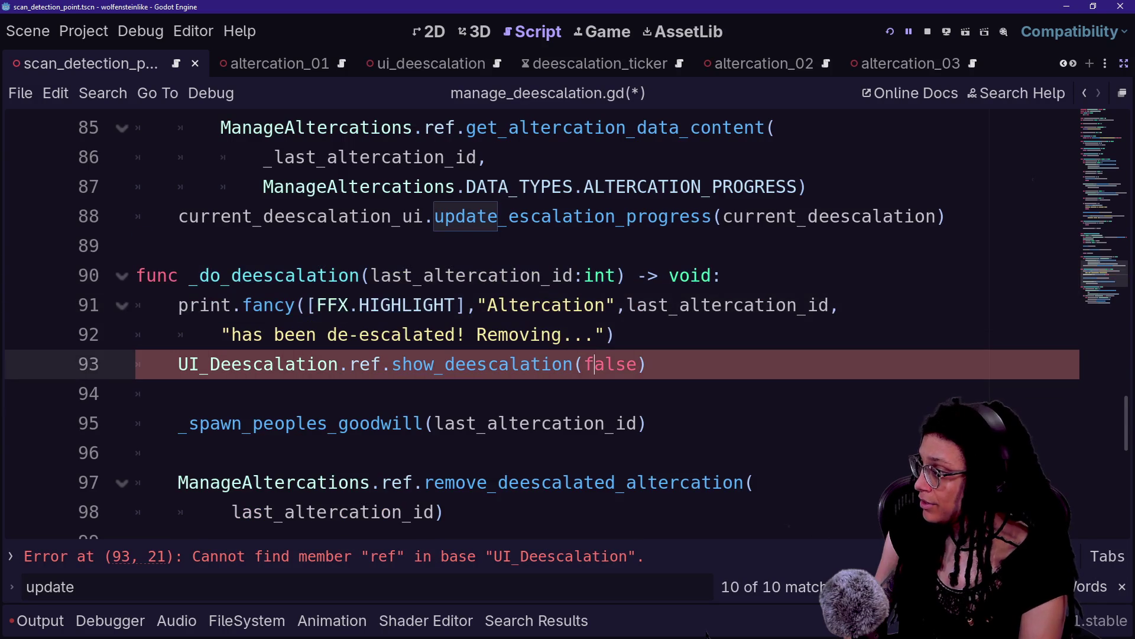
Copy the UI lookup and update block from _update_escalation_progress, lines 84–88.
double_click(482, 363)
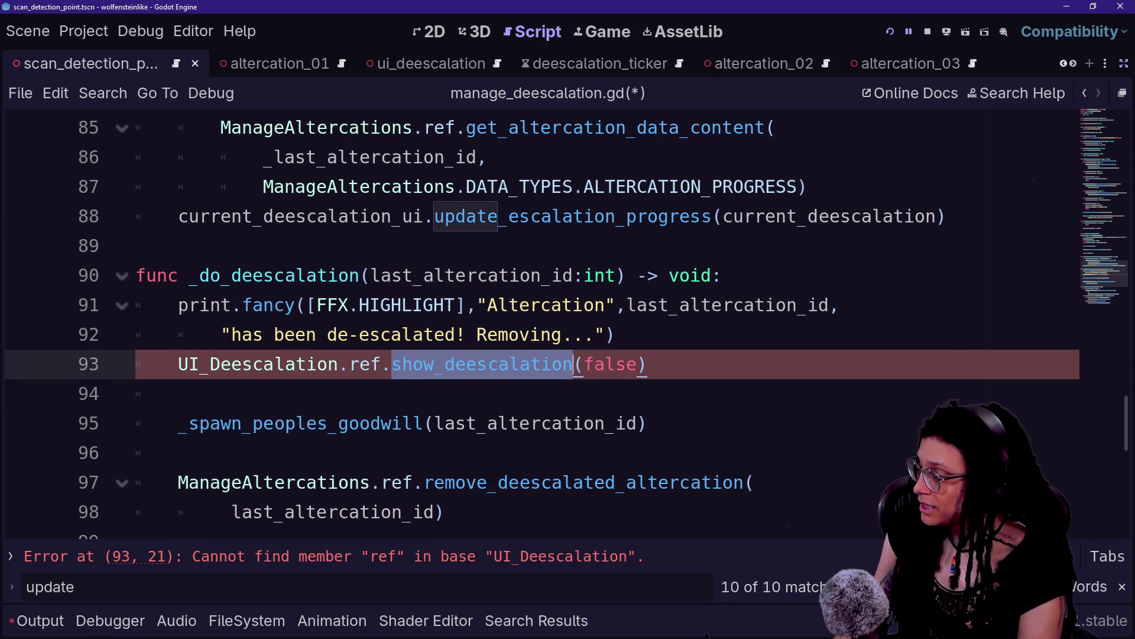
click(574, 363)
scroll(532, 326, up, 2)
click(264, 275)
drag(264, 275, 763, 393)
click(786, 393)
click(484, 335)
click(947, 393)
key(shift+Up)
key(shift+Up)
key(shift+Up)
key(ctrl+c)
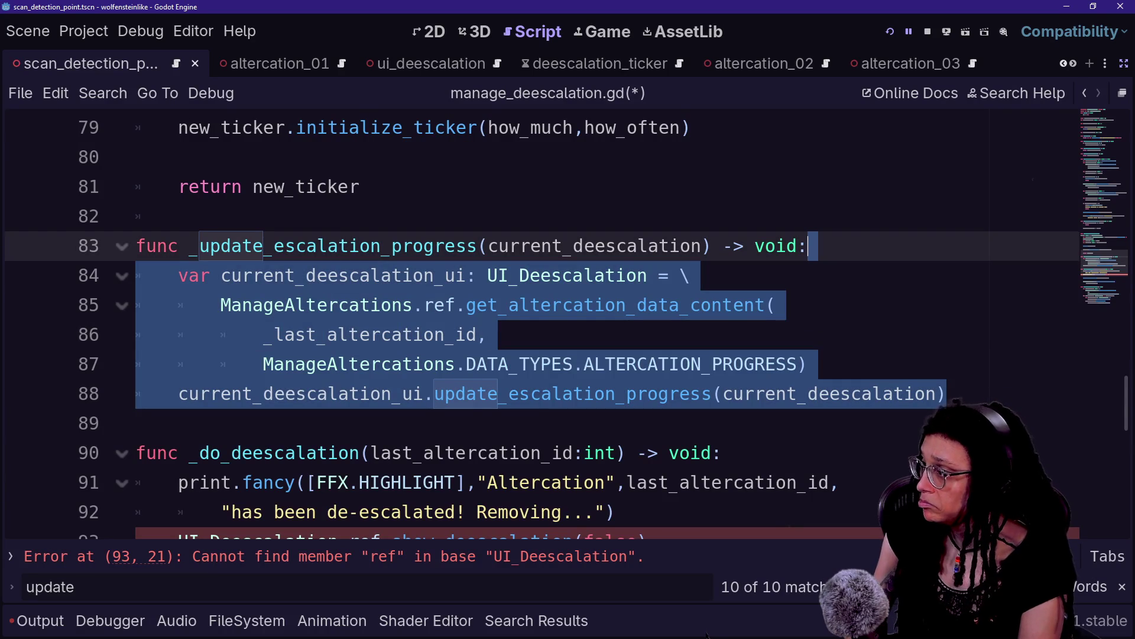
scroll(533, 325, down, 2)
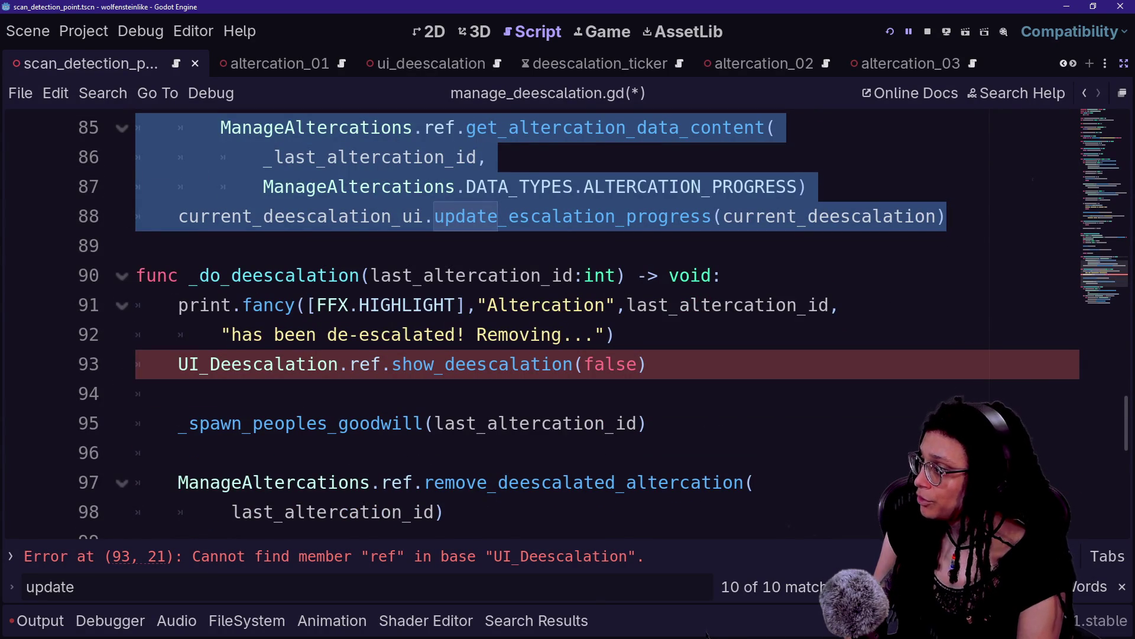
scroll(532, 325, down, 3)
Below _do_deescalation, declare func _show_deescalation(indeed: bool) -> void: and paste the copied block into it.
key(Return)
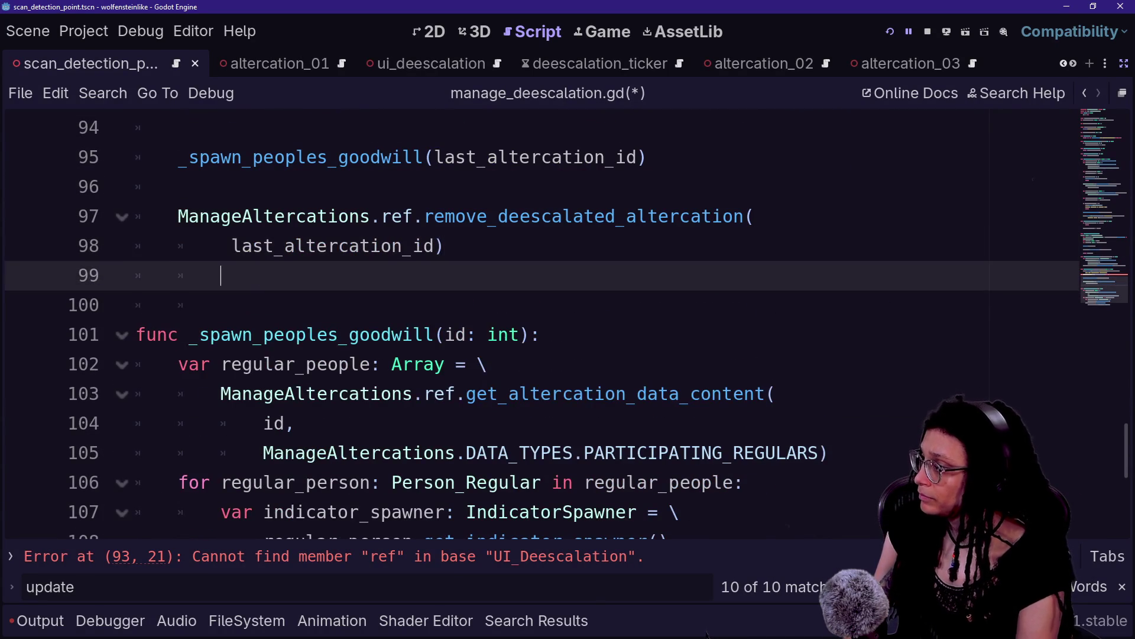
key(Return)
text(func _s)
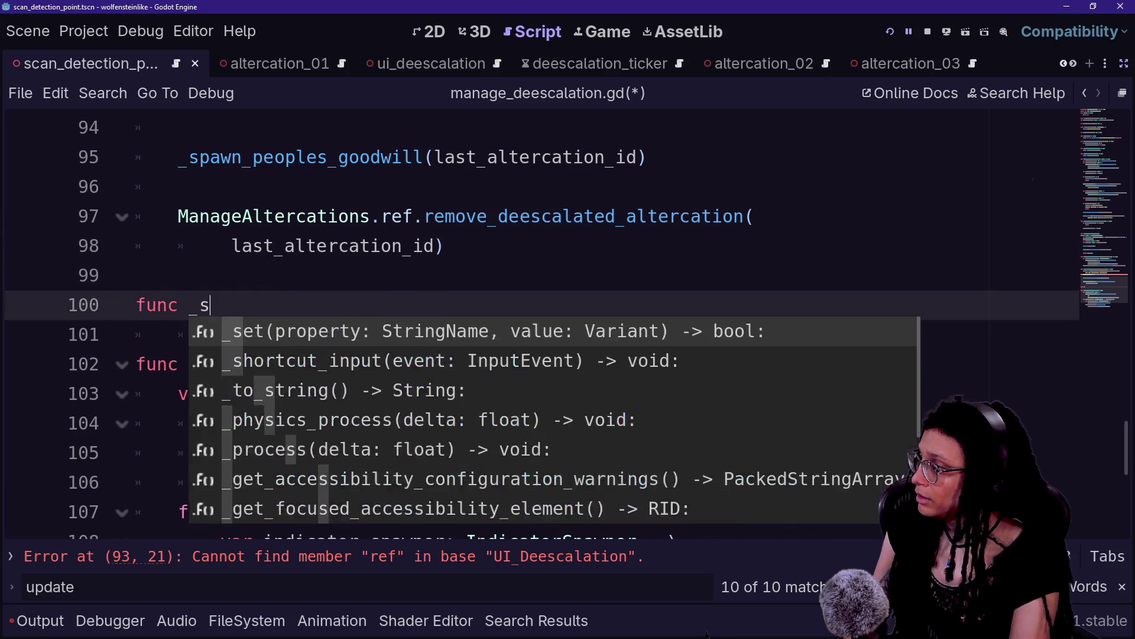
text(how_deesca)
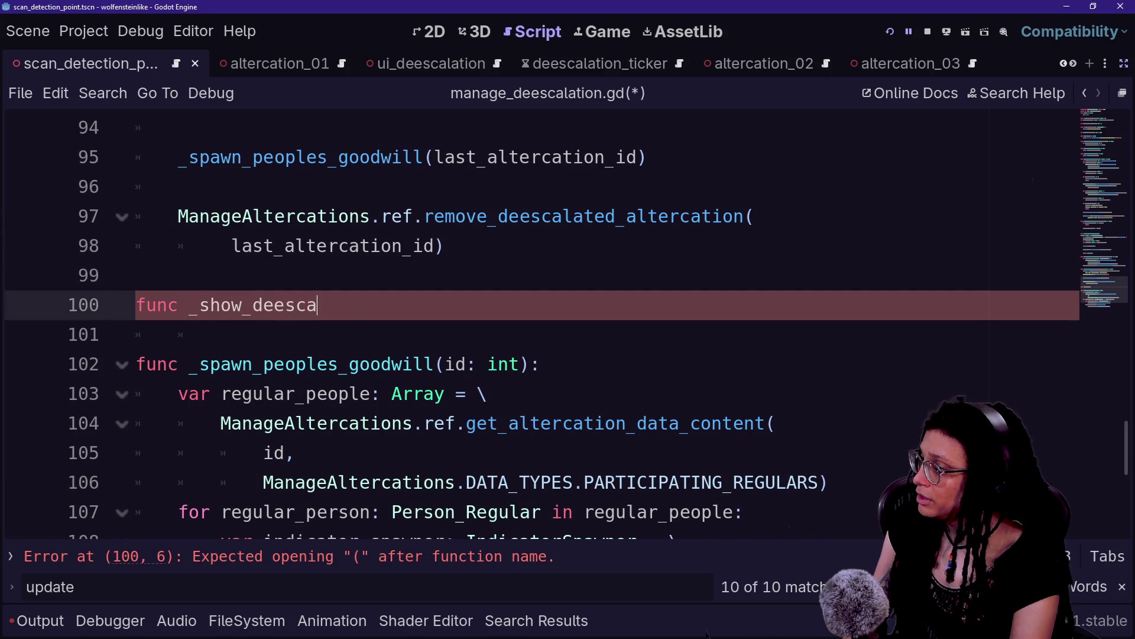
text(lation())
scroll(566, 324, up, 2)
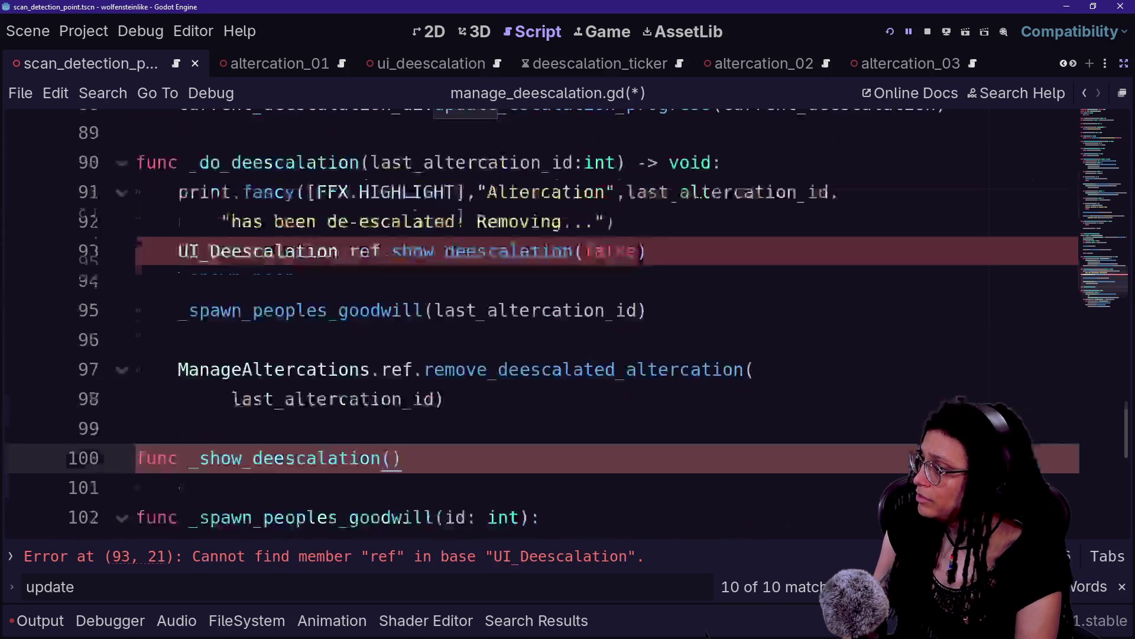
key(BackSpace)
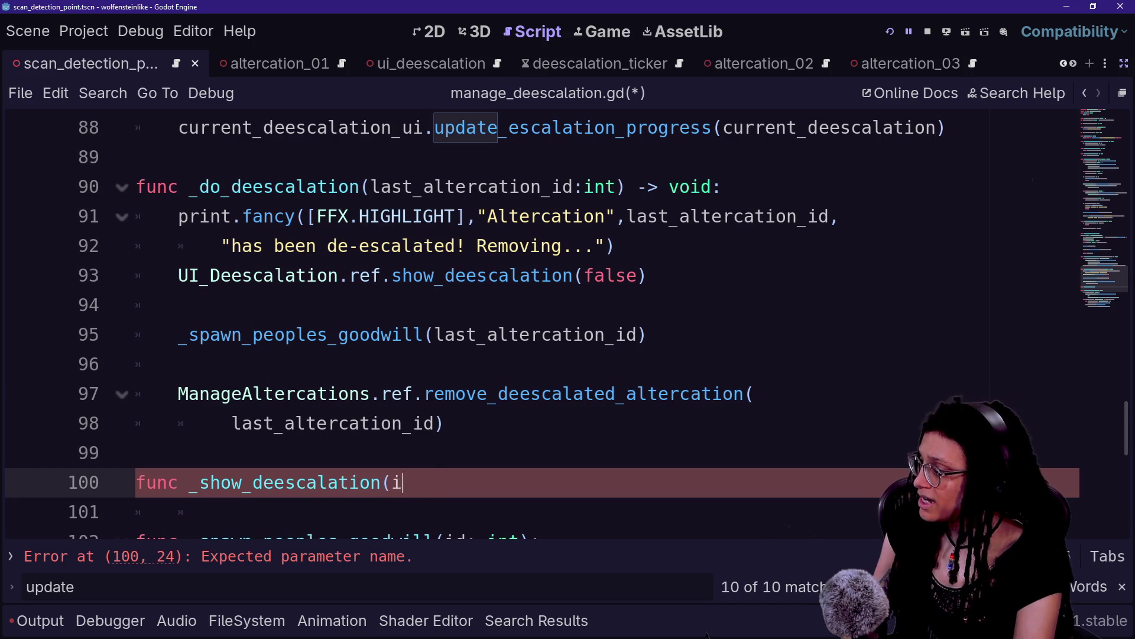
text(ndeed: bool) -> void:)
key(Return)
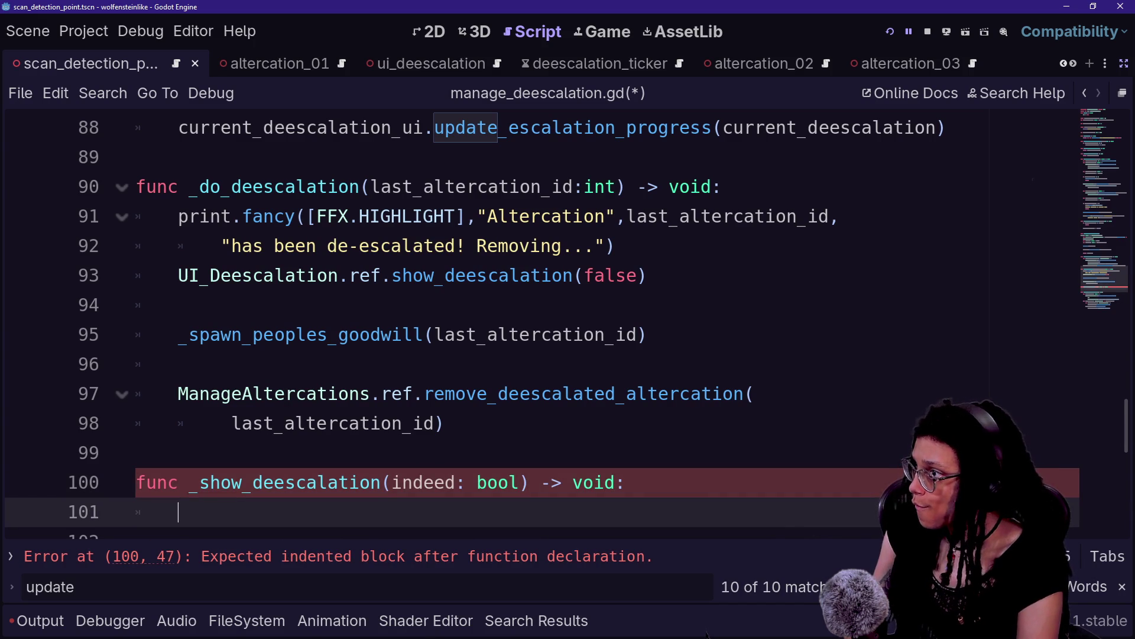
scroll(532, 325, up, 2)
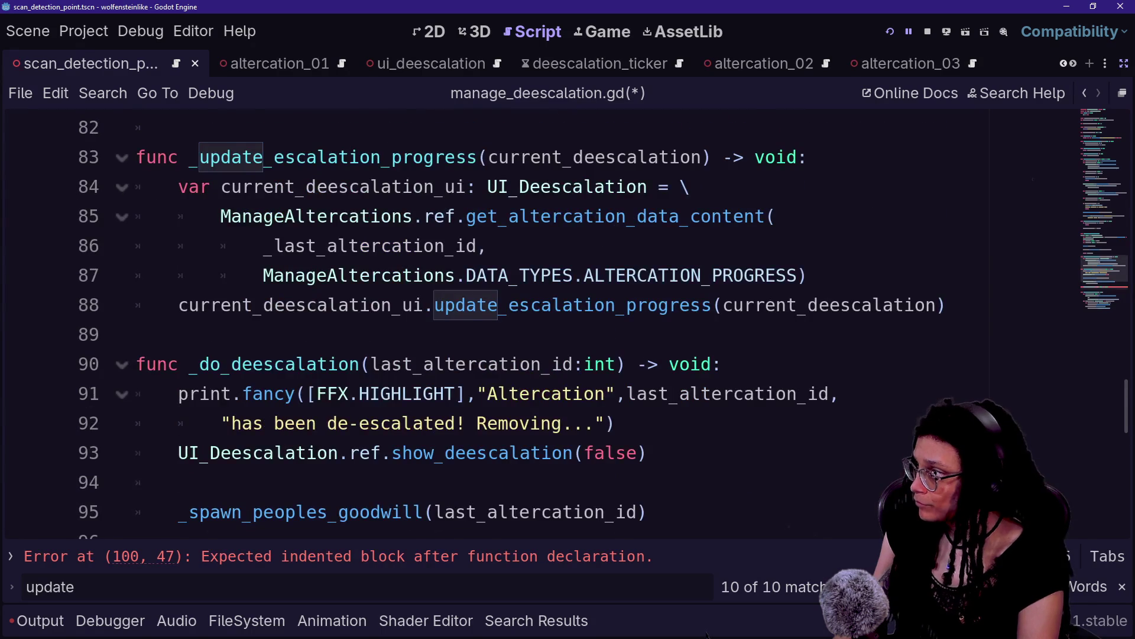
scroll(533, 325, down, 2)
key(ctrl+v)
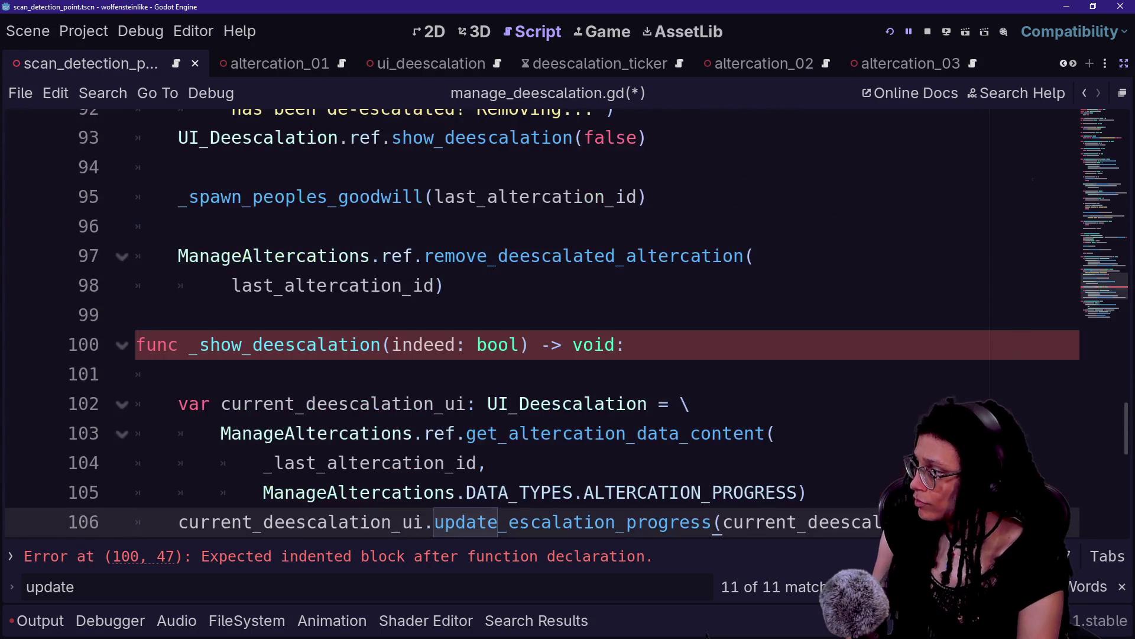
click(136, 374)
Remove the empty line inside _show_deescalation and review the pasted lookup block.
key(BackSpace)
click(539, 374)
drag(243, 344, 485, 433)
click(484, 433)
scroll(532, 326, down, 7)
scroll(532, 325, up, 6)
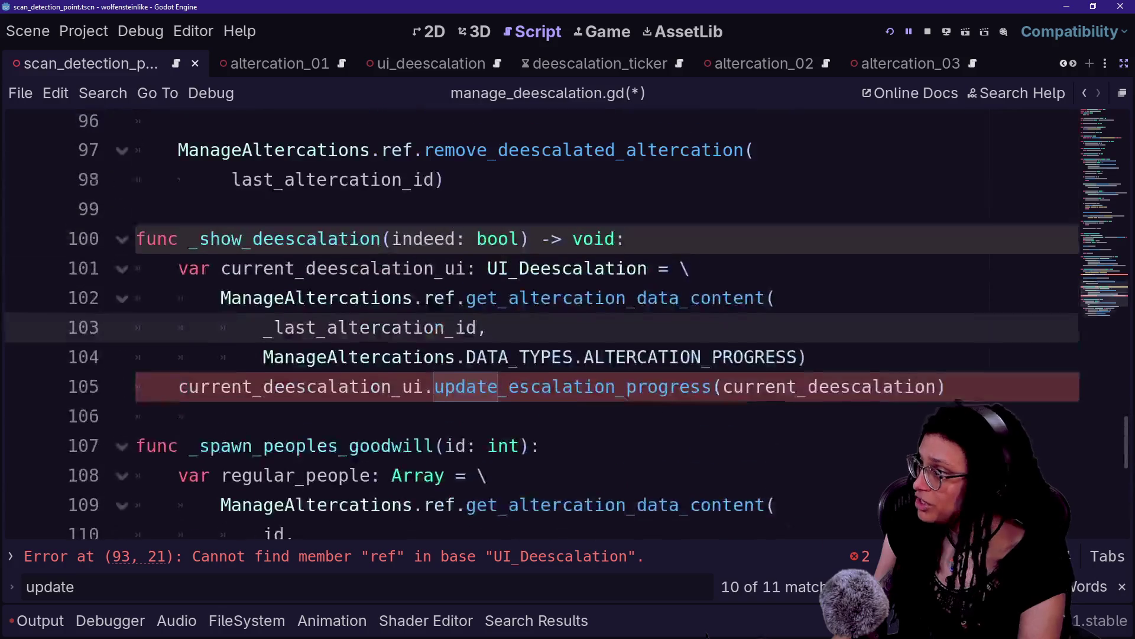
scroll(532, 325, up, 1)
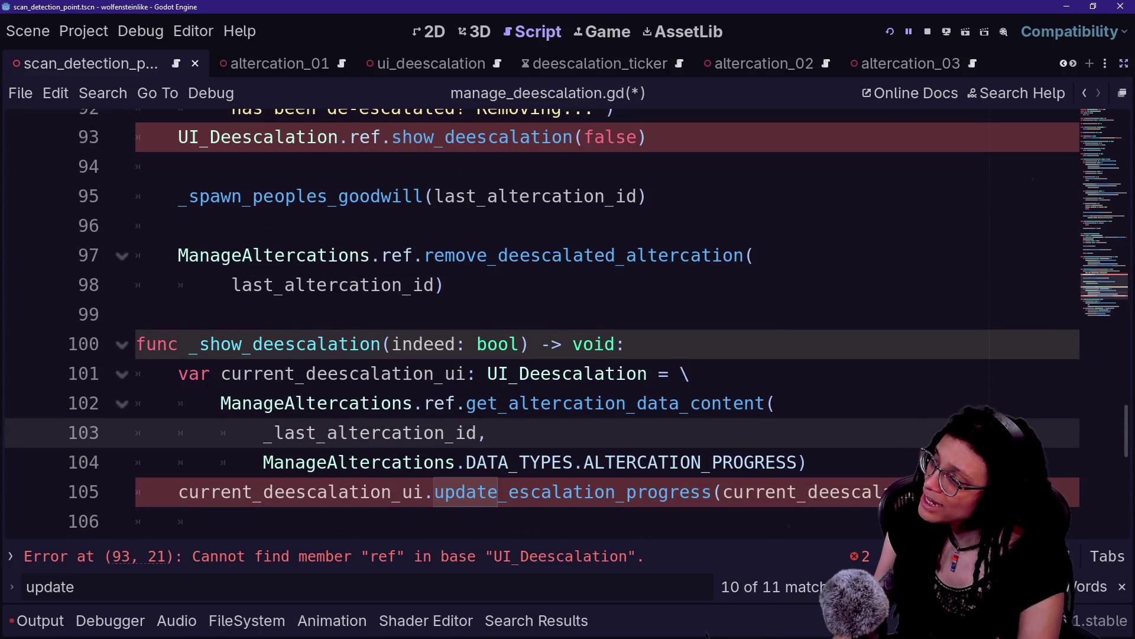
drag(769, 497, 138, 314)
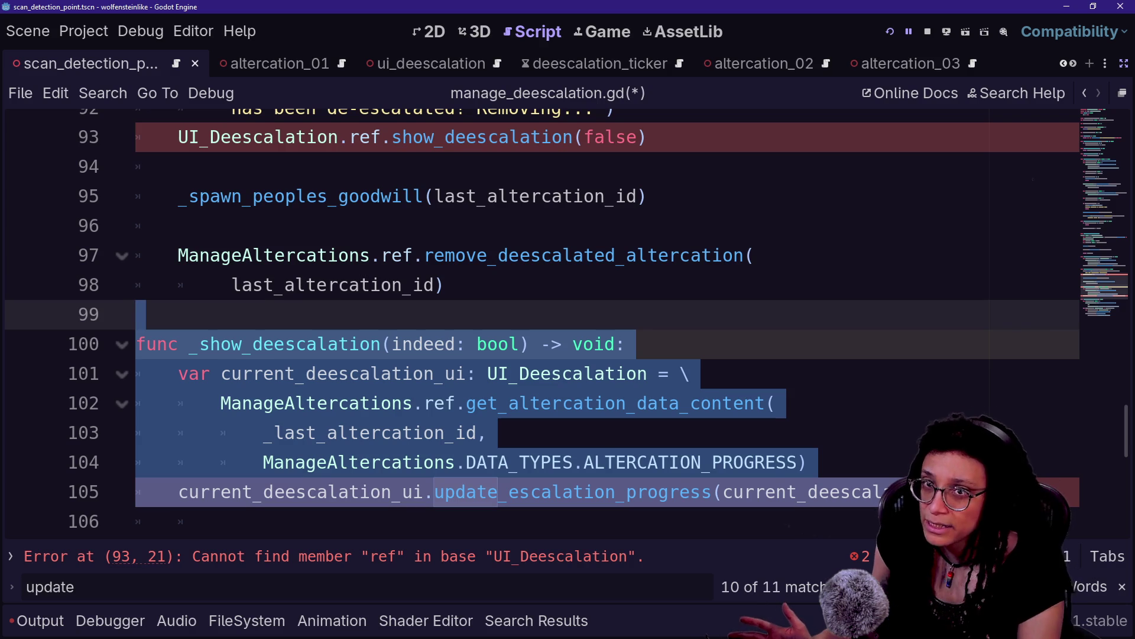
click(775, 403)
click(808, 462)
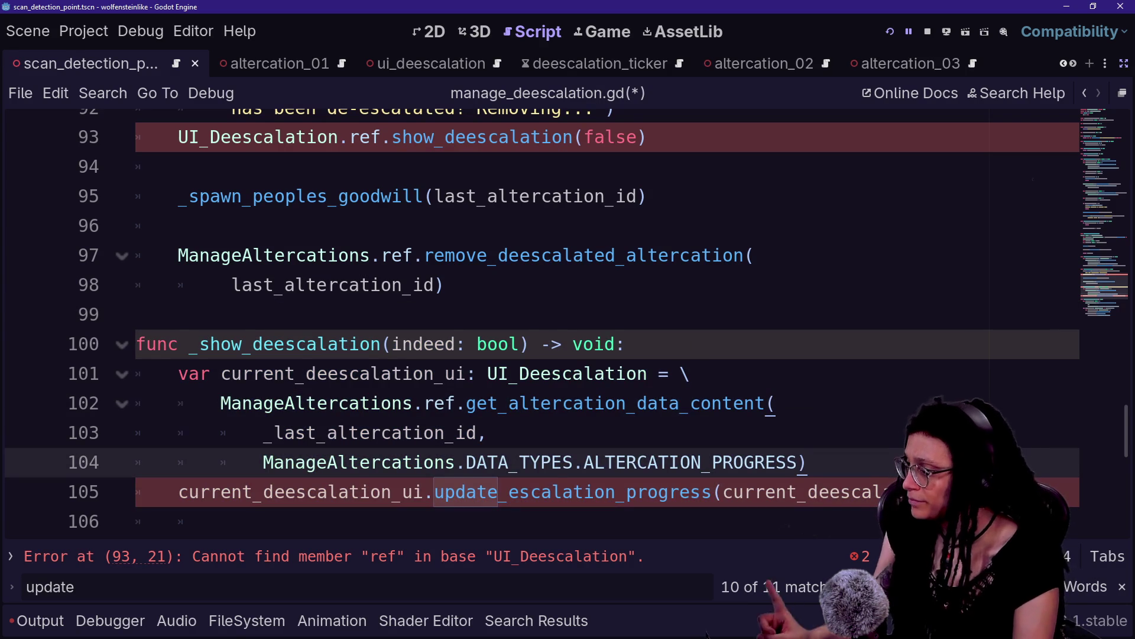
mouse_move(668, 520)
click(370, 432)
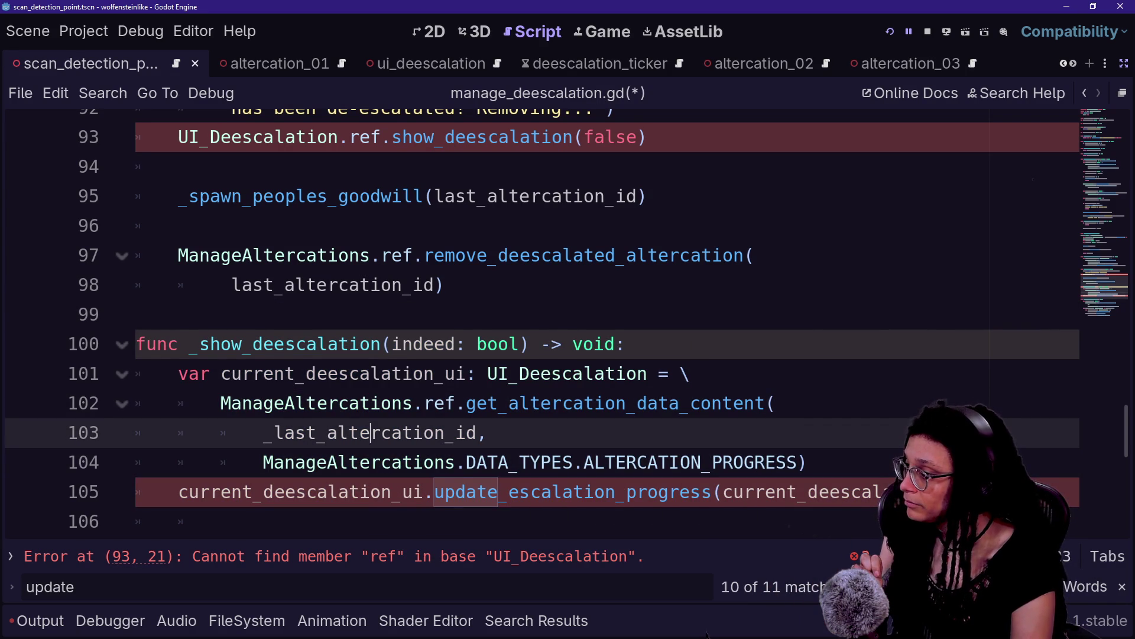
Replace update_escalation_progress(current_deescalation) on line 105 with show_deescalation(indeed).
click(467, 491)
drag(466, 491, 660, 491)
key(Delete)
key(Delete)
key(Delete)
key(Delete)
text(how)
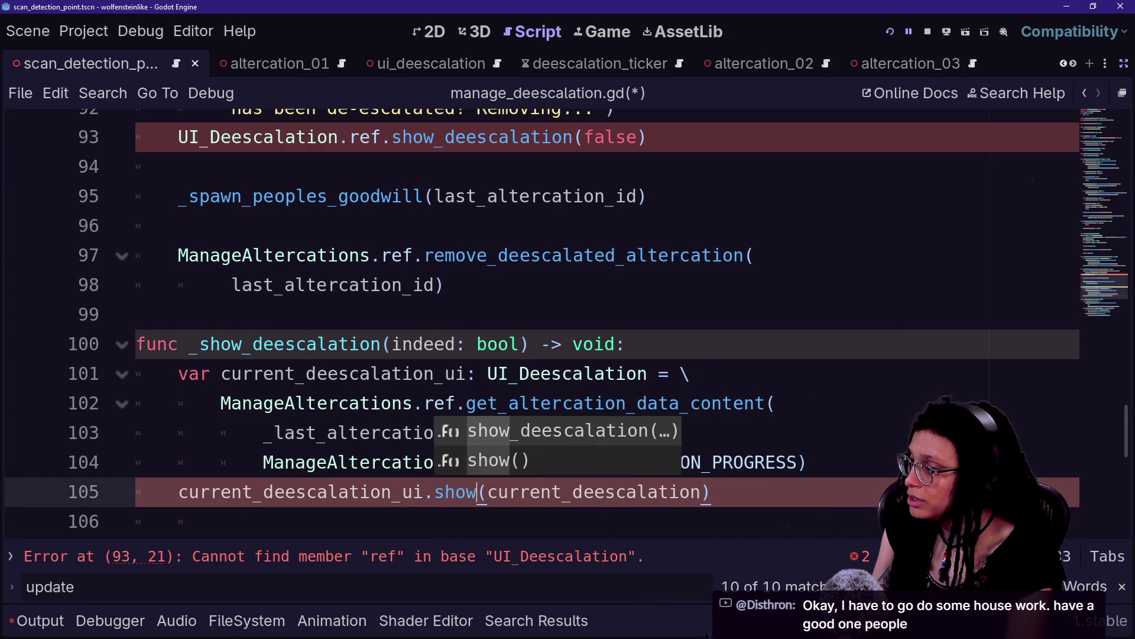
key(Return)
key(shift+Right)
key(shift+Right)
key(shift+Right)
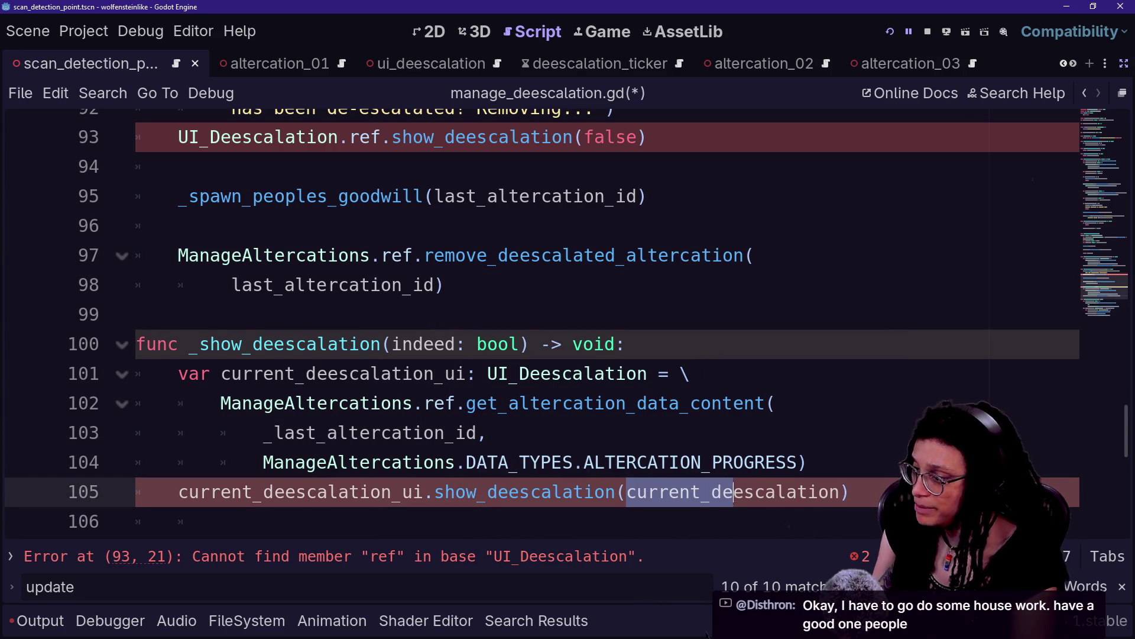
text(inde)
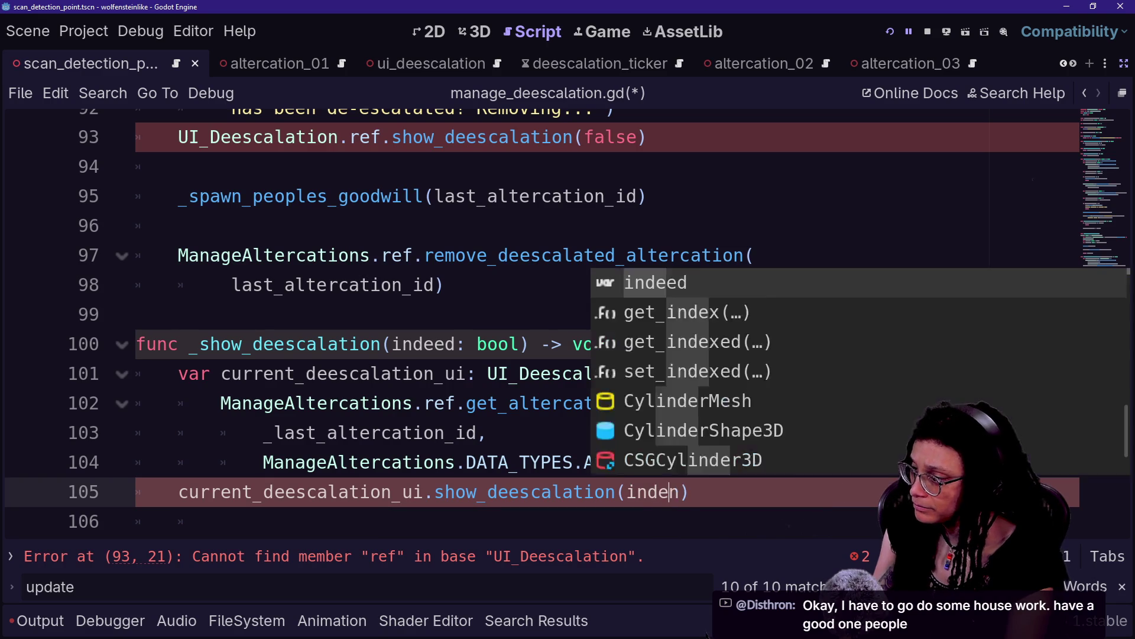
key(Delete)
text(ed)
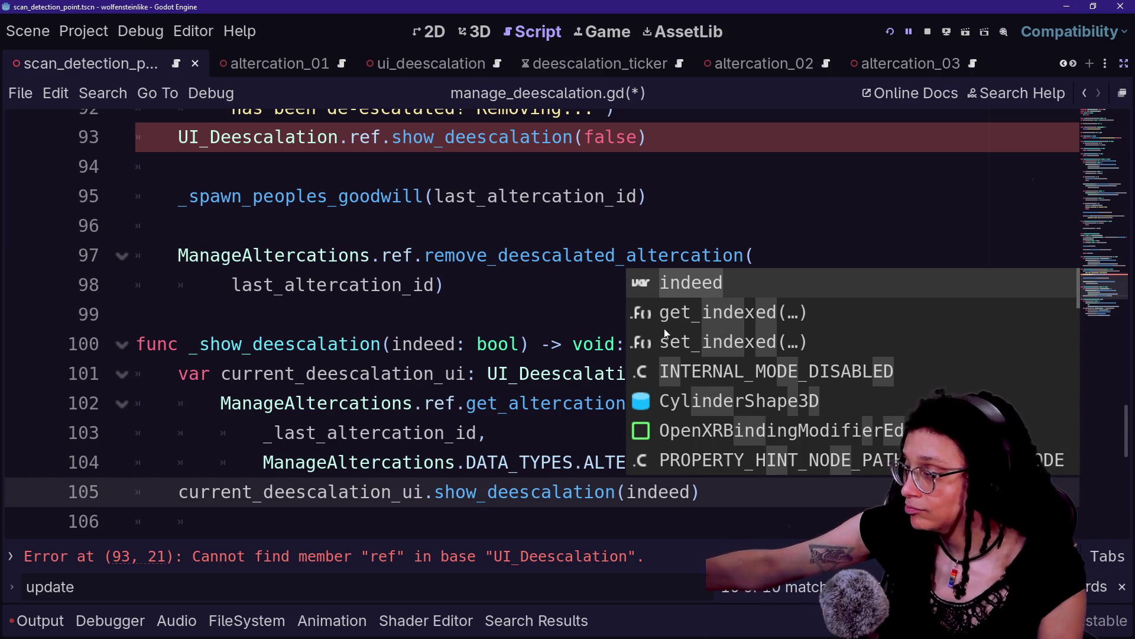
click(467, 373)
click(178, 196)
Replace the UI_Deescalation.ref.show_deescalation(false) line with _show_deescalation(false), add a blank line above, and save.
key(Up)
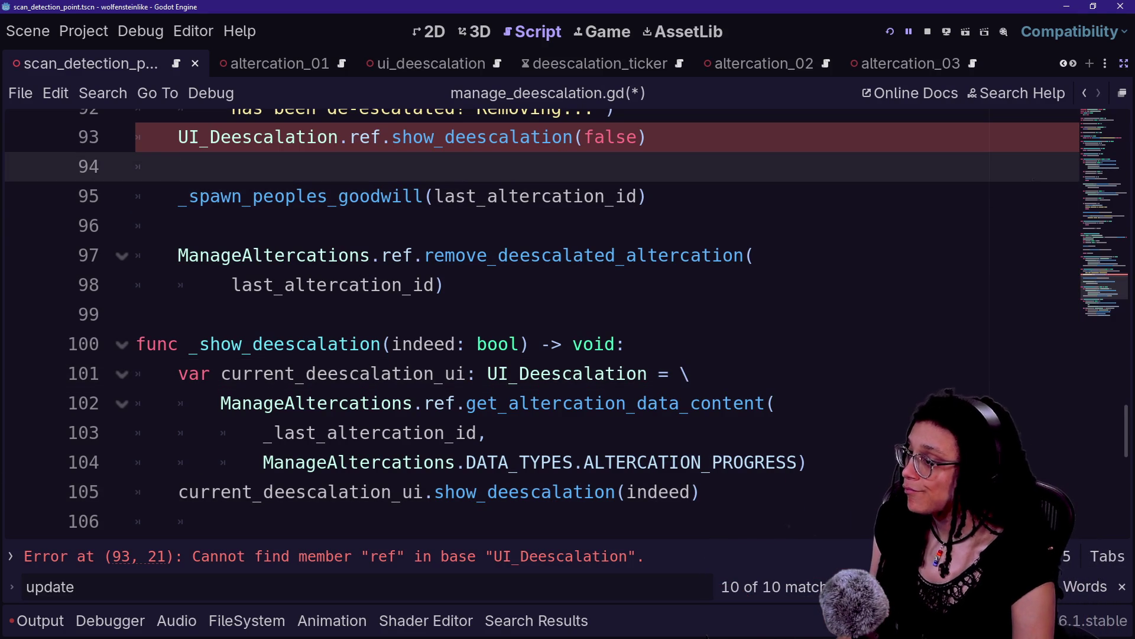
scroll(532, 319, up, 1)
key(Left)
key(Left)
key(shift+Up)
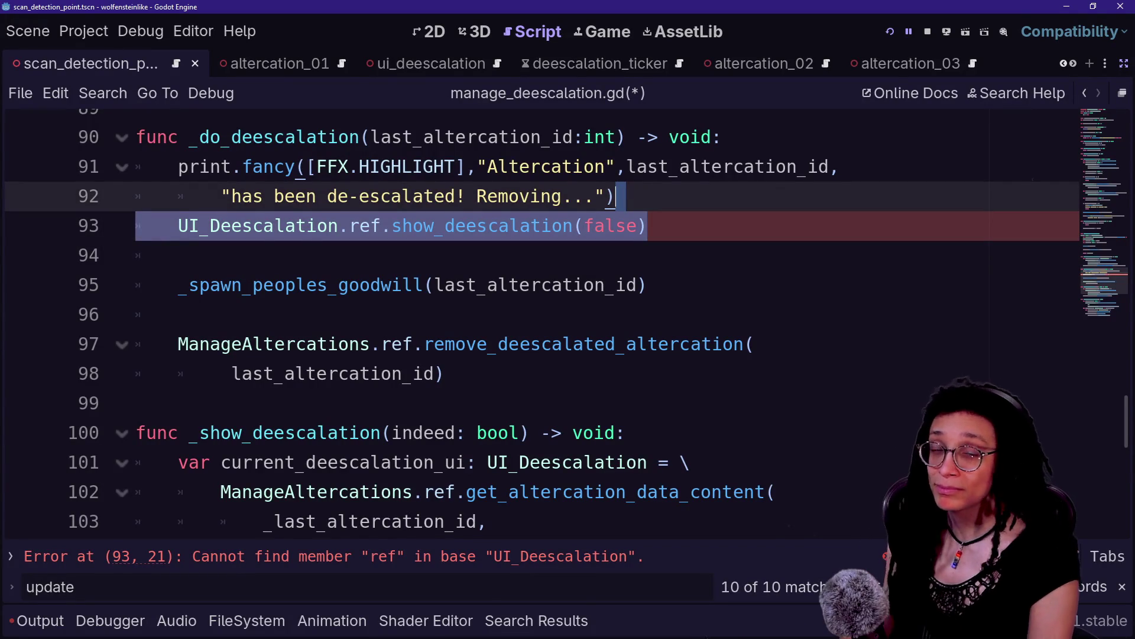
key(BackSpace)
scroll(532, 331, down, 1)
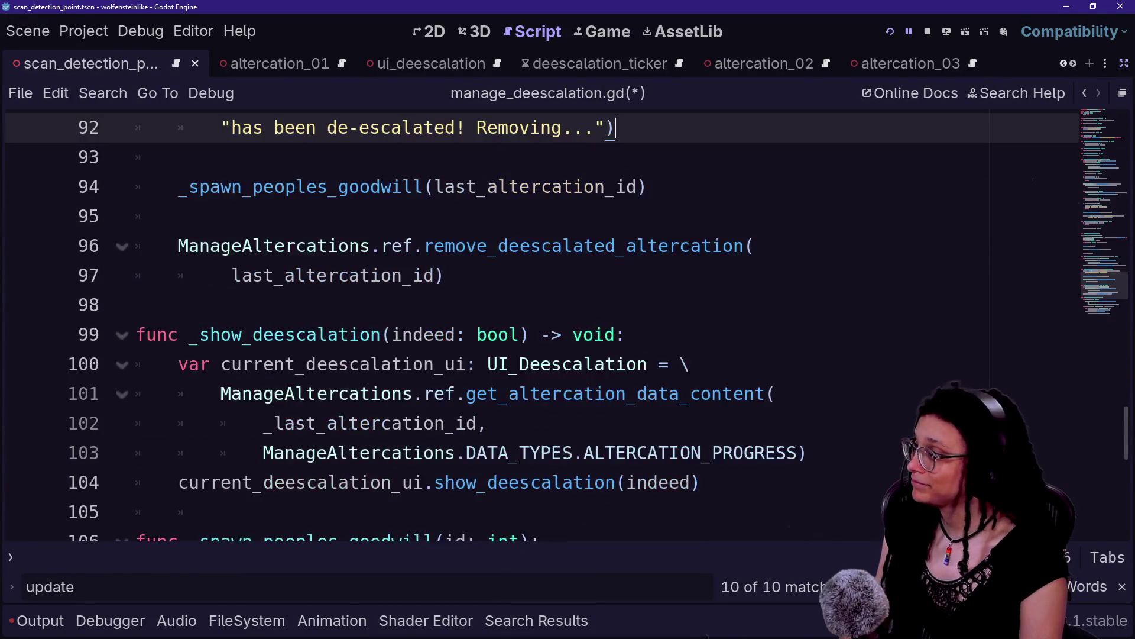
key(Return)
key(BackSpace)
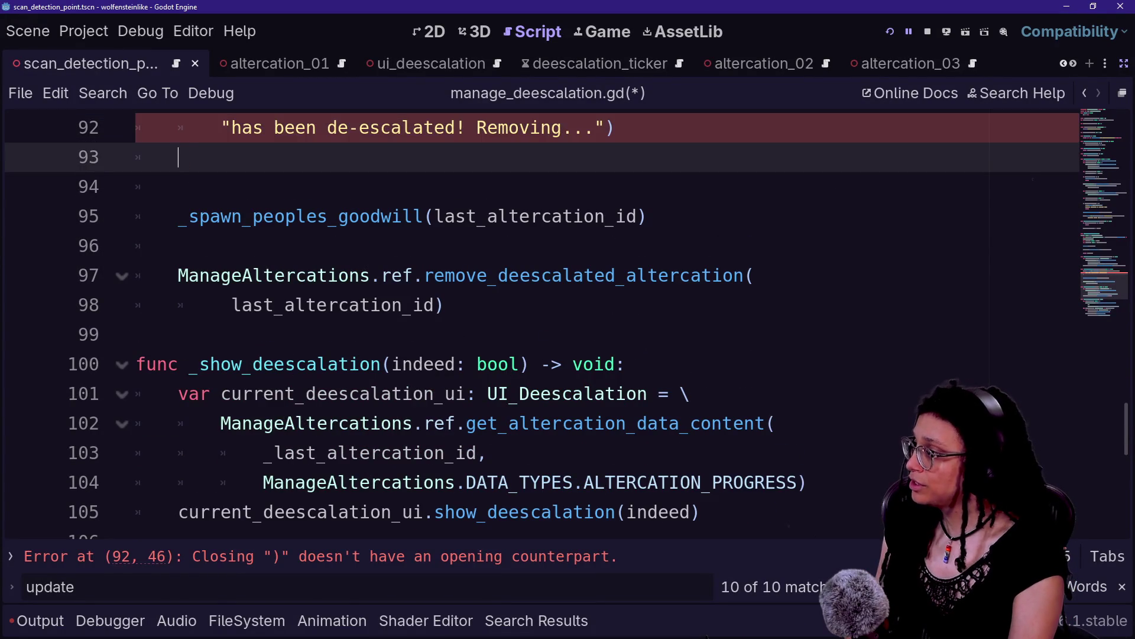
text(_sh)
key(Return)
text(false)
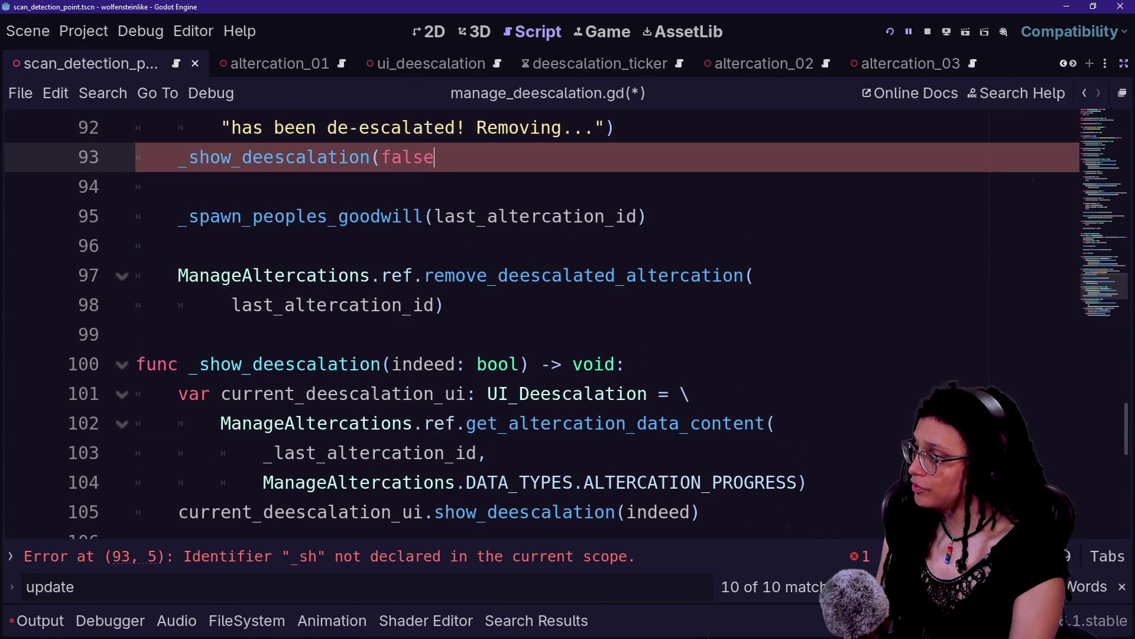
key(ctrl+shift+Return)
click(220, 216)
drag(380, 127, 221, 157)
key(ctrl+s)
Review the code around line 88 and bring up the project-wide Find in Files search.
key(Up)
key(Up)
key(Up)
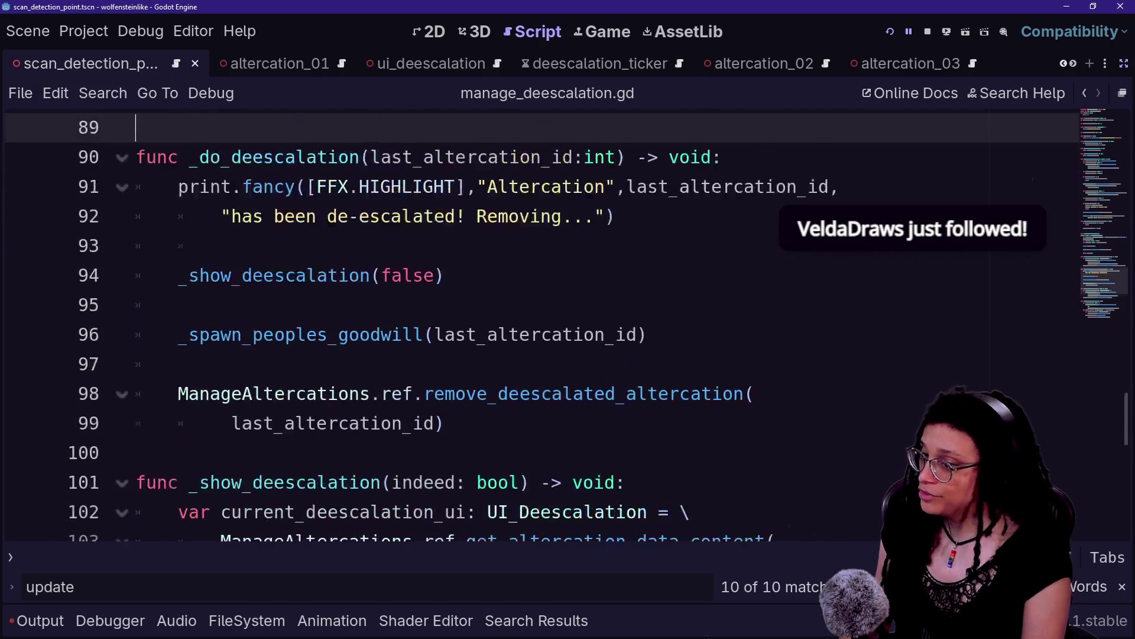
scroll(533, 326, down, 6)
click(649, 394)
key(Up)
key(Up)
key(Up)
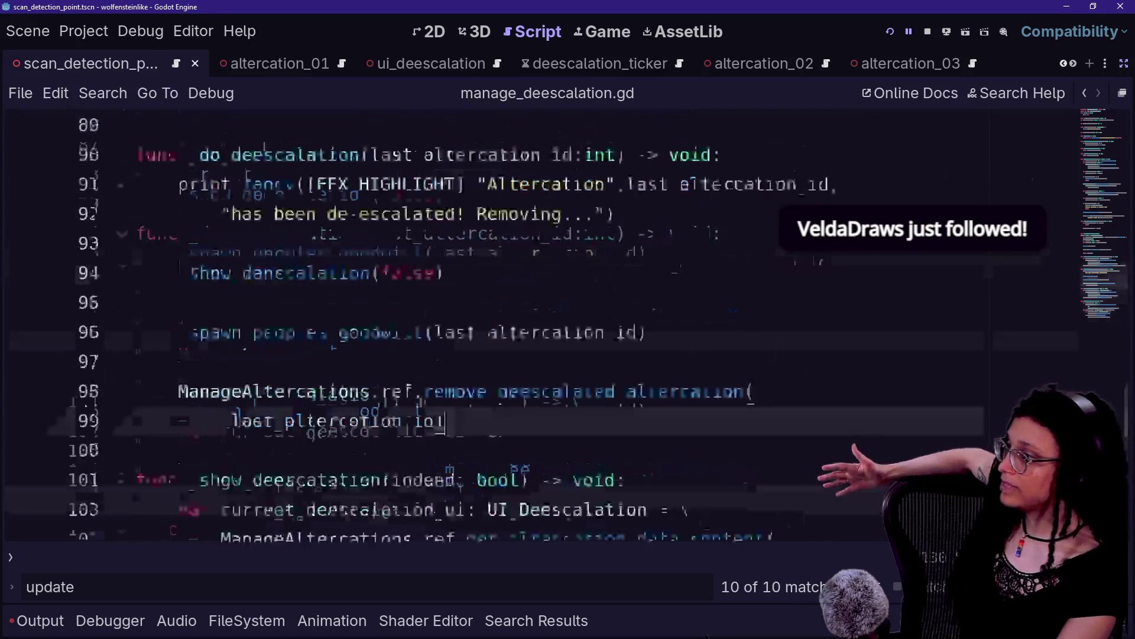
scroll(435, 381, up, 3)
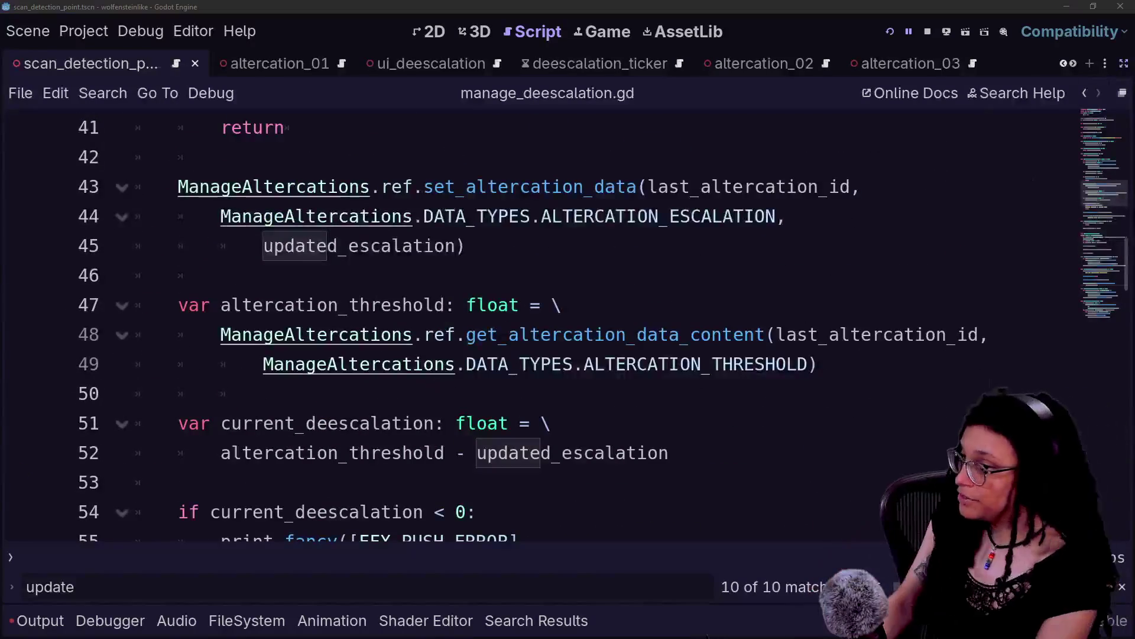
key(ctrl+shift+f)
Search all project files for 'ui_deescalation.ref', which finds 0 matches, then run the project.
text(ui_)
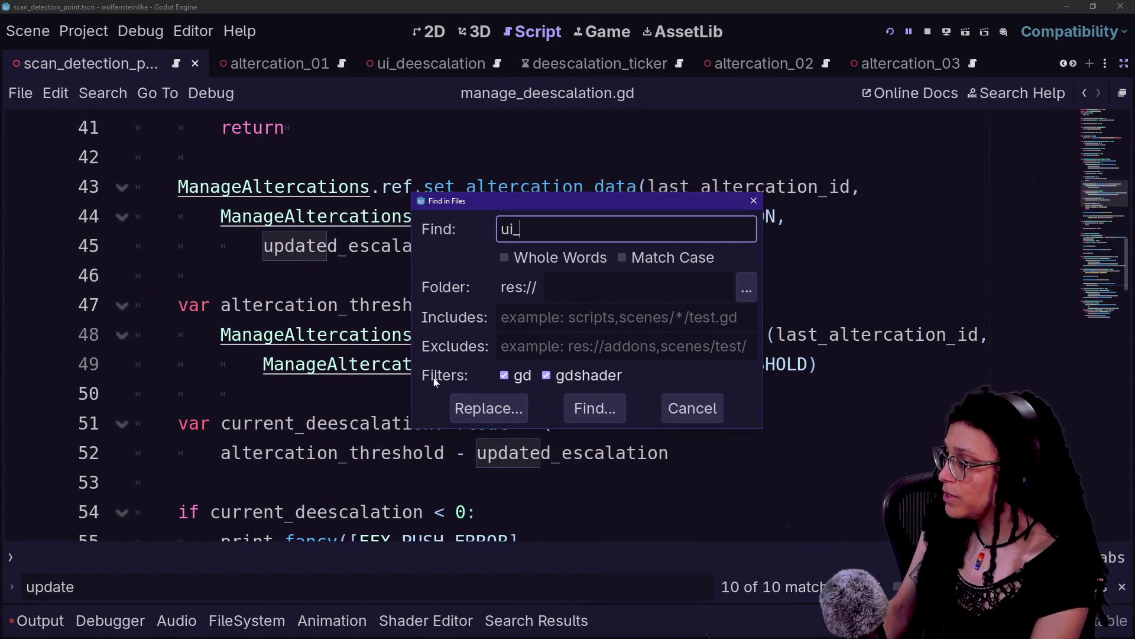
text(deesc)
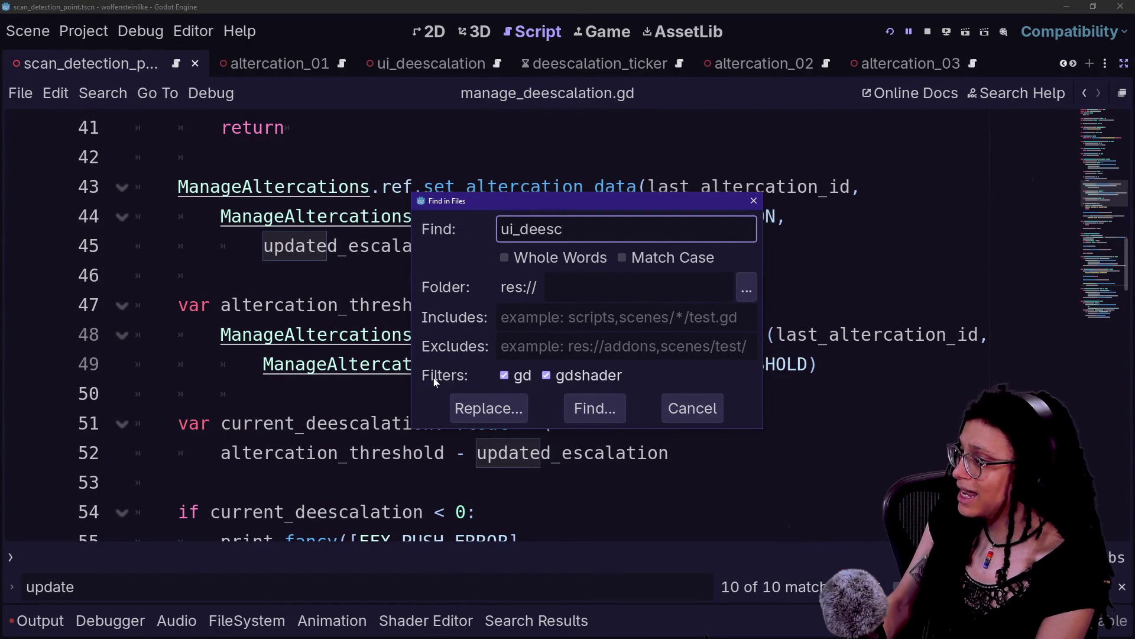
text(alation.ref)
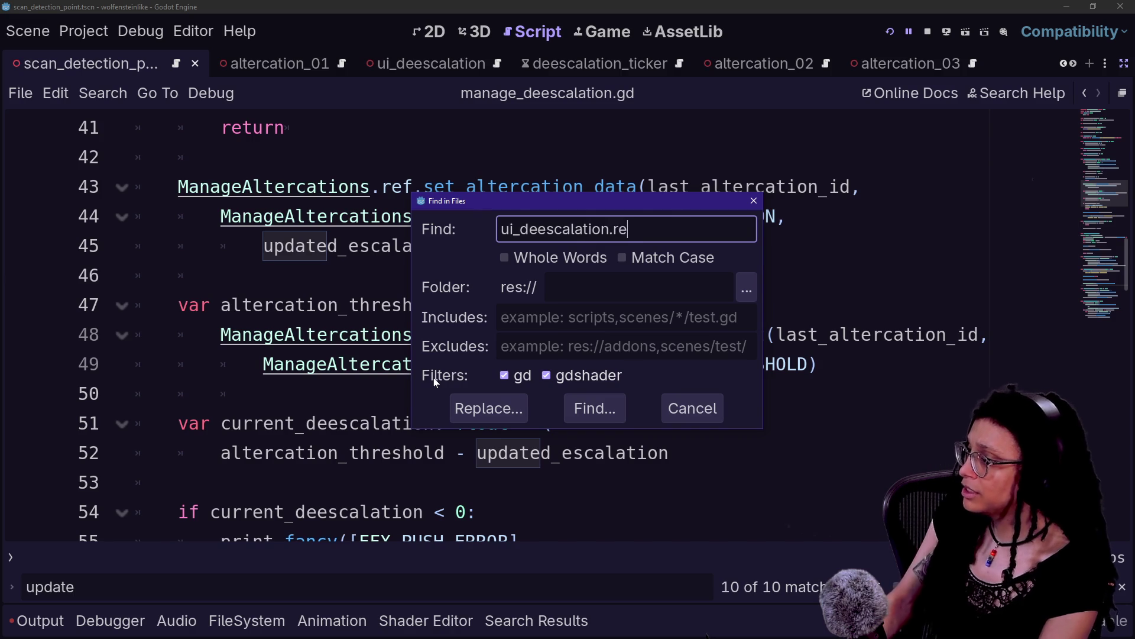
key(Return)
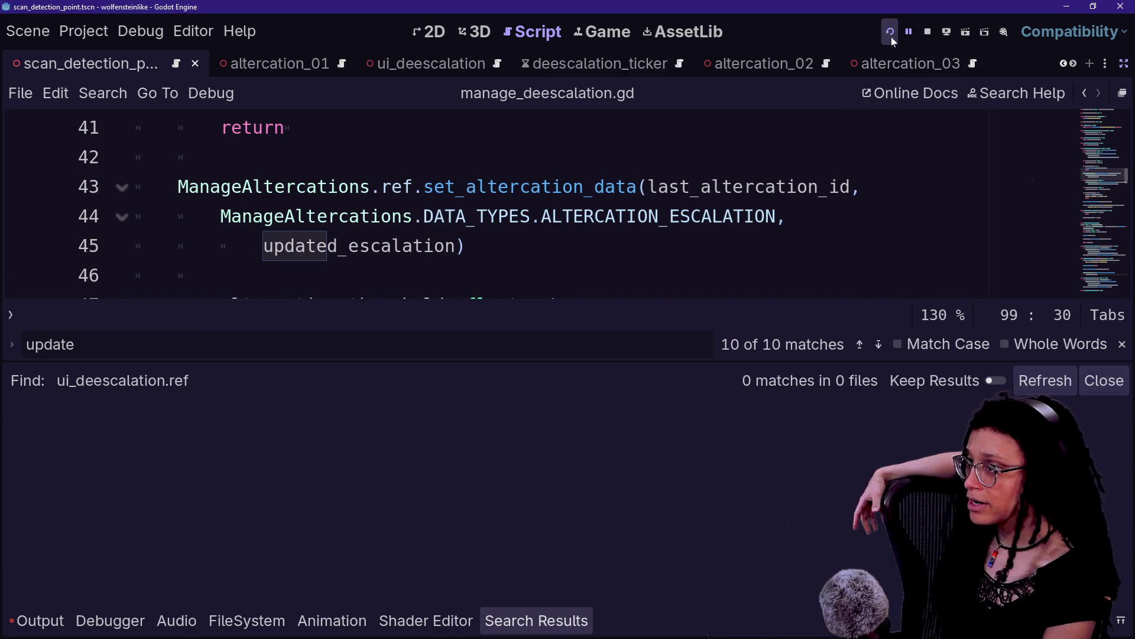
click(895, 26)
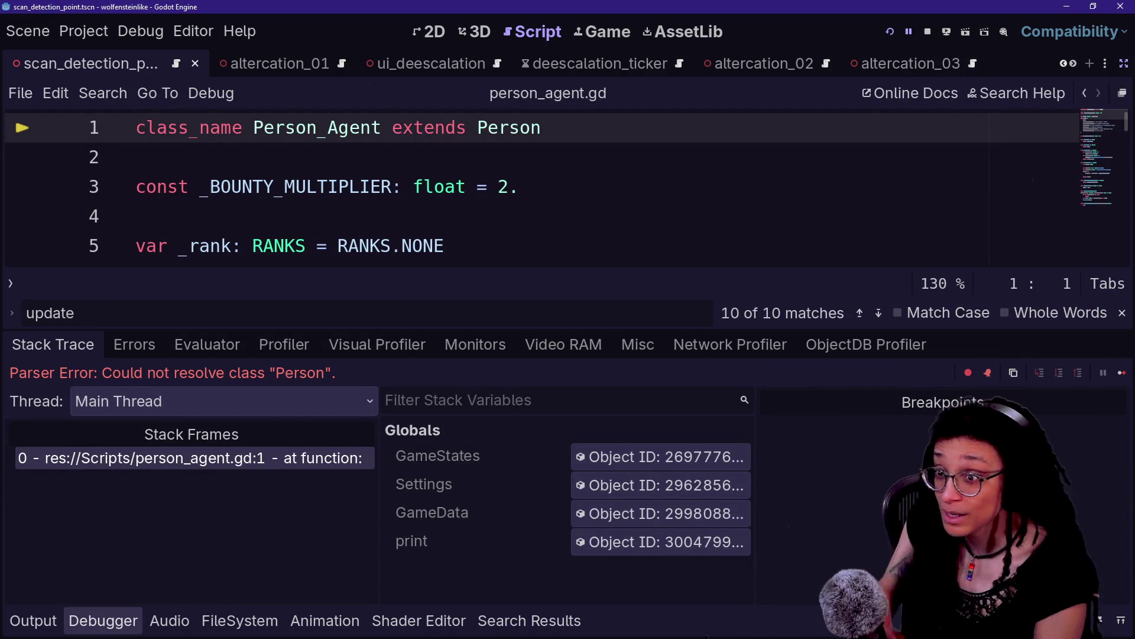
Trace the parse error to scan_detection_point.gd line 219, add the missing ')', and rerun the game.
click(423, 186)
ctrl+click(535, 127)
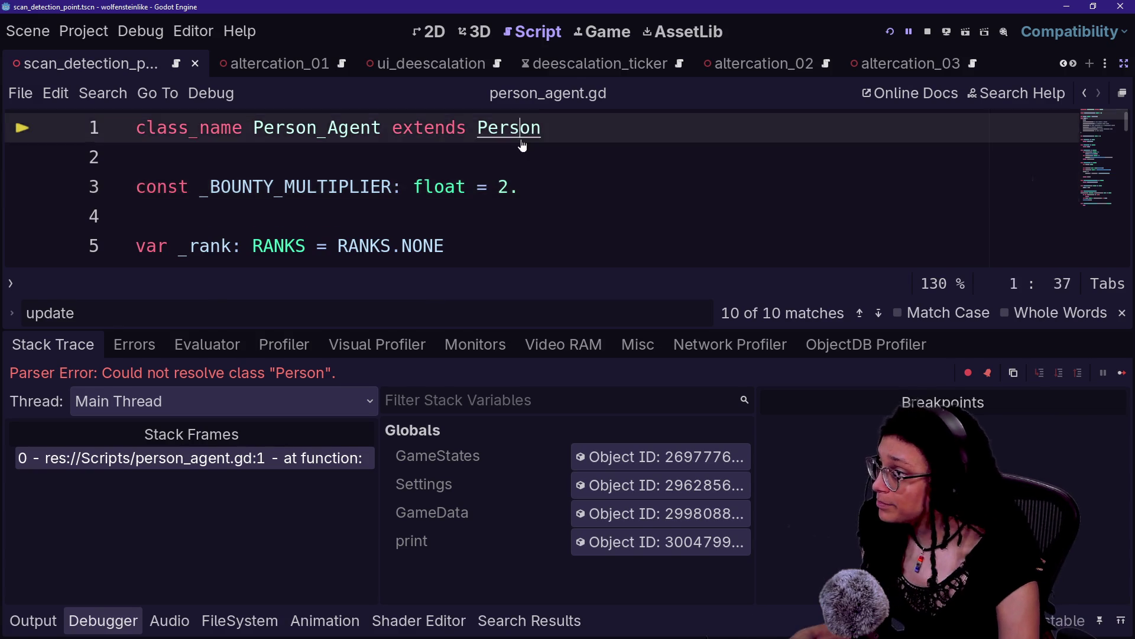
key(ctrl+j)
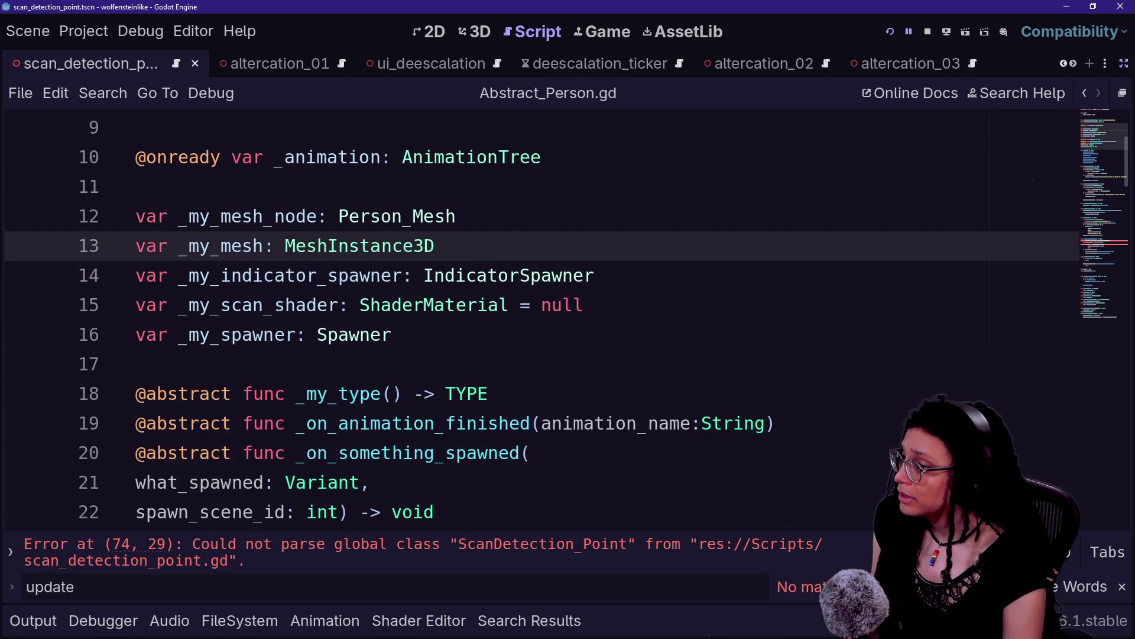
click(455, 334)
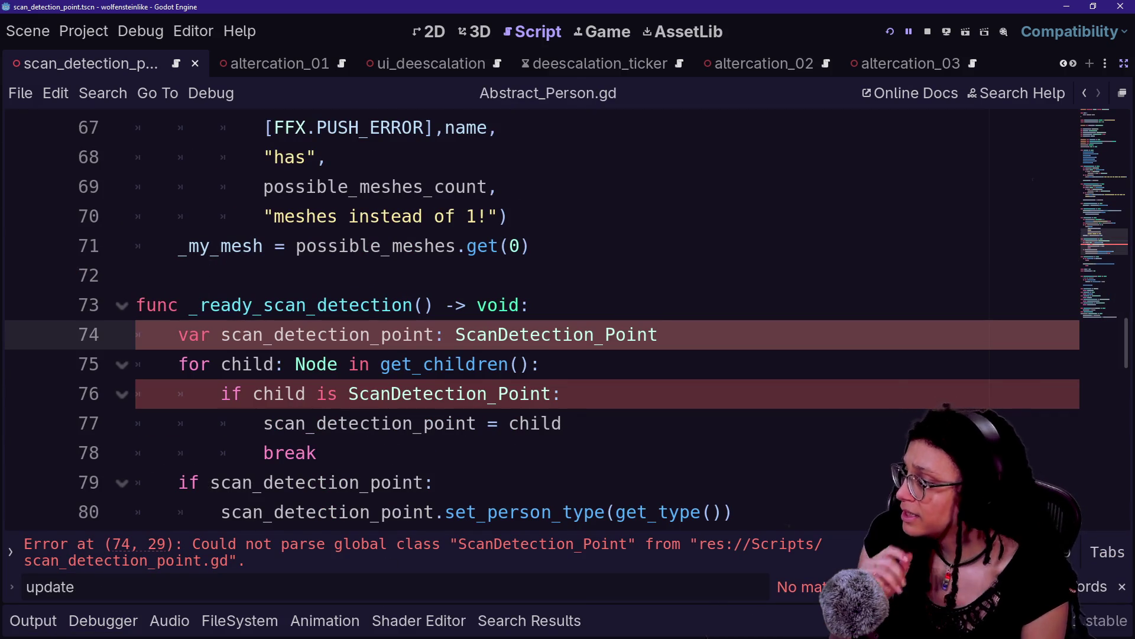
ctrl+click(548, 336)
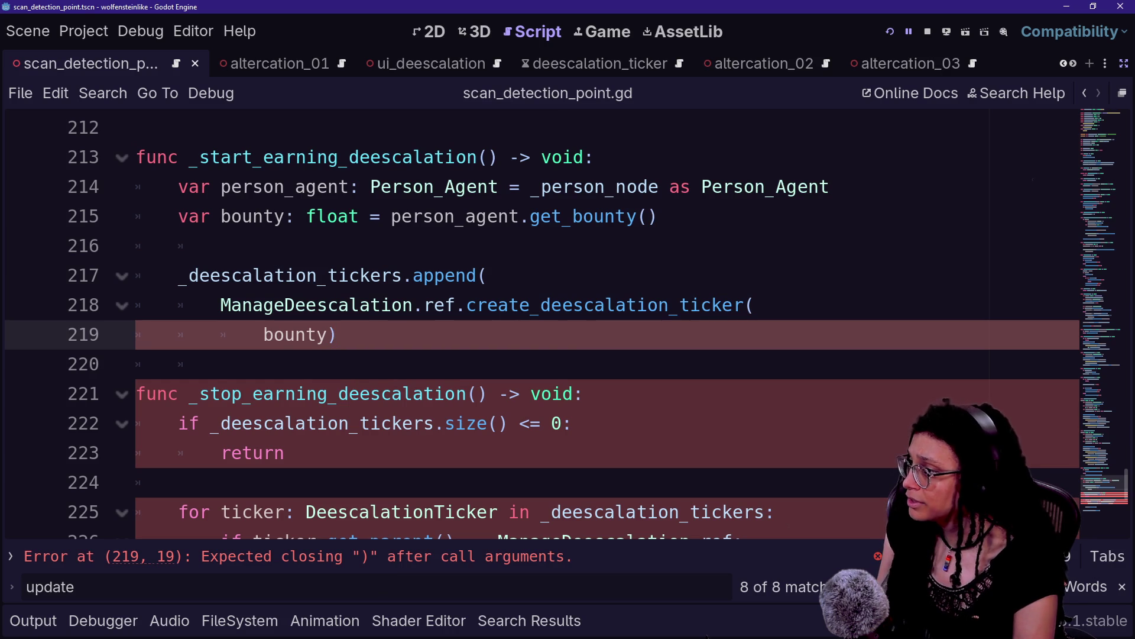
text())
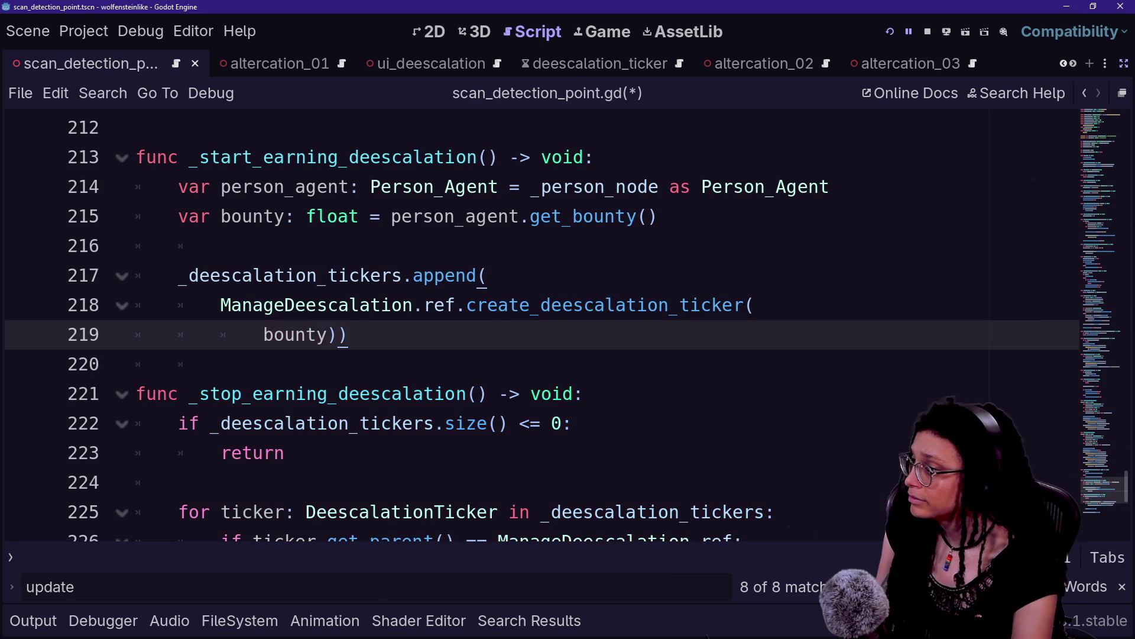
key(F5)
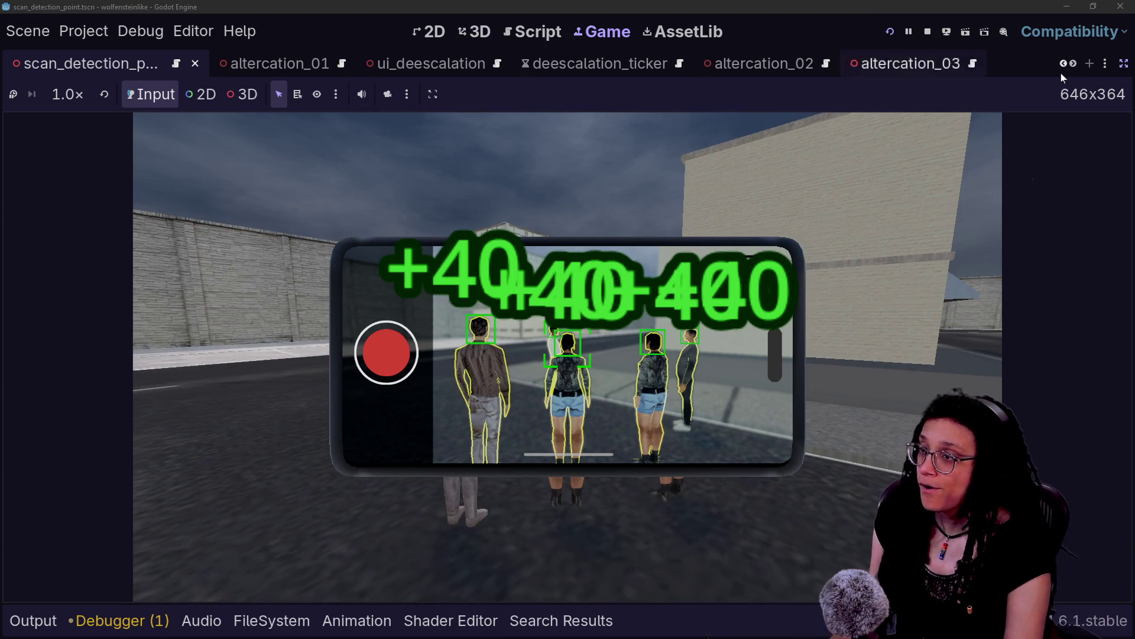
Turn off distraction-free mode so the scene, inspector and bottom docks surround the running game.
click(1124, 63)
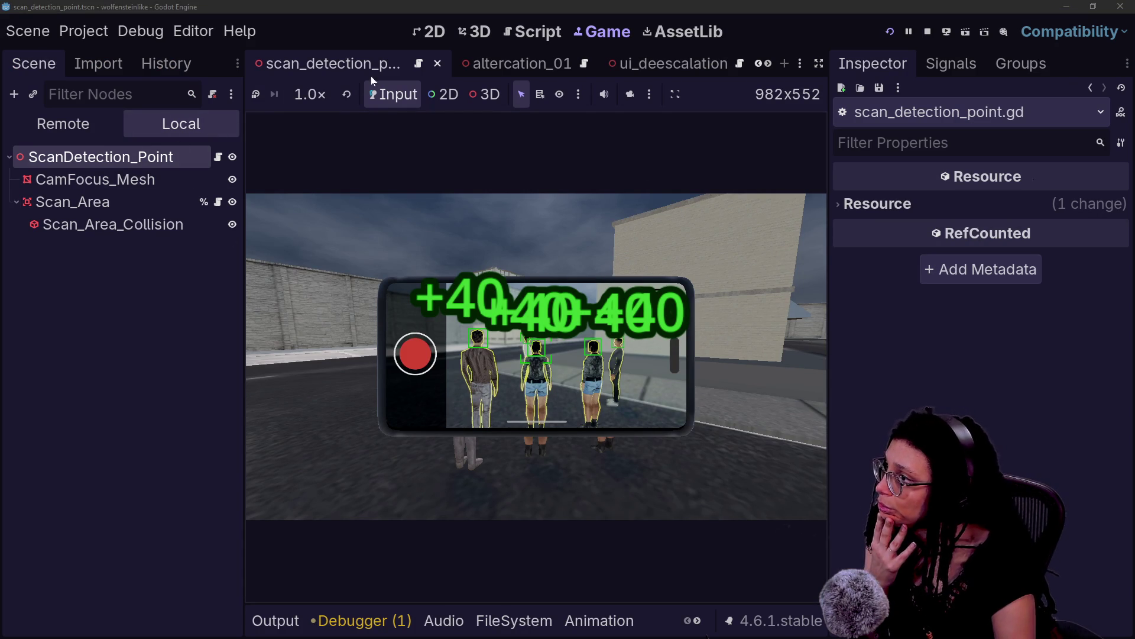
From the person_00_mesh scene, quick-open the ui_deescalation.tscn scene.
scroll(378, 72, down, 5)
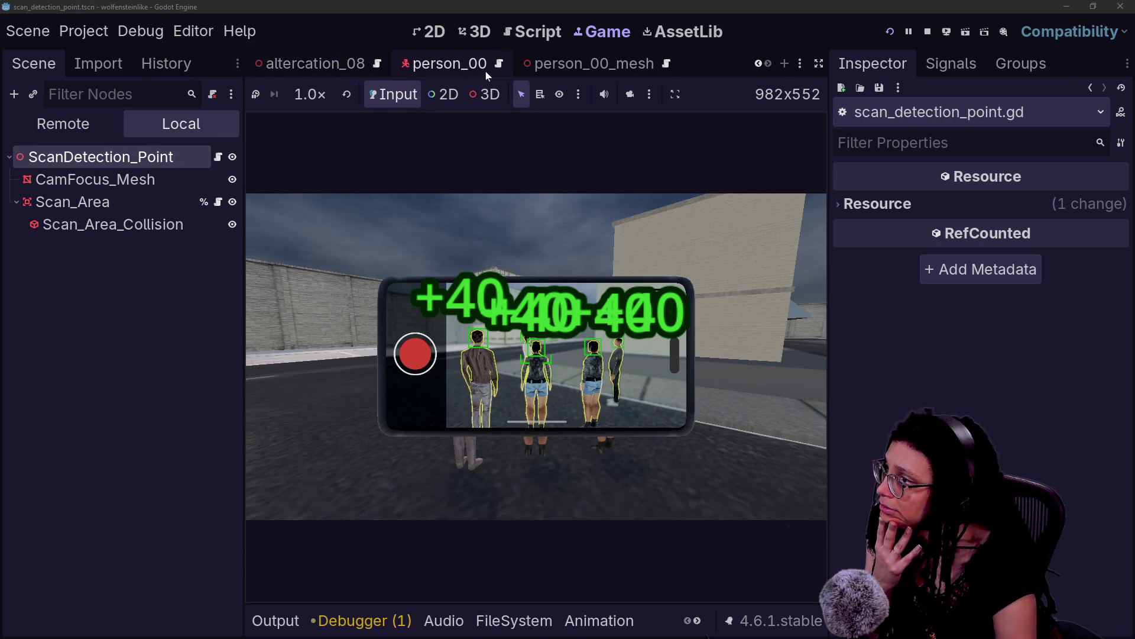
click(591, 64)
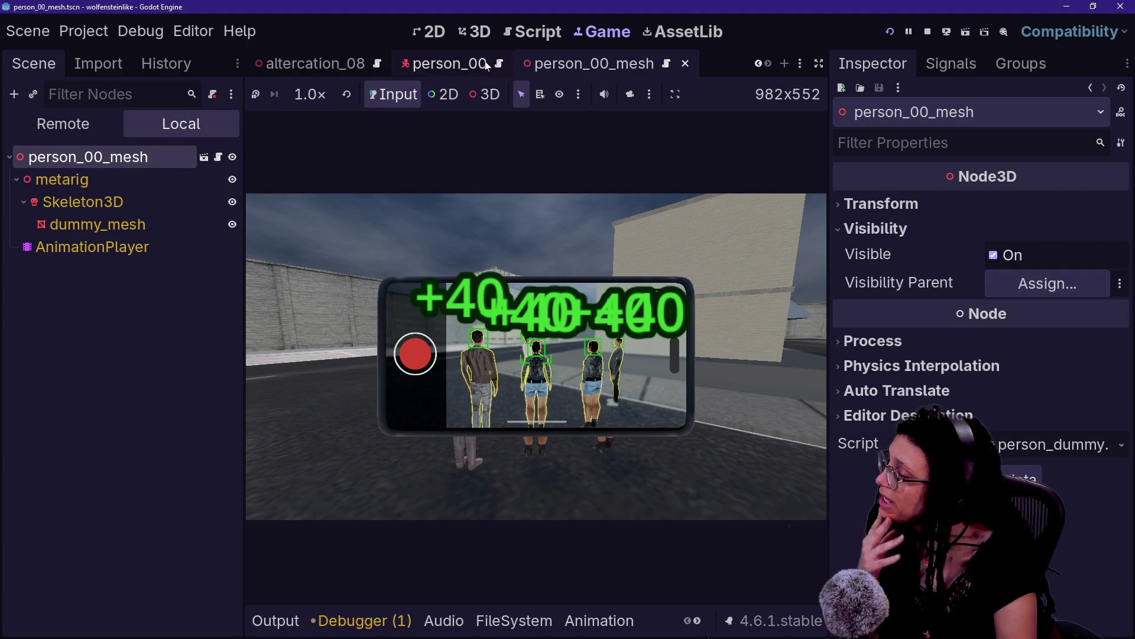
key(shift+alt+o)
text(ui)
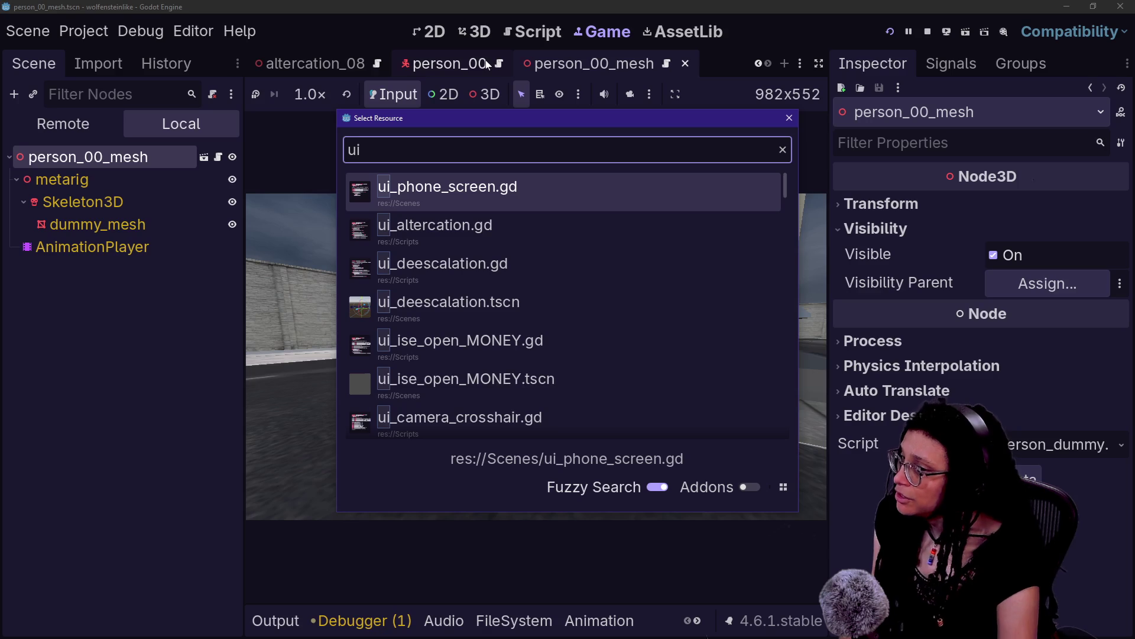
key(Down)
key(Down)
key(Down)
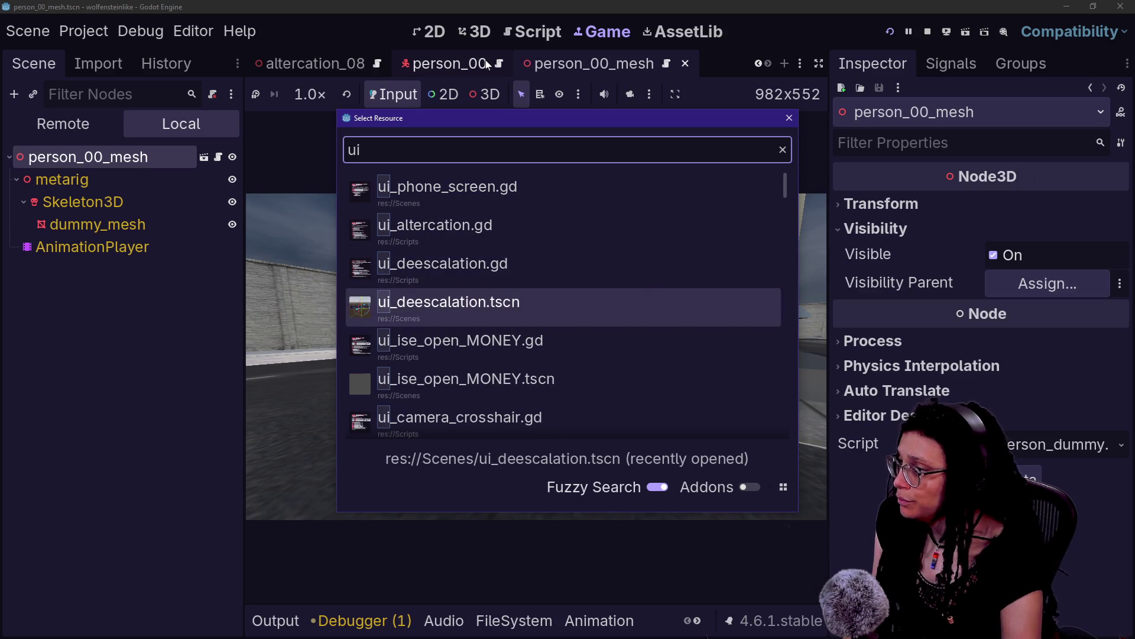
key(Return)
Inspect the TextureProgressBar's range settings: min 0, max 100, step 1, value 0.
click(59, 270)
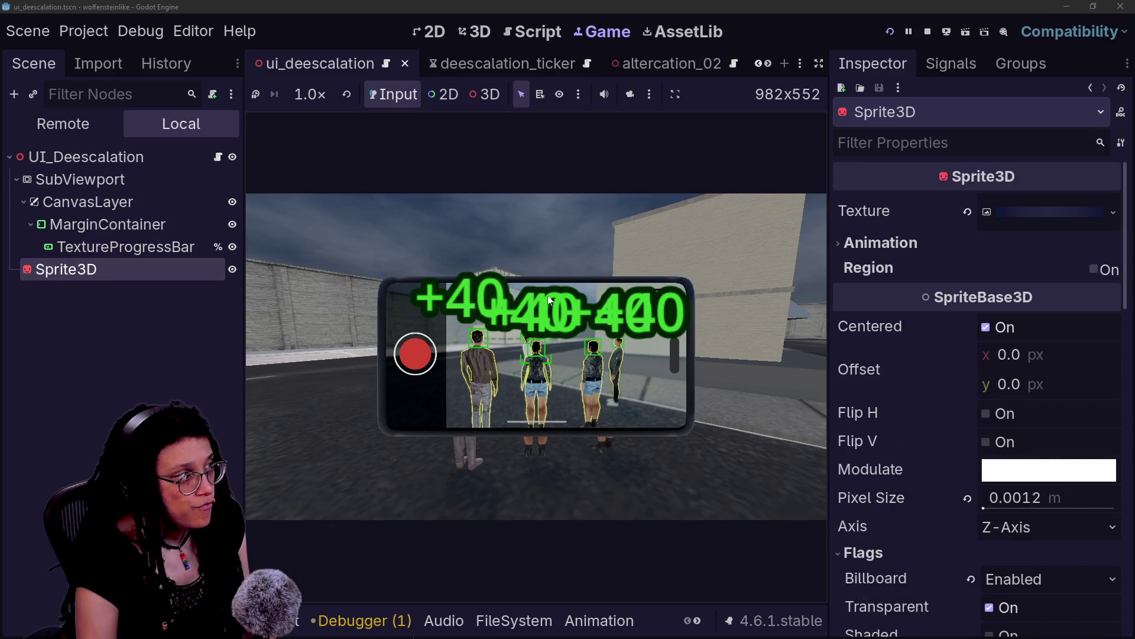
click(126, 246)
scroll(847, 326, down, 1)
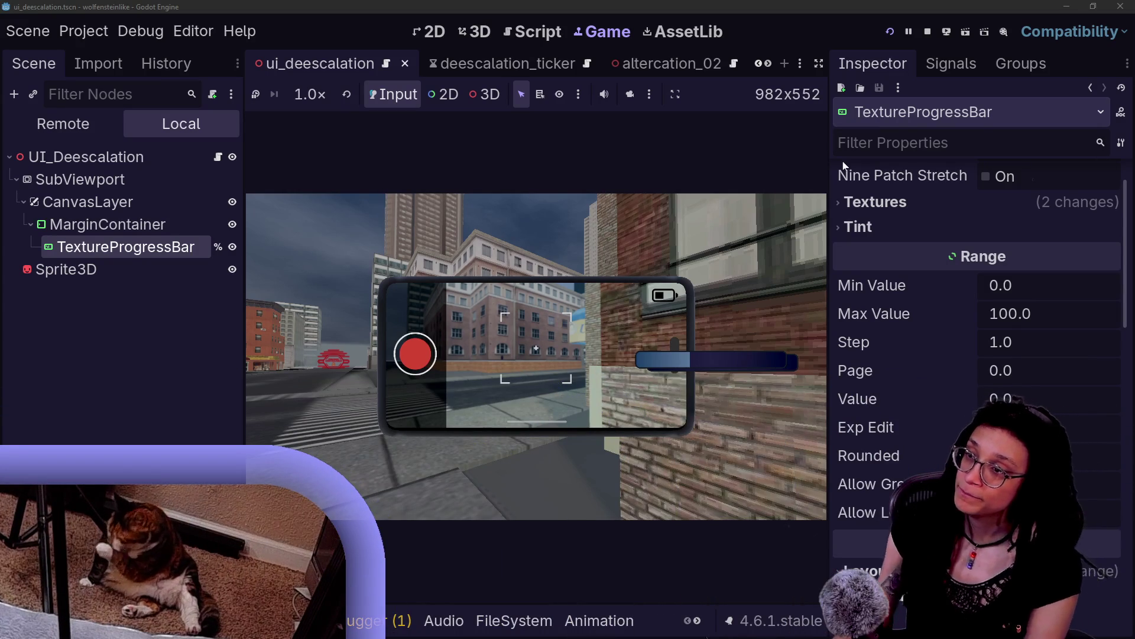
Walk the player toward the NPCs until the de-escalation bar shows, then view the Remote scene tree.
click(442, 314)
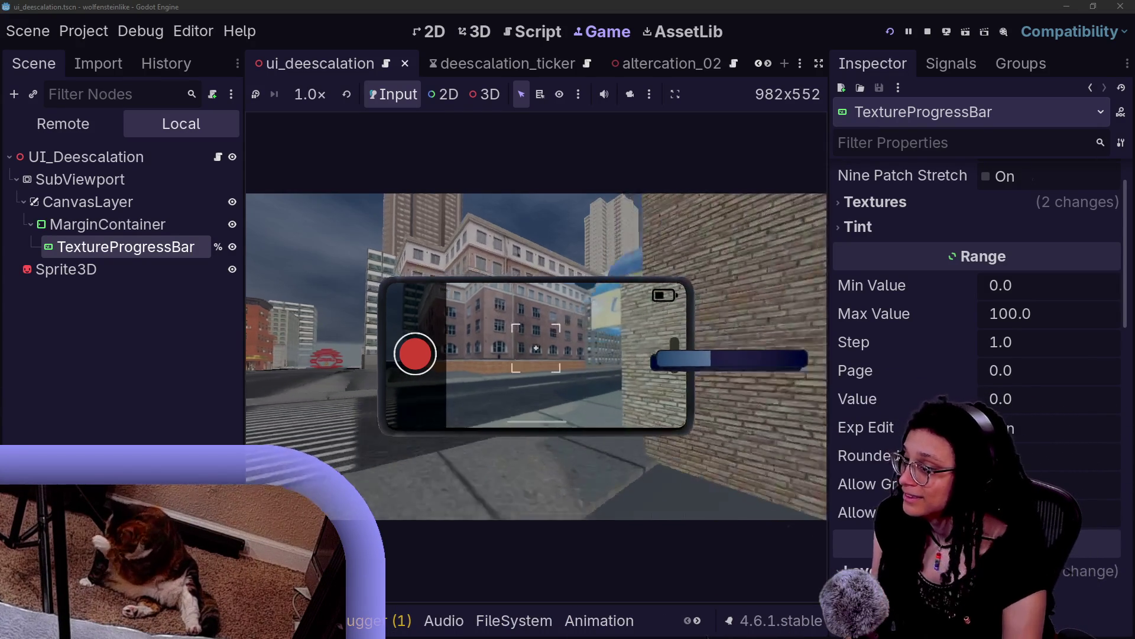
key(w)
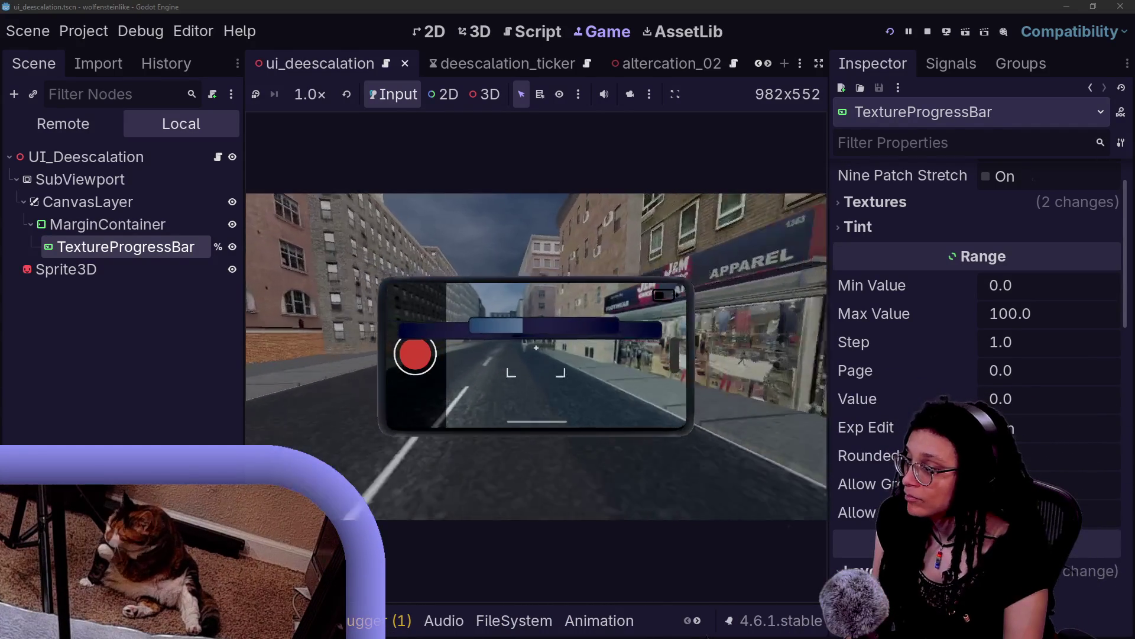
key(w)
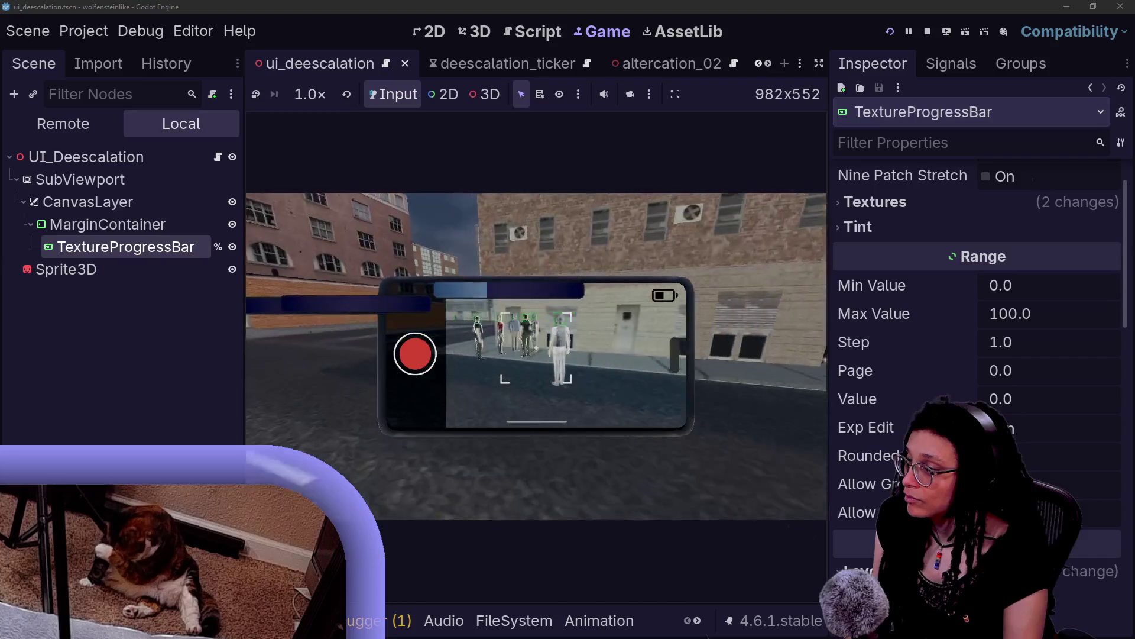
key(w)
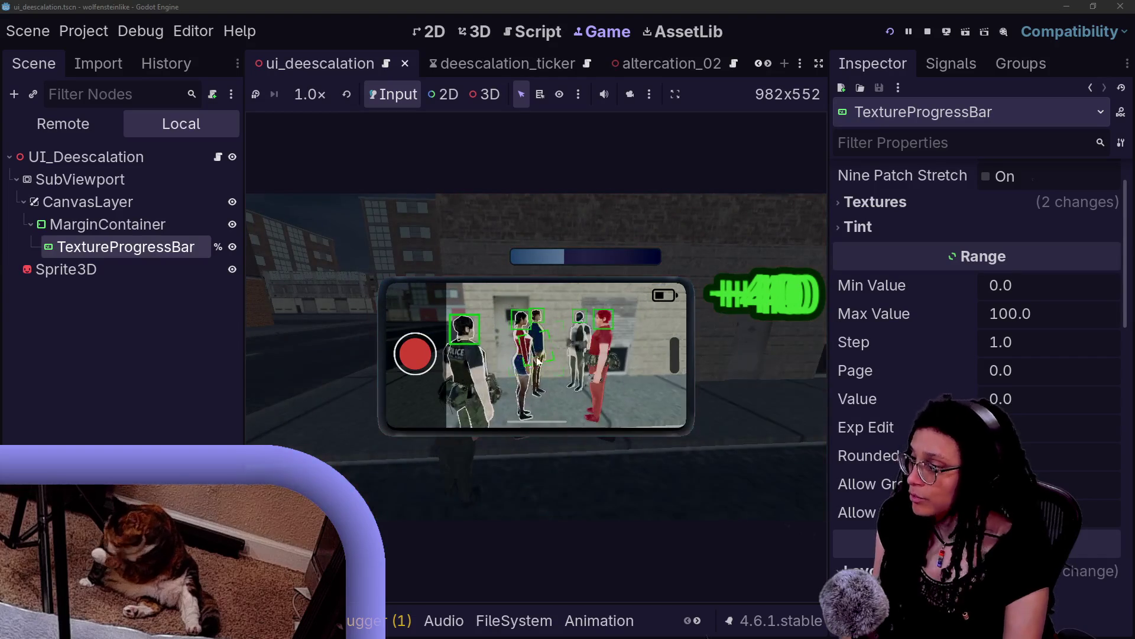
click(63, 124)
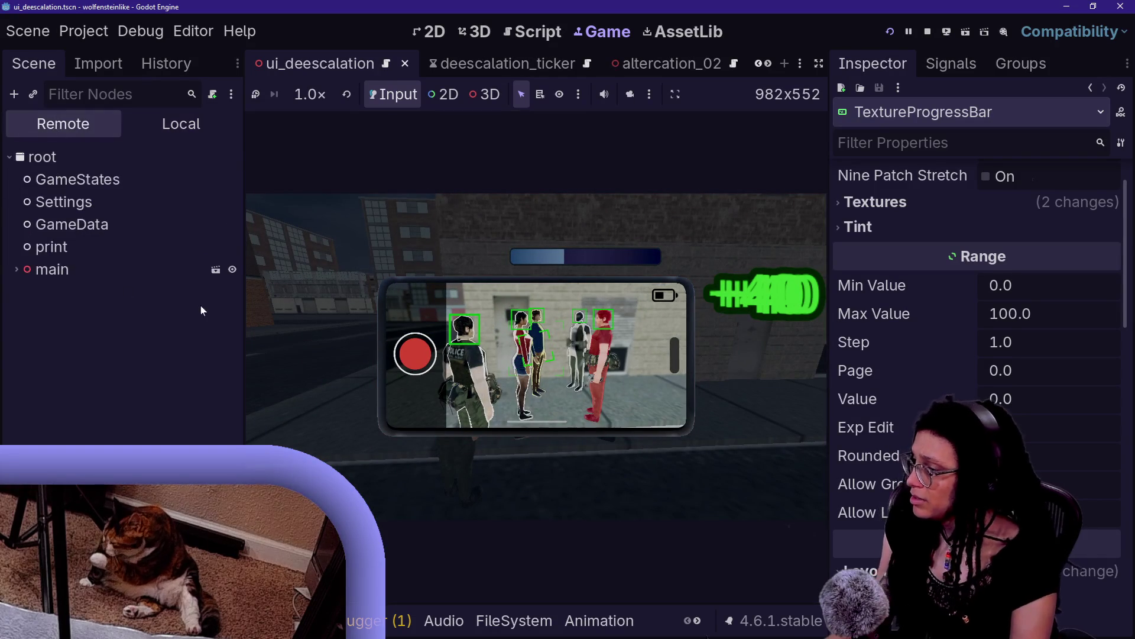
Drill through LevelBuildout, Altercations and Altercation_04 UI_Deescalation to inspect the live TextureProgressBar.
click(15, 270)
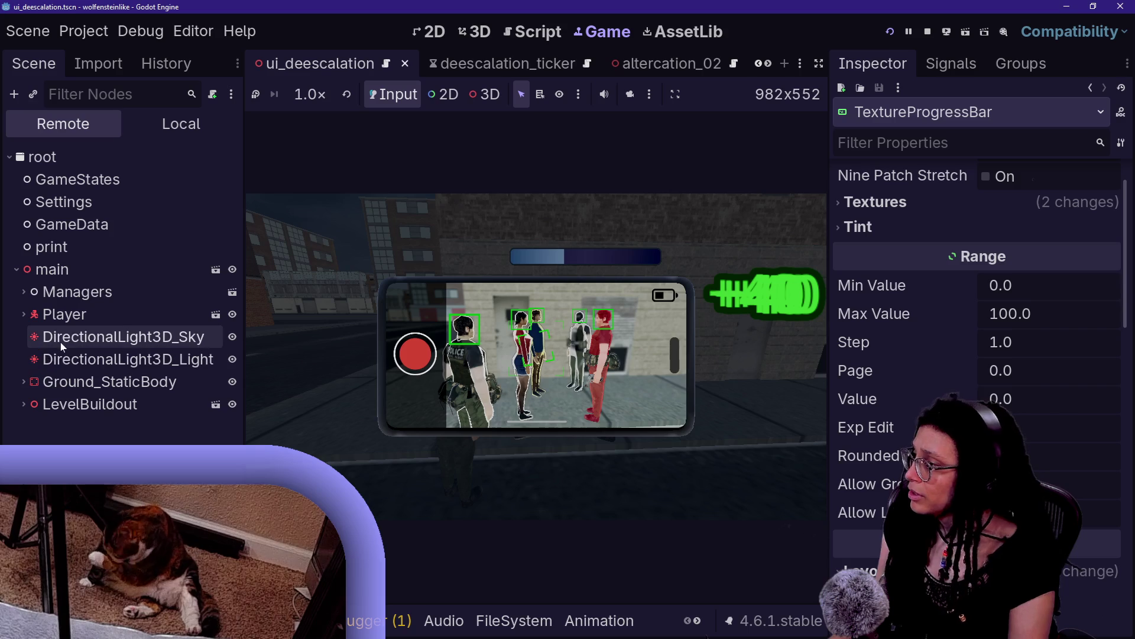
click(24, 403)
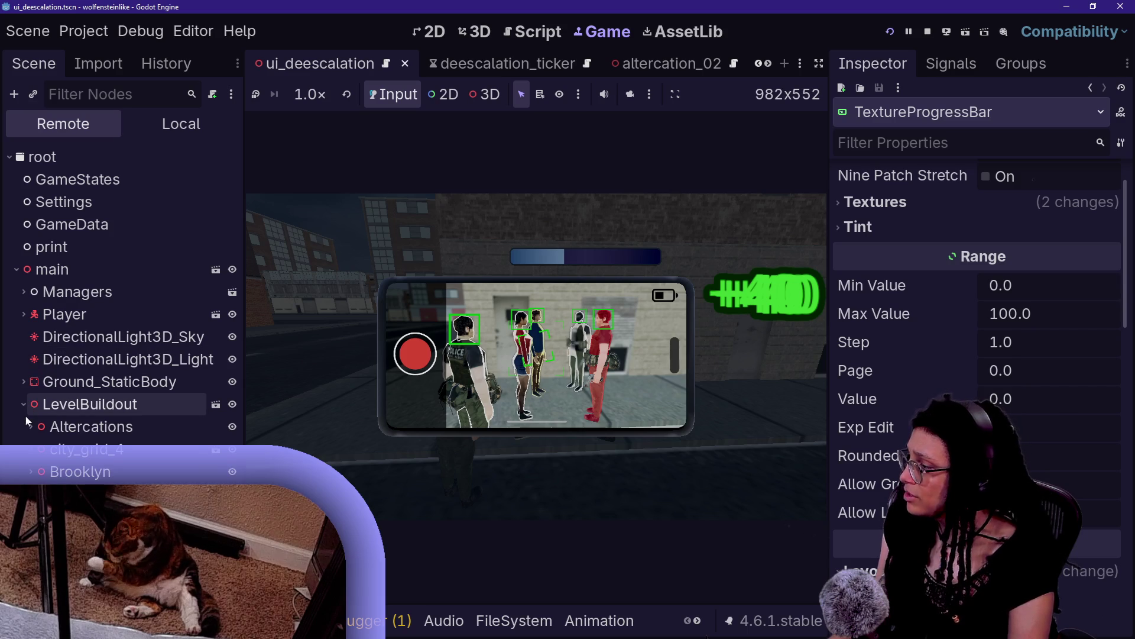
click(28, 424)
scroll(61, 424, down, 3)
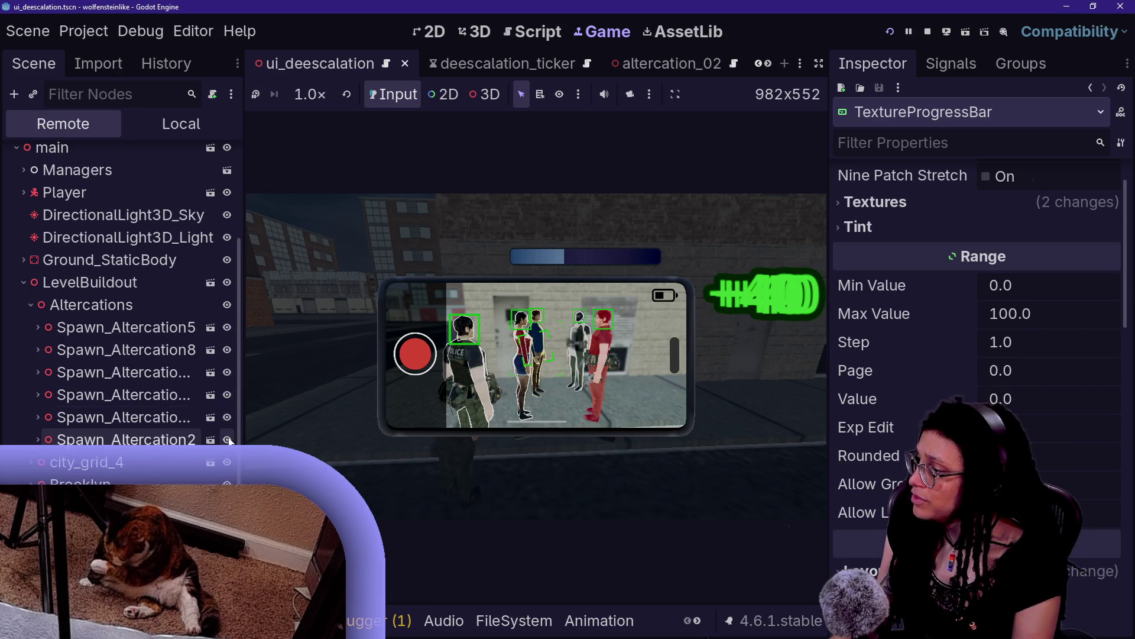
click(37, 440)
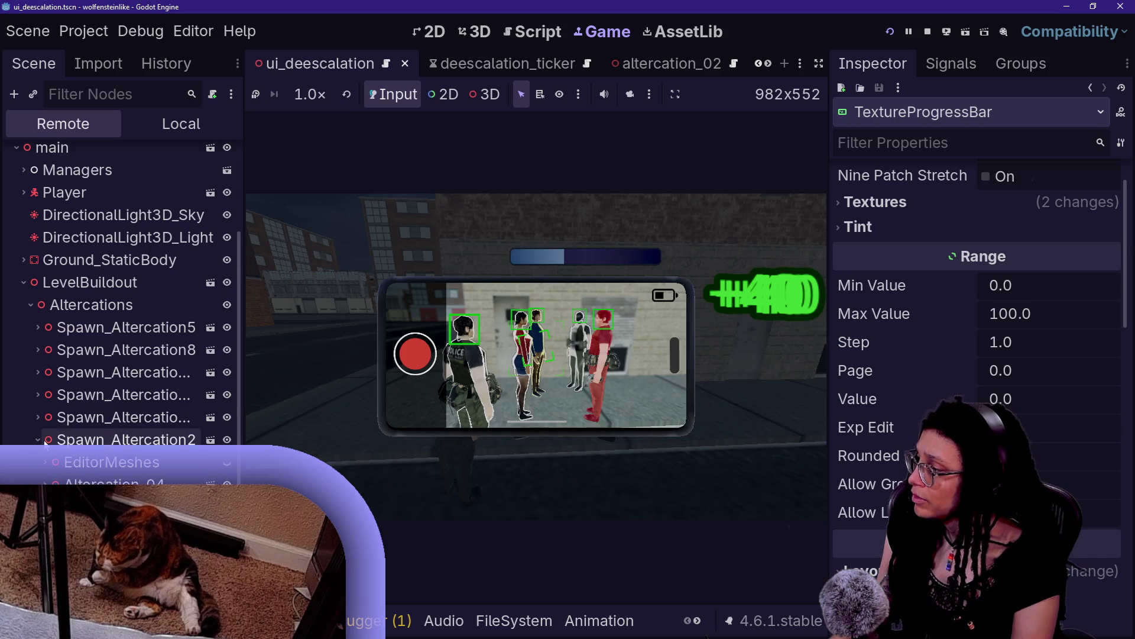
click(95, 437)
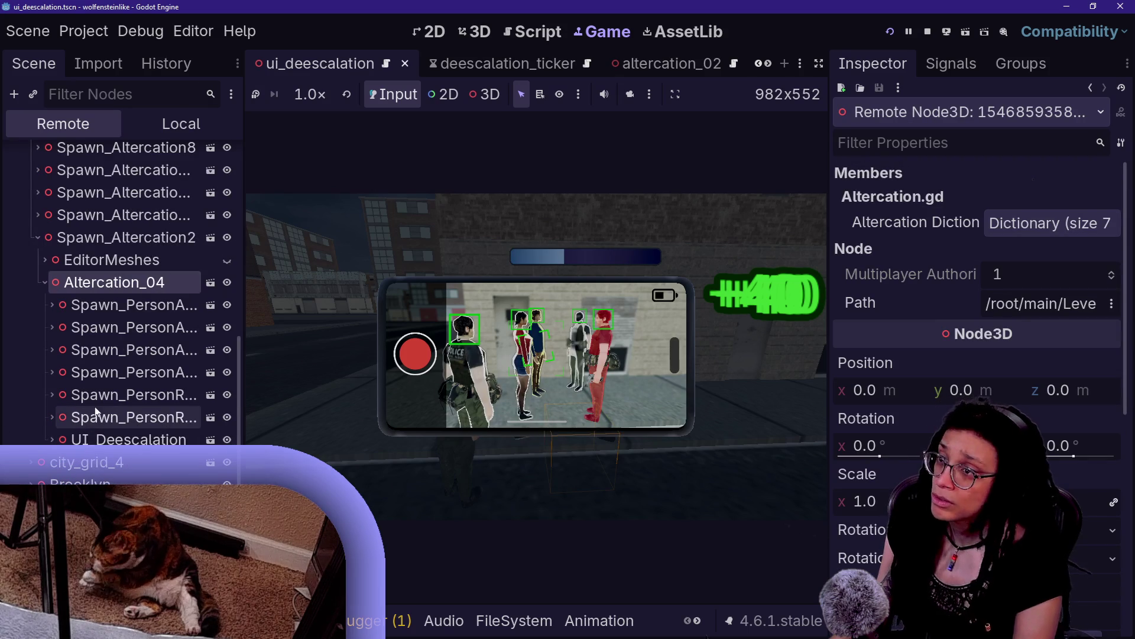
click(51, 440)
scroll(77, 414, down, 1)
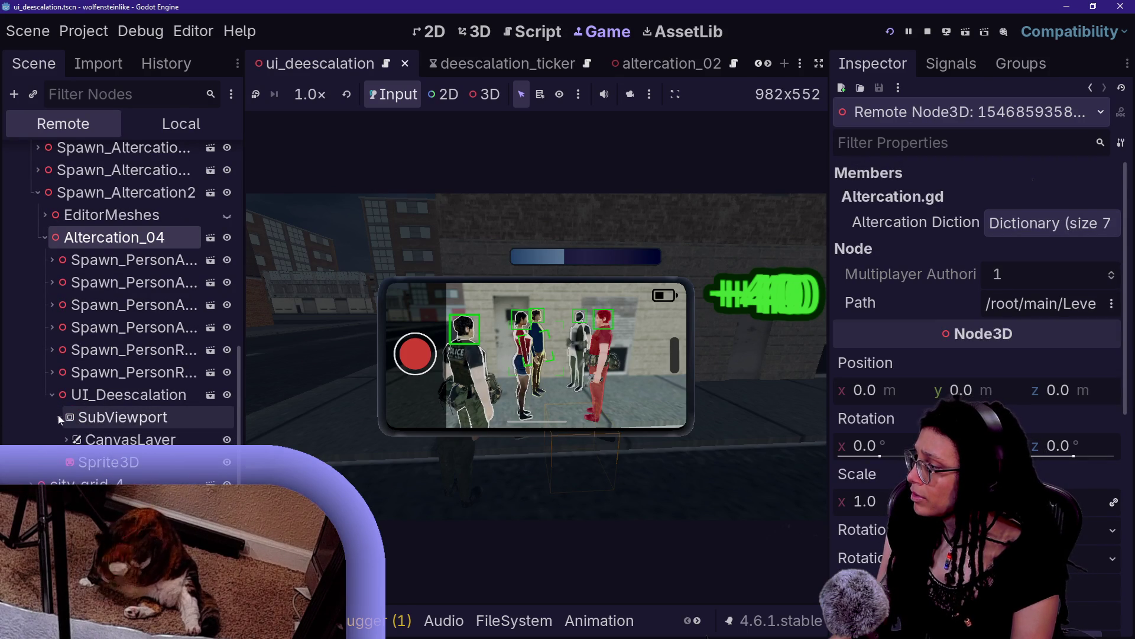
scroll(119, 417, down, 1)
click(65, 417)
scroll(127, 420, down, 1)
click(127, 420)
click(74, 417)
click(151, 439)
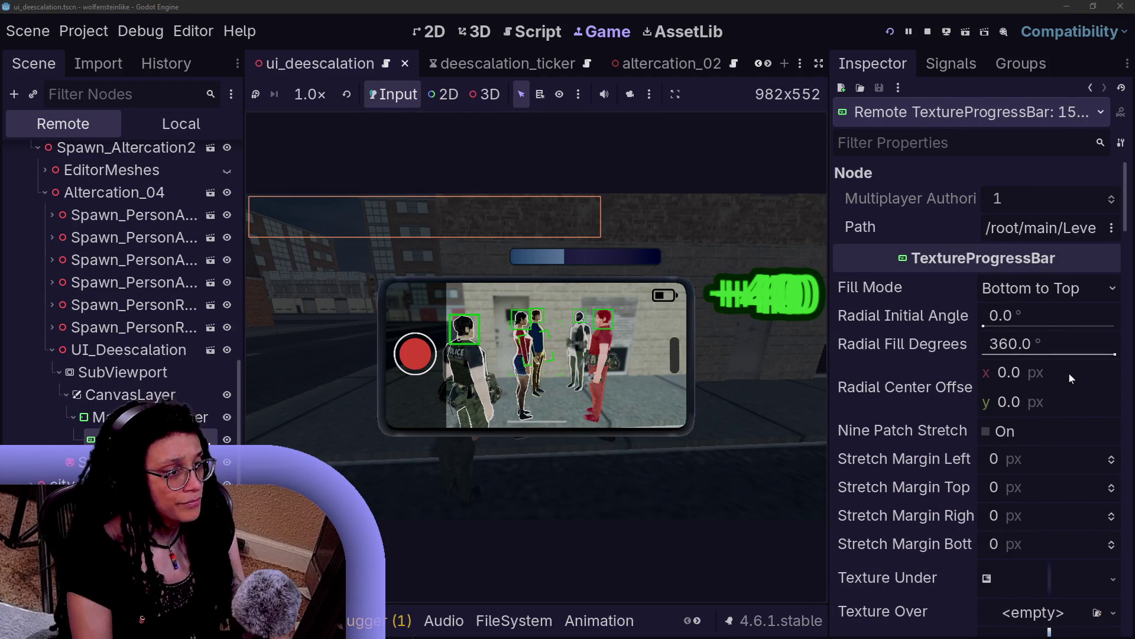
scroll(874, 375, down, 5)
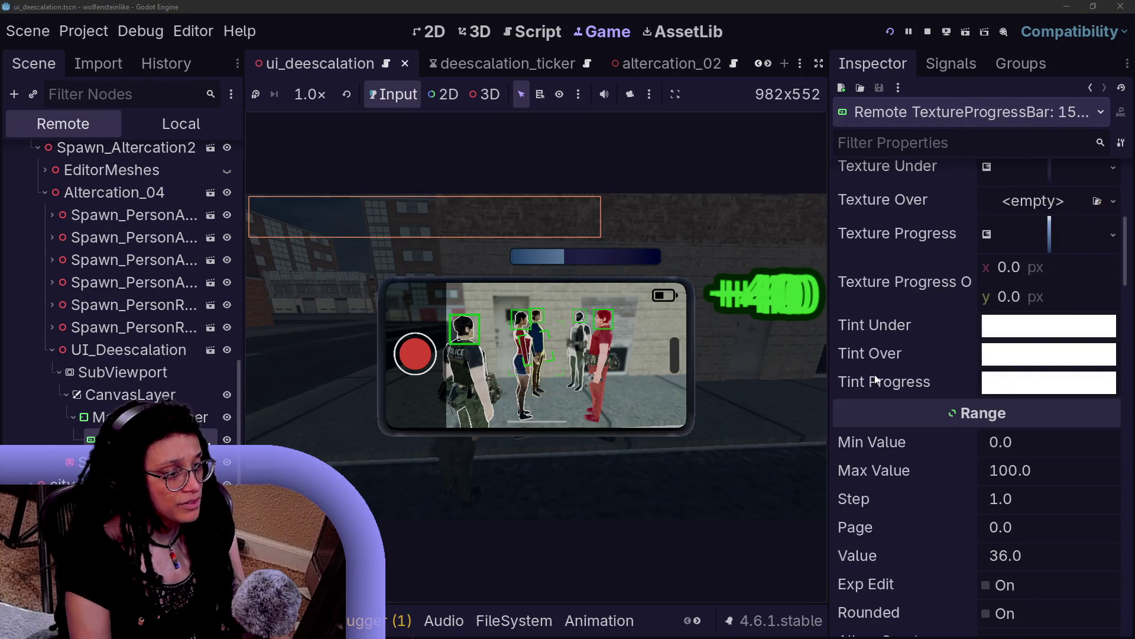
scroll(876, 378, down, 2)
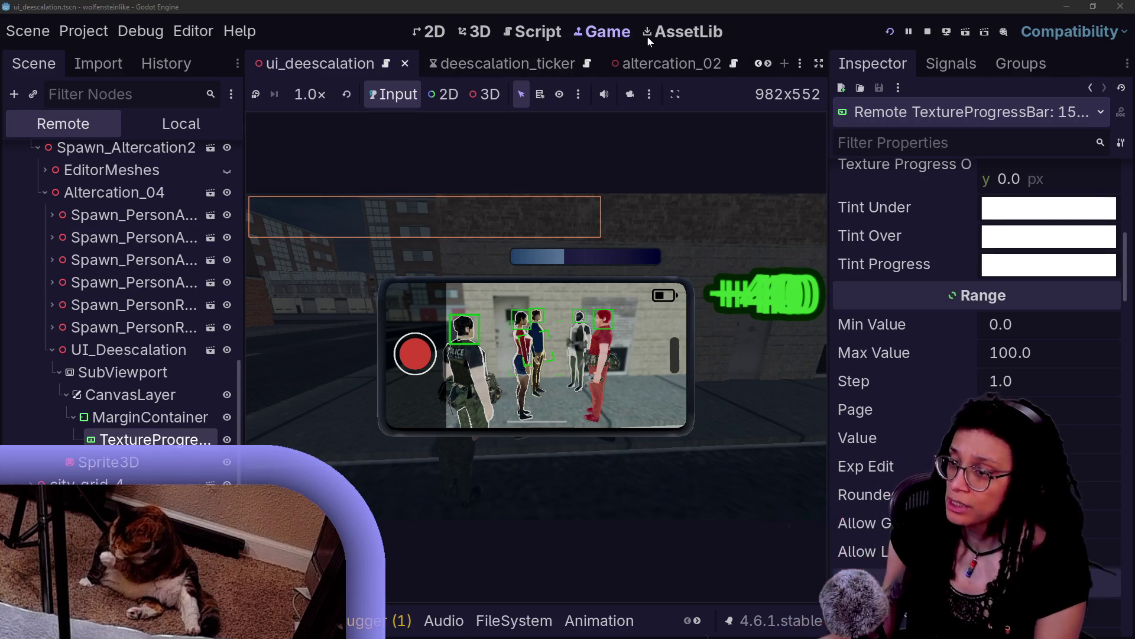
Show ui_deescalation.gd in the script editor in distraction-free mode and call up the file search.
key(ctrl+F3)
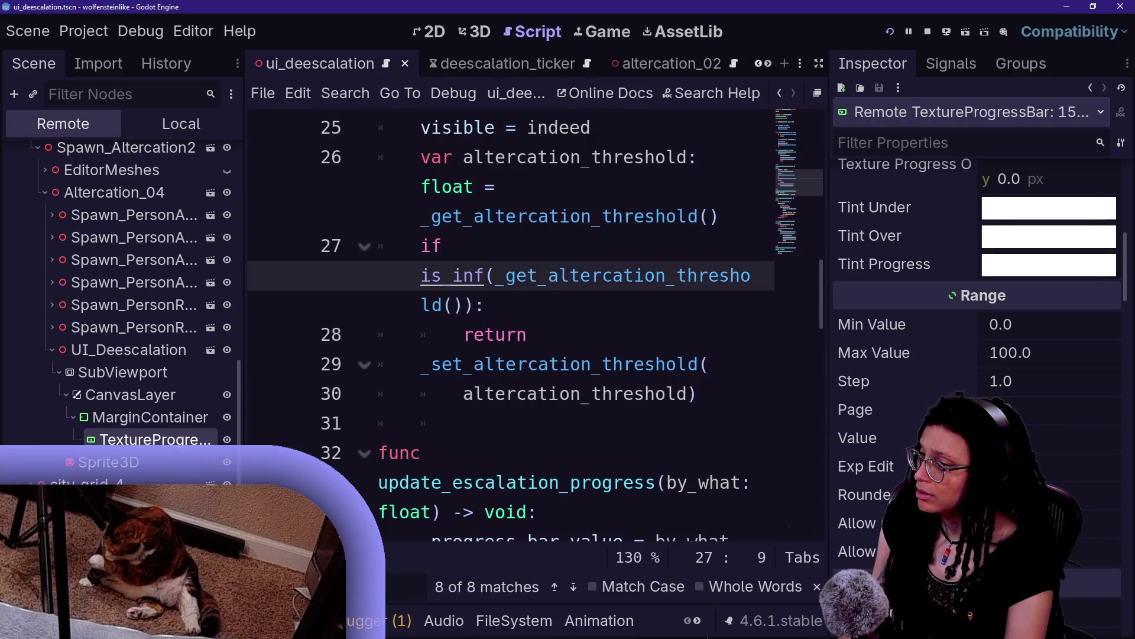
key(ctrl+shift+F11)
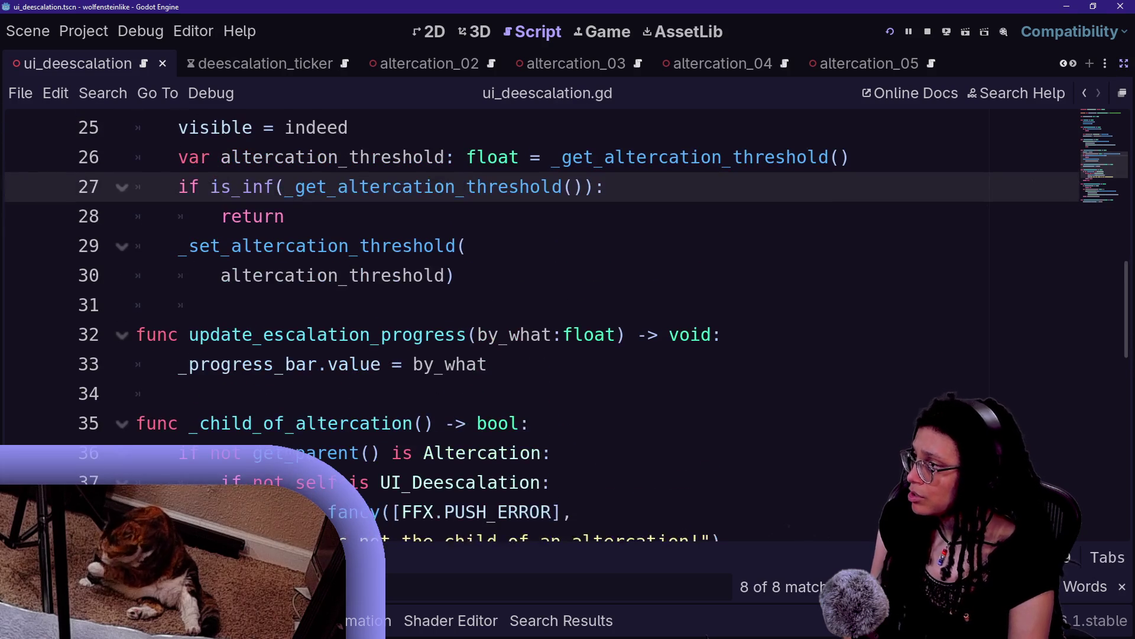
key(alt+shift+o)
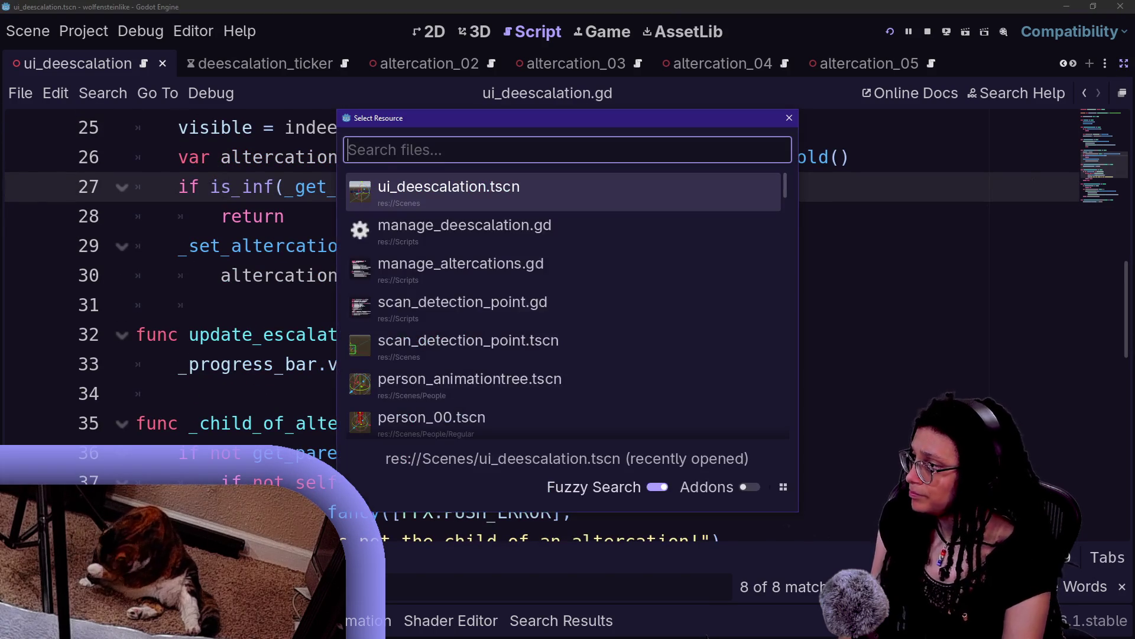
Browse the recent files in the quick file search, then filter the list with 'ui_dees'.
key(Escape)
key(alt+shift+o)
key(Down)
key(Down)
key(Down)
key(Up)
key(Up)
key(Down)
key(Down)
key(Up)
key(Up)
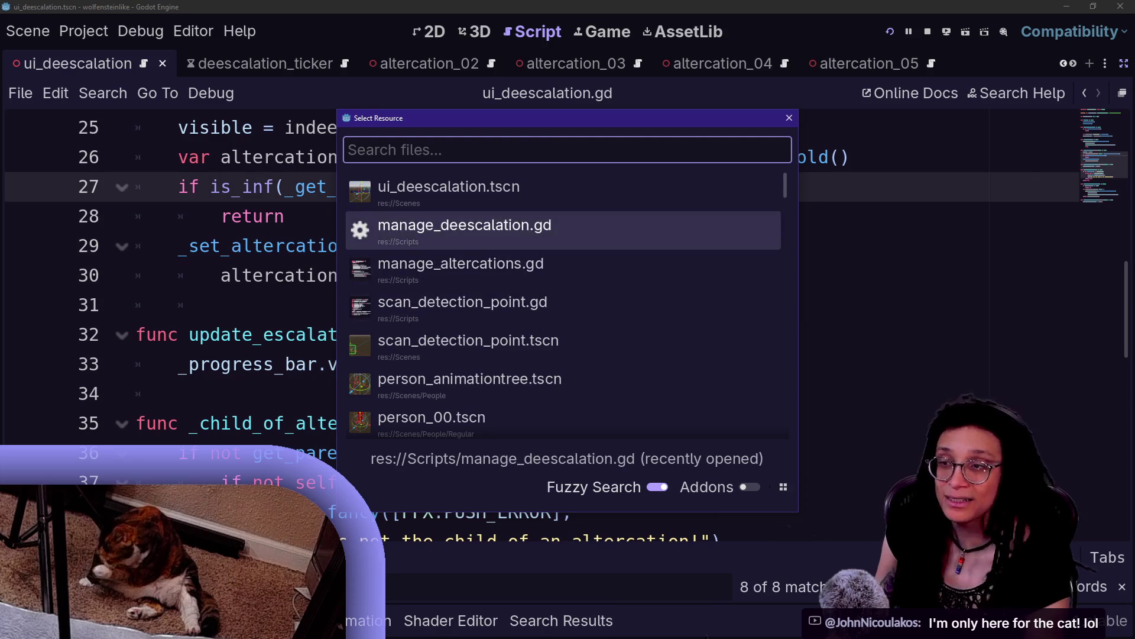
key(Up)
key(Down)
key(Up)
key(Down)
key(Down)
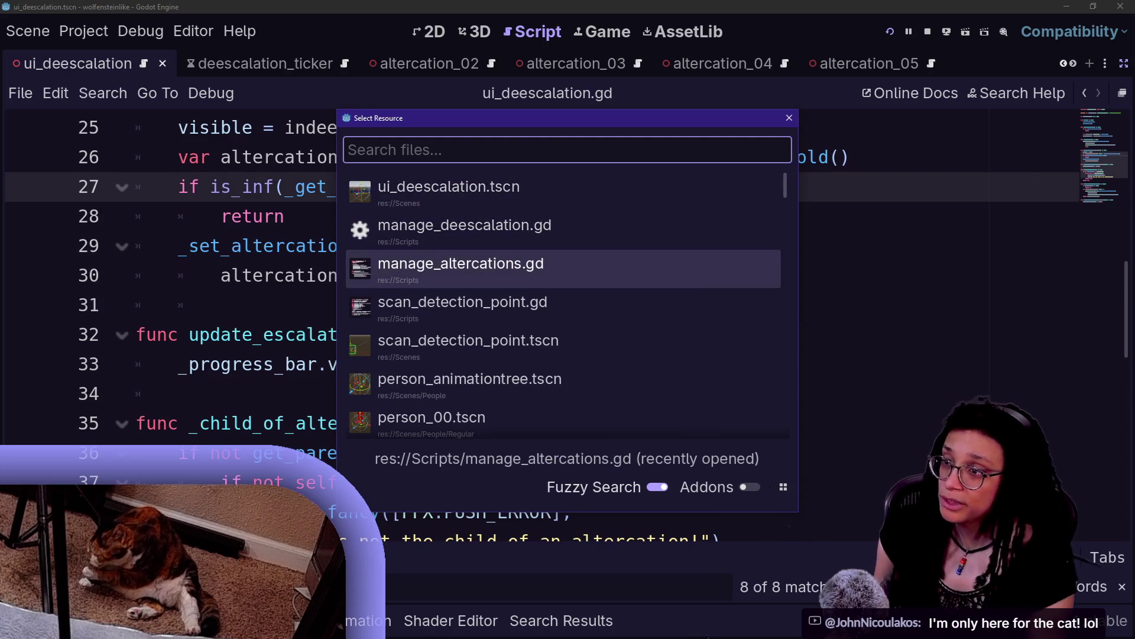
key(Down)
key(Down)
key(Down)
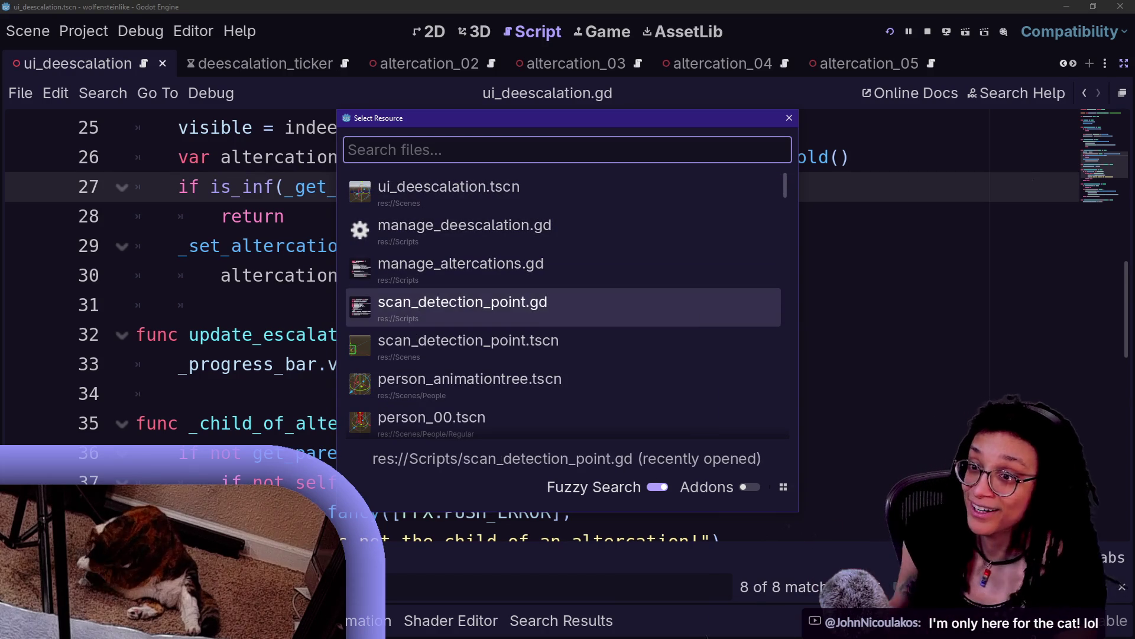
key(Up)
key(Up)
key(Up)
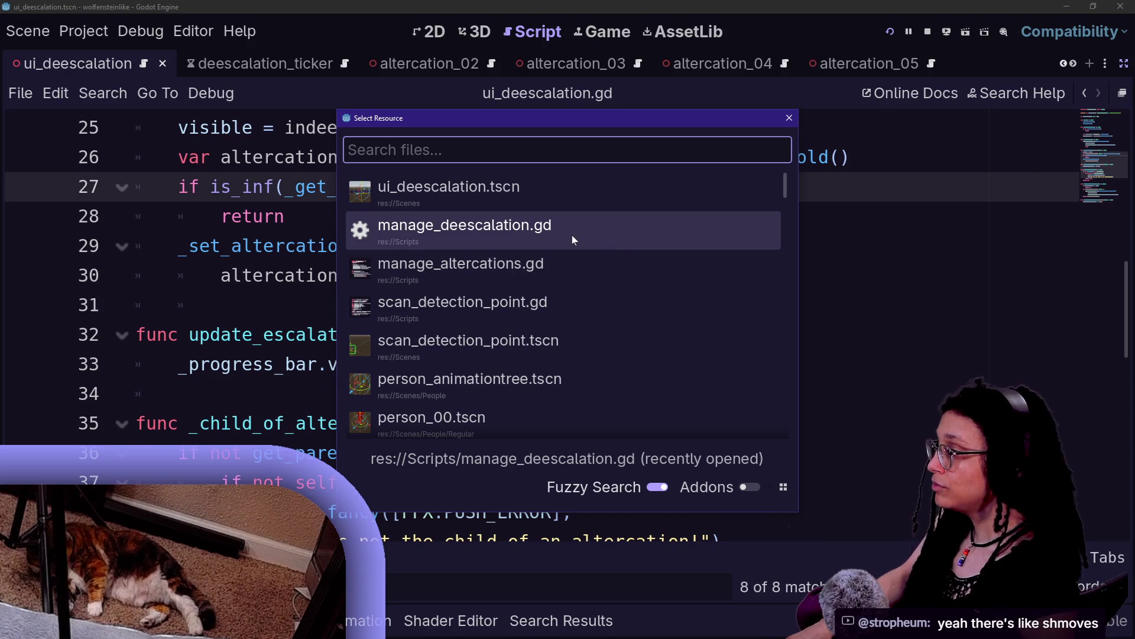
drag(483, 121, 524, 123)
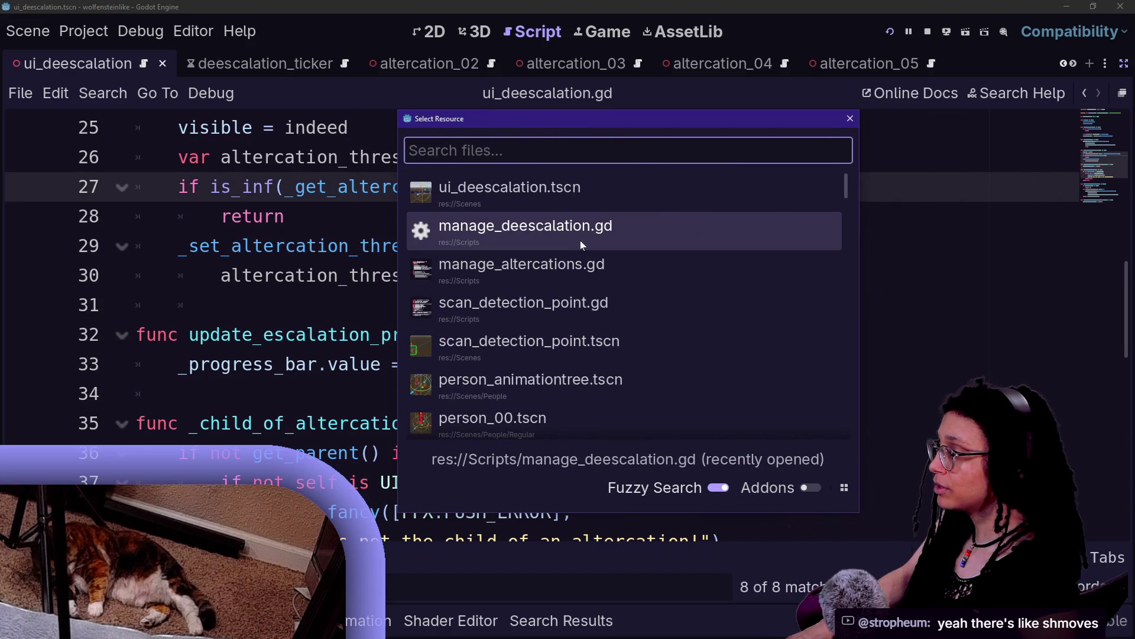
text(ui)
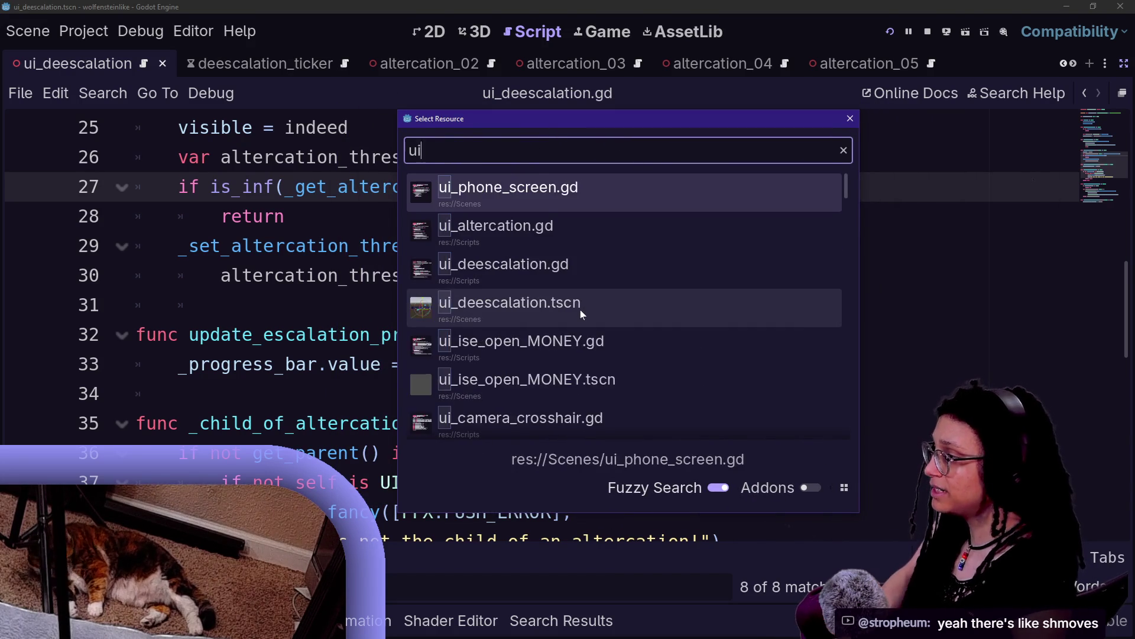
text(_dees)
Open ui_deescalation.gd, find max_val, and jump to where _set_altercation_threshold is called.
key(Return)
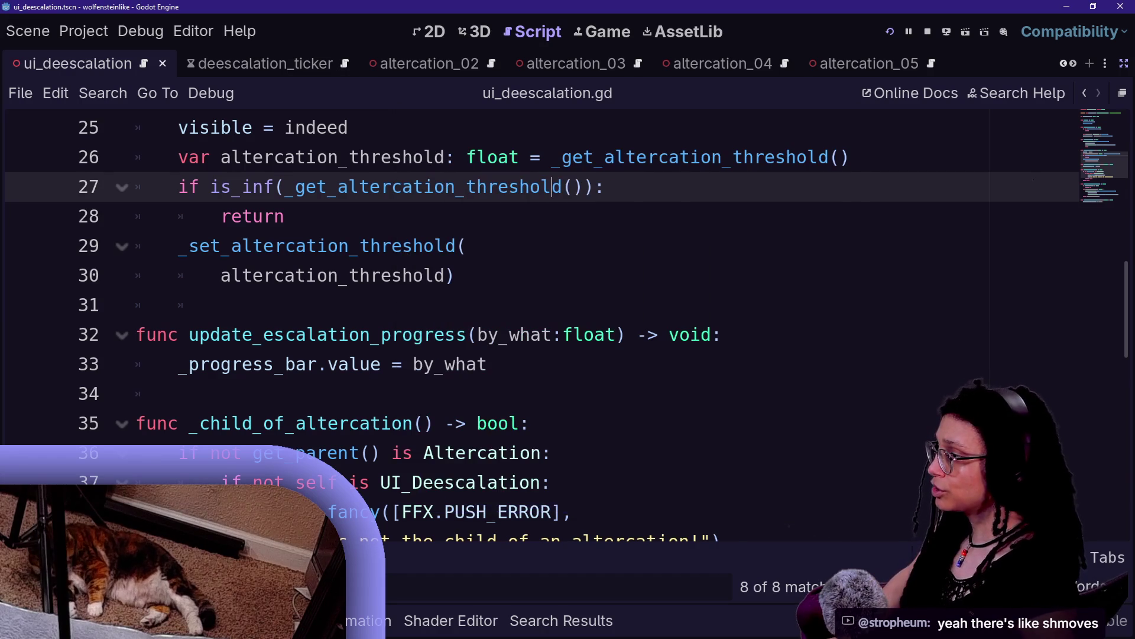
scroll(567, 325, down, 1)
key(ctrl+f)
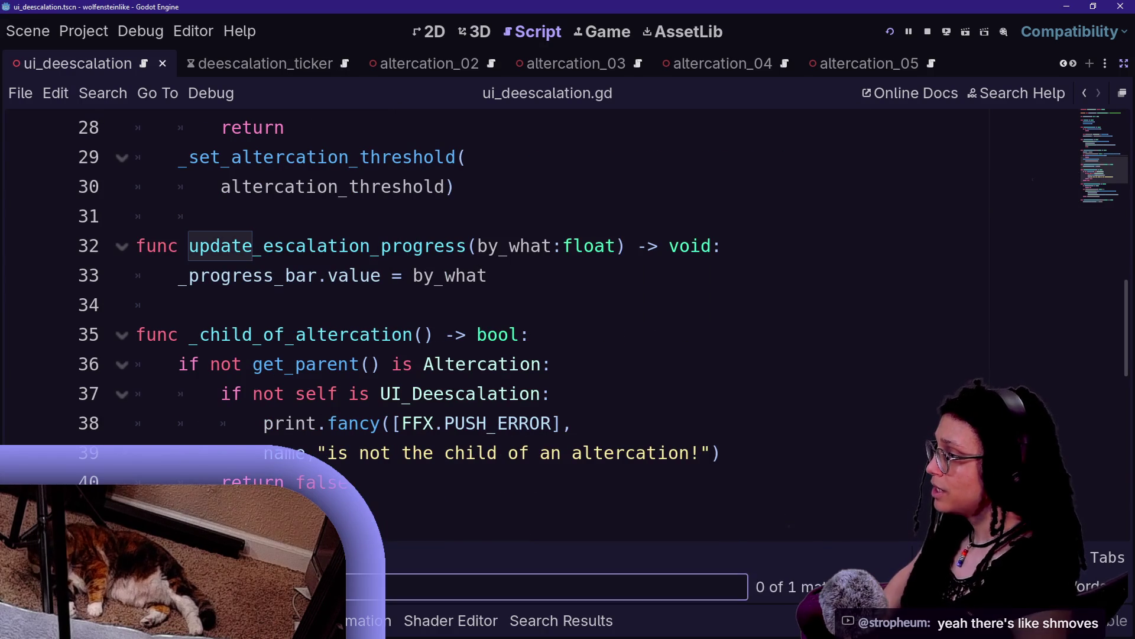
text(max_val)
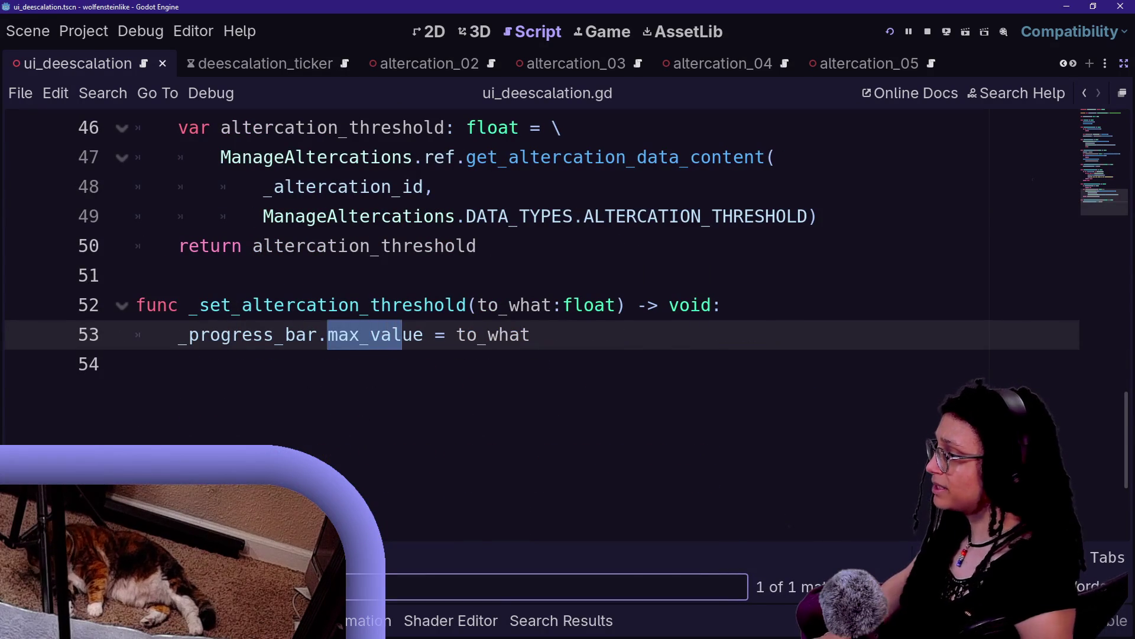
click(263, 304)
double_click(262, 305)
key(ctrl+d)
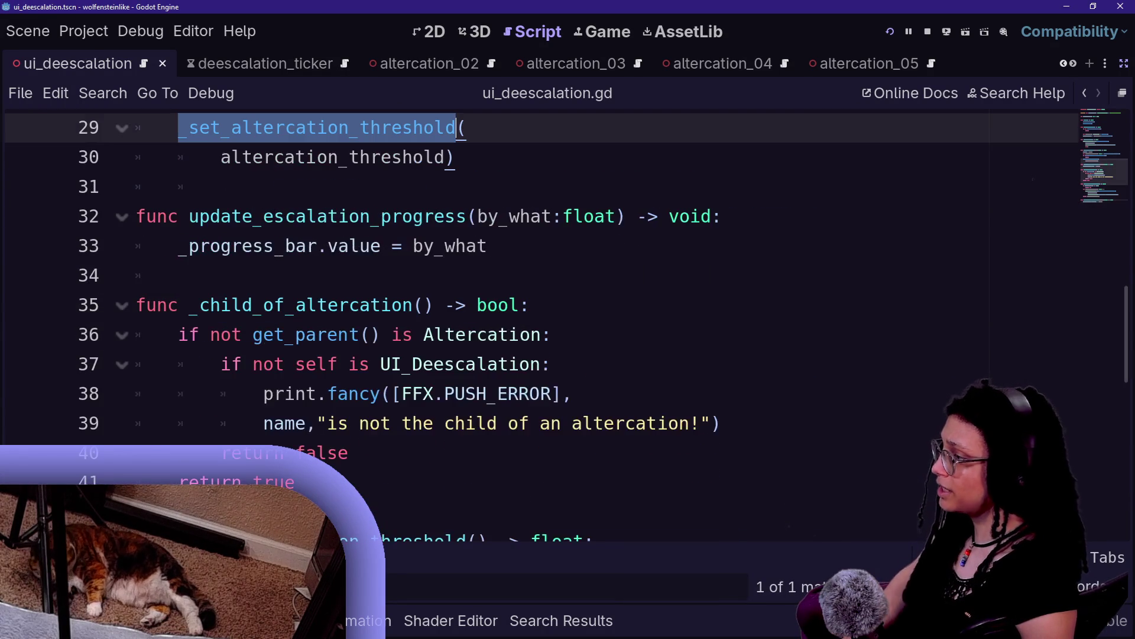
scroll(532, 325, up, 2)
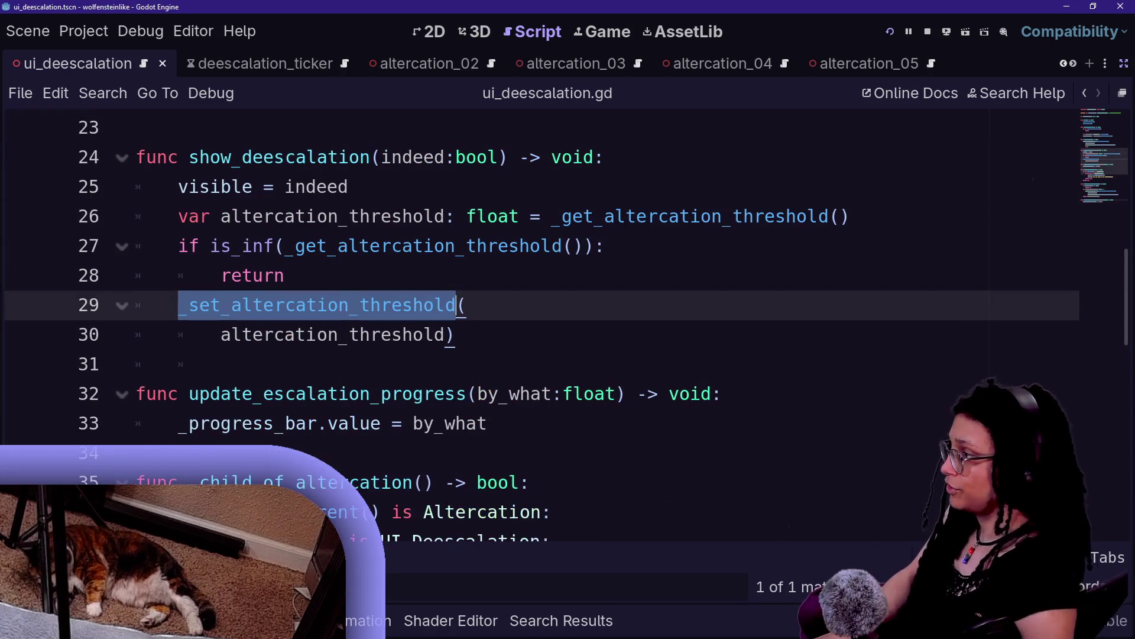
Select show_deescalation and start a project-wide search for show_deescalation(true.
double_click(278, 157)
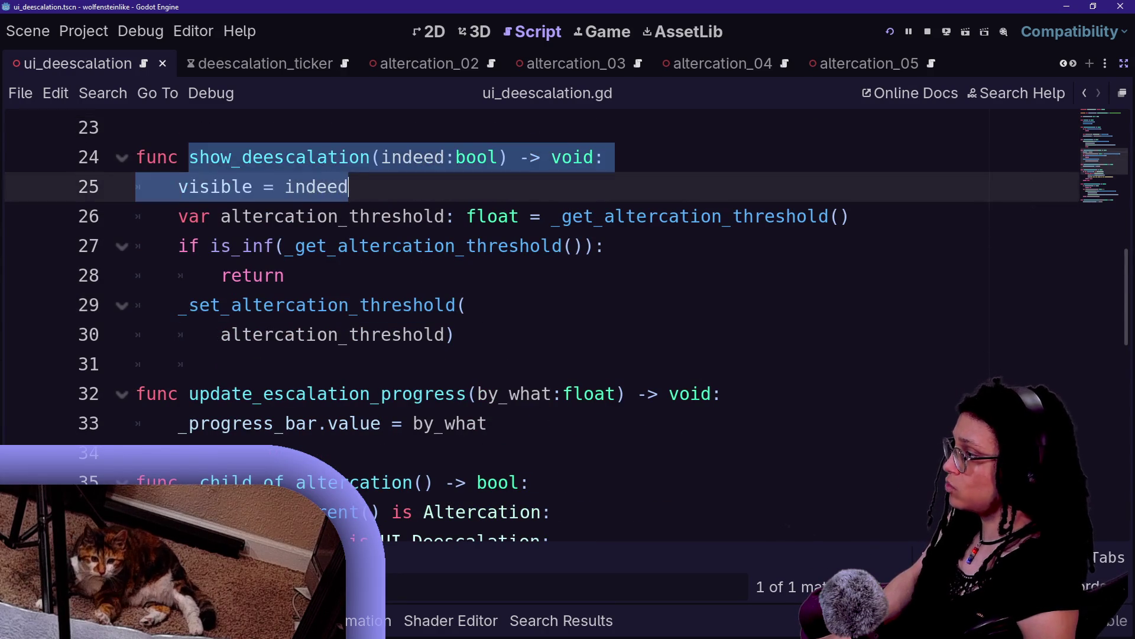
click(137, 187)
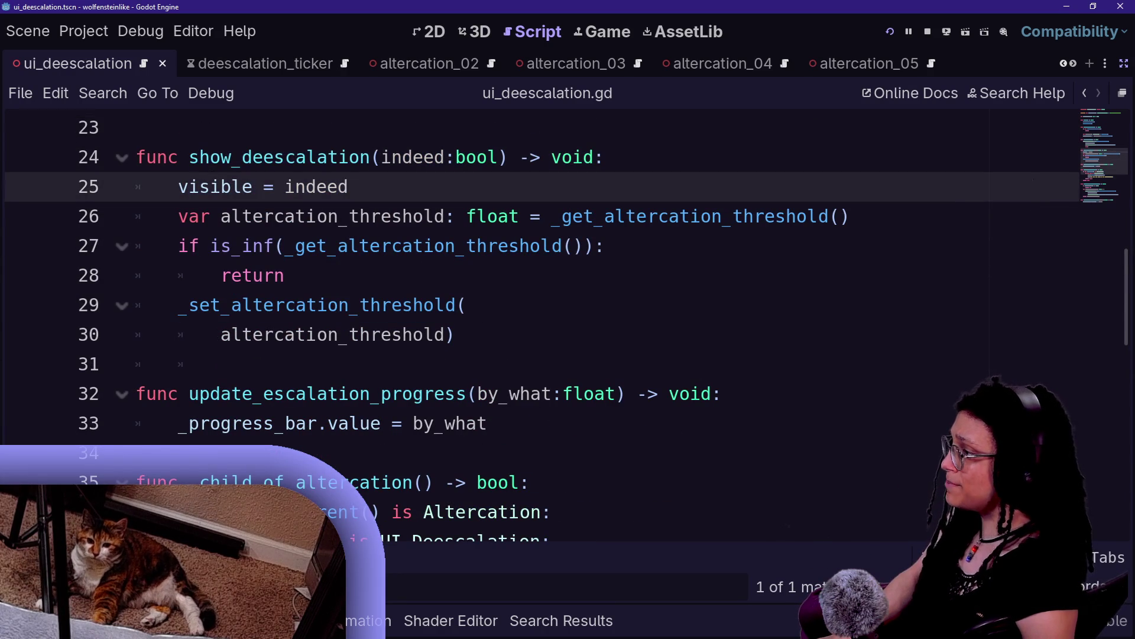
key(ctrl+shift+f)
text(show_deescalation(true)
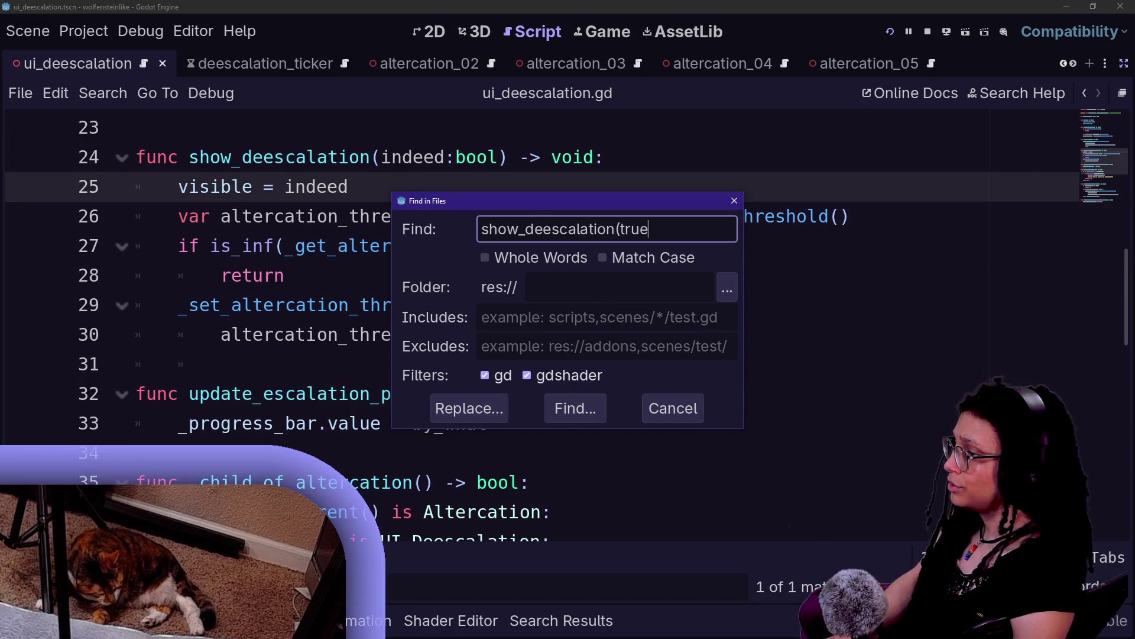
Run the project search for show_deescalation(true, which finds 0 matches, then open manage_deescalation.gd.
key(Return)
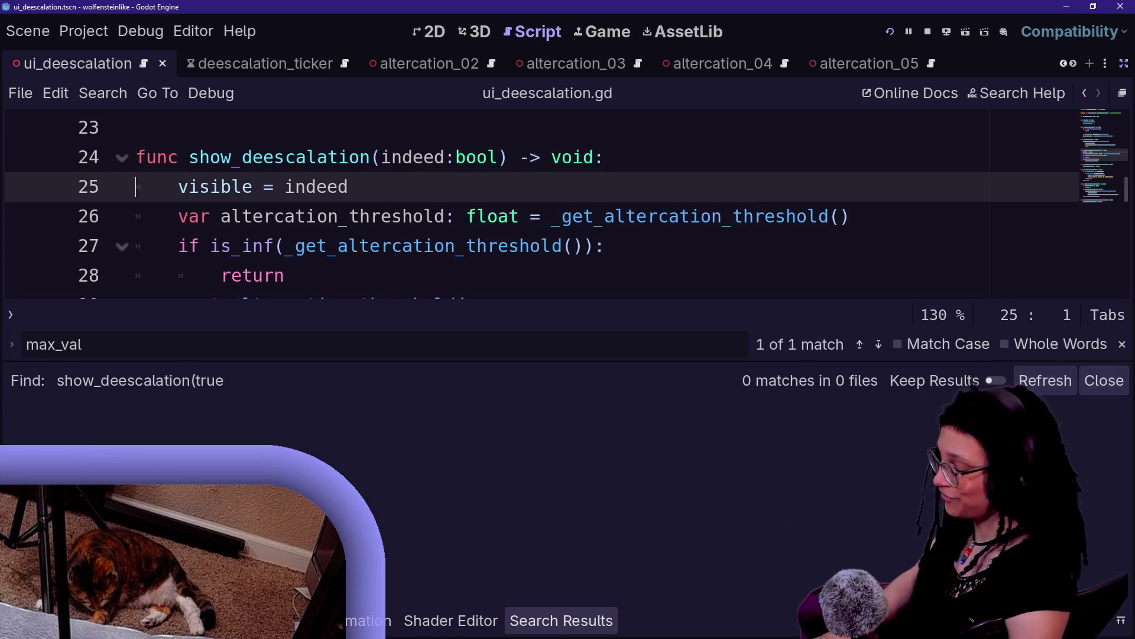
key(shift+alt+o)
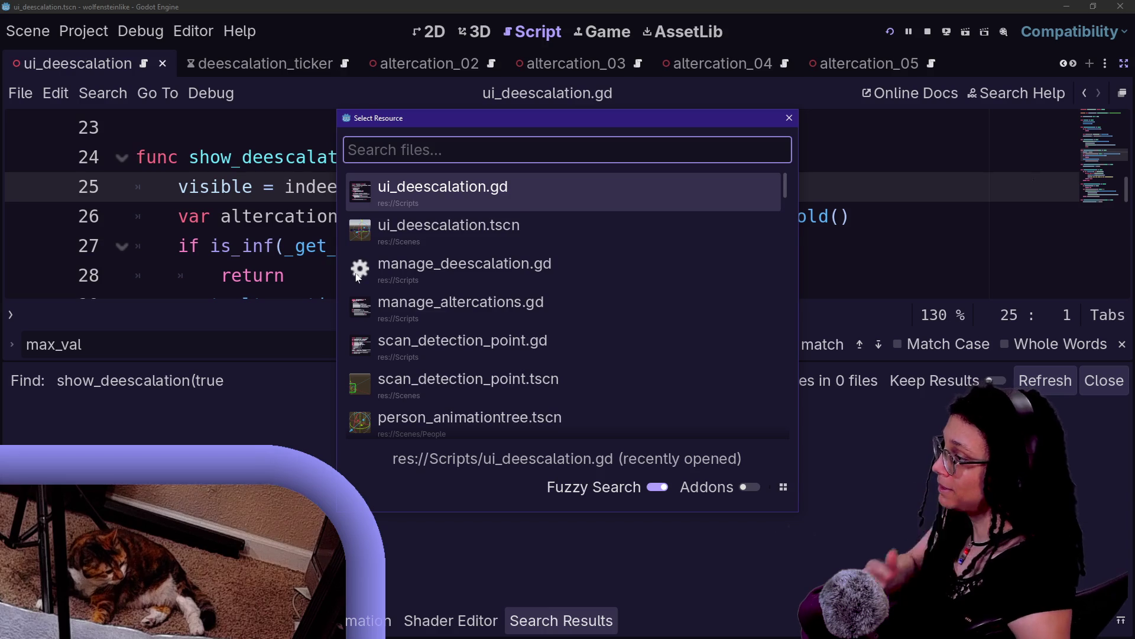
key(Down)
key(Down)
key(Up)
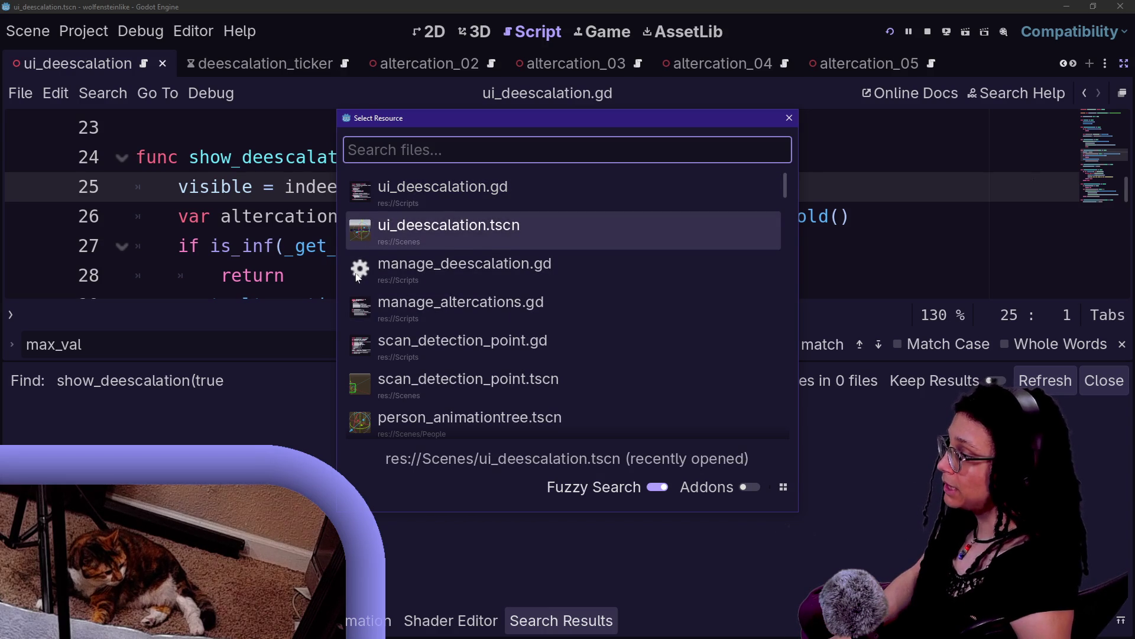
key(Down)
key(Down)
key(Up)
key(Return)
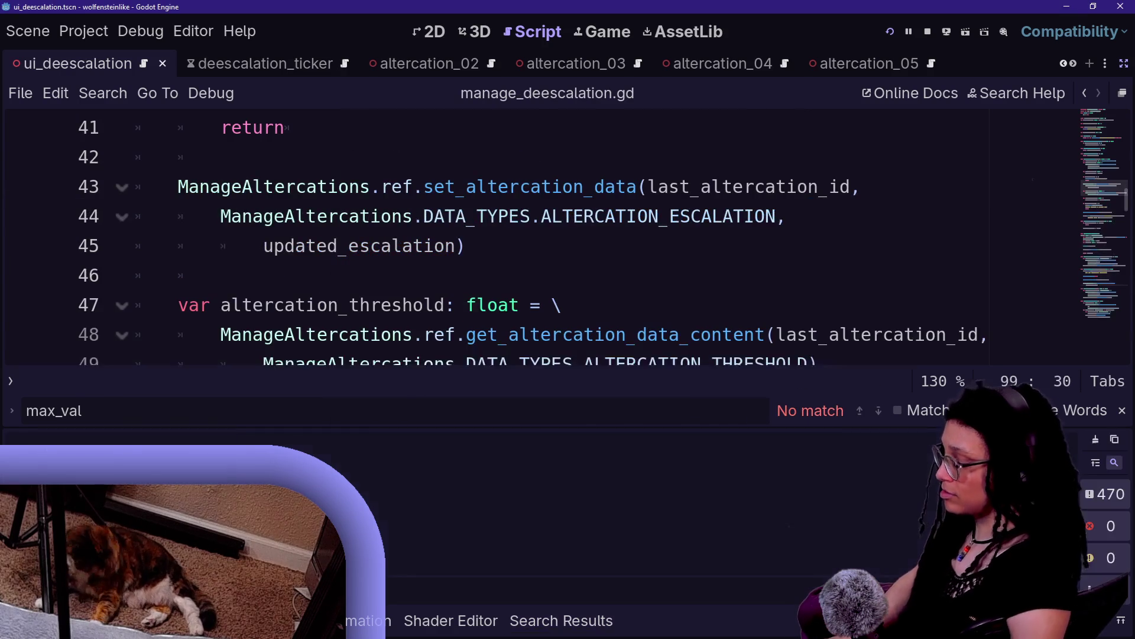
Undo five recent edits in manage_deescalation.gd to restore the _show_deescalation(false) version, then switch to the browser.
click(444, 304)
key(ctrl+a)
click(571, 335)
scroll(571, 335, down, 10)
click(445, 317)
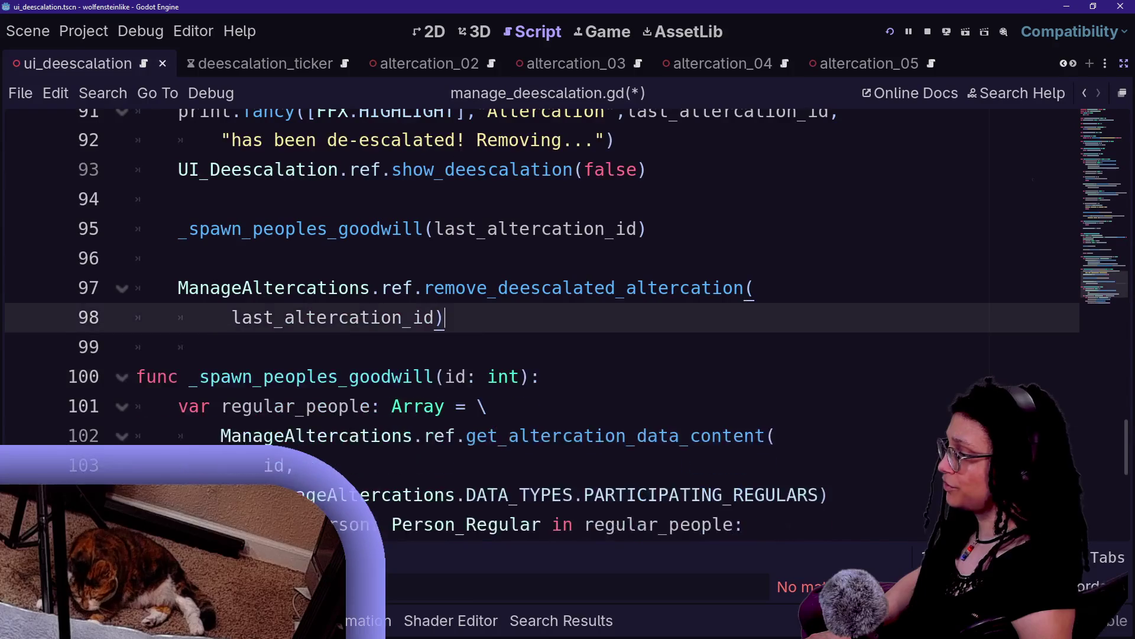
key(ctrl+z)
key(ctrl+z)
key(ctrl+z)
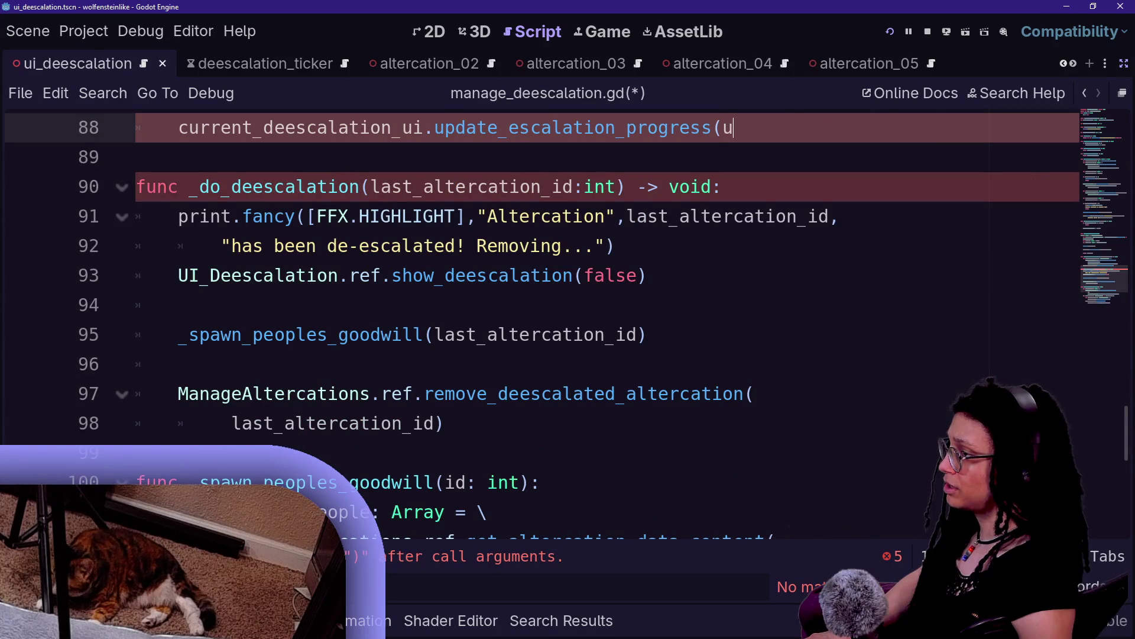
key(ctrl+z)
key(ctrl+z)
key(ctrl+z)
key(ctrl+z)
key(ctrl+z)
key(ctrl+z)
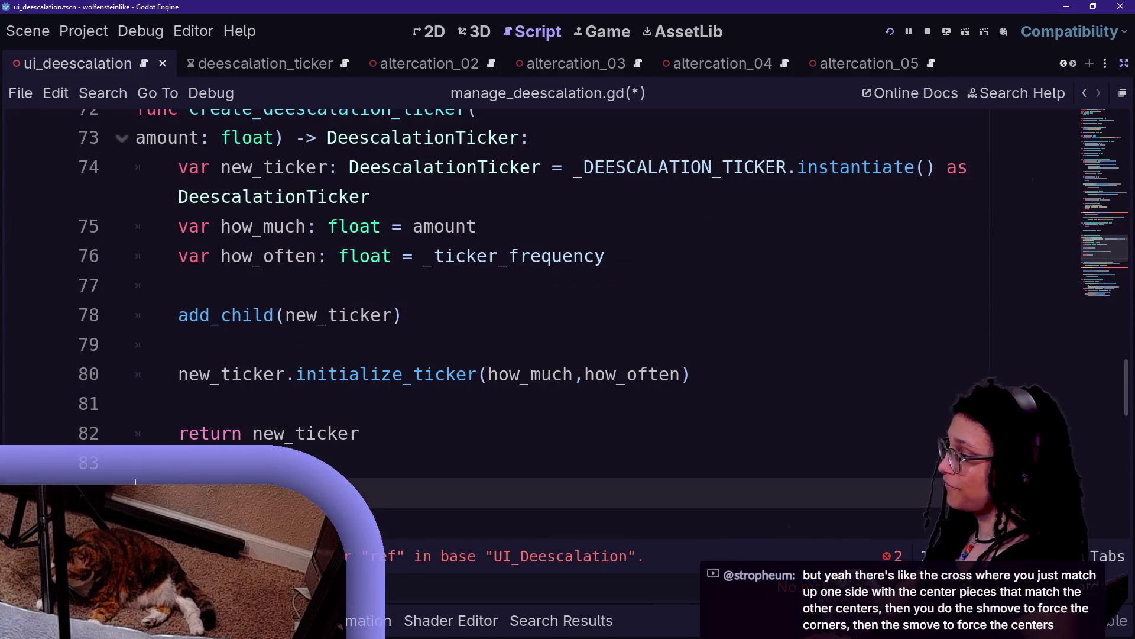
key(ctrl+z)
key(ctrl+z)
key(ctrl+z)
key(ctrl+z)
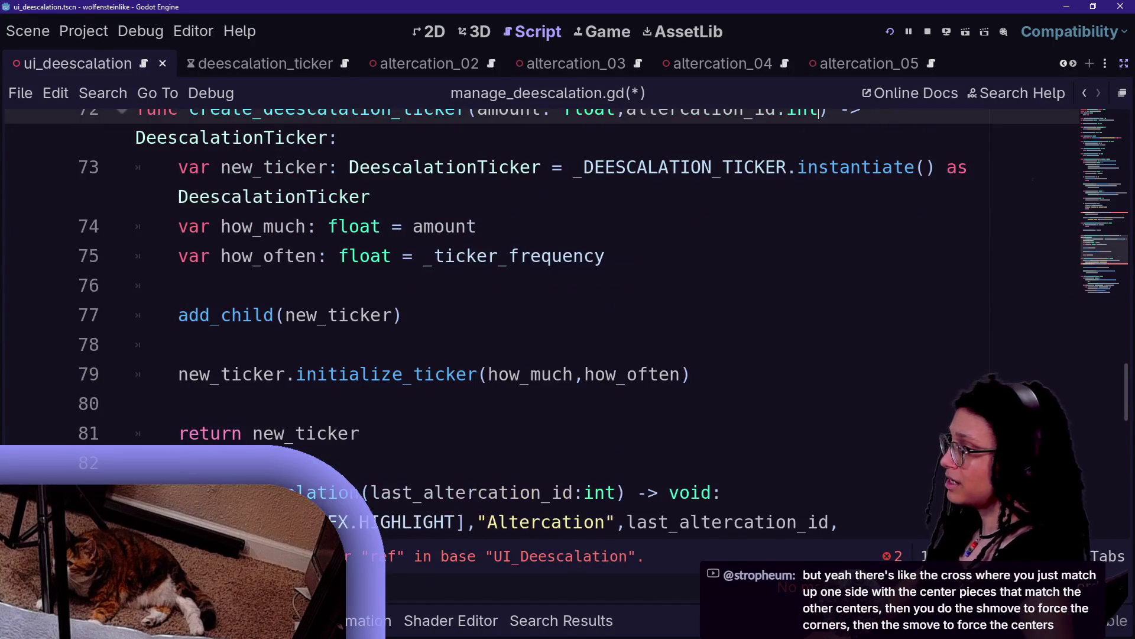
key(ctrl+z)
key(ctrl+z)
key(ctrl+z)
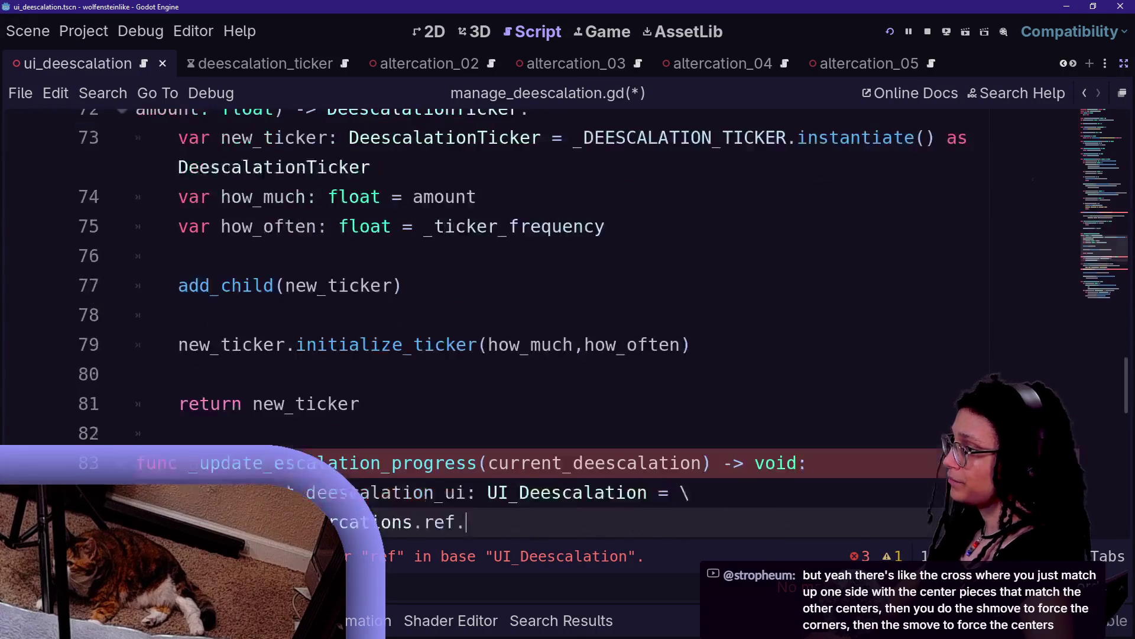
key(ctrl+z)
key(ctrl+z)
key(ctrl+z)
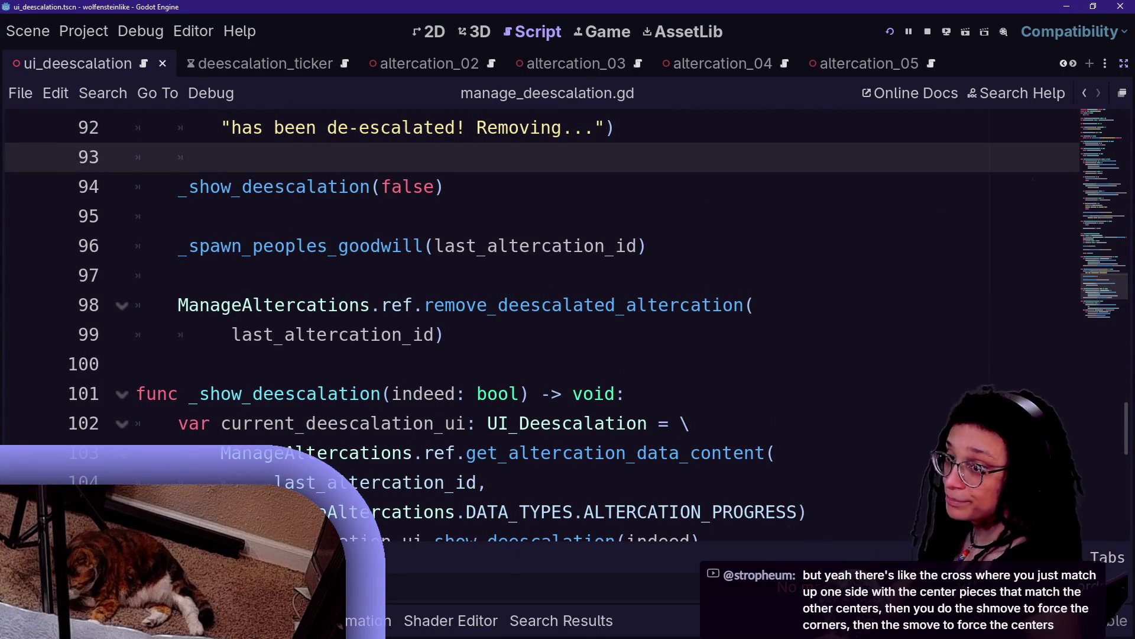
key(alt+Tab)
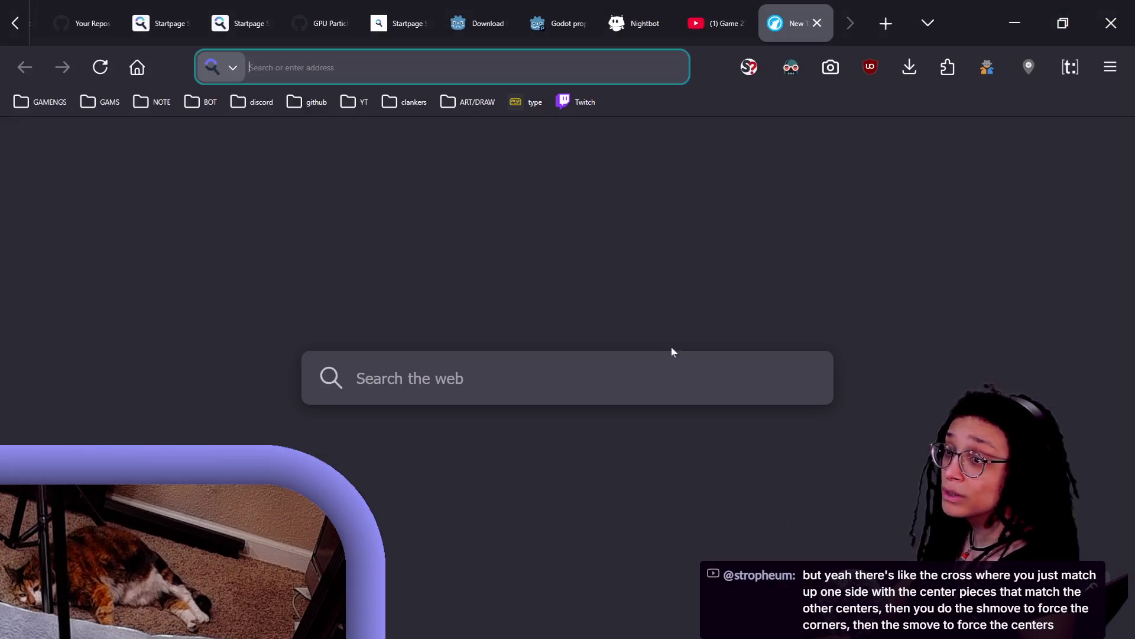
From the repositories tab, browse the wolfensteinlike files at commit 9998c04 'testing phone camera issue'.
click(319, 23)
click(83, 22)
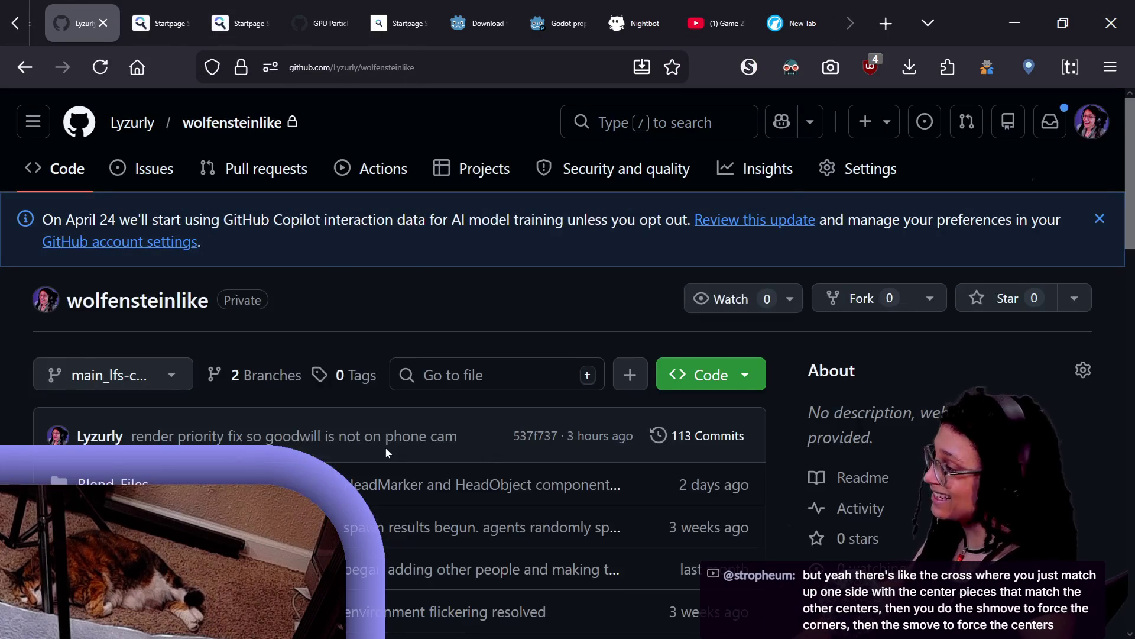
scroll(386, 449, down, 5)
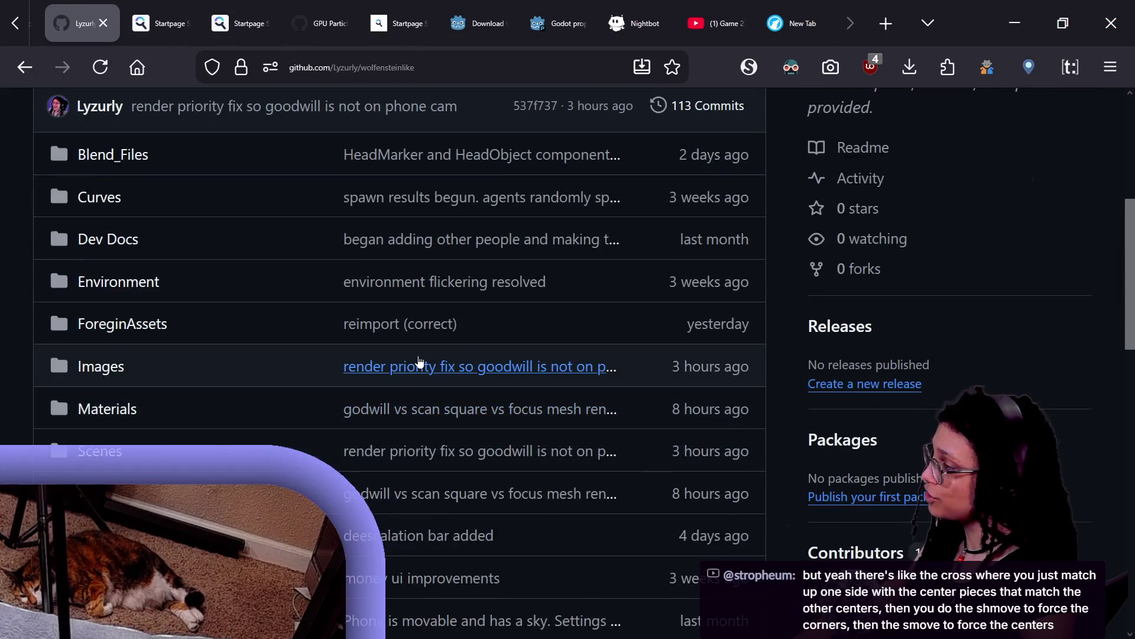
scroll(210, 314, up, 4)
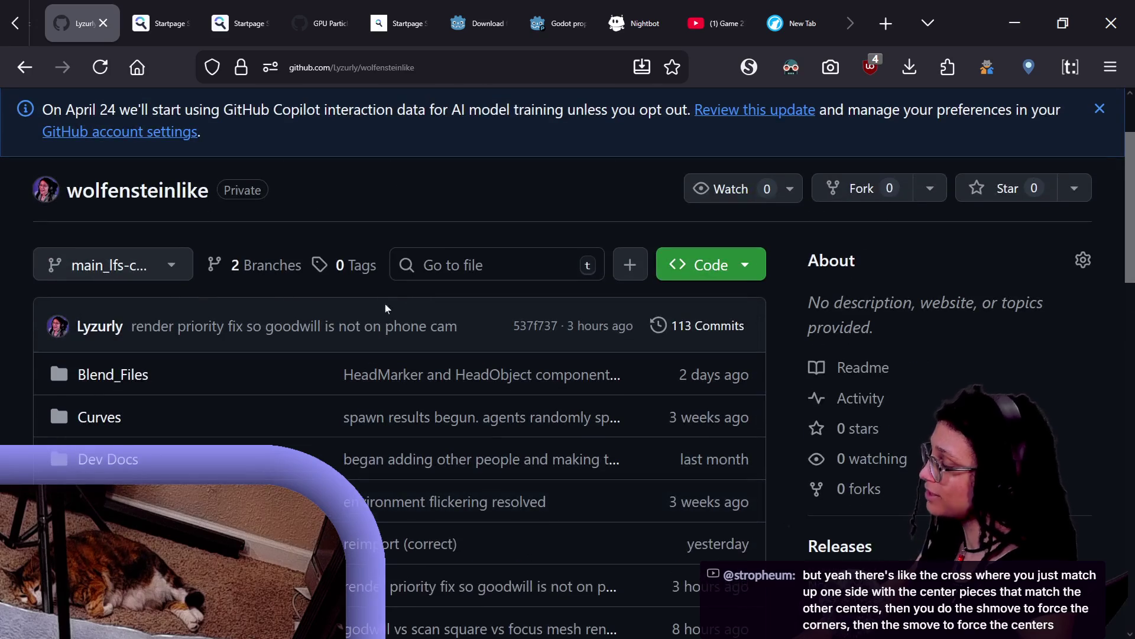
scroll(250, 342, down, 2)
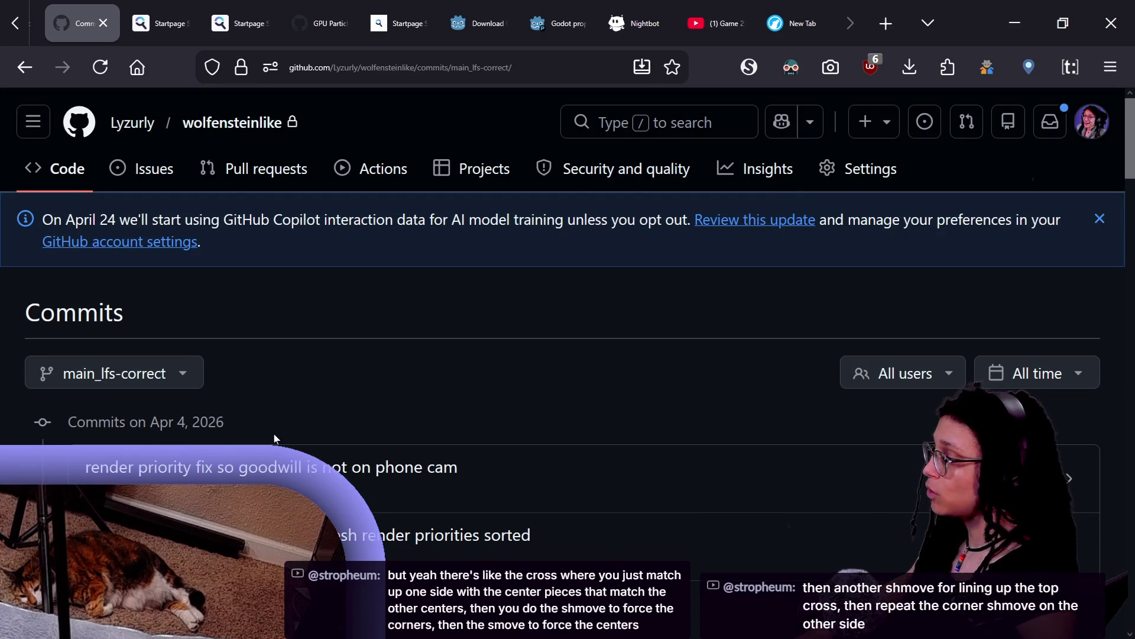
scroll(139, 437, down, 2)
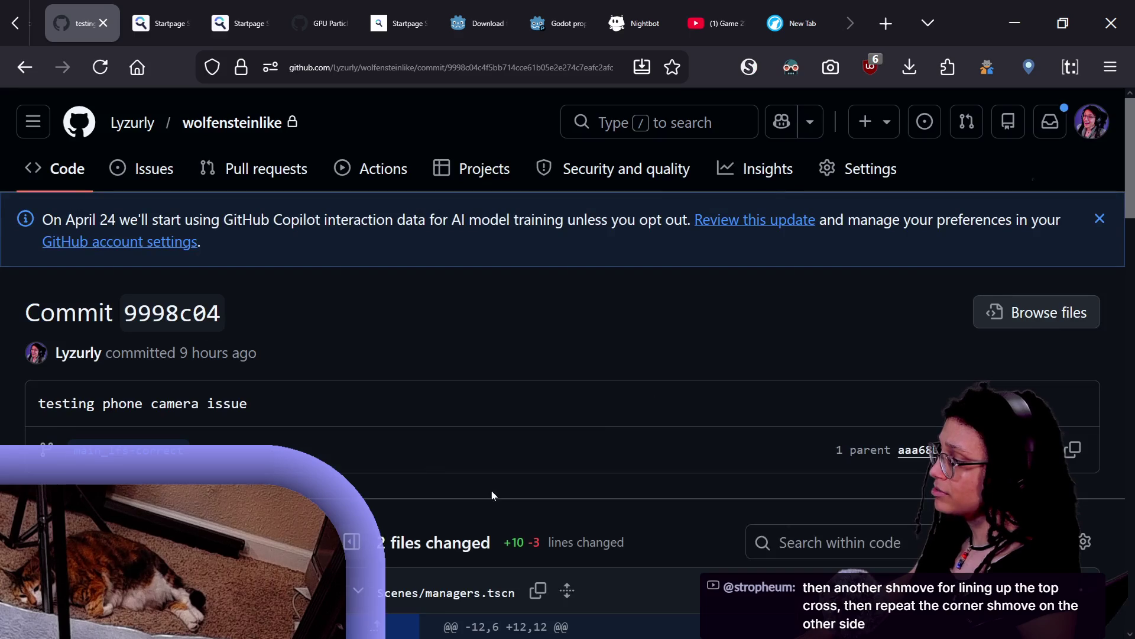
scroll(493, 495, down, 3)
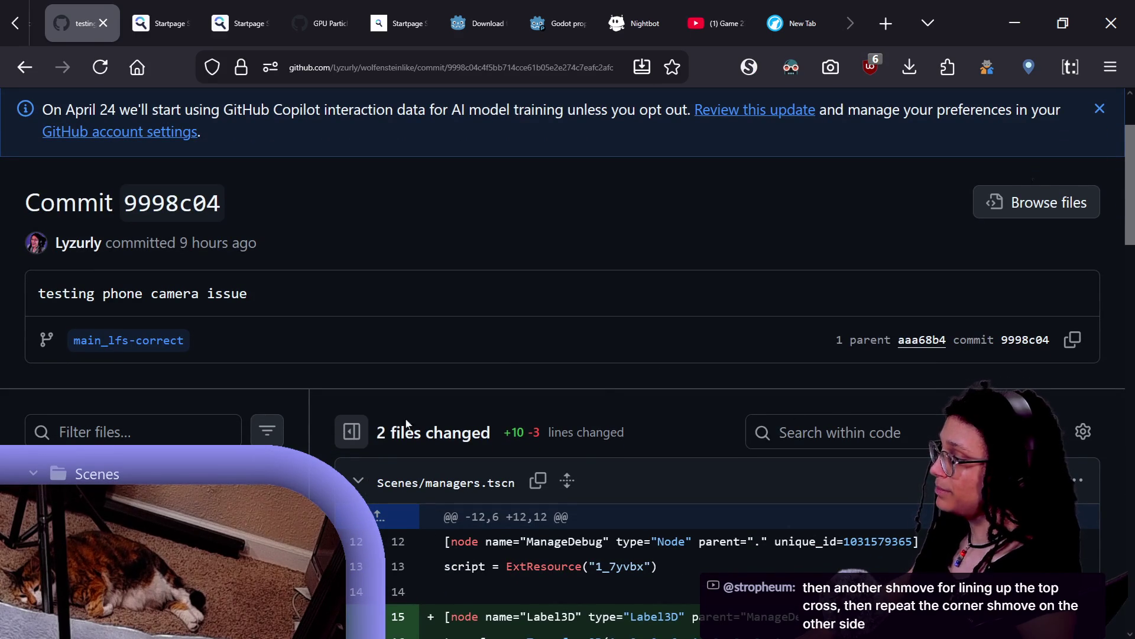
click(1015, 203)
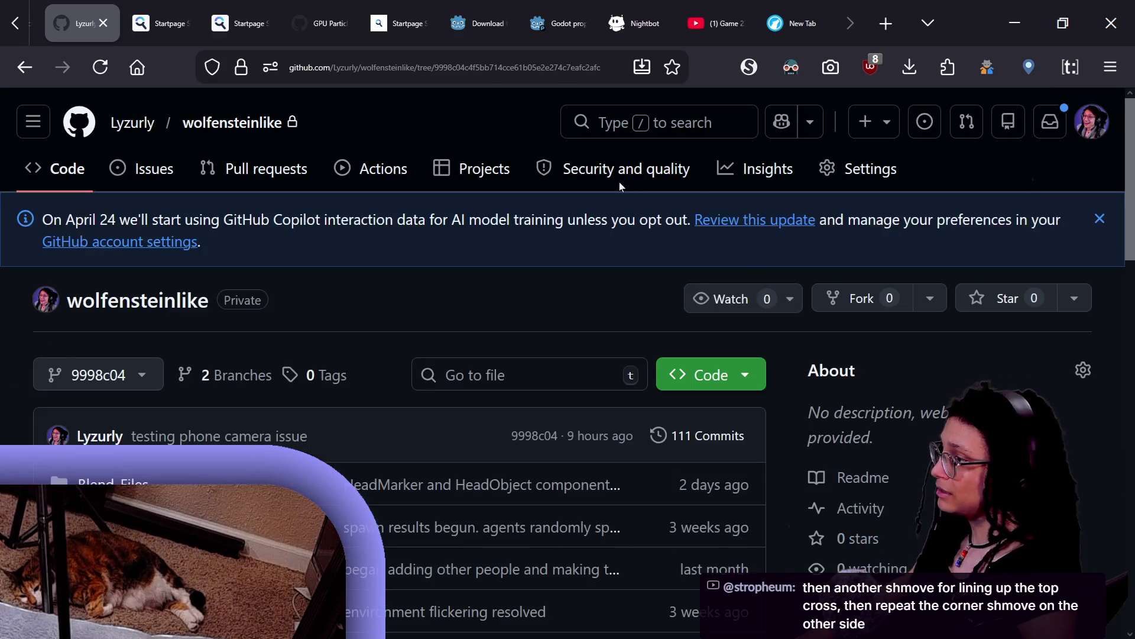
click(674, 132)
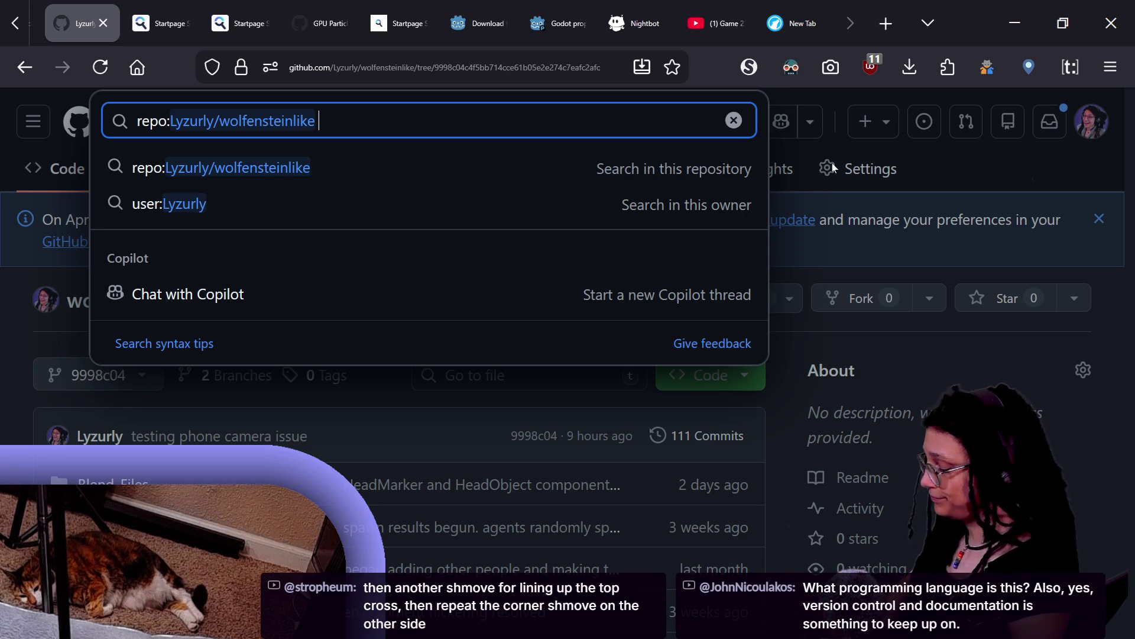
text(show)
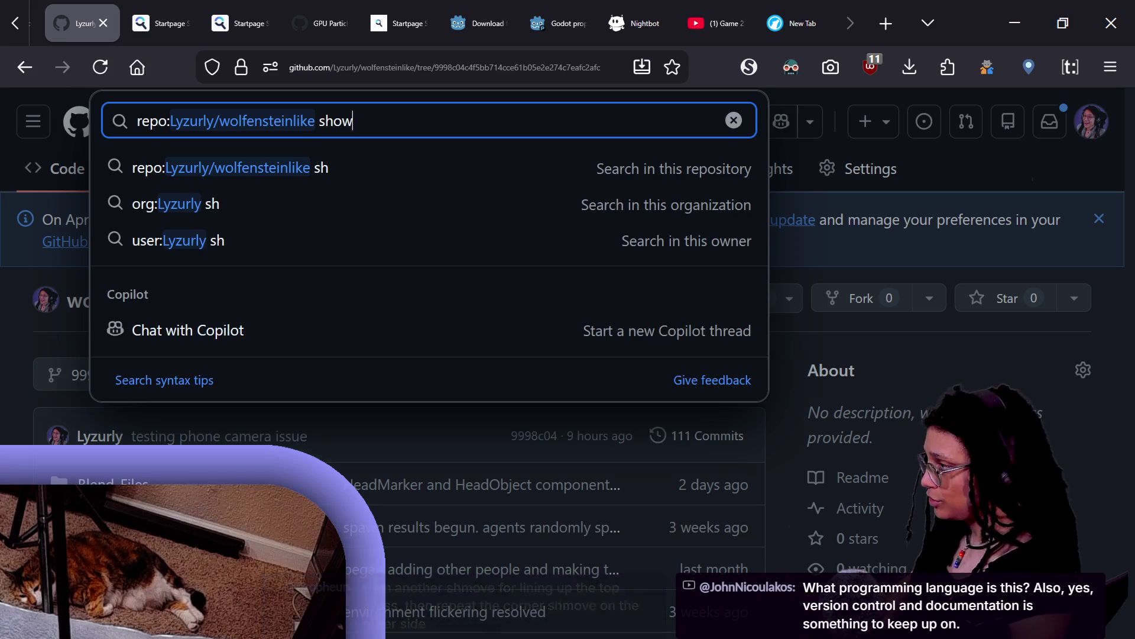
text(_deescalation()
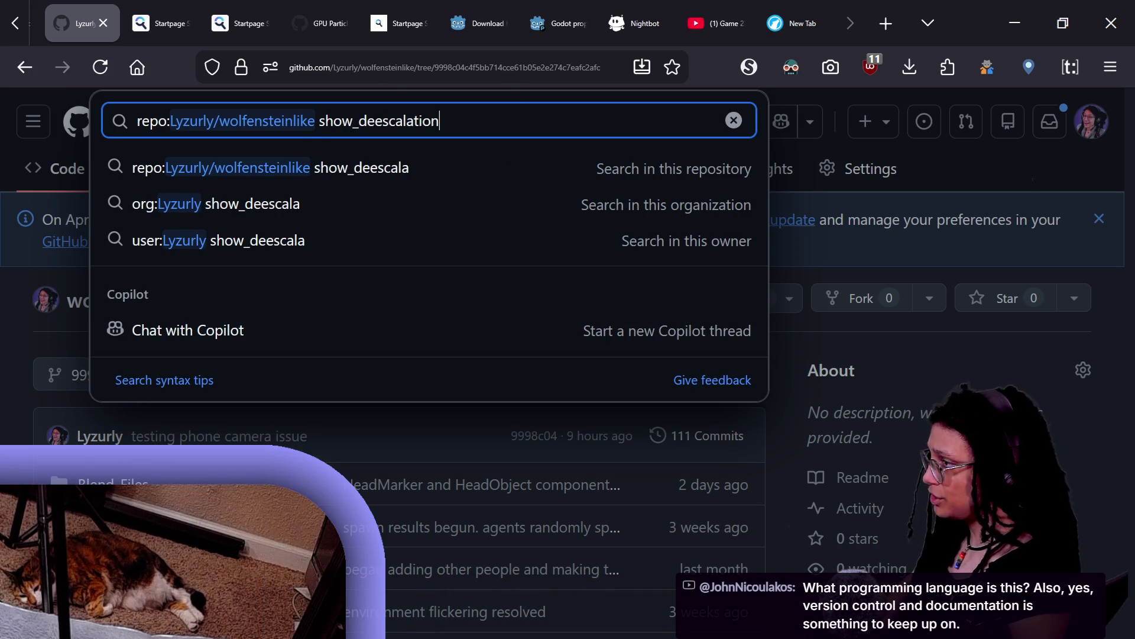
key(Return)
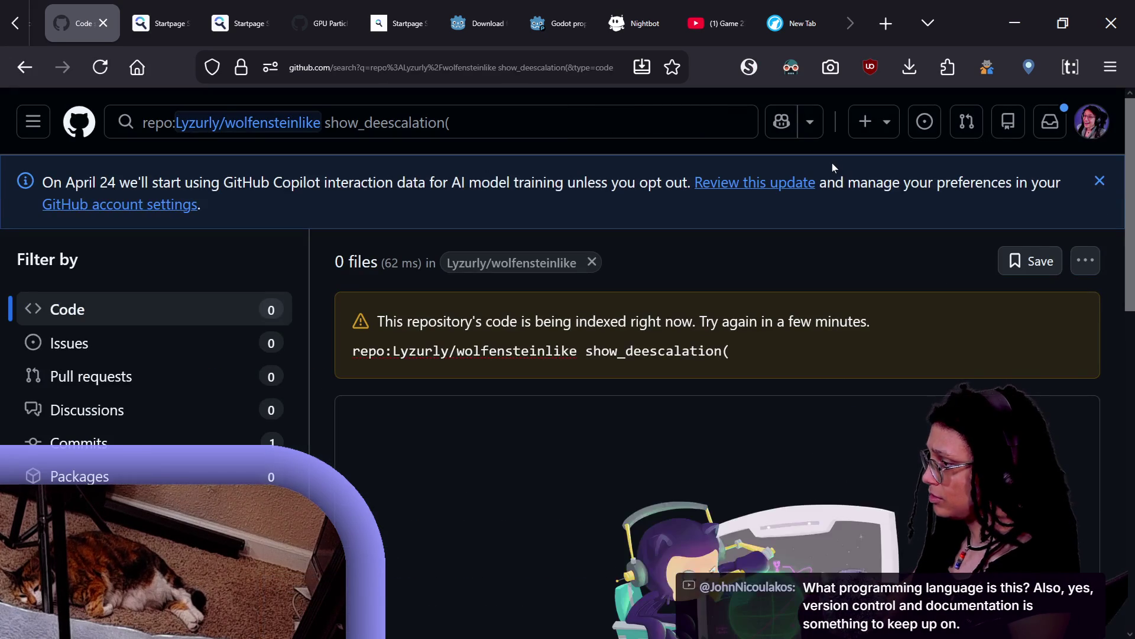
scroll(832, 162, down, 4)
scroll(618, 207, up, 4)
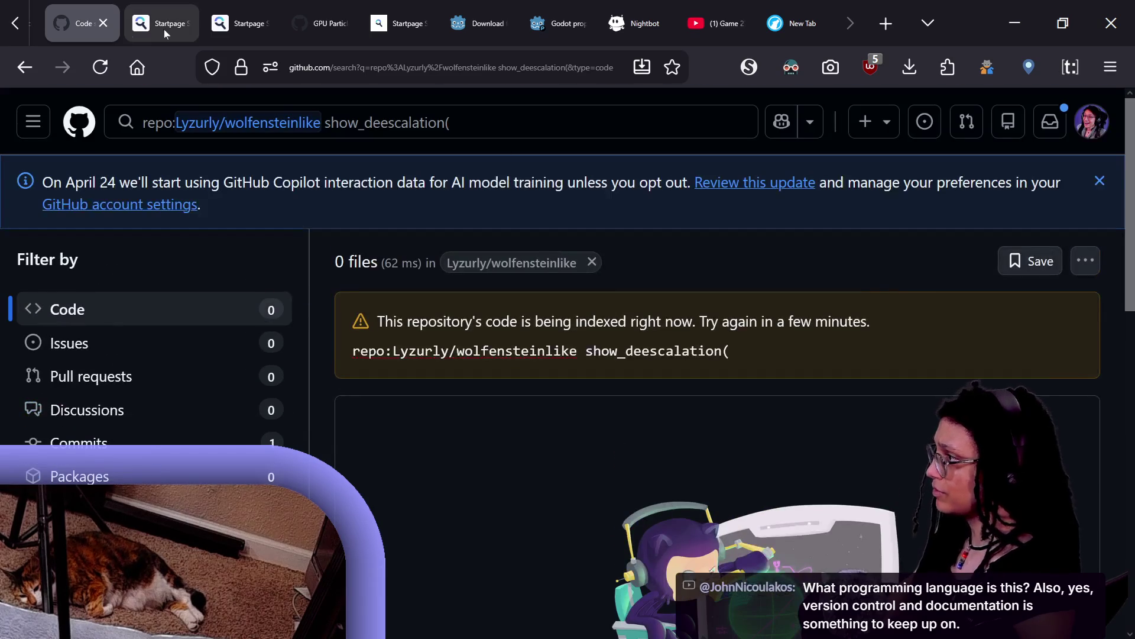
key(alt+Left)
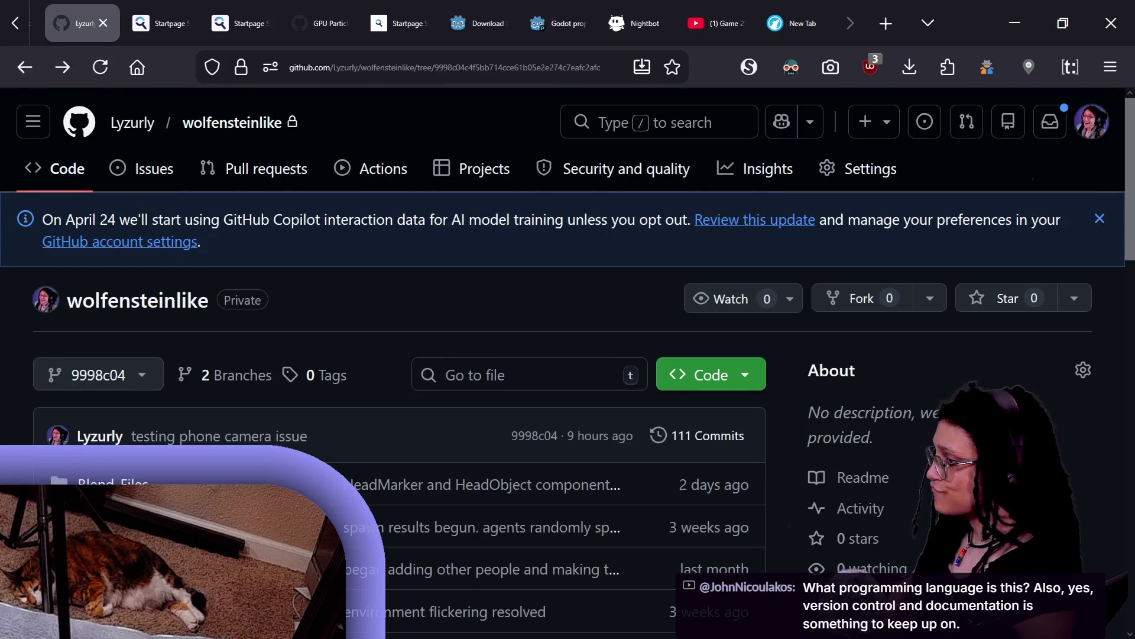
scroll(406, 371, down, 5)
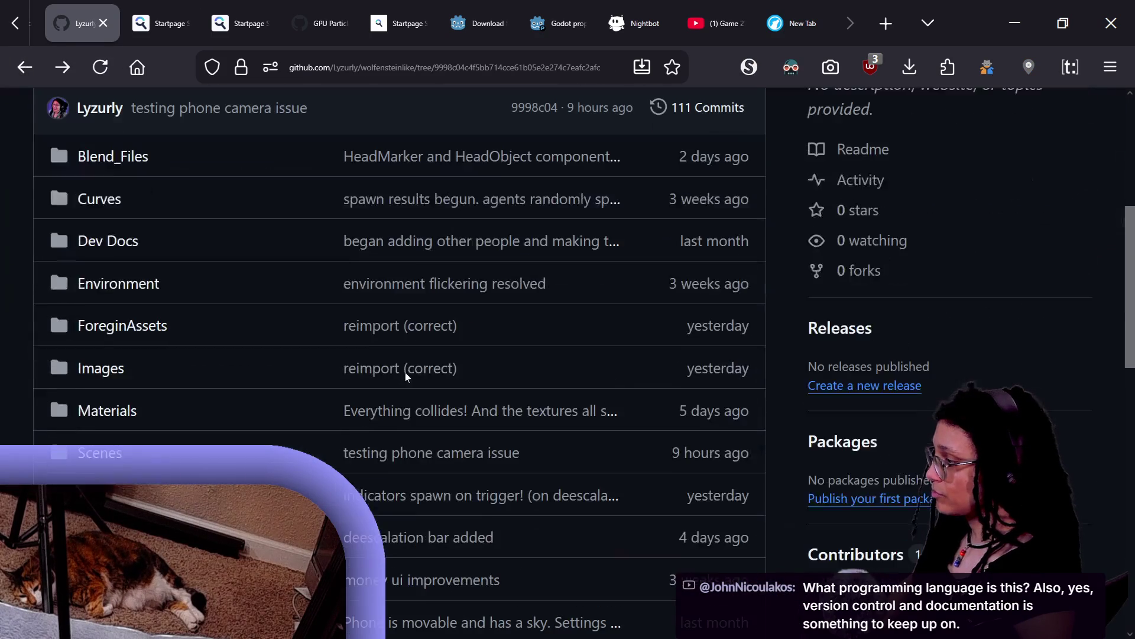
scroll(279, 396, down, 2)
scroll(272, 399, down, 2)
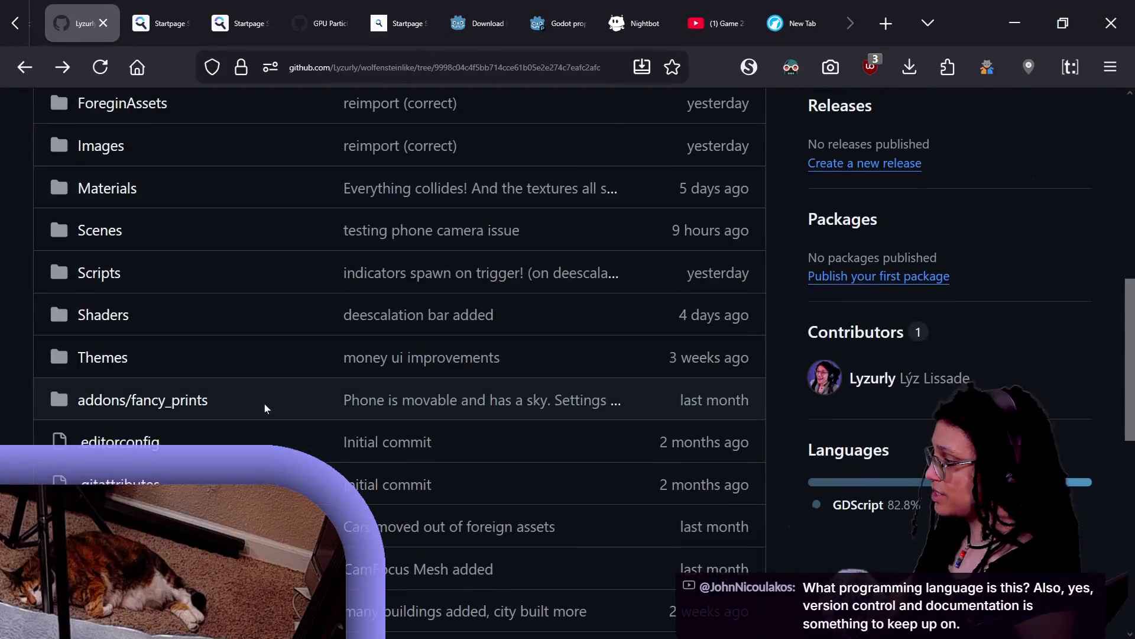
scroll(264, 403, down, 4)
scroll(265, 403, down, 5)
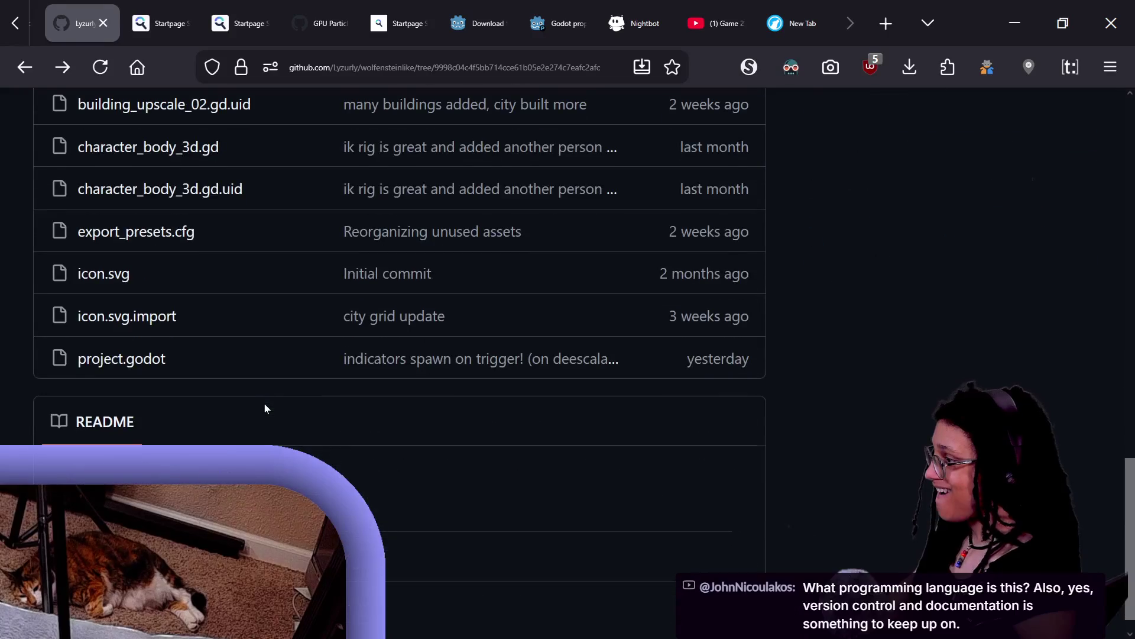
scroll(264, 404, up, 15)
scroll(264, 405, down, 4)
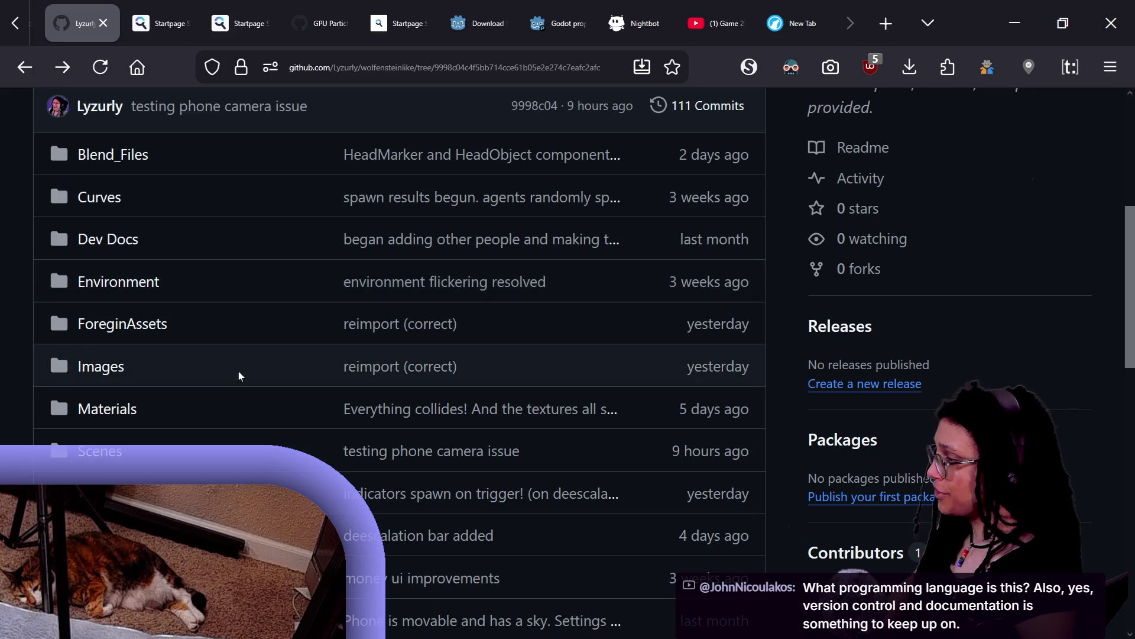
scroll(502, 272, up, 6)
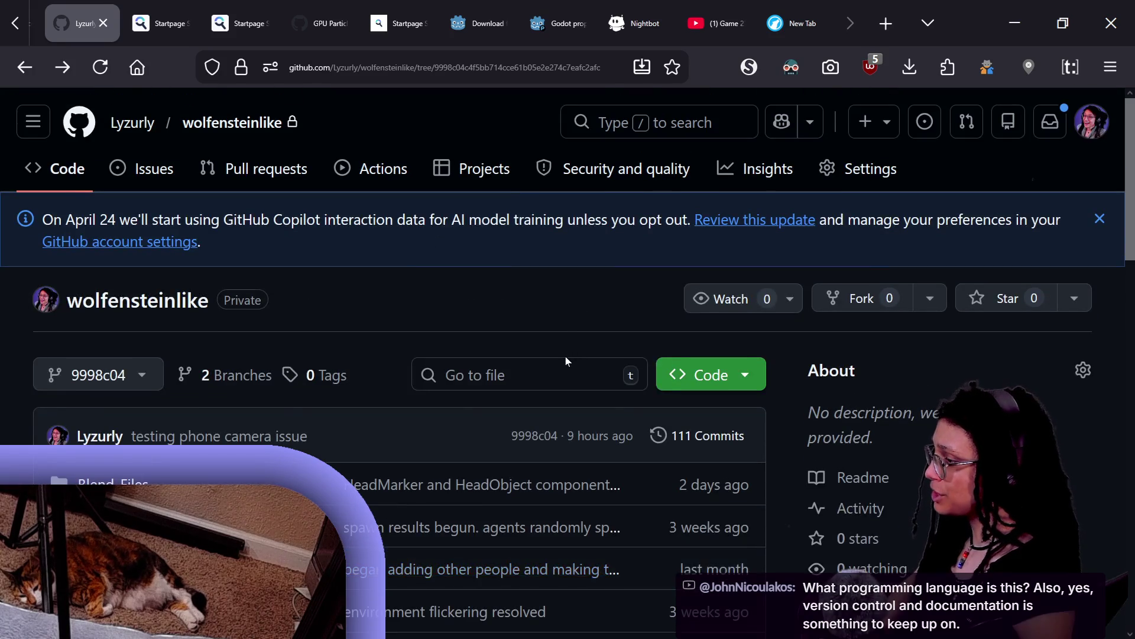
Open Scripts/scan_detection_point.gd through Go to file.
text(tscan_detectioN_)
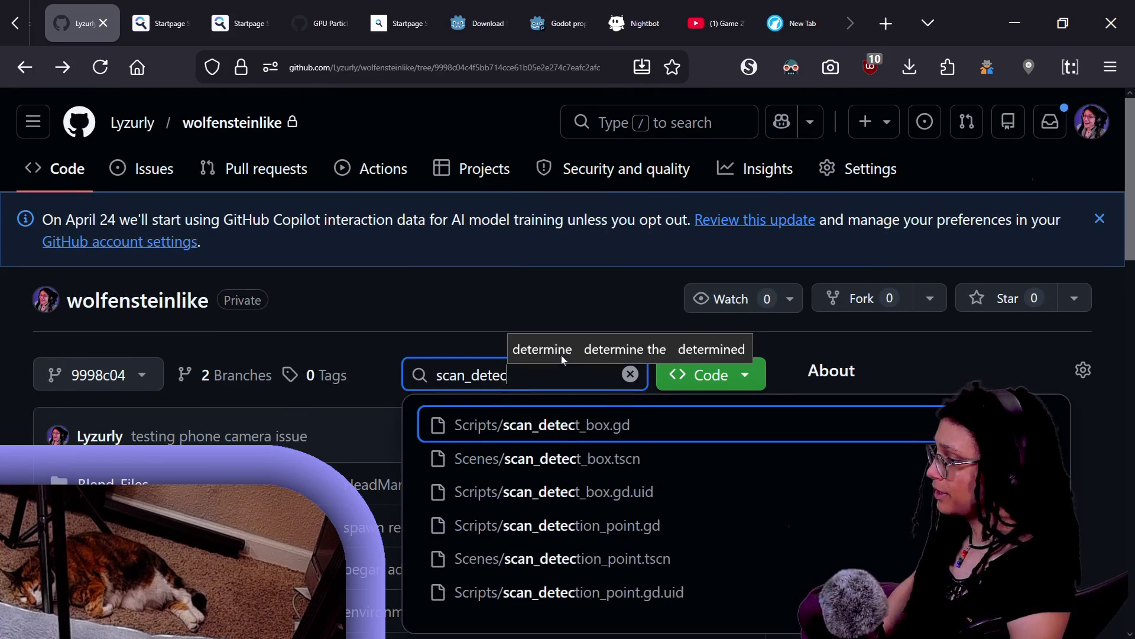
key(Return)
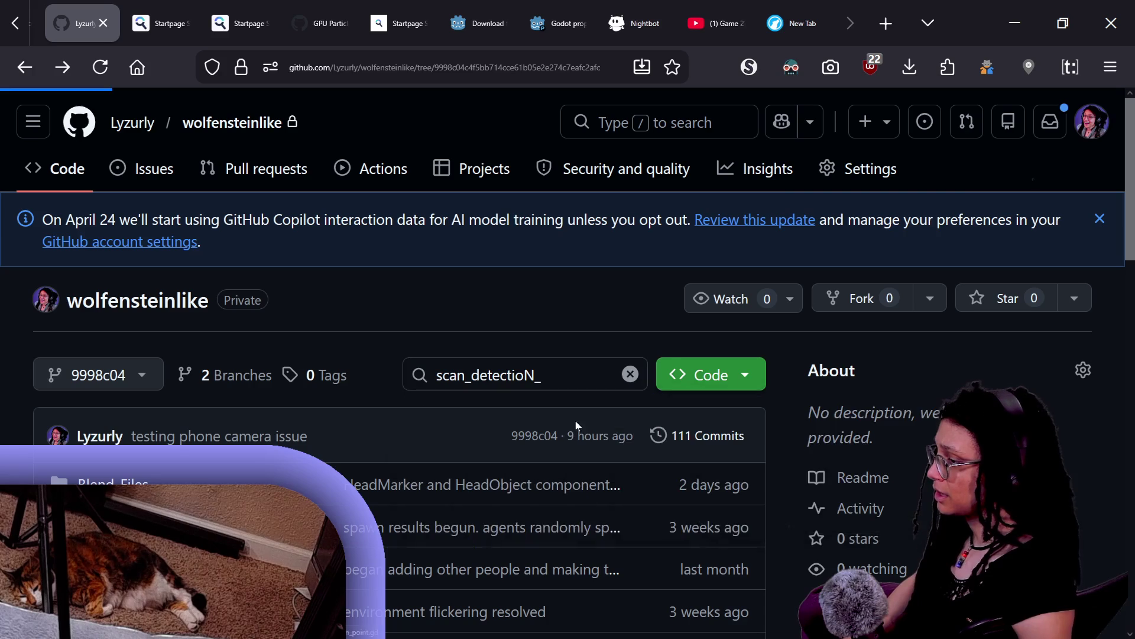
scroll(576, 420, down, 2)
Search the wolfensteinlike repository code for show_deescalation(, returning 0 files while indexing.
key(ctrl+f)
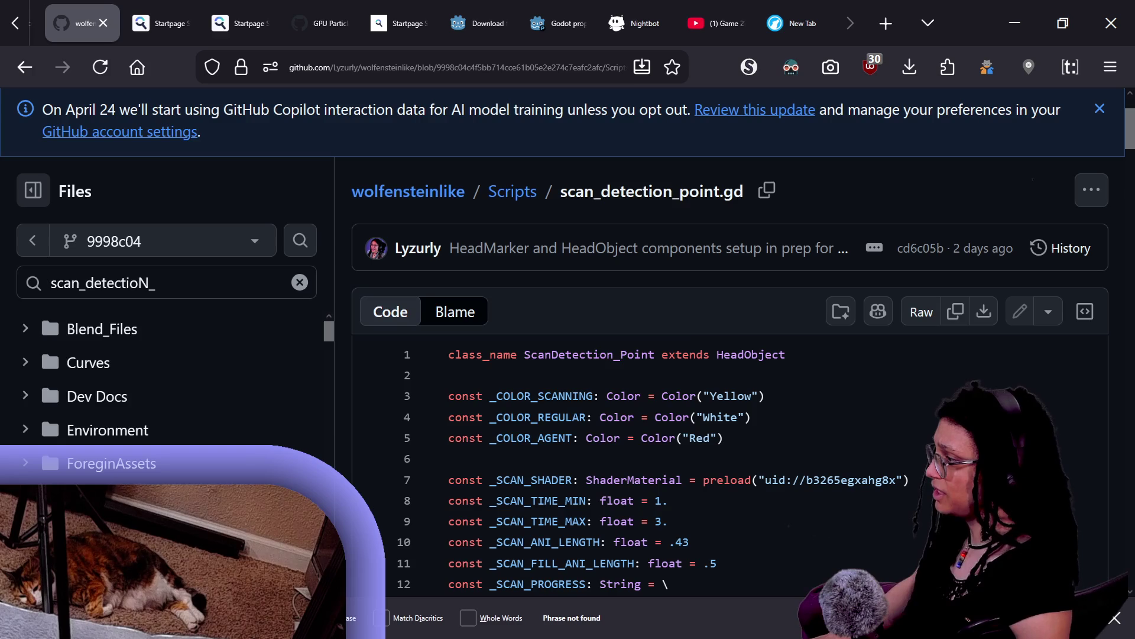
key(t)
key(slash)
text(show_deescalation()
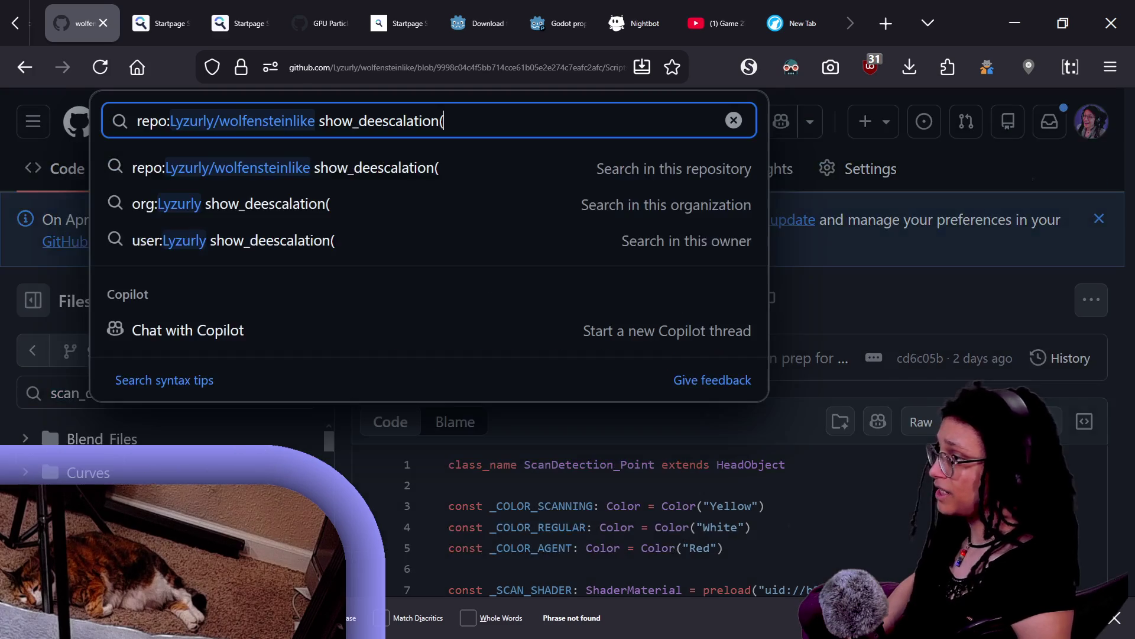
key(Return)
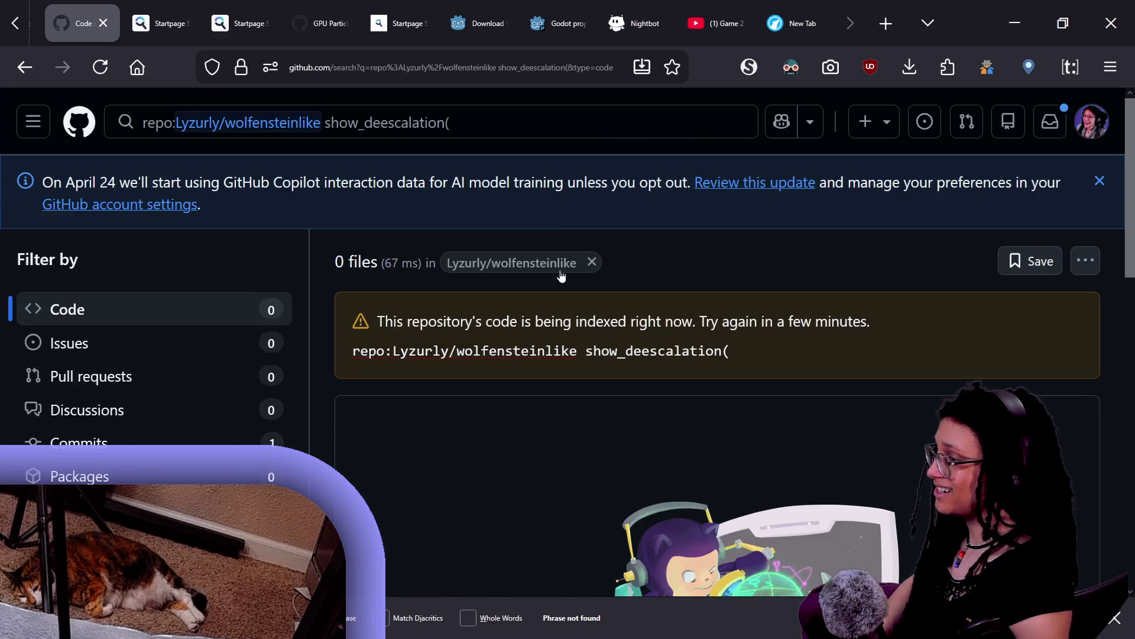